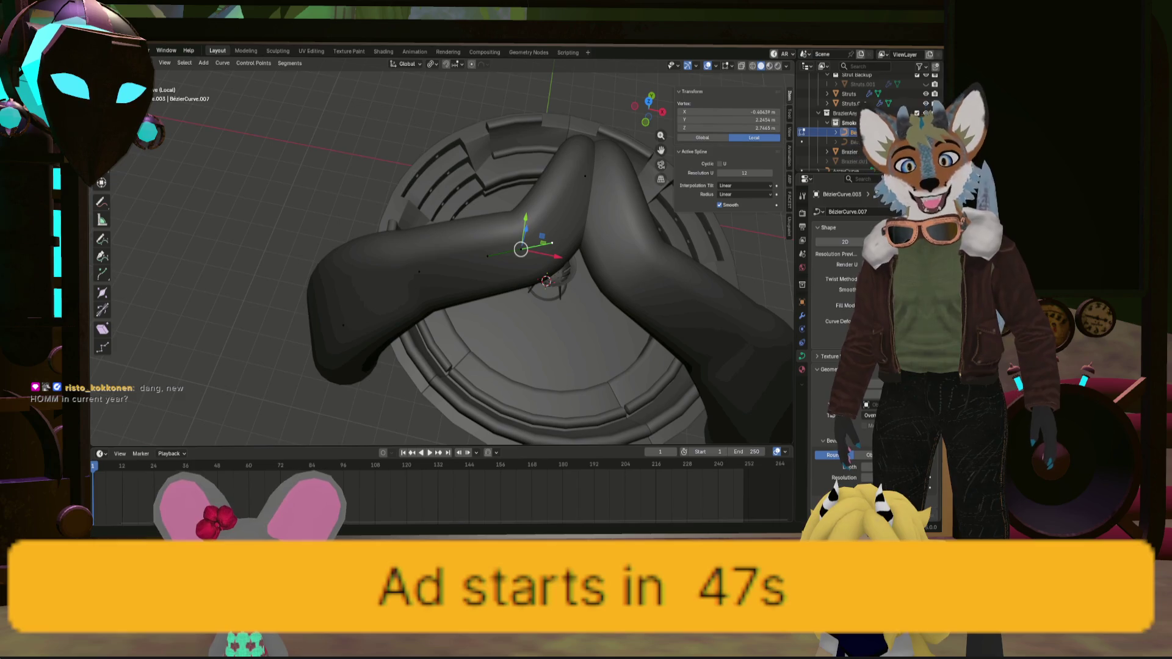
# Move two control points on the arm curve to reshape its bend
pyautogui.press('g')
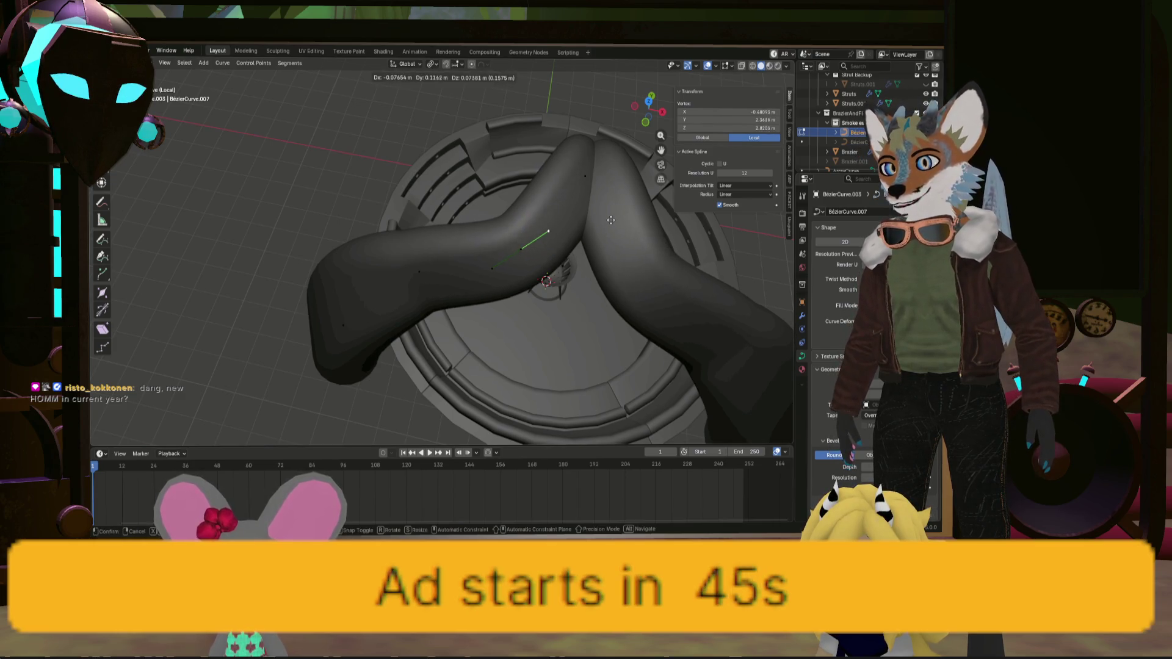
pyautogui.click(586, 232)
pyautogui.moveTo(586, 232); pyautogui.dragTo(512, 238, button='middle')
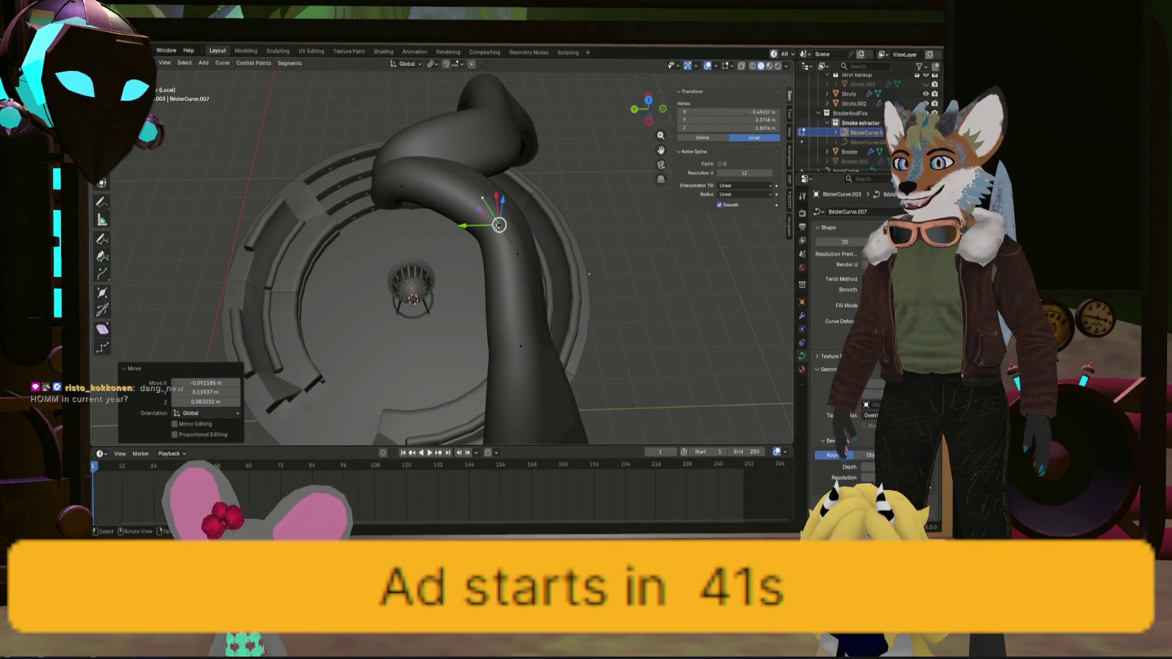
pyautogui.click(494, 222)
pyautogui.press('g')
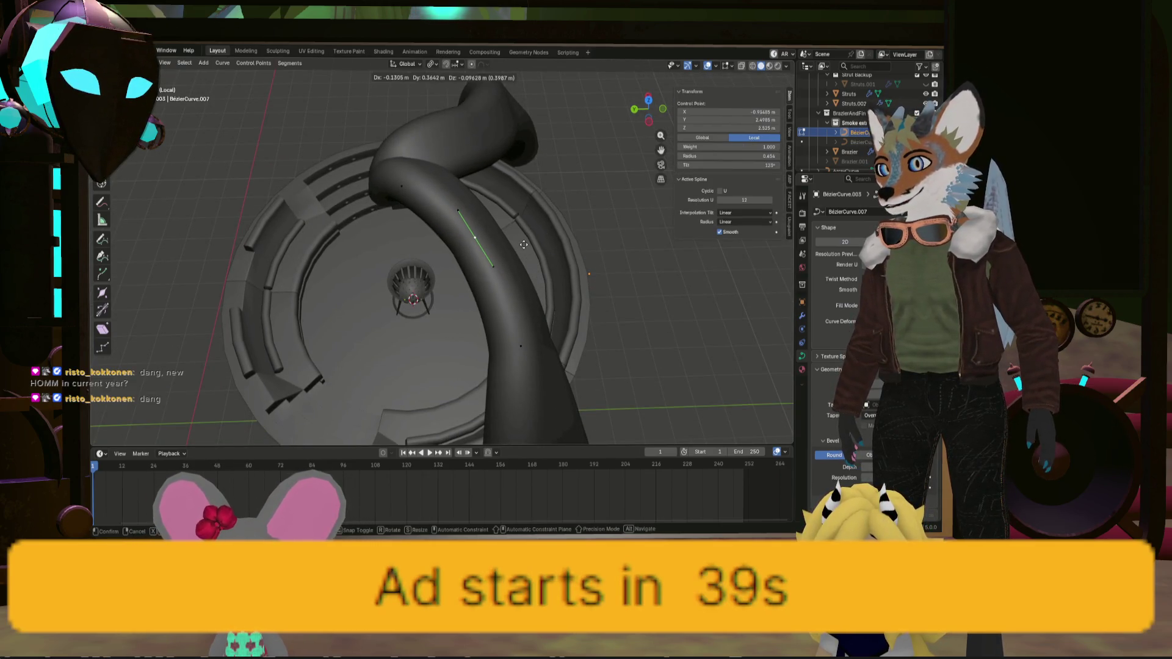
pyautogui.click(526, 244)
pyautogui.moveTo(526, 244)
pyautogui.mouseDown(button='middle')
pyautogui.moveTo(460, 313)
pyautogui.moveTo(489, 348)
pyautogui.moveTo(588, 293)
pyautogui.moveTo(630, 347)
pyautogui.moveTo(533, 401)
pyautogui.moveTo(476, 372)
pyautogui.moveTo(384, 292)
pyautogui.moveTo(489, 317)
pyautogui.moveTo(620, 327)
pyautogui.moveTo(537, 305)
pyautogui.moveTo(592, 354)
pyautogui.moveTo(484, 314)
pyautogui.moveTo(523, 328)
pyautogui.moveTo(531, 285)
pyautogui.moveTo(421, 280)
pyautogui.moveTo(525, 268)
pyautogui.moveTo(515, 330)
pyautogui.moveTo(523, 319)
pyautogui.moveTo(482, 401)
pyautogui.moveTo(517, 272)
pyautogui.moveTo(505, 335)
pyautogui.moveTo(515, 291)
pyautogui.moveTo(510, 259)
pyautogui.moveTo(525, 249)
pyautogui.mouseUp(button='middle')
# Move another curve point, select the top control point, and switch to wireframe shading
pyautogui.click(510, 399)
pyautogui.click(479, 314)
pyautogui.press('g')
pyautogui.click(464, 276)
pyautogui.scroll(5, 494, 343)
pyautogui.click(511, 265)
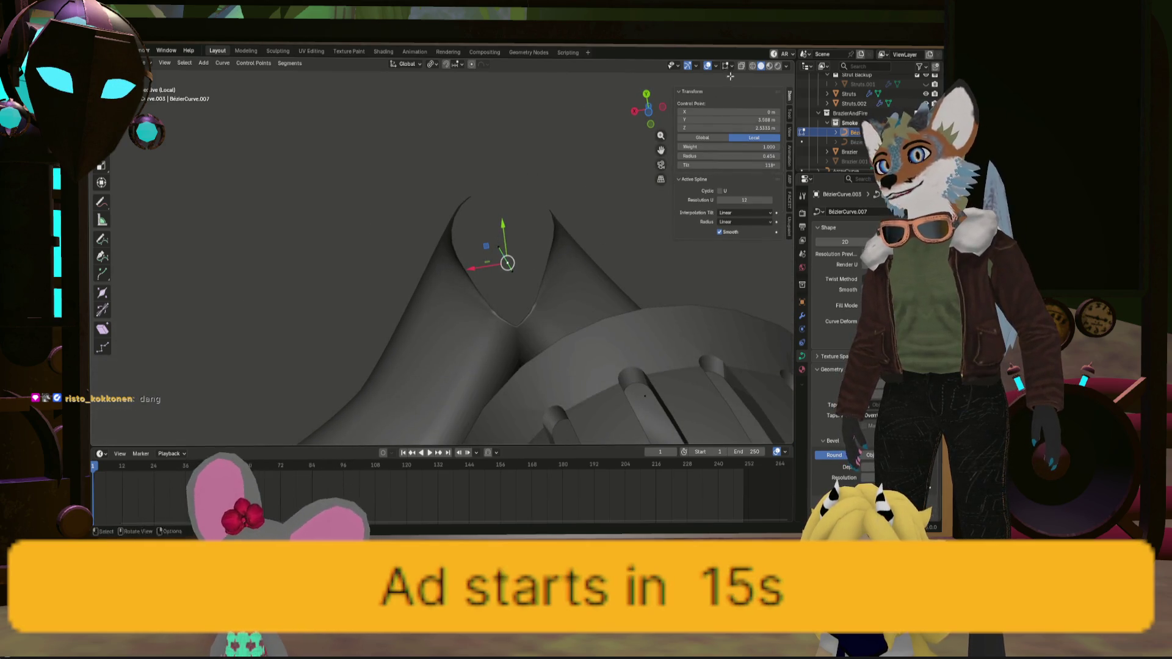
pyautogui.click(753, 66)
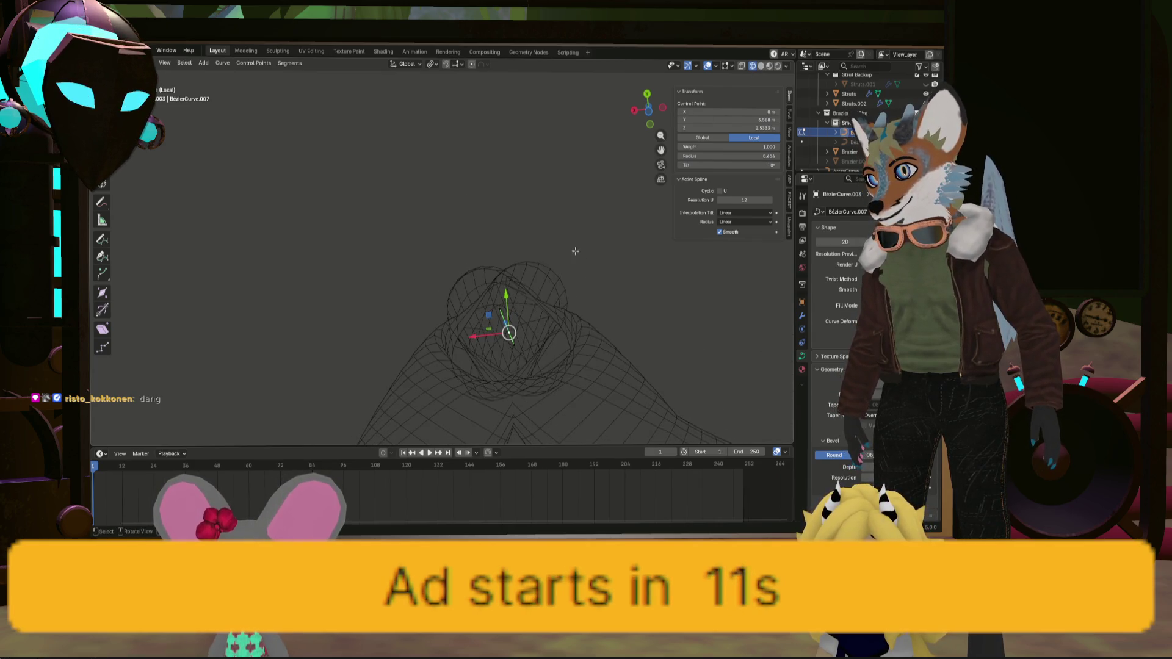
# Tilt the peak control point a further 22.5° so the tube twists where the arms meet
pyautogui.hotkey('ctrl', 'z')
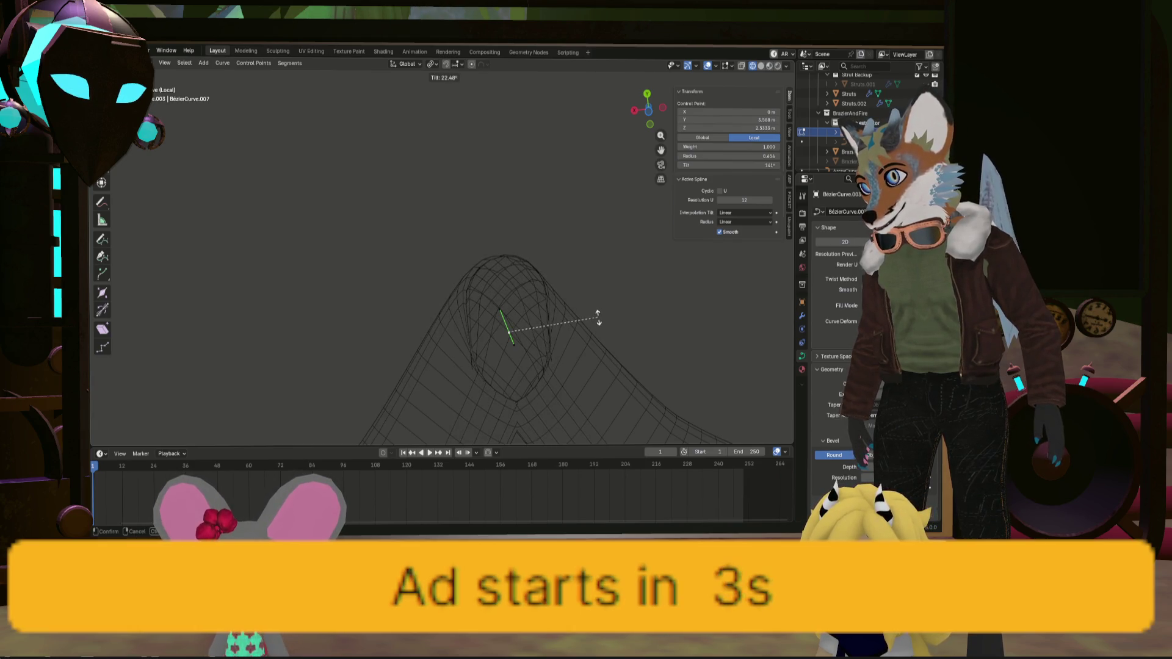
pyautogui.click(597, 318)
pyautogui.moveTo(597, 317)
pyautogui.mouseDown(button='middle')
pyautogui.moveTo(574, 406)
pyautogui.moveTo(565, 339)
pyautogui.moveTo(588, 311)
pyautogui.mouseUp(button='middle')
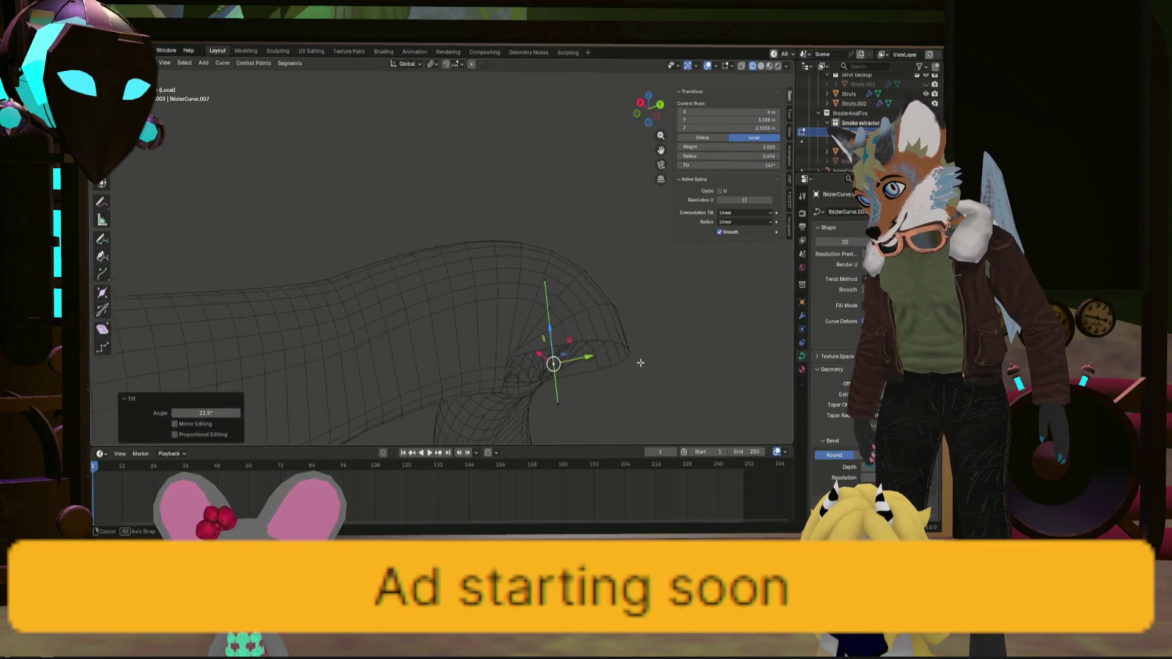
pyautogui.moveTo(537, 364); pyautogui.dragTo(463, 225, button='middle')
# Raise one arm point about 0.88 m and push another about 0.54 m along Y
pyautogui.click(463, 224)
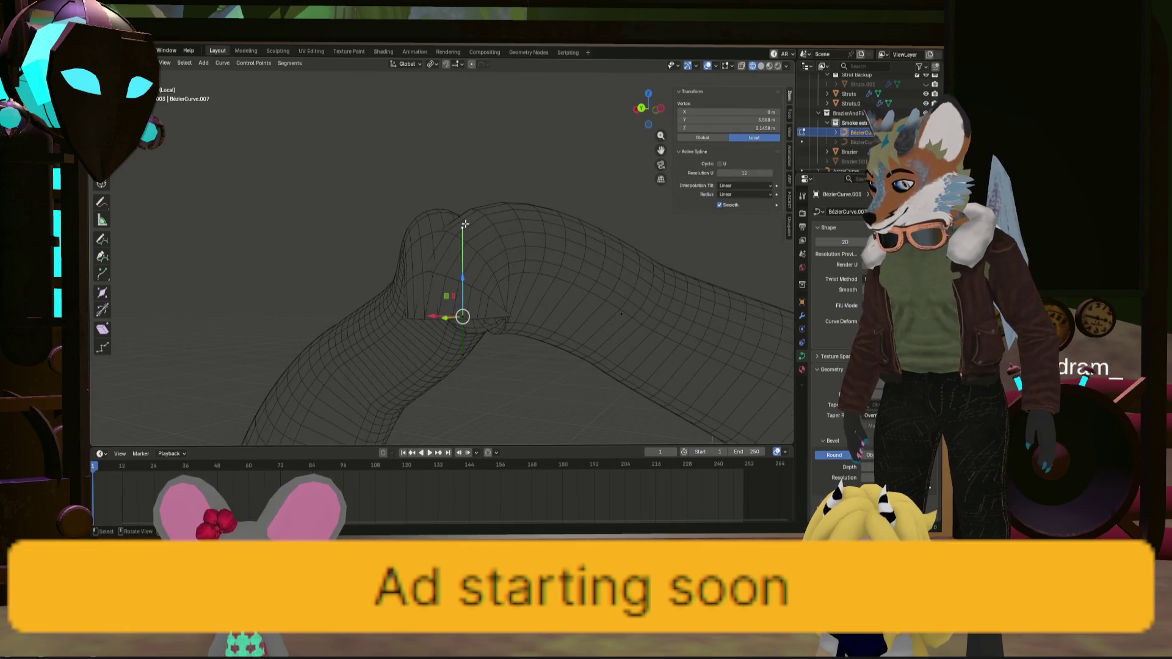
pyautogui.moveTo(461, 243); pyautogui.dragTo(476, 149)
pyautogui.moveTo(476, 149)
pyautogui.mouseDown(button='middle')
pyautogui.moveTo(525, 269)
pyautogui.moveTo(614, 259)
pyautogui.moveTo(593, 264)
pyautogui.mouseUp(button='middle')
pyautogui.click(629, 274)
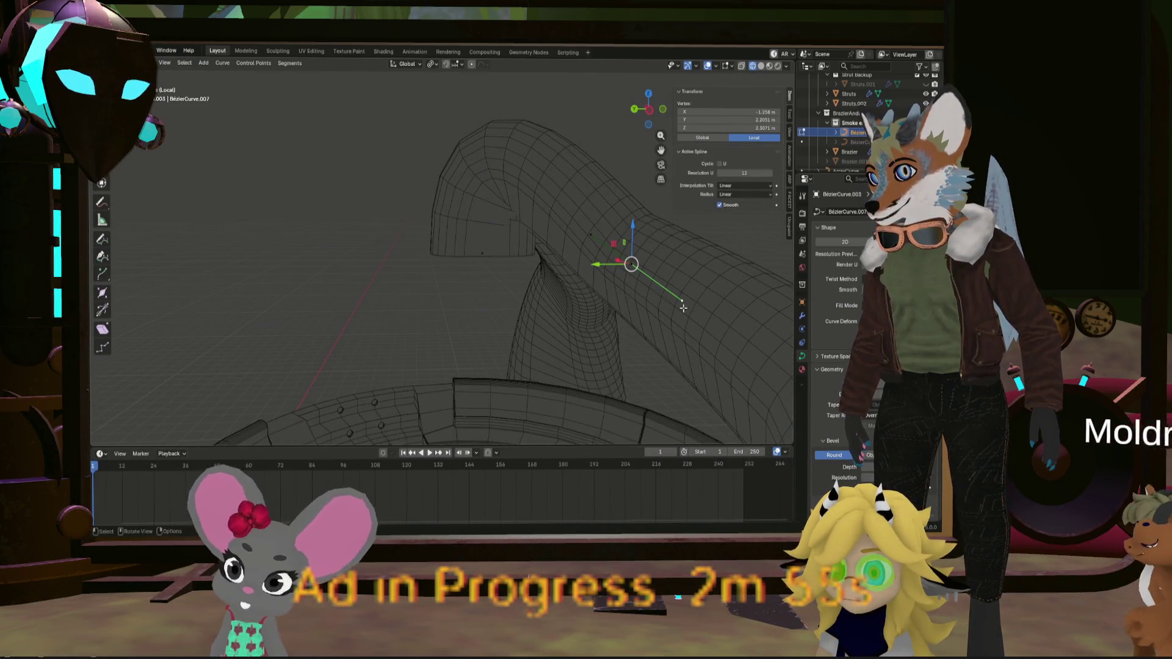
pyautogui.moveTo(593, 264)
pyautogui.mouseDown()
pyautogui.moveTo(525, 259)
pyautogui.moveTo(549, 264)
pyautogui.mouseUp()
pyautogui.moveTo(583, 267); pyautogui.dragTo(540, 227, button='middle')
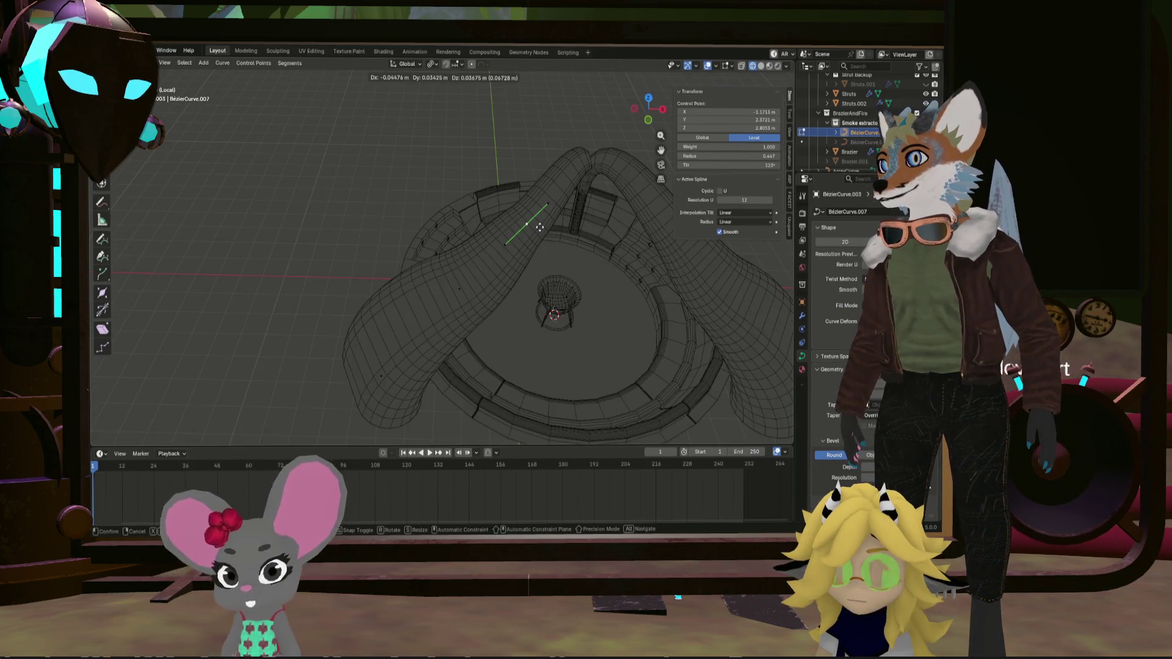
pyautogui.click(539, 227)
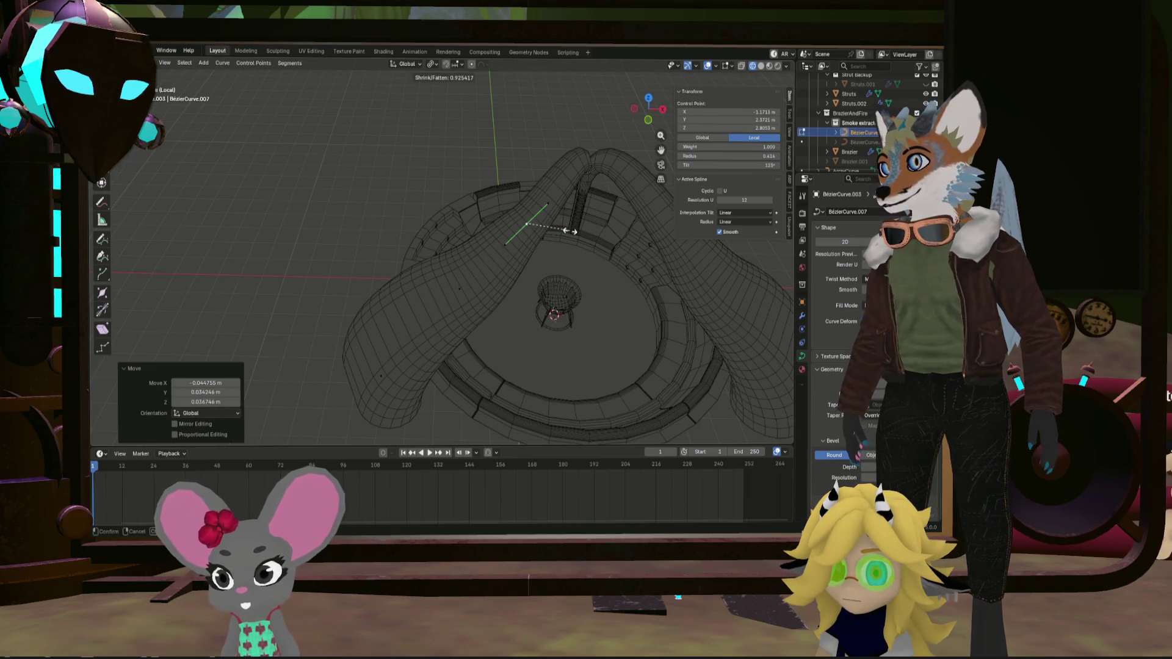
# Adjust a curve handle and move a control point on the left arm outward
pyautogui.rightClick(572, 230)
pyautogui.click(526, 223)
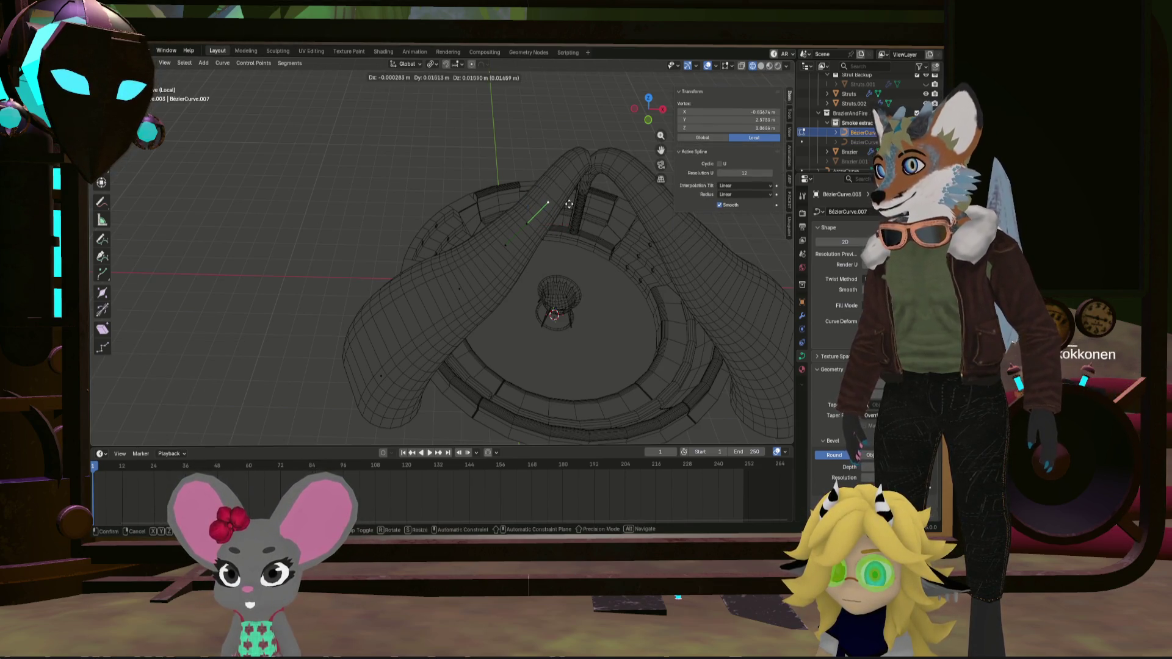
pyautogui.click(568, 202)
pyautogui.click(459, 288)
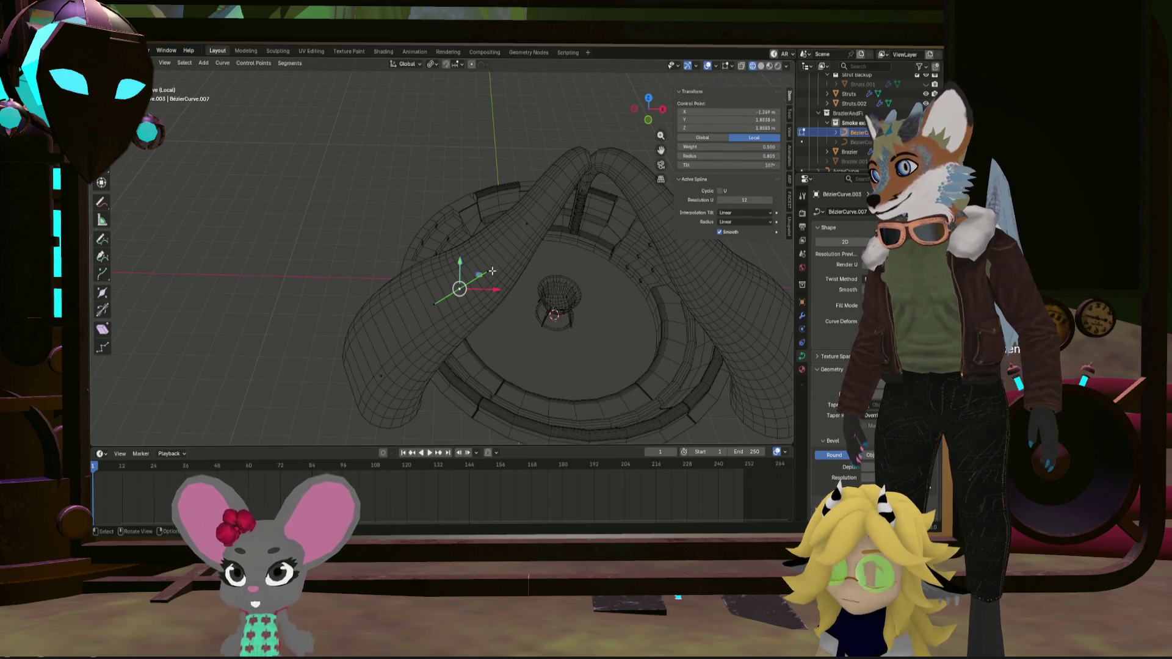
pyautogui.press('g')
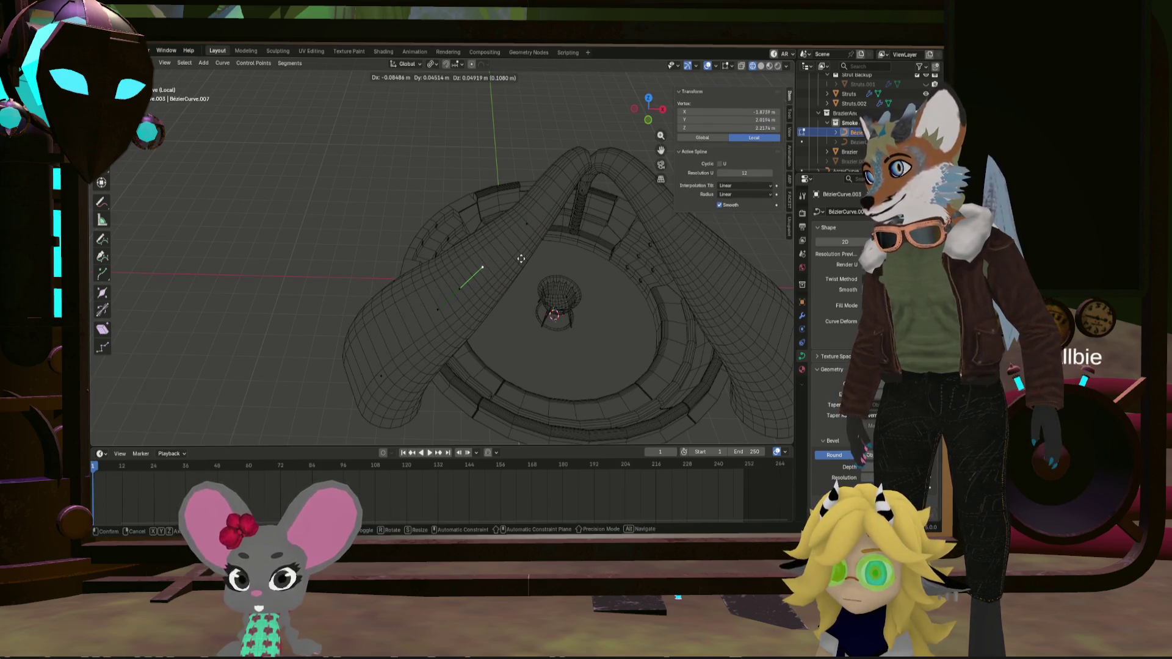
pyautogui.click(521, 259)
# Reposition another control point along the tube to refine the arm's curve
pyautogui.moveTo(520, 259); pyautogui.dragTo(464, 220, button='middle')
pyautogui.scroll(4, 463, 220)
pyautogui.moveTo(403, 193); pyautogui.dragTo(427, 184, button='middle')
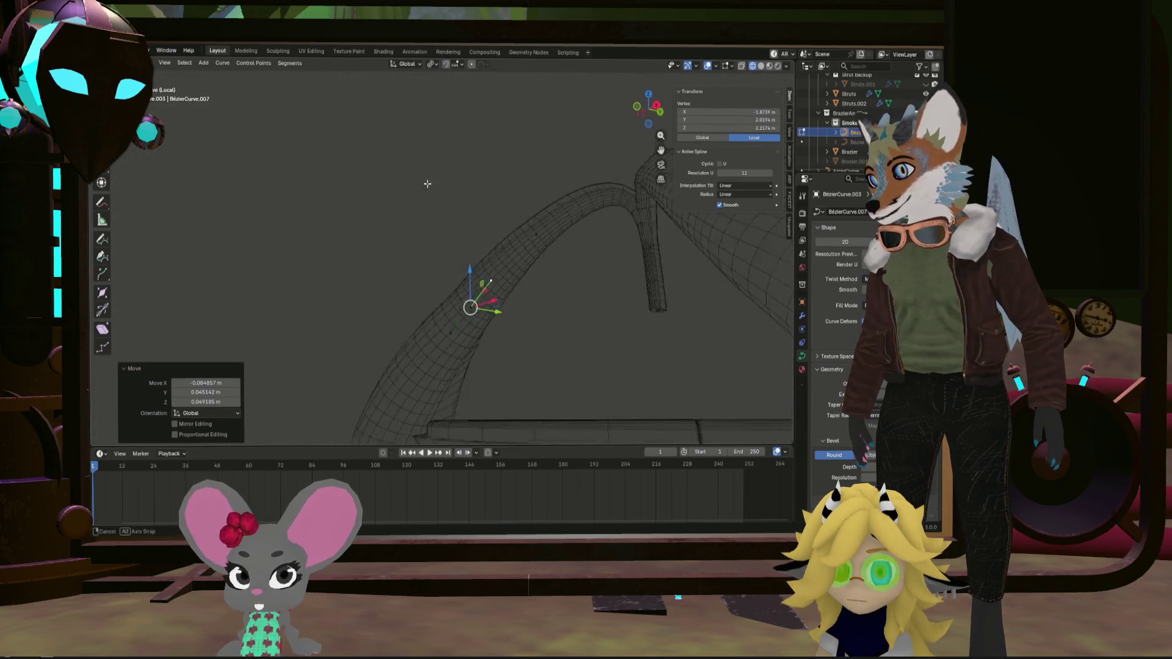
pyautogui.scroll(-5, 427, 184)
pyautogui.moveTo(573, 222)
pyautogui.mouseDown(button='middle')
pyautogui.moveTo(618, 292)
pyautogui.moveTo(594, 296)
pyautogui.mouseUp(button='middle')
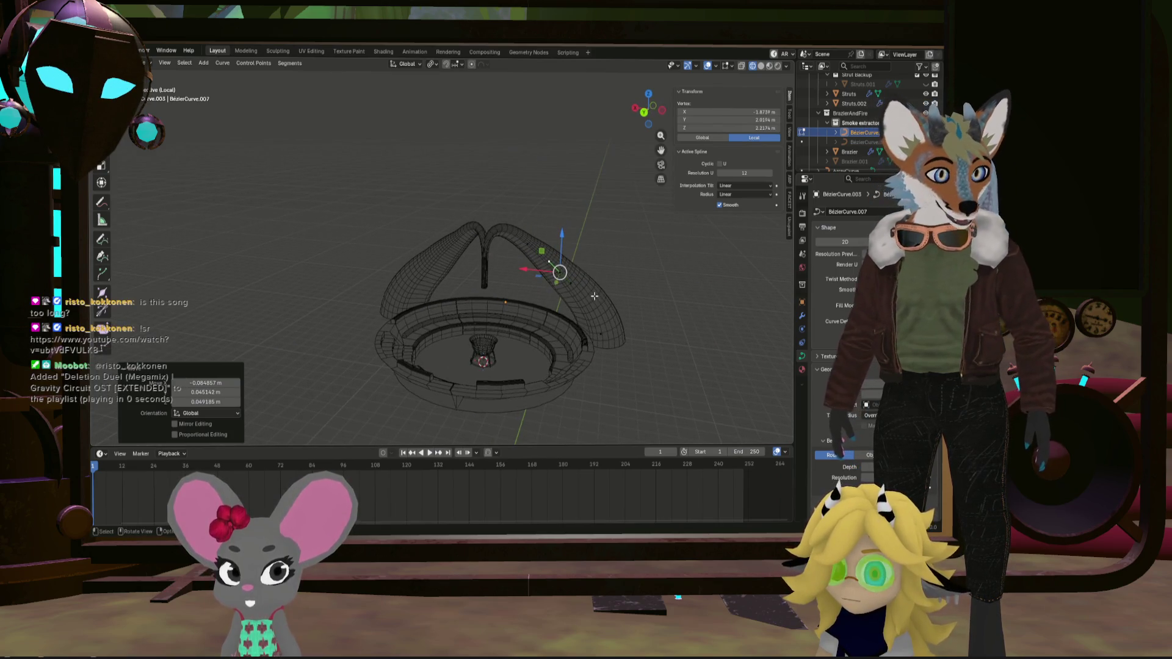
pyautogui.scroll(8, 591, 292)
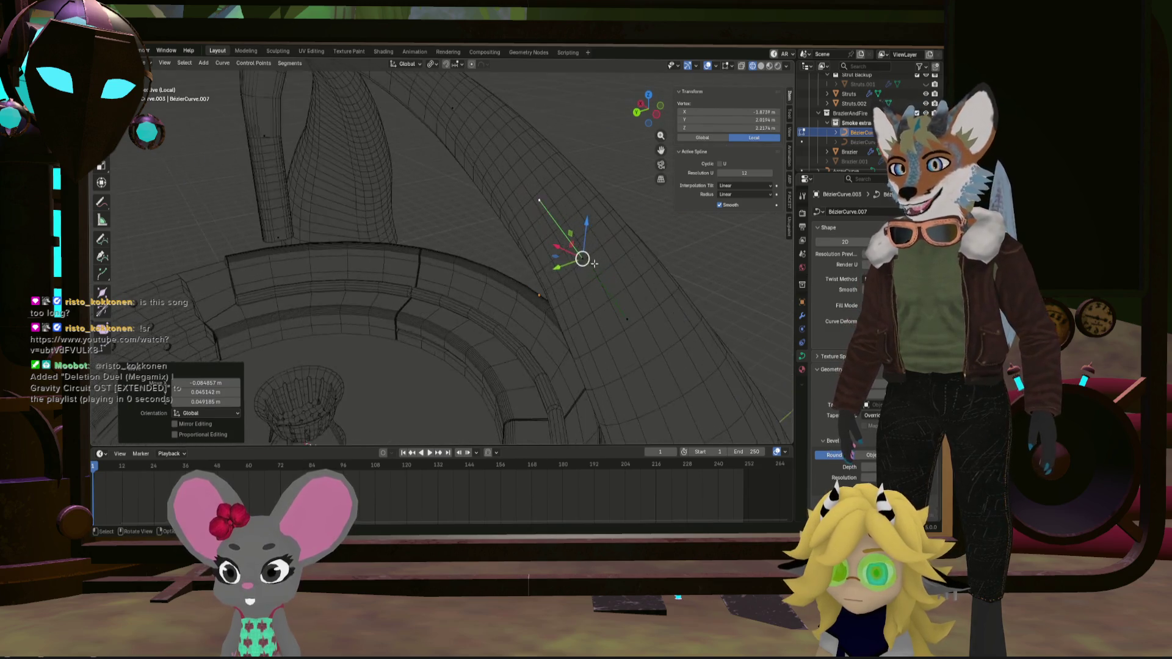
pyautogui.click(580, 260)
pyautogui.moveTo(581, 260); pyautogui.dragTo(594, 274, button='middle')
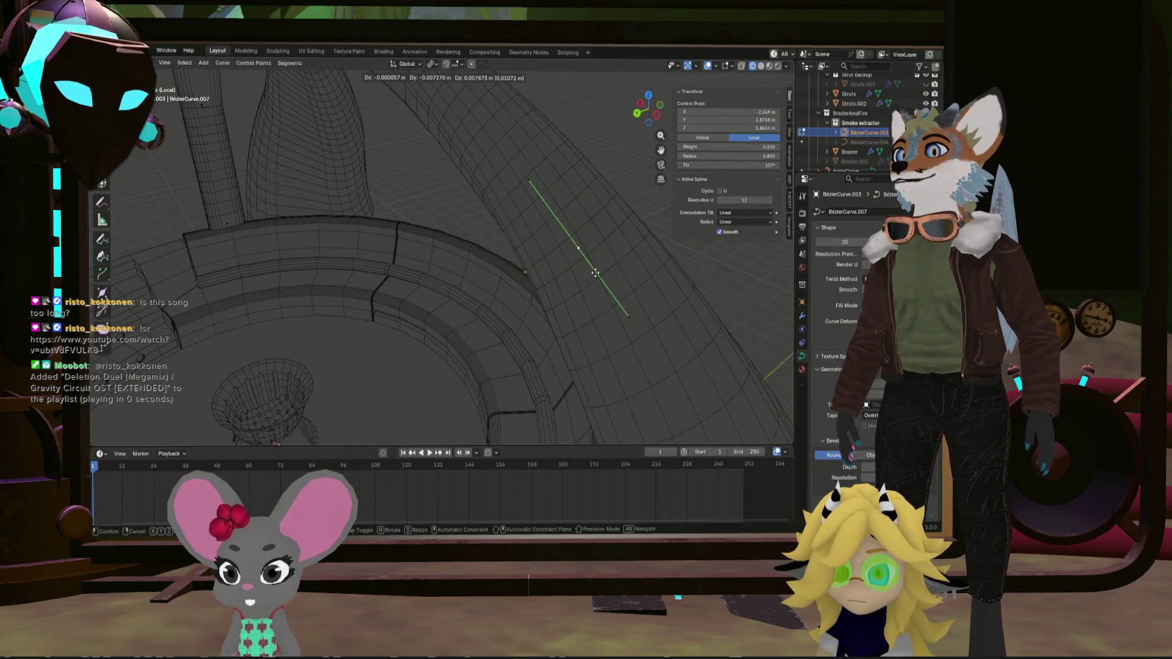
pyautogui.click(598, 270)
pyautogui.scroll(-10, 598, 270)
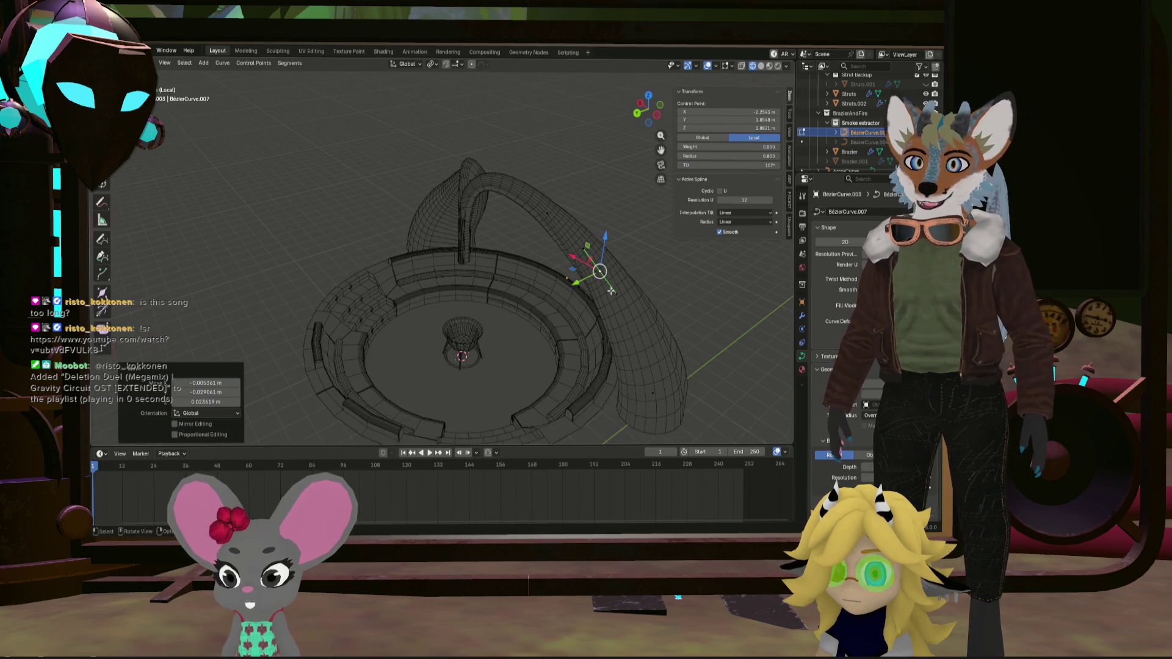
pyautogui.moveTo(628, 268); pyautogui.dragTo(624, 272, button='middle')
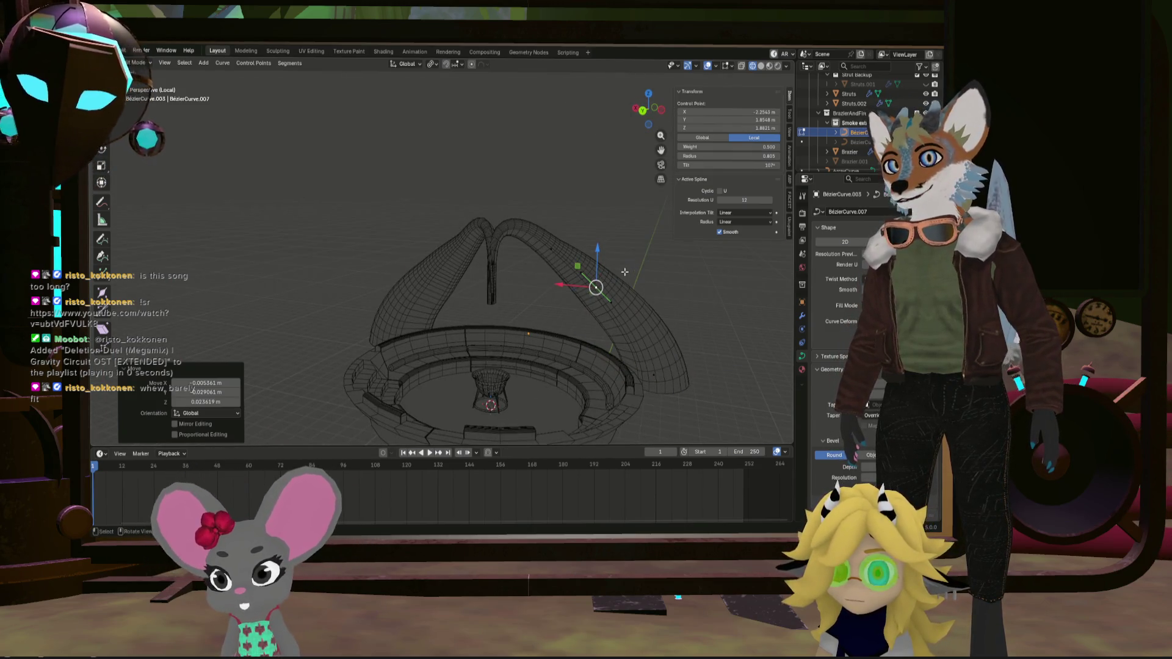
# Leave Edit Mode and inspect the arched tube curve from several angles
pyautogui.press('Tab')
pyautogui.scroll(5, 503, 310)
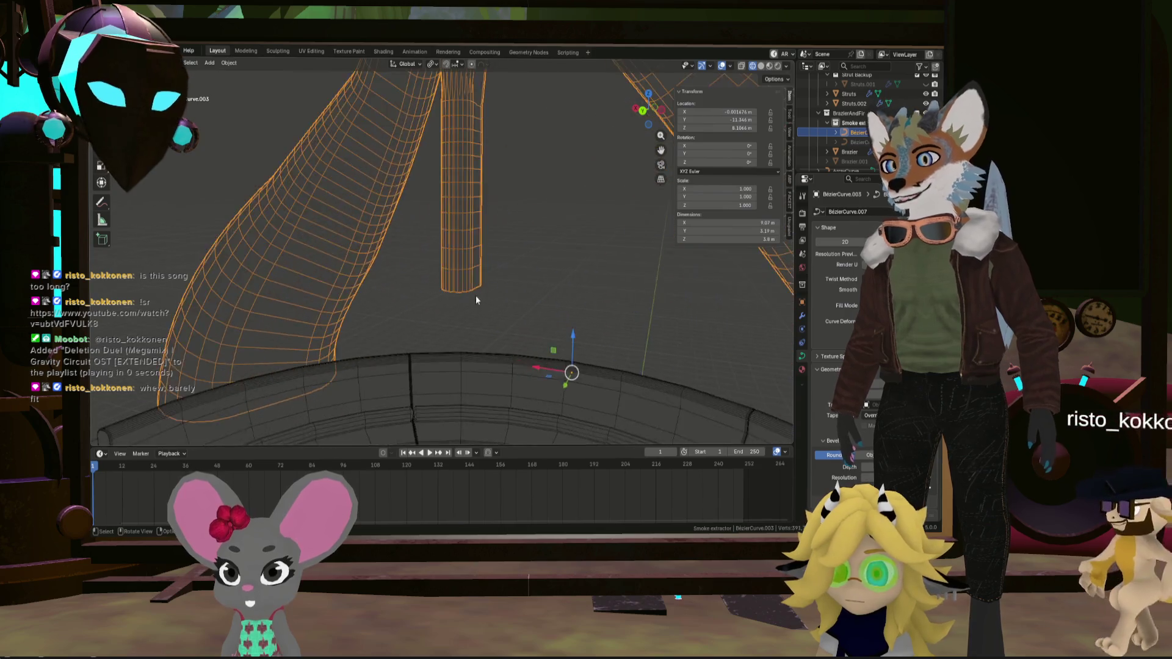
pyautogui.moveTo(475, 295)
pyautogui.mouseDown(button='middle')
pyautogui.moveTo(448, 272)
pyautogui.moveTo(505, 244)
pyautogui.moveTo(390, 260)
pyautogui.moveTo(390, 275)
pyautogui.moveTo(420, 276)
pyautogui.moveTo(408, 254)
pyautogui.moveTo(476, 316)
pyautogui.moveTo(500, 317)
pyautogui.mouseUp(button='middle')
pyautogui.scroll(-5, 434, 270)
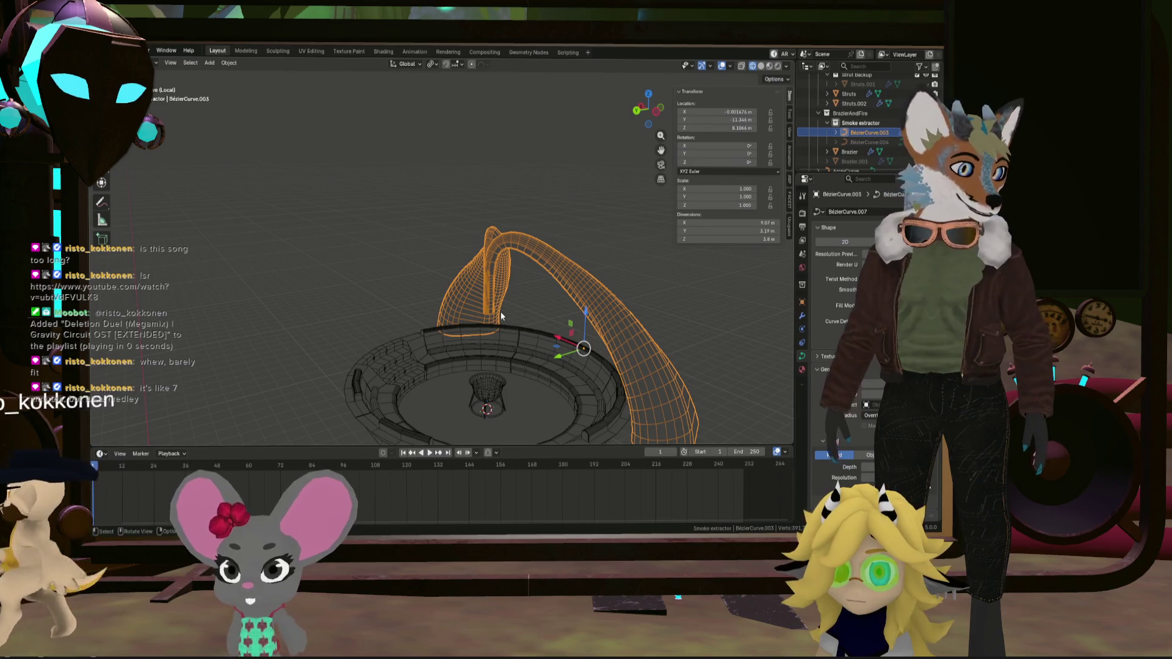
pyautogui.moveTo(555, 311)
pyautogui.mouseDown(button='middle')
pyautogui.moveTo(583, 346)
pyautogui.moveTo(497, 264)
pyautogui.moveTo(530, 273)
pyautogui.moveTo(511, 263)
pyautogui.moveTo(537, 259)
pyautogui.moveTo(553, 236)
pyautogui.moveTo(618, 290)
pyautogui.moveTo(580, 285)
pyautogui.moveTo(569, 305)
pyautogui.moveTo(608, 267)
pyautogui.mouseUp(button='middle')
pyautogui.scroll(5, 608, 266)
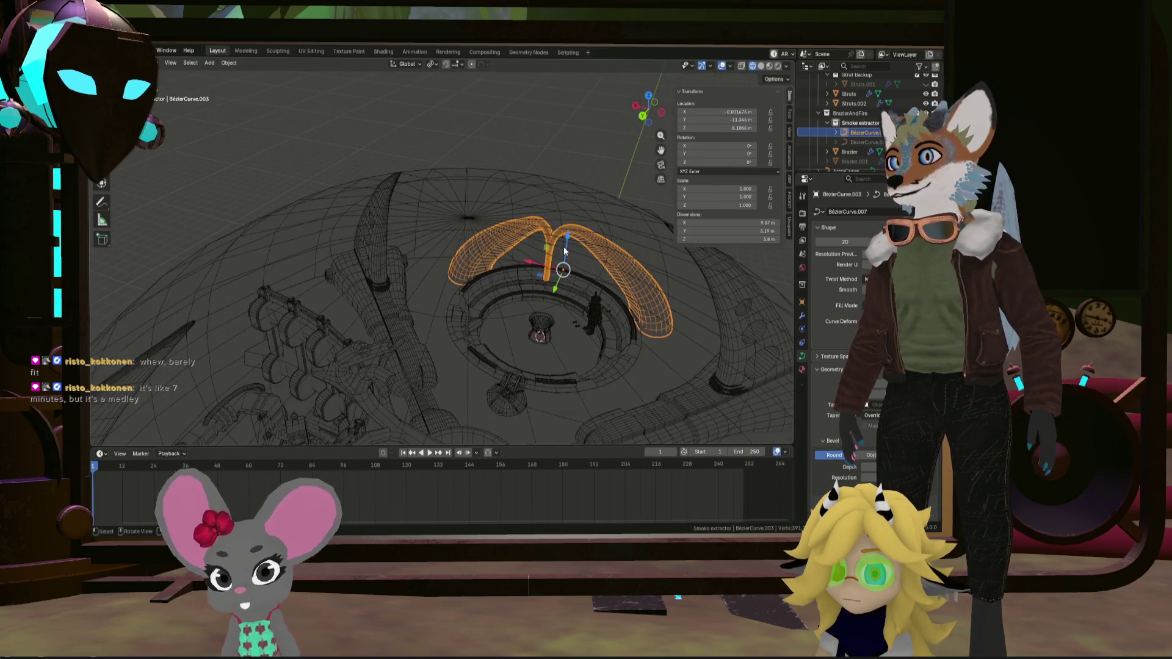
pyautogui.scroll(-3, 608, 266)
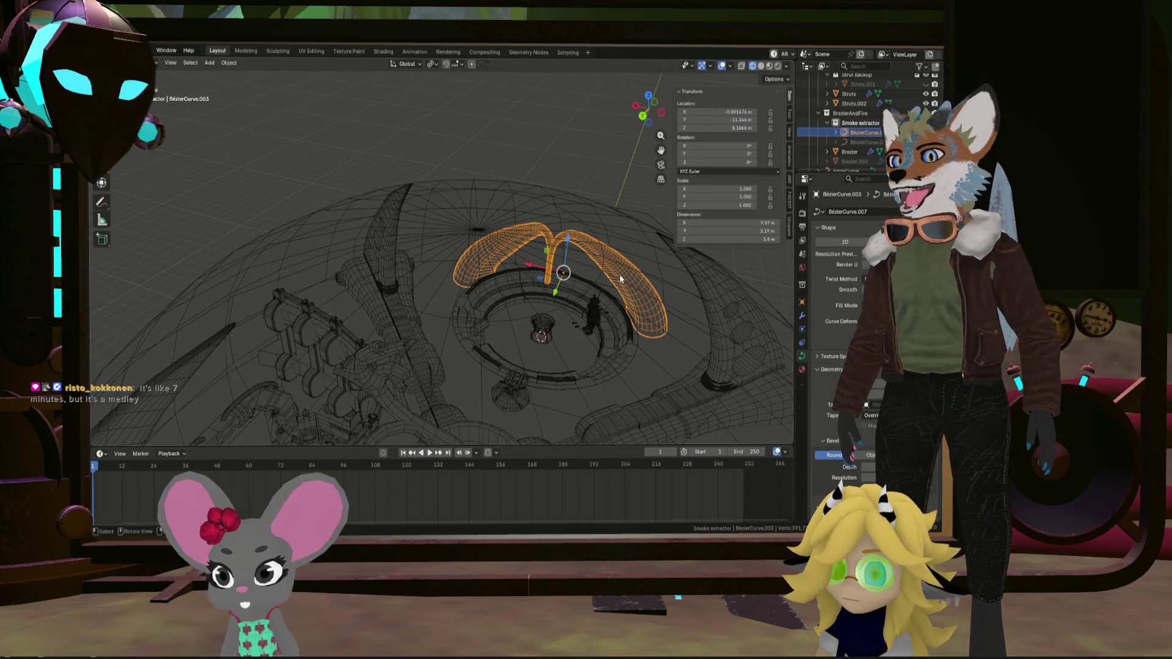
pyautogui.moveTo(599, 274); pyautogui.dragTo(636, 250, button='middle')
# Duplicate the tube curve in place as BézierCurve.005 and reselect the original BézierCurve.003
pyautogui.hotkey('shift', 'd')
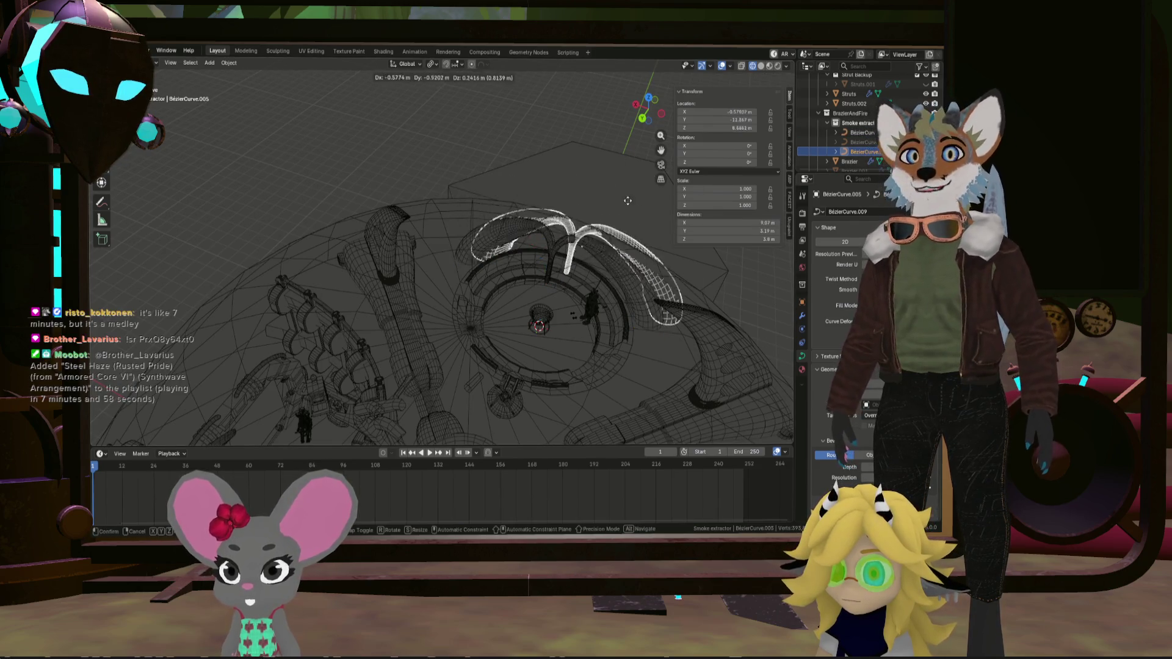
pyautogui.press('Escape')
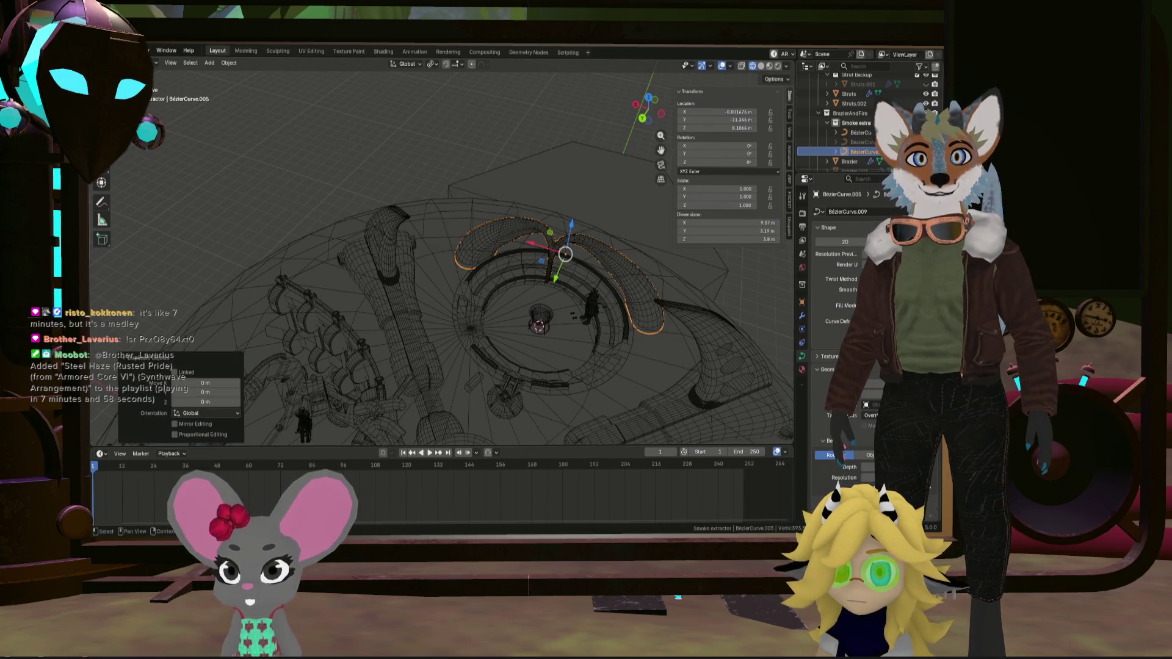
pyautogui.click(857, 132)
pyautogui.scroll(5, 550, 244)
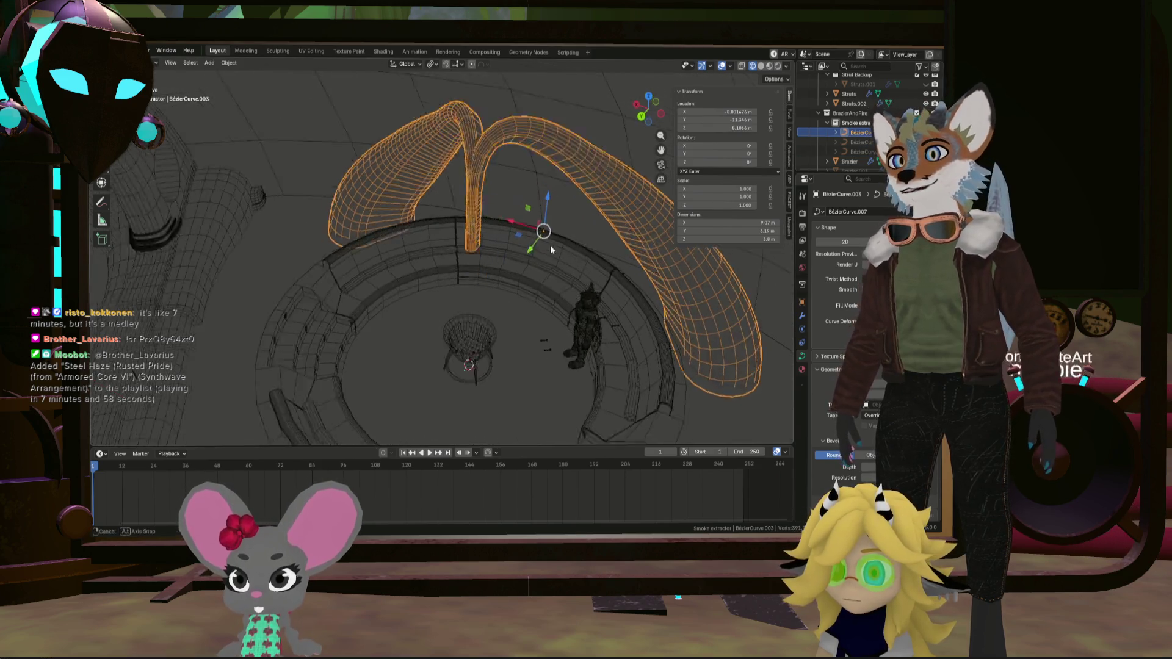
pyautogui.moveTo(551, 244)
pyautogui.mouseDown(button='middle')
pyautogui.moveTo(596, 261)
pyautogui.moveTo(573, 241)
pyautogui.mouseUp(button='middle')
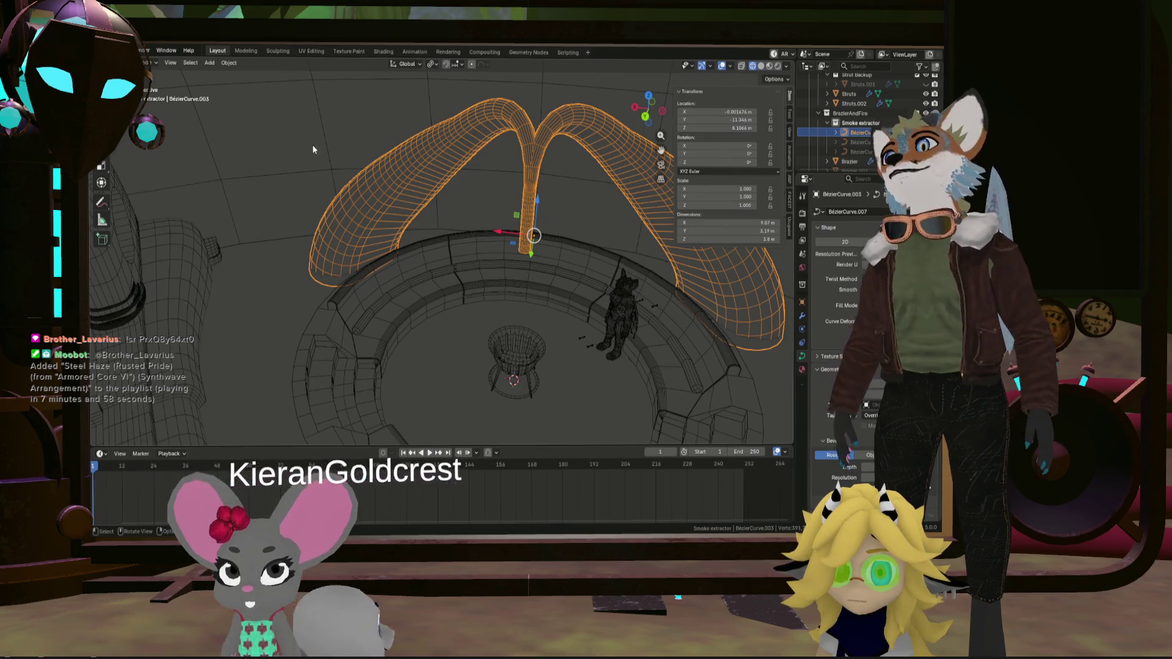
pyautogui.click(228, 63)
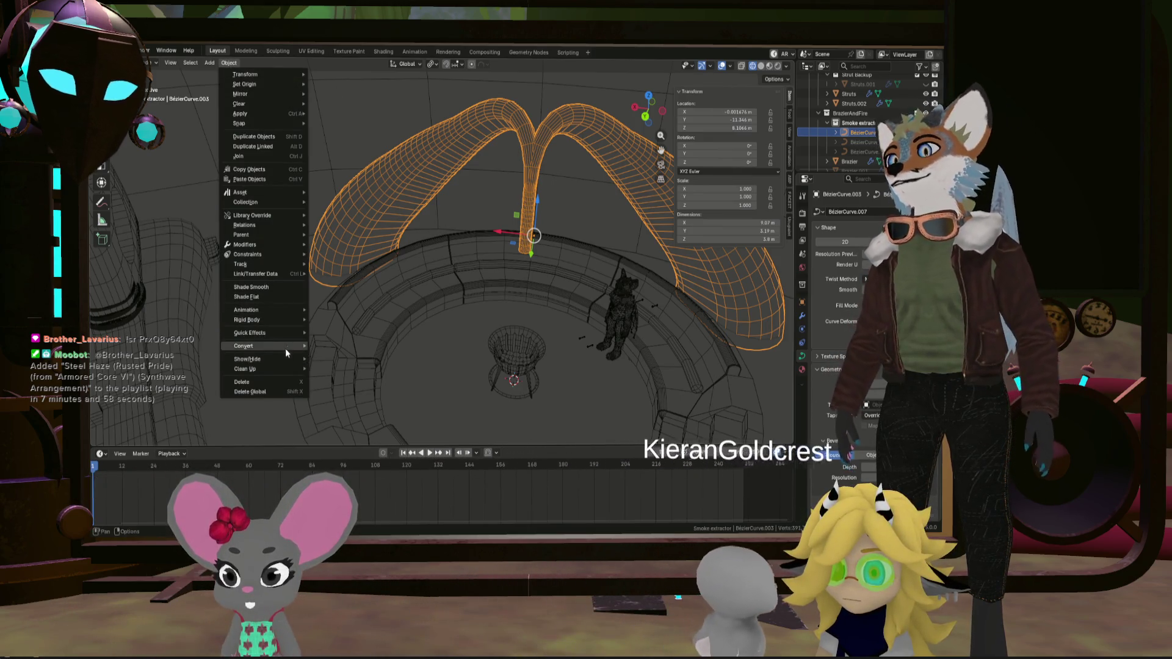
# Convert BézierCurve.003 to a mesh and enter Edit Mode facing the central downpipe
pyautogui.moveTo(284, 346)
pyautogui.click(321, 344)
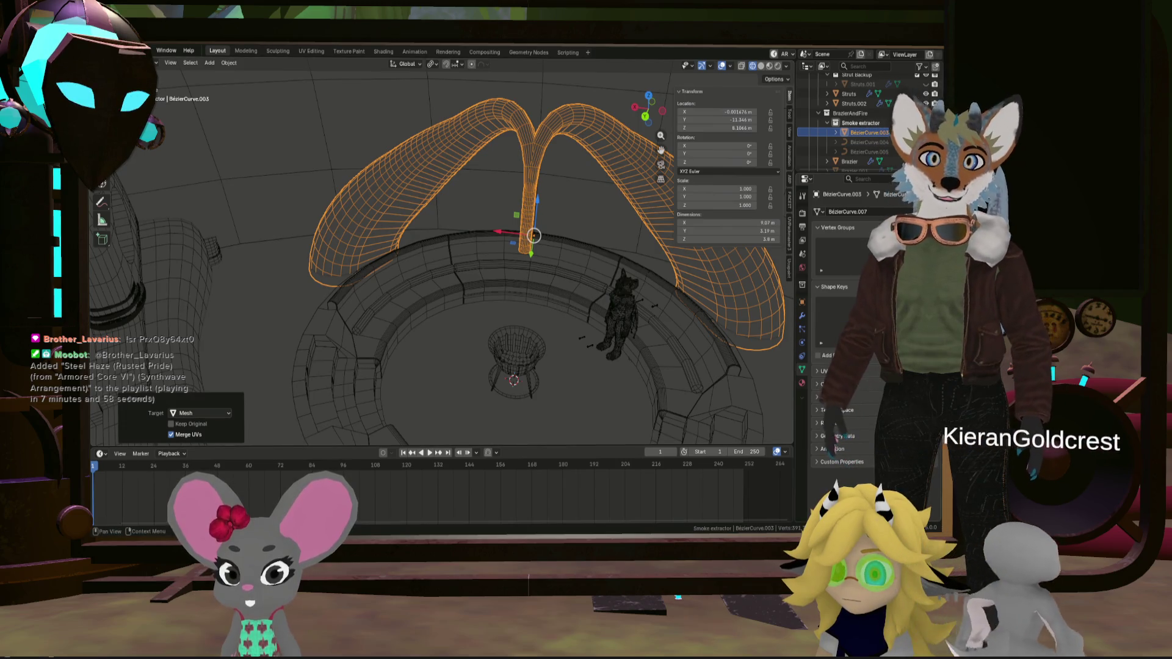
pyautogui.click(802, 317)
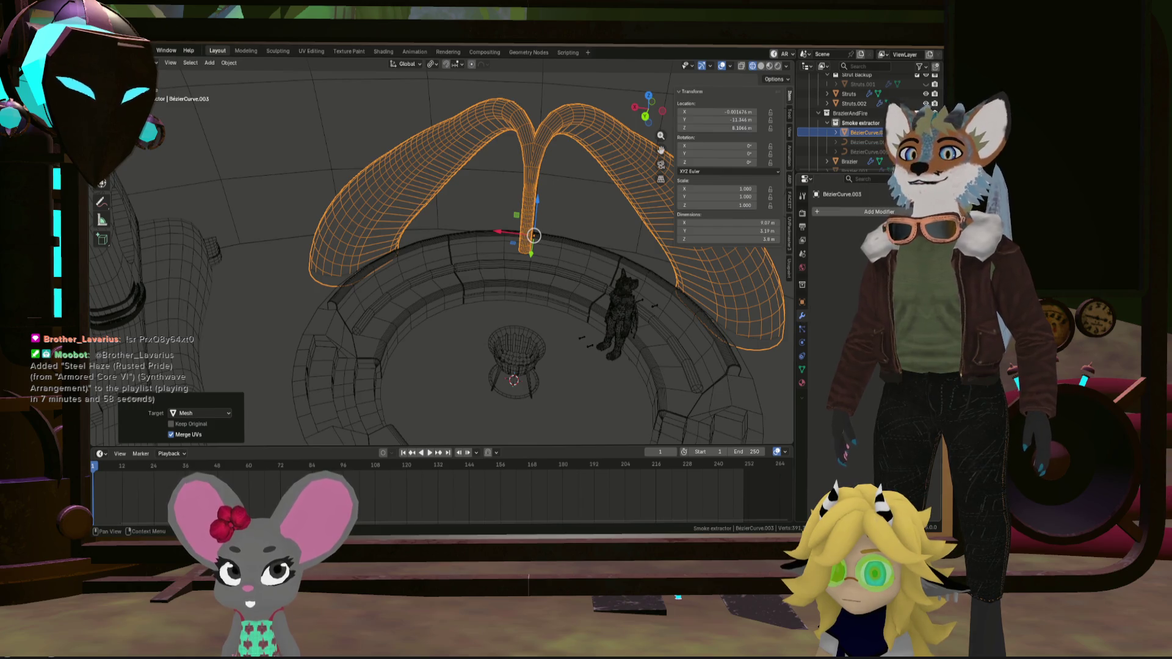
pyautogui.scroll(3, 570, 235)
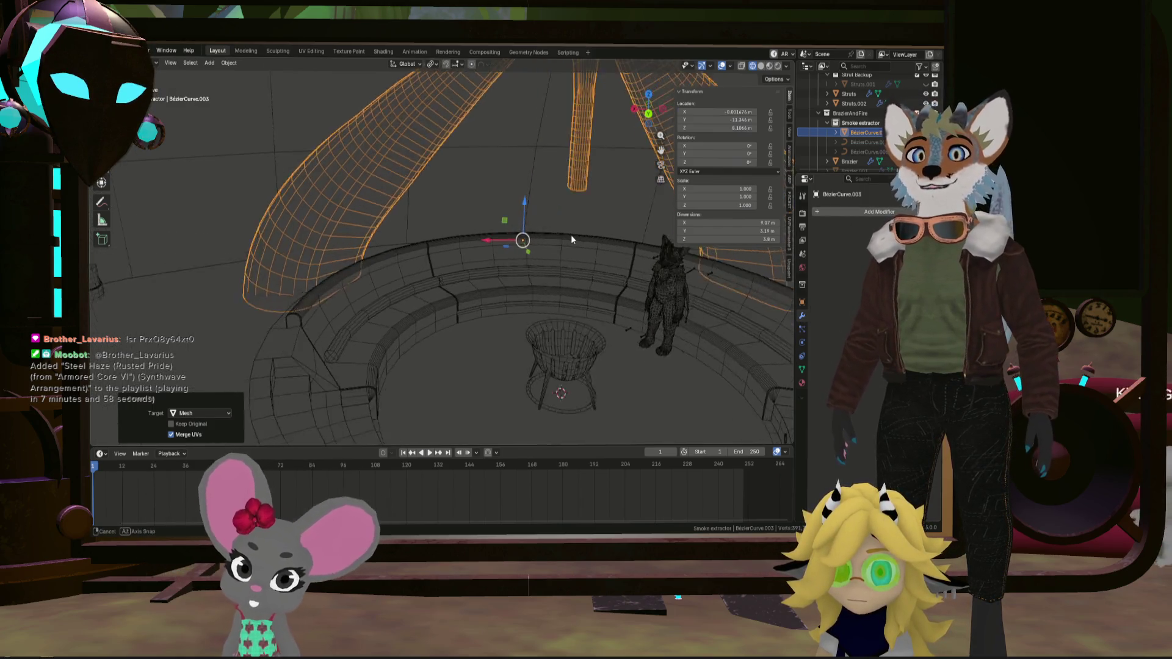
pyautogui.press('Tab')
pyautogui.moveTo(570, 234); pyautogui.dragTo(590, 239, button='middle')
pyautogui.scroll(5, 528, 212)
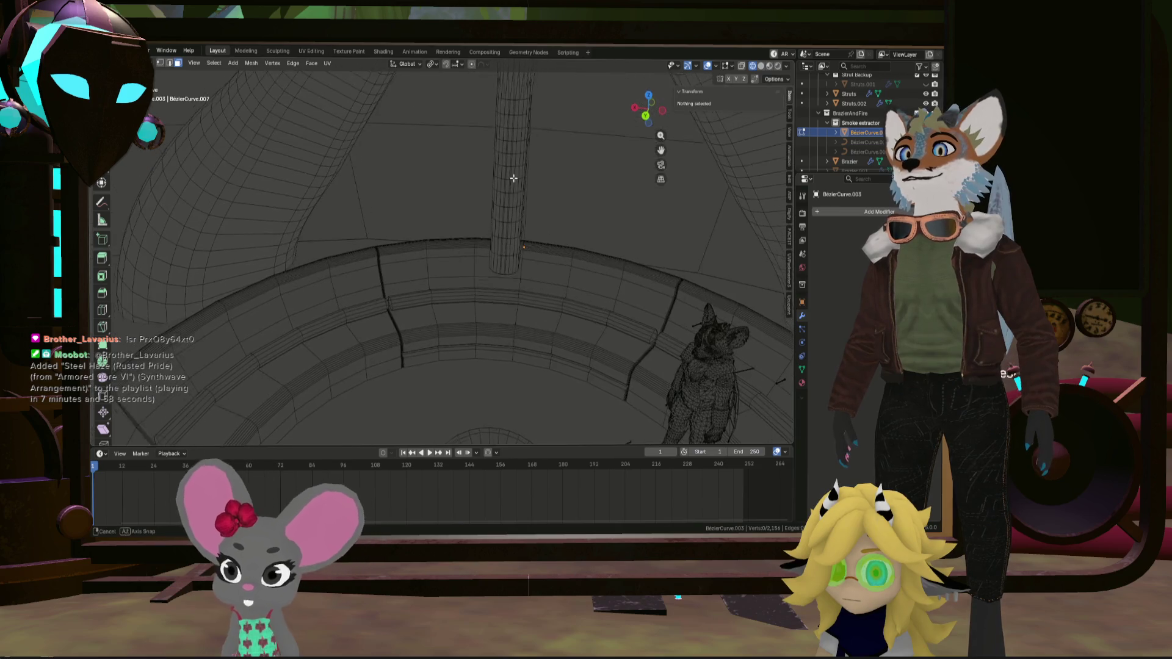
# Select all vertices and merge by distance at 0.0101 m
pyautogui.moveTo(528, 212)
pyautogui.mouseDown(button='middle')
pyautogui.moveTo(442, 113)
pyautogui.moveTo(506, 160)
pyautogui.mouseUp(button='middle')
pyautogui.press('a')
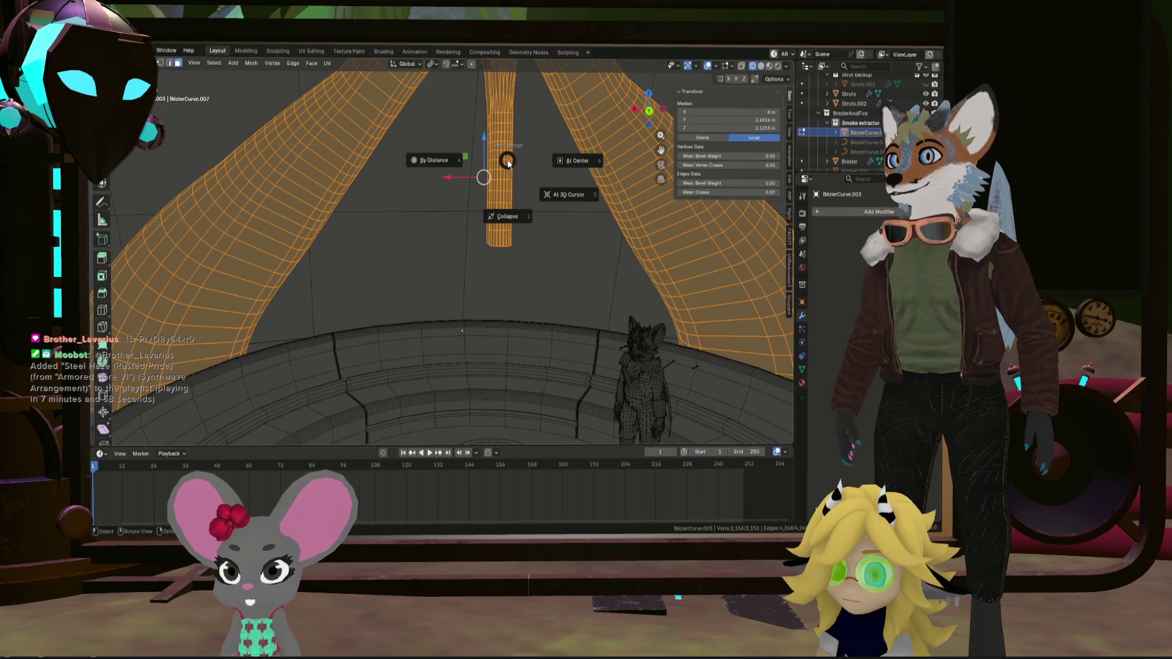
pyautogui.click(459, 159)
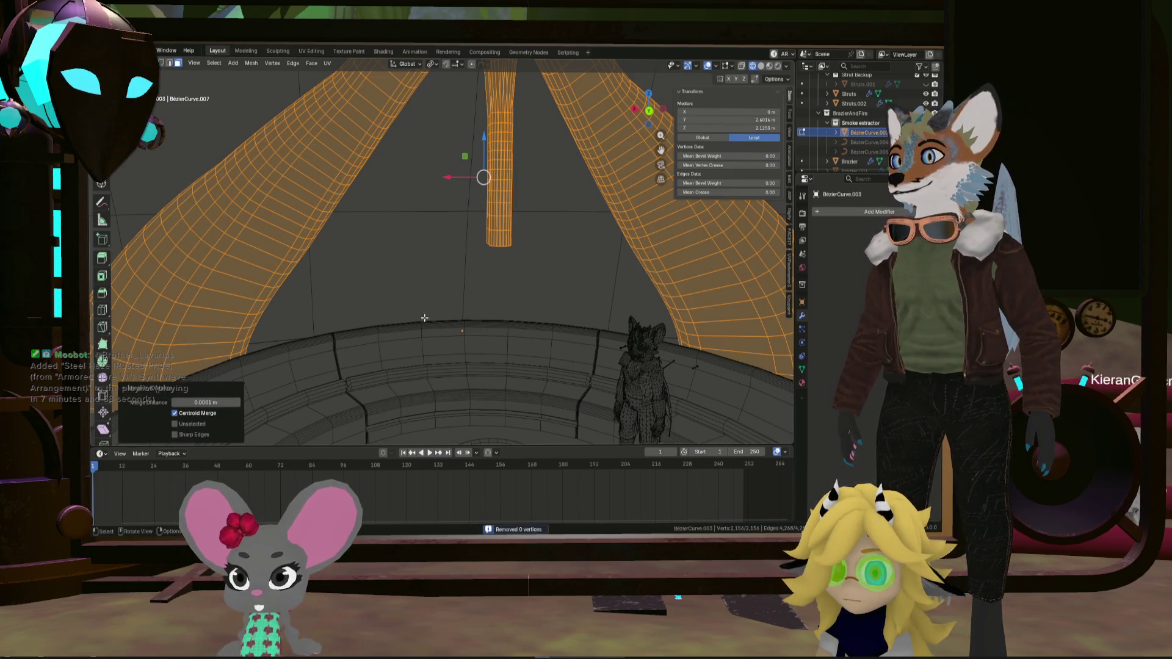
pyautogui.click(237, 403)
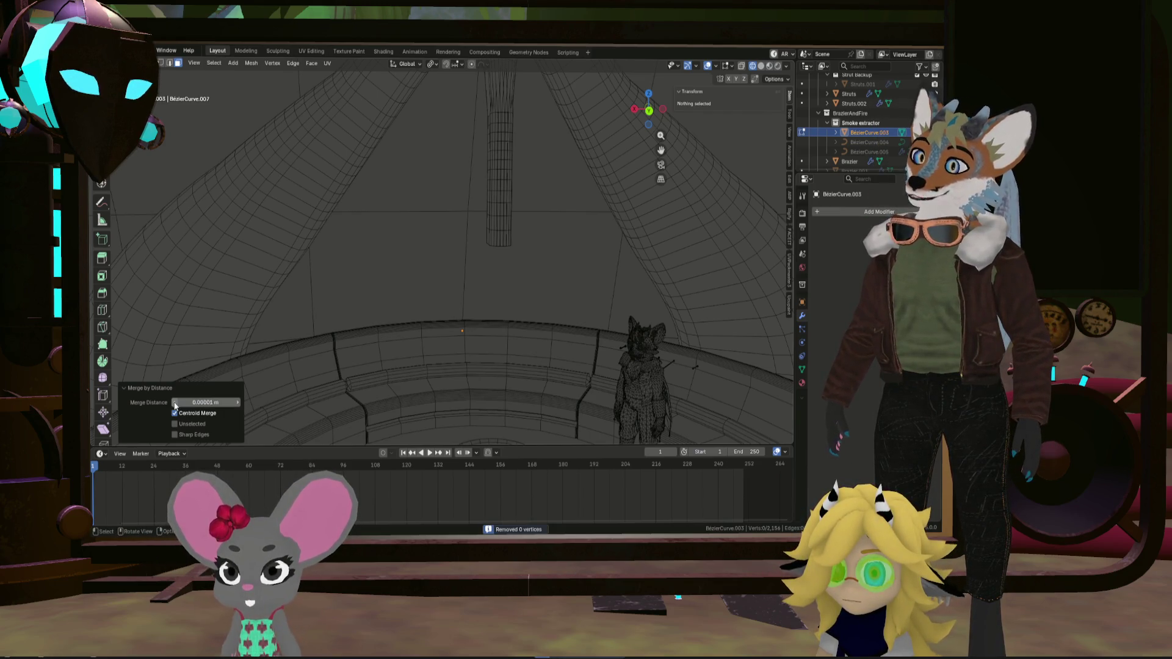
# Try selecting the left tube's connected faces, then select the whole mesh
pyautogui.press('a')
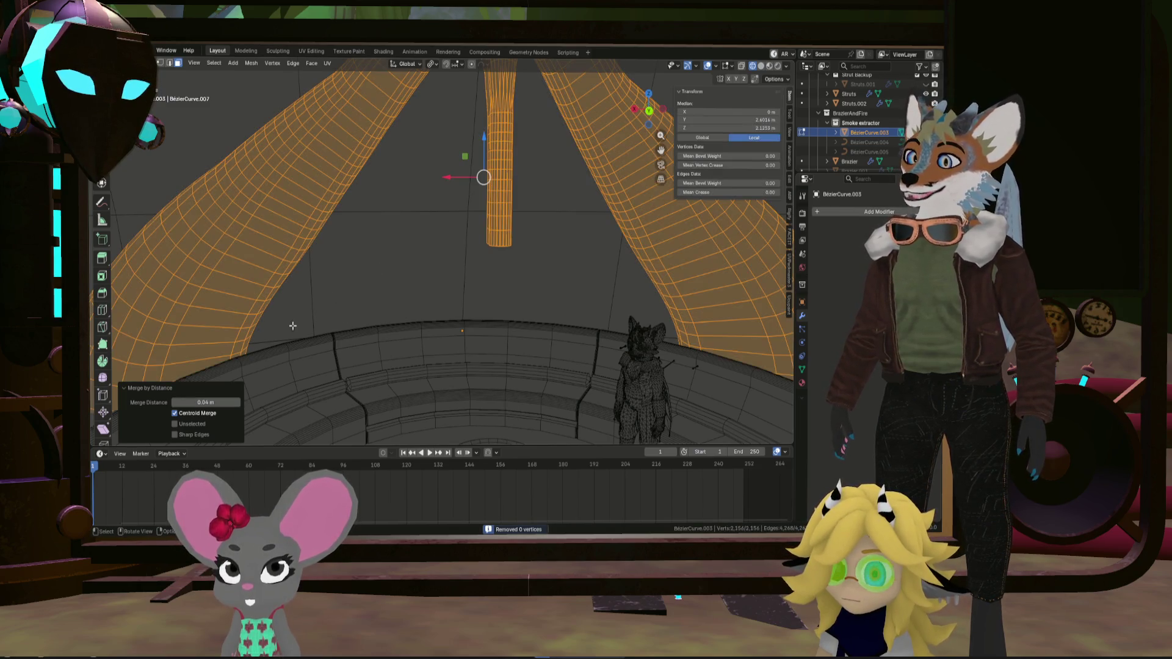
pyautogui.moveTo(256, 282); pyautogui.dragTo(257, 293)
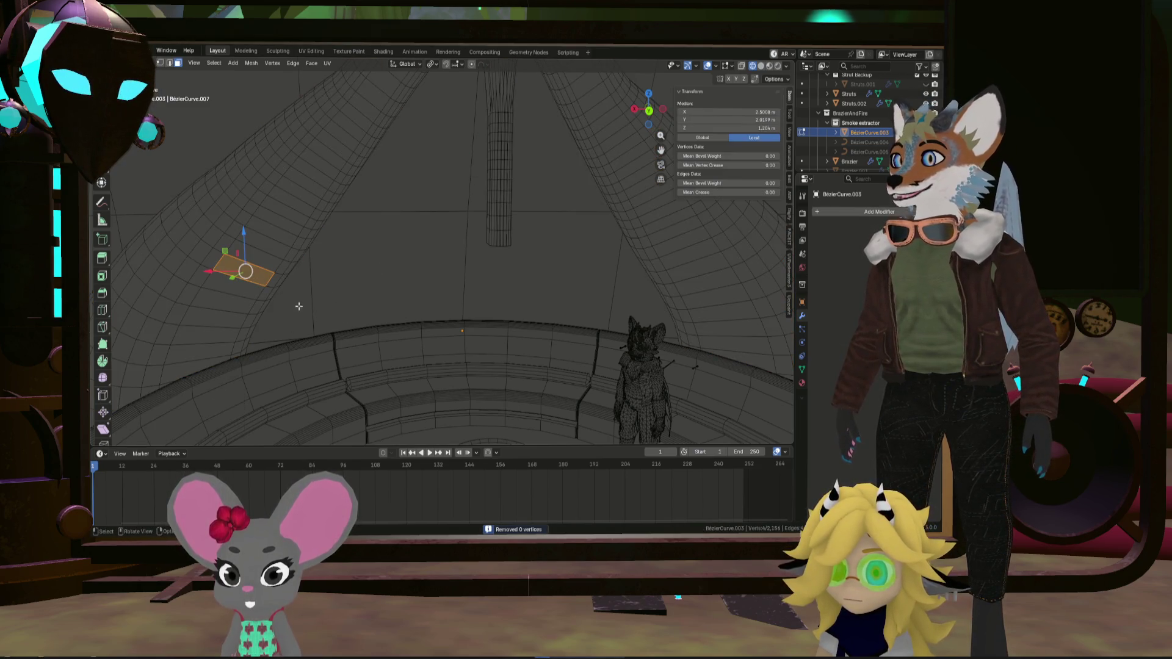
pyautogui.click(261, 307)
pyautogui.click(259, 283)
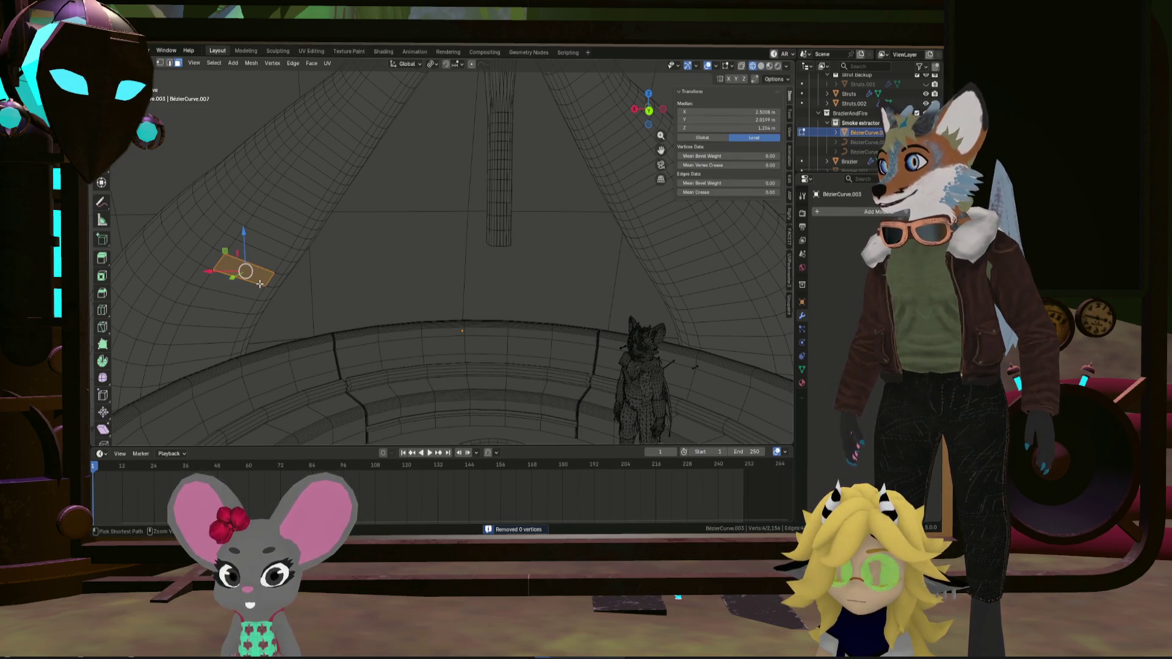
pyautogui.press('l')
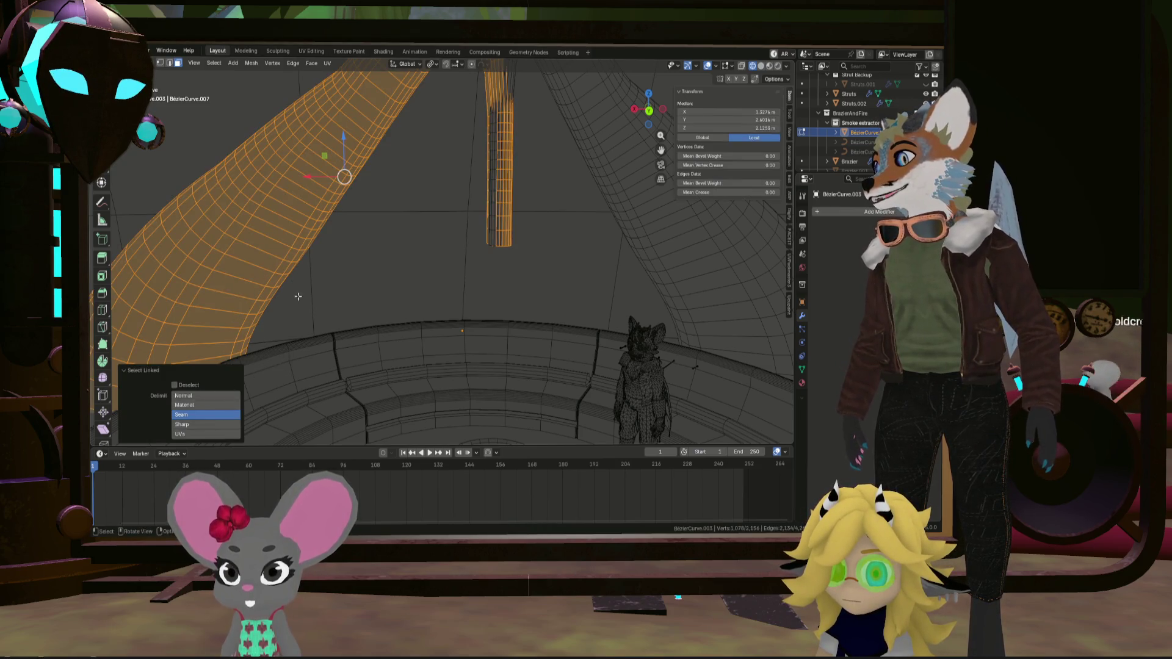
pyautogui.click(298, 296)
pyautogui.moveTo(298, 296)
pyautogui.mouseDown(button='middle')
pyautogui.moveTo(362, 260)
pyautogui.moveTo(272, 306)
pyautogui.moveTo(373, 314)
pyautogui.moveTo(342, 329)
pyautogui.mouseUp(button='middle')
pyautogui.press('a')
pyautogui.scroll(5, 306, 295)
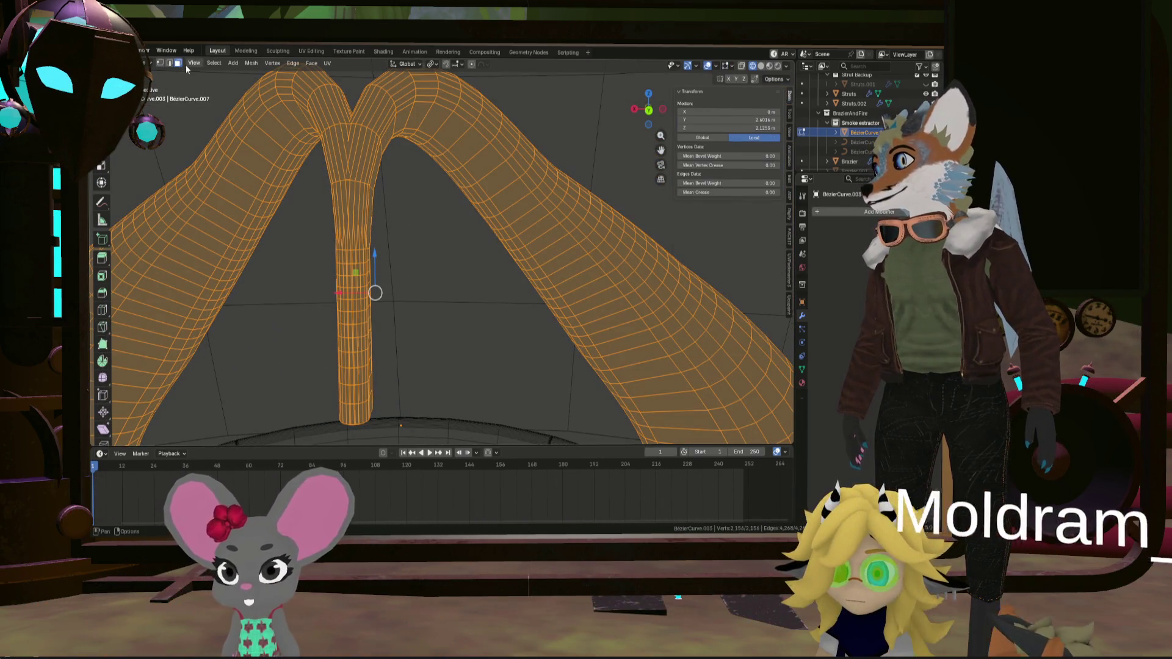
# Isolate the mesh in local view with X-ray on and box-select the downpipe's lower strip
pyautogui.click(743, 66)
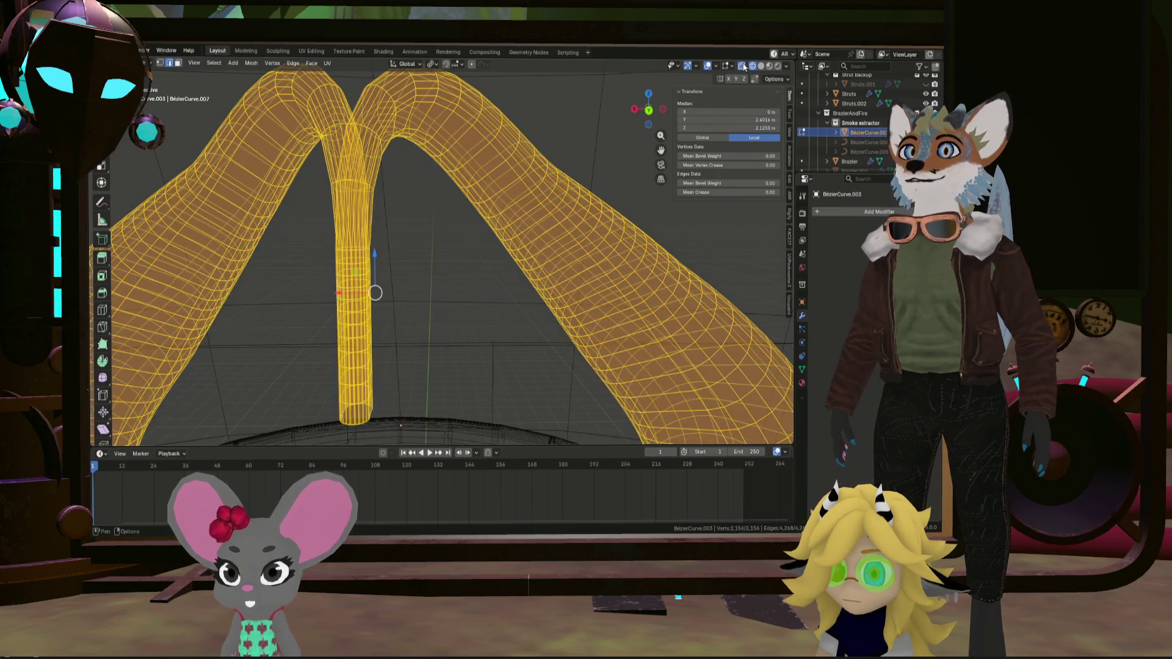
pyautogui.click(761, 65)
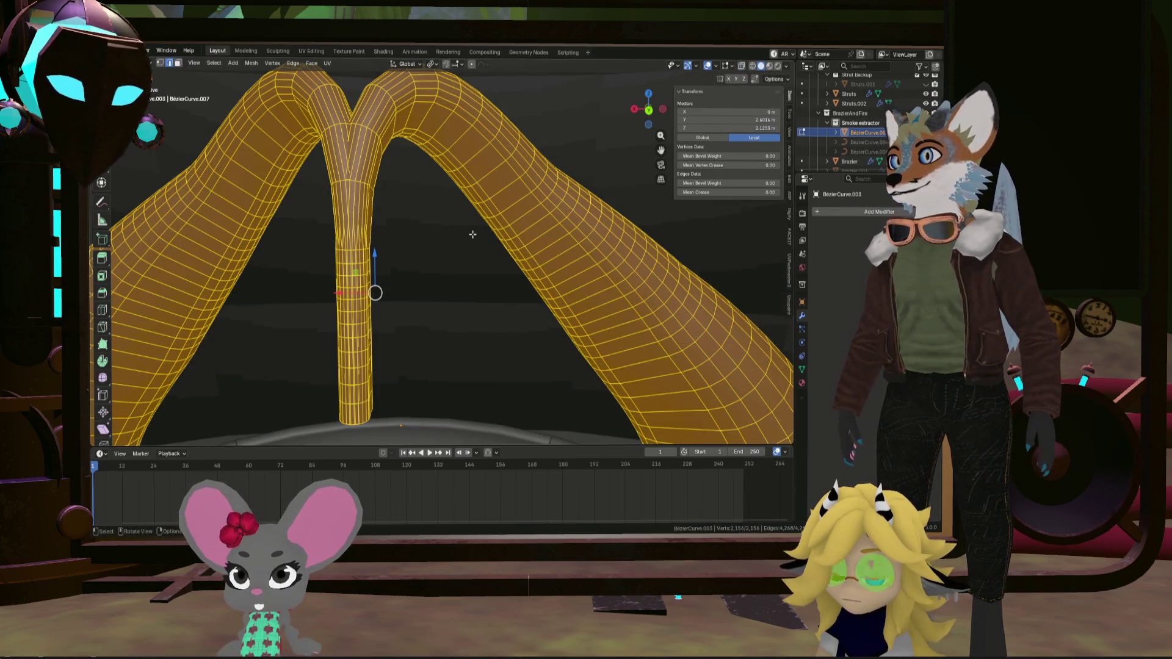
pyautogui.press('KP_3')
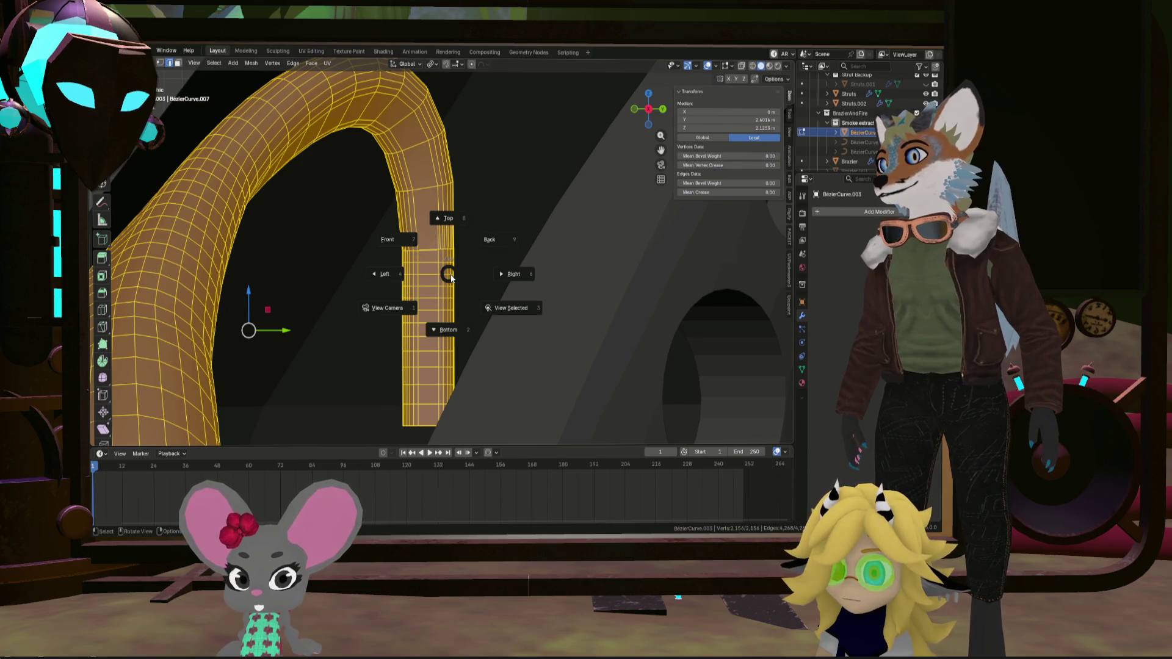
pyautogui.press('KP_Divide')
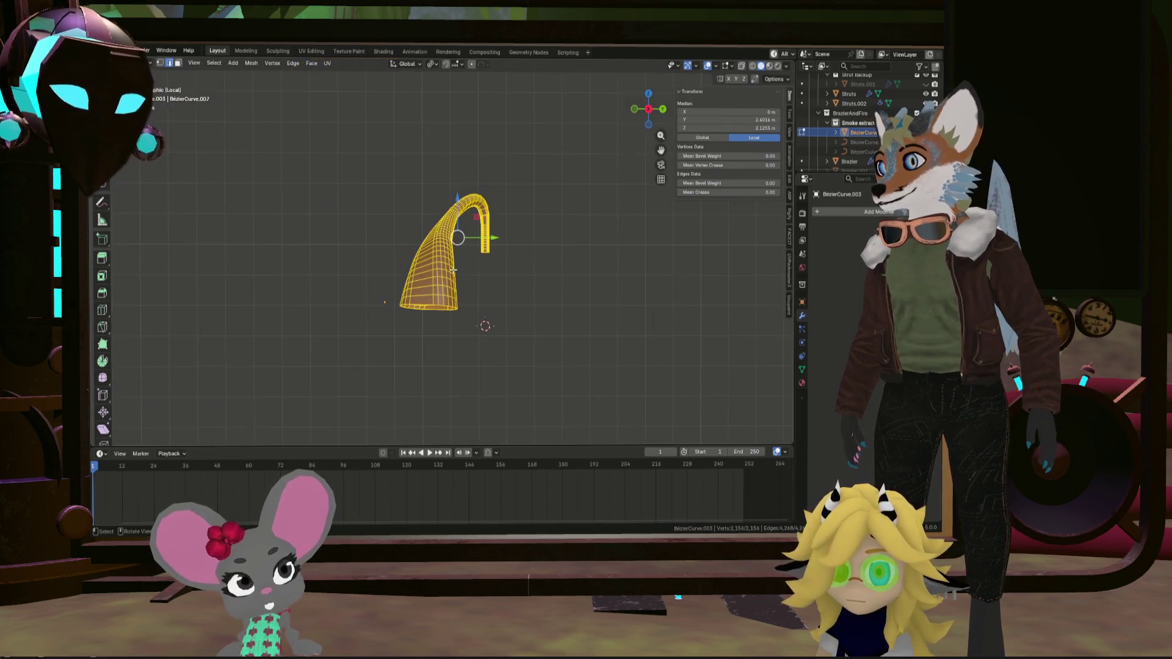
pyautogui.moveTo(474, 239); pyautogui.dragTo(460, 250, button='middle')
pyautogui.scroll(5, 460, 250)
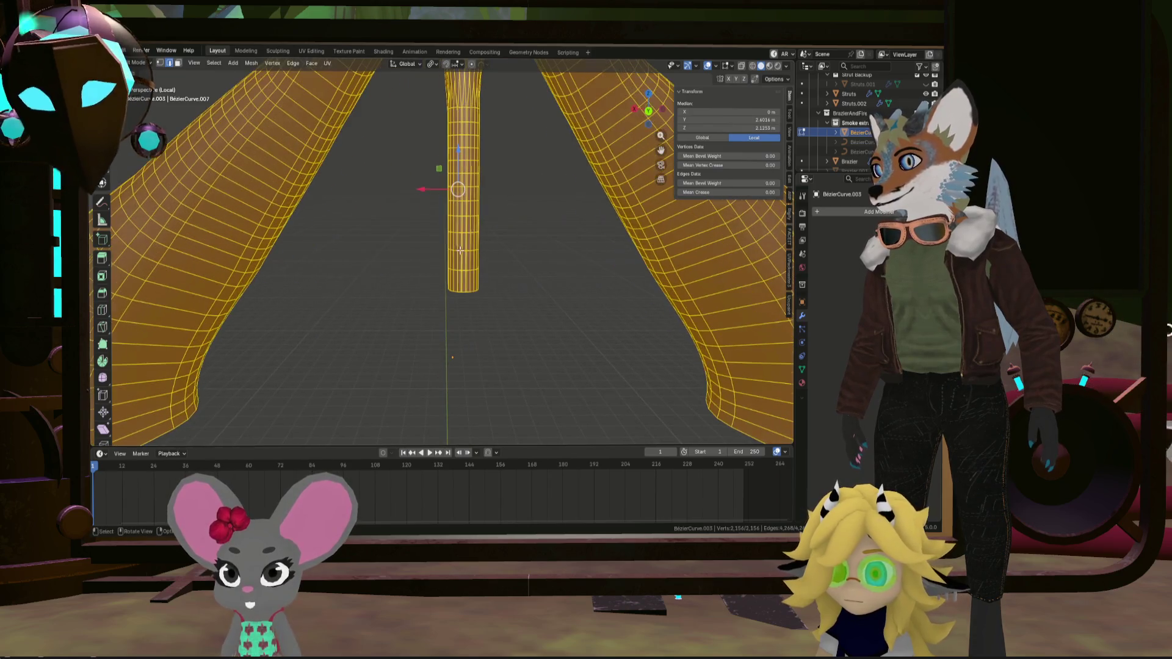
pyautogui.moveTo(650, 121); pyautogui.dragTo(718, 83)
pyautogui.hotkey('alt', 'z')
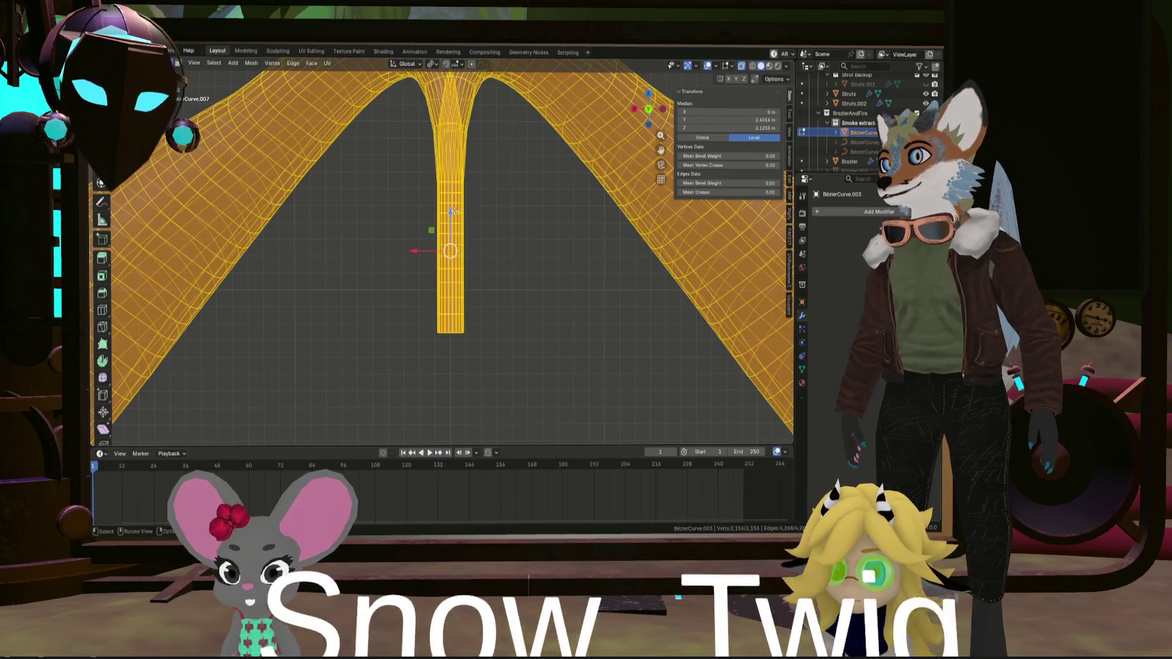
pyautogui.moveTo(430, 190)
pyautogui.mouseDown()
pyautogui.moveTo(530, 346)
pyautogui.moveTo(500, 333)
pyautogui.mouseUp()
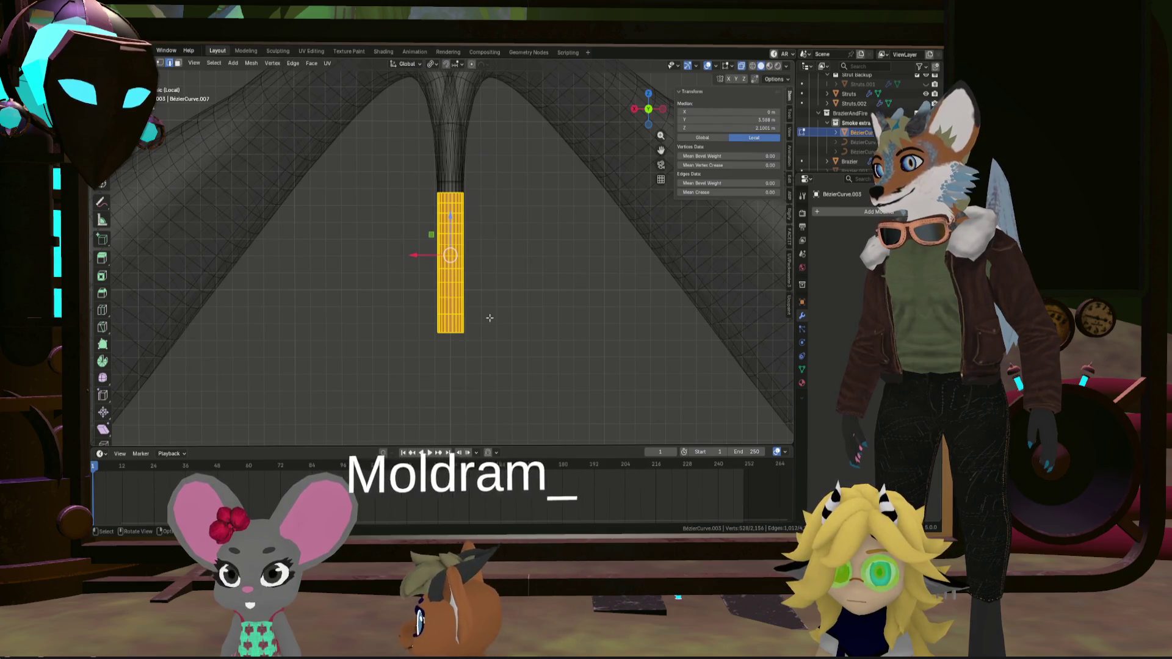
# Delete the selected lower downpipe faces
pyautogui.press('x')
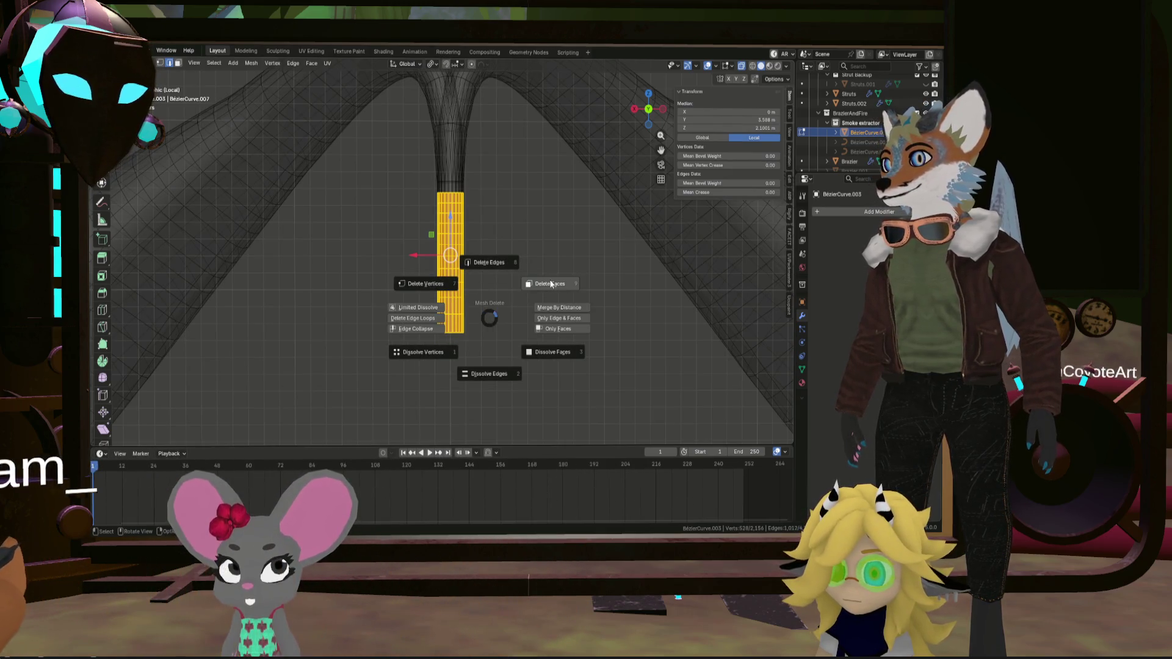
pyautogui.click(548, 278)
pyautogui.scroll(5, 455, 193)
pyautogui.moveTo(451, 176)
pyautogui.mouseDown(button='middle')
pyautogui.moveTo(489, 276)
pyautogui.moveTo(468, 295)
pyautogui.moveTo(405, 288)
pyautogui.moveTo(474, 222)
pyautogui.moveTo(451, 263)
pyautogui.moveTo(536, 323)
pyautogui.moveTo(580, 317)
pyautogui.moveTo(612, 241)
pyautogui.moveTo(598, 250)
pyautogui.moveTo(615, 358)
pyautogui.moveTo(494, 227)
pyautogui.moveTo(432, 244)
pyautogui.moveTo(479, 274)
pyautogui.mouseUp(button='middle')
# Clear the selection and pick an edge on the pipe's open bottom from a front view
pyautogui.press('a')
pyautogui.hotkey('alt', 'a')
pyautogui.keyDown('shift'); pyautogui.moveTo(551, 213); pyautogui.dragTo(497, 230, button='middle'); pyautogui.keyUp('shift')
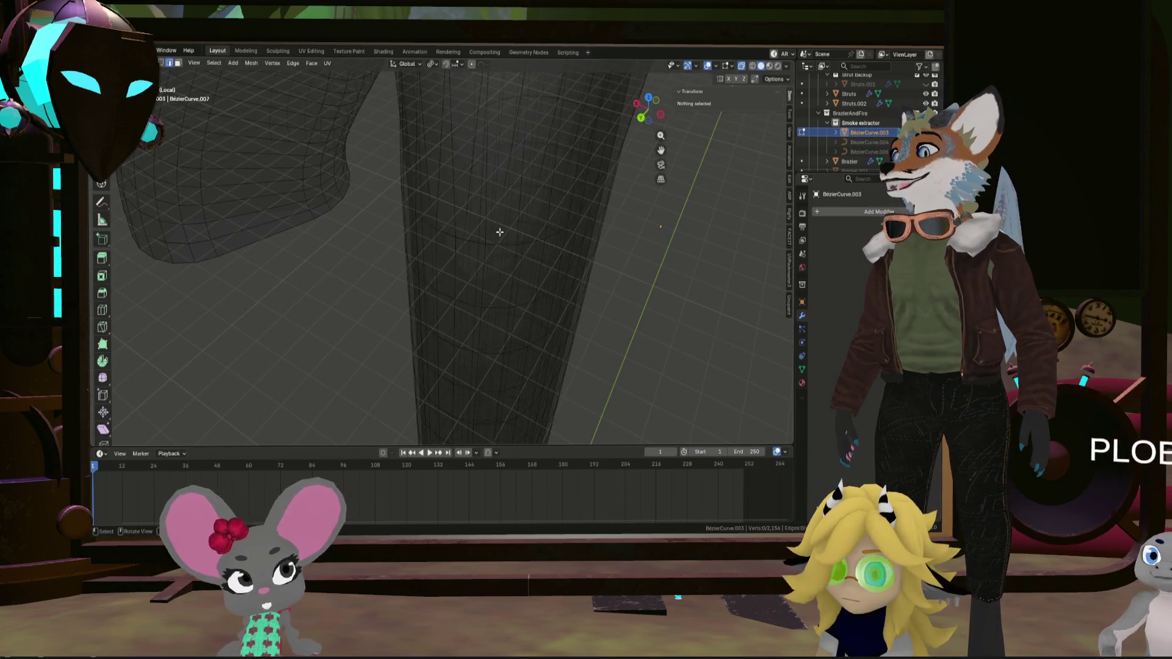
pyautogui.press('a')
pyautogui.click(518, 234)
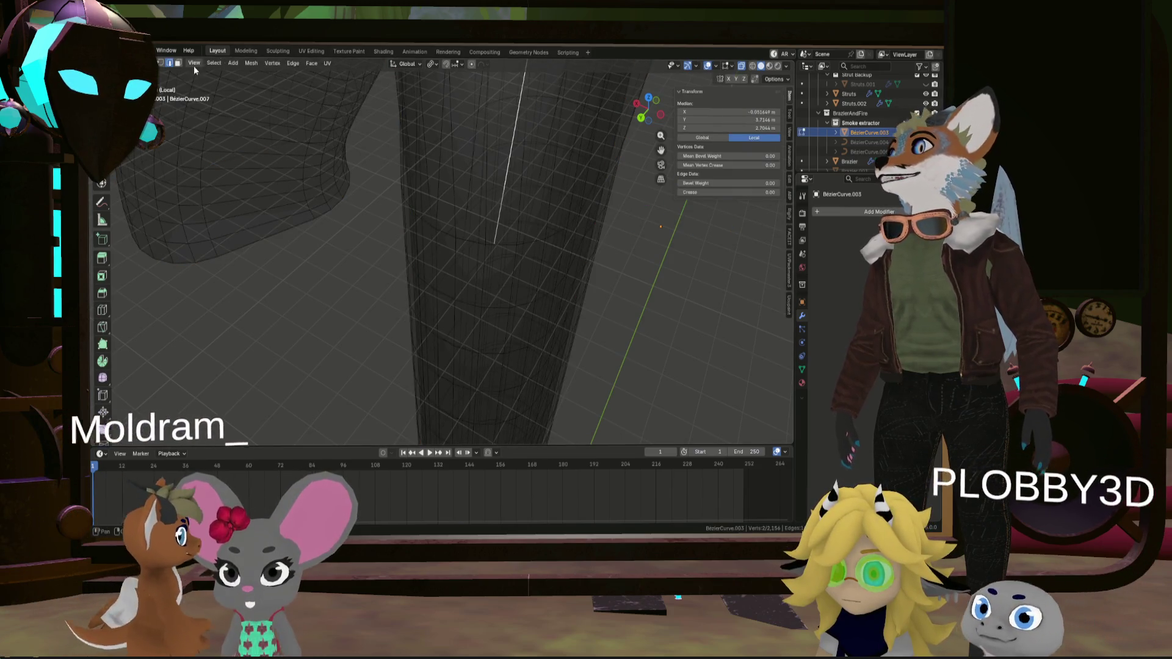
pyautogui.moveTo(472, 223)
pyautogui.mouseDown(button='middle')
pyautogui.moveTo(505, 254)
pyautogui.moveTo(516, 86)
pyautogui.moveTo(482, 313)
pyautogui.moveTo(495, 312)
pyautogui.moveTo(441, 269)
pyautogui.moveTo(504, 299)
pyautogui.moveTo(565, 288)
pyautogui.moveTo(546, 335)
pyautogui.mouseUp(button='middle')
pyautogui.scroll(-2, 545, 335)
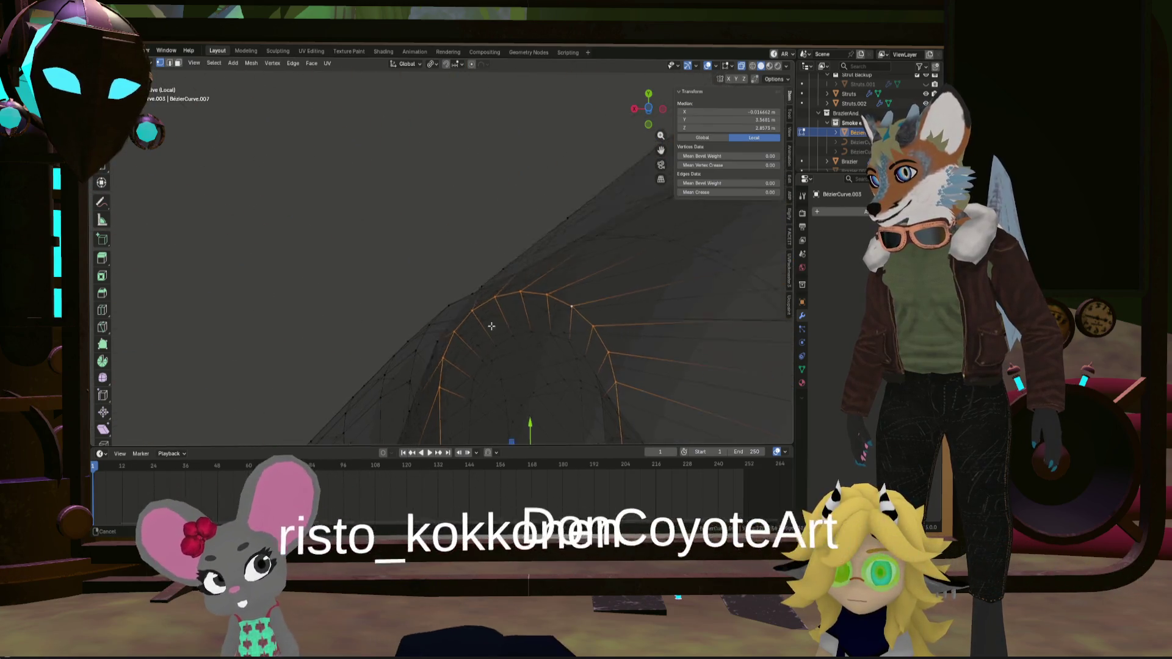
# Select the pipe's bottom edge loop in an orthographic front view
pyautogui.moveTo(646, 107); pyautogui.dragTo(449, 364)
pyautogui.keyDown('shift'); pyautogui.moveTo(448, 364); pyautogui.dragTo(502, 402, button='middle'); pyautogui.keyUp('shift')
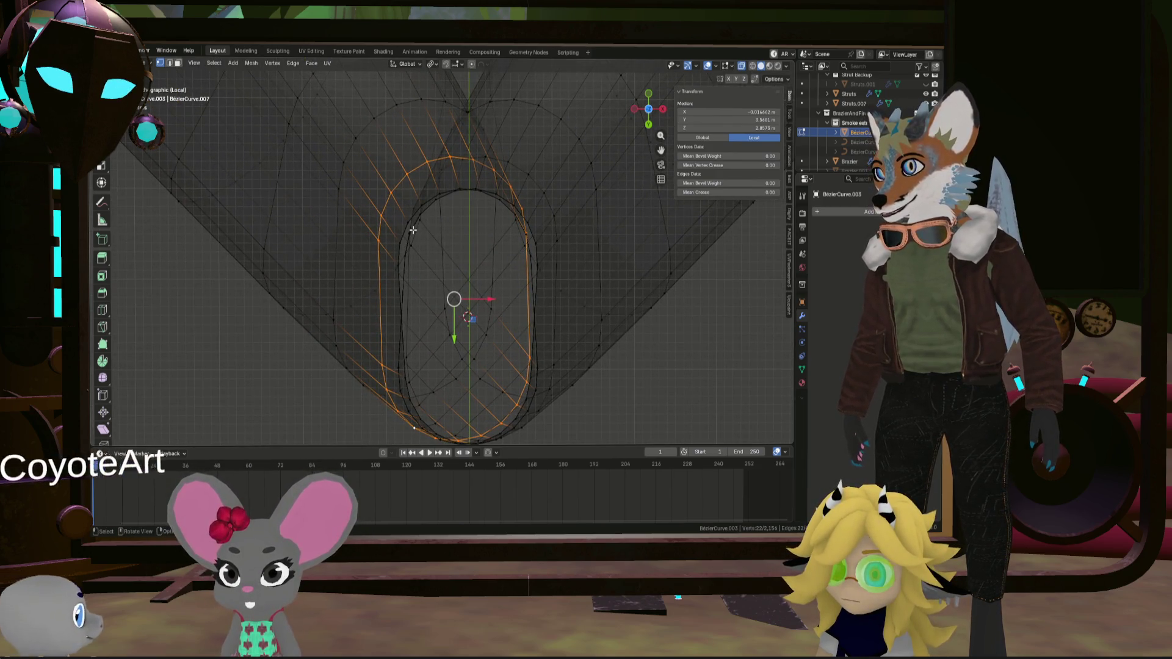
pyautogui.moveTo(413, 229)
pyautogui.mouseDown(button='middle')
pyautogui.moveTo(467, 393)
pyautogui.moveTo(487, 336)
pyautogui.moveTo(486, 284)
pyautogui.mouseUp(button='middle')
pyautogui.scroll(6, 466, 393)
pyautogui.keyDown('alt'); pyautogui.click(484, 374); pyautogui.keyUp('alt')
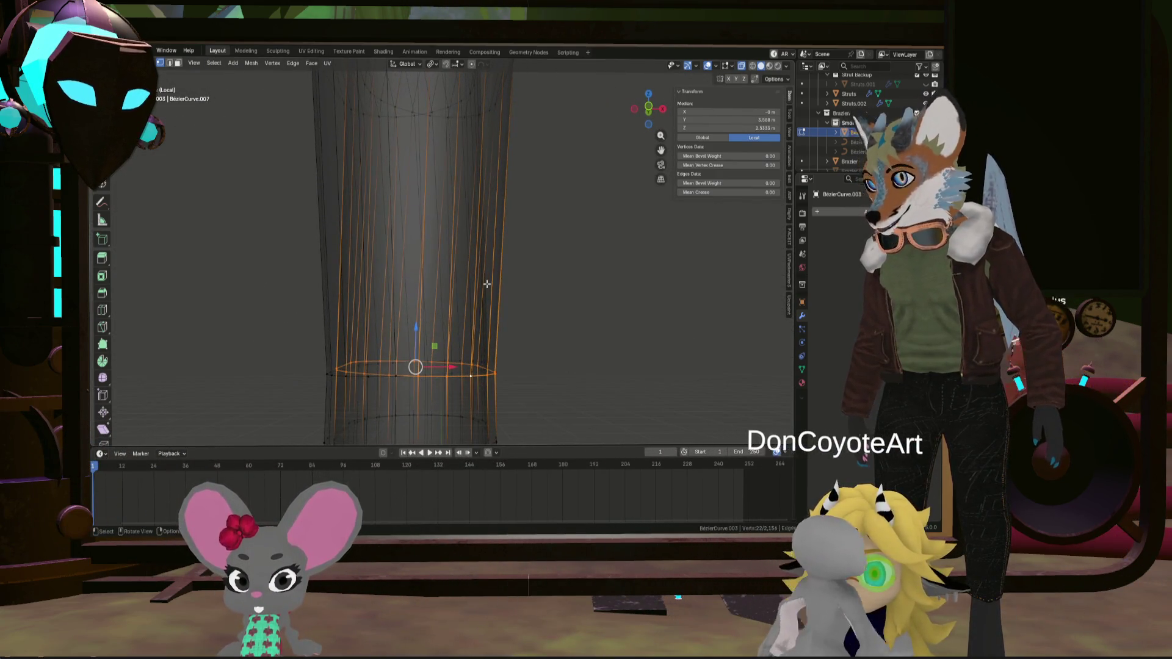
pyautogui.click(646, 112)
pyautogui.keyDown('shift'); pyautogui.moveTo(449, 320); pyautogui.dragTo(482, 328, button='middle'); pyautogui.keyUp('shift')
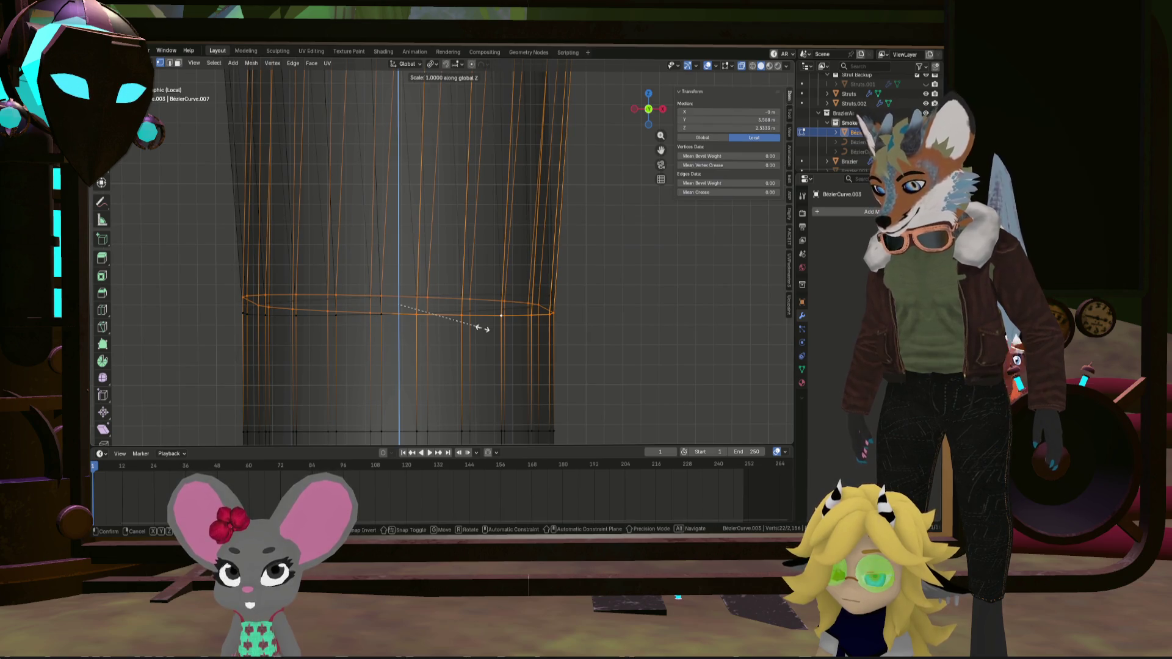
# Flatten the junction ring to zero Z scale and rotate it 7.47° about Z
pyautogui.press('Return')
pyautogui.hotkey('ctrl', 'z')
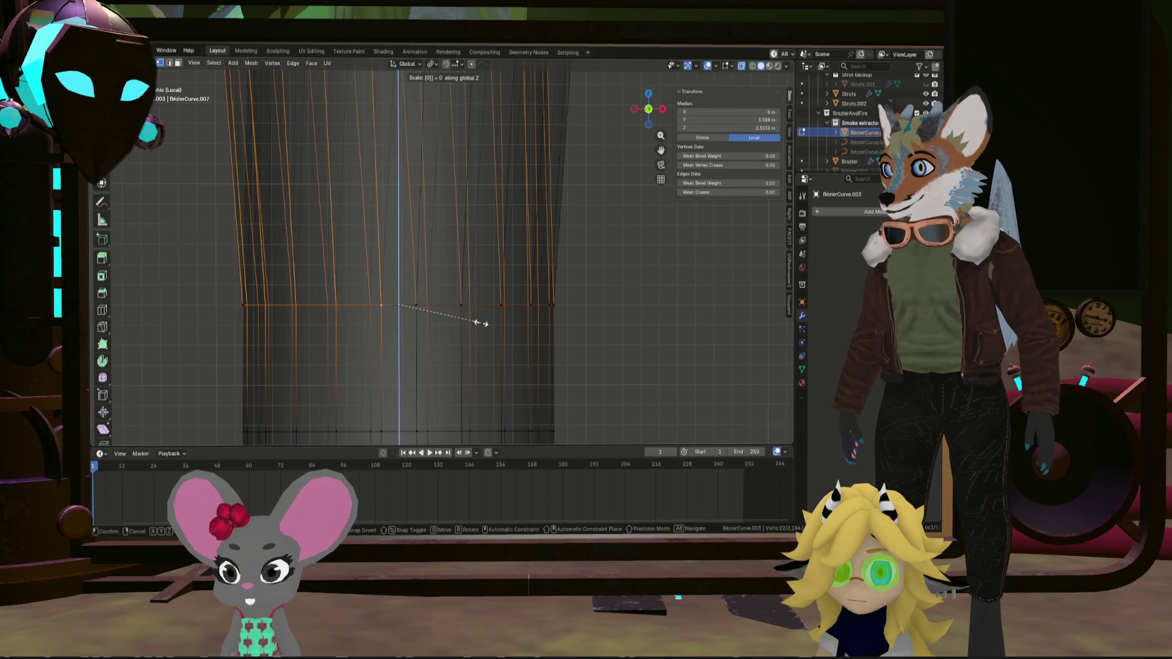
pyautogui.press('Return')
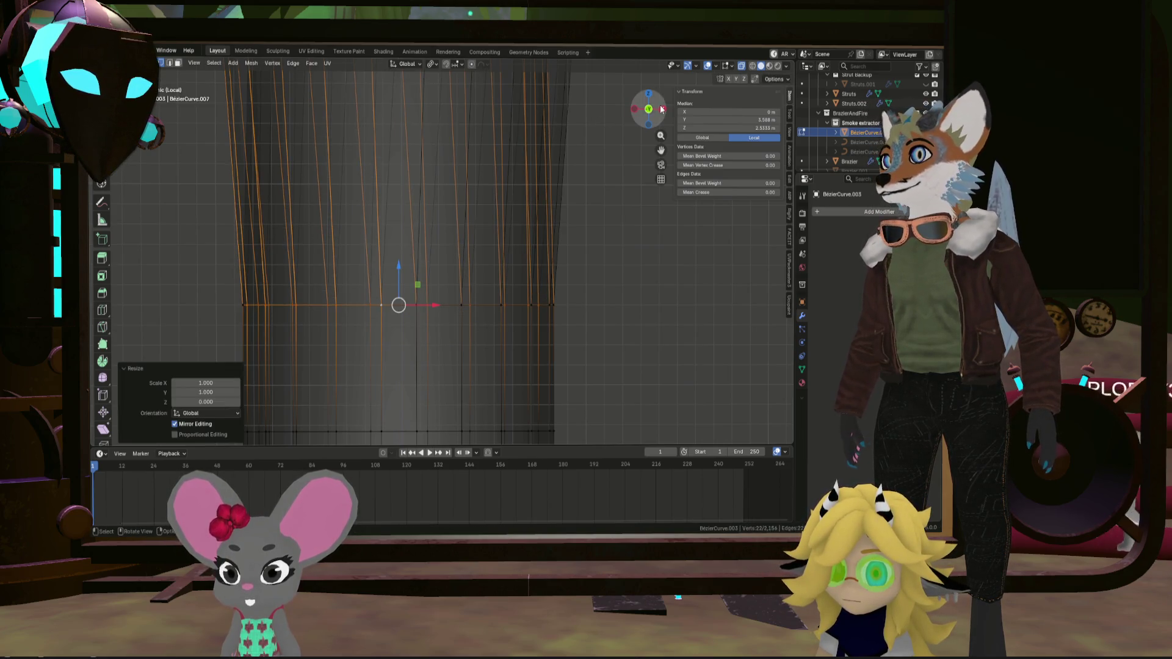
pyautogui.click(648, 94)
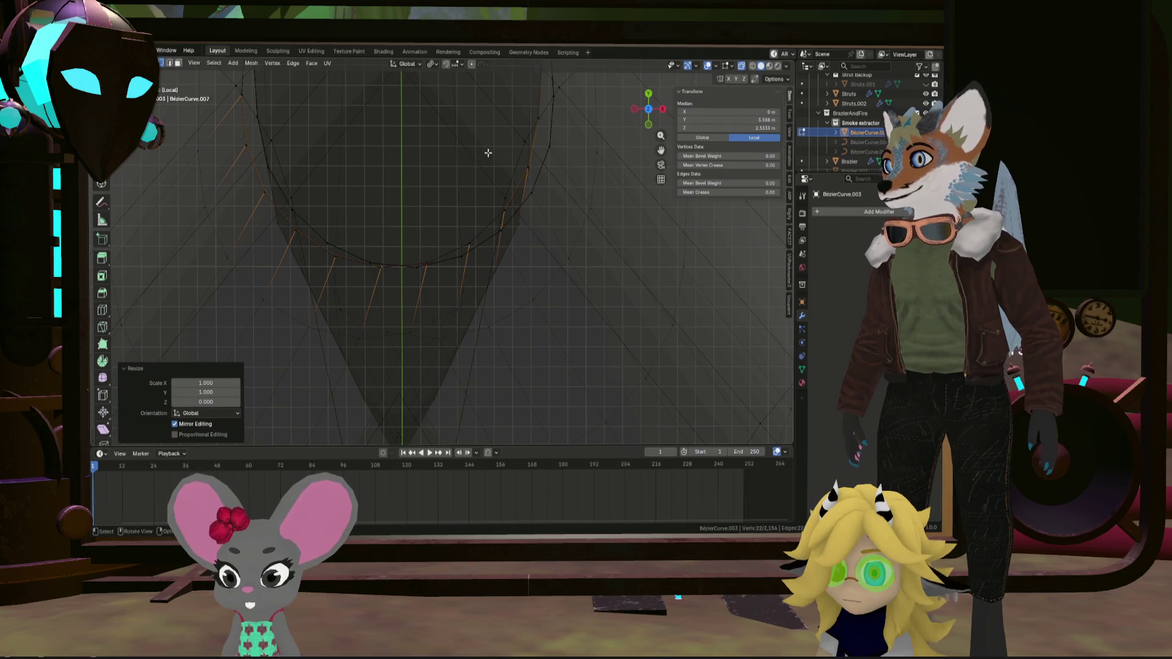
pyautogui.moveTo(488, 153)
pyautogui.mouseDown(button='middle')
pyautogui.moveTo(487, 196)
pyautogui.moveTo(580, 371)
pyautogui.moveTo(489, 379)
pyautogui.moveTo(485, 360)
pyautogui.moveTo(521, 366)
pyautogui.moveTo(503, 401)
pyautogui.mouseUp(button='middle')
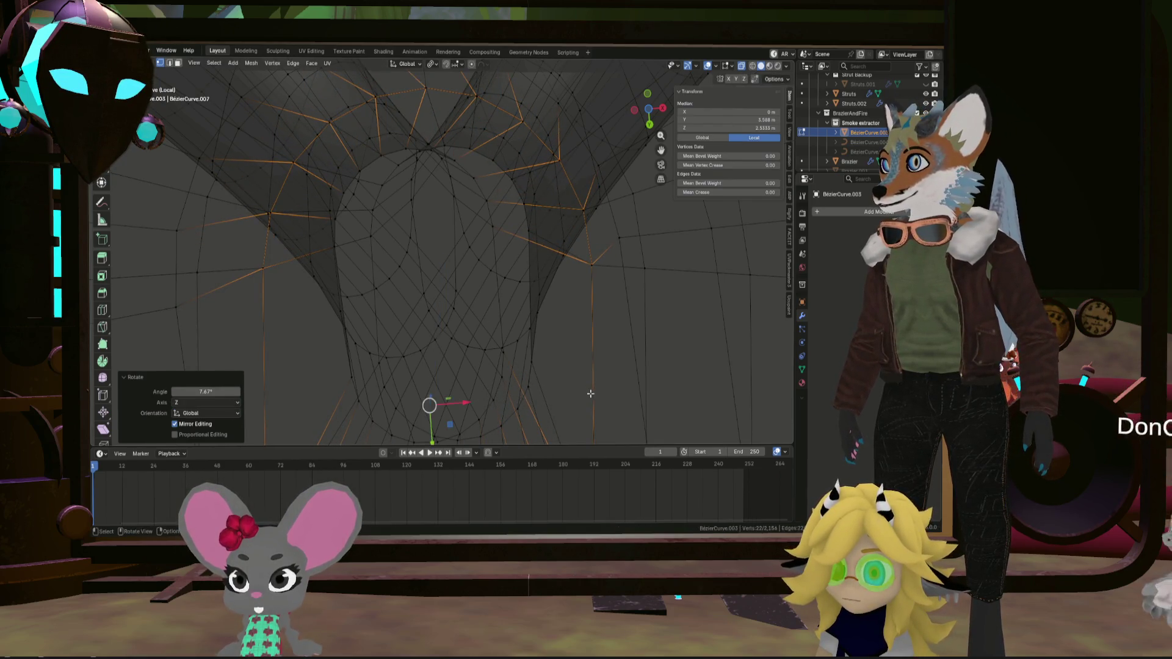
pyautogui.moveTo(590, 394)
pyautogui.mouseDown(button='middle')
pyautogui.moveTo(562, 366)
pyautogui.moveTo(548, 309)
pyautogui.moveTo(560, 320)
pyautogui.mouseUp(button='middle')
# Merge the whole mesh by distance at 0.01 m, removing 121 duplicate vertices
pyautogui.press('a')
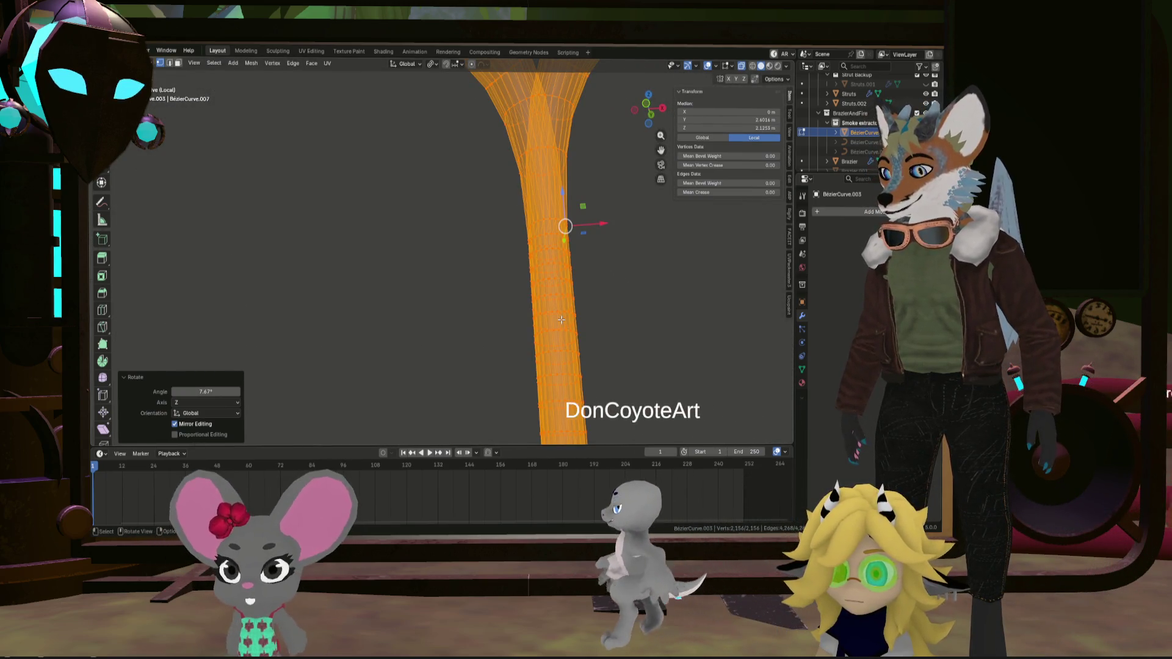
pyautogui.press('m')
pyautogui.click(492, 322)
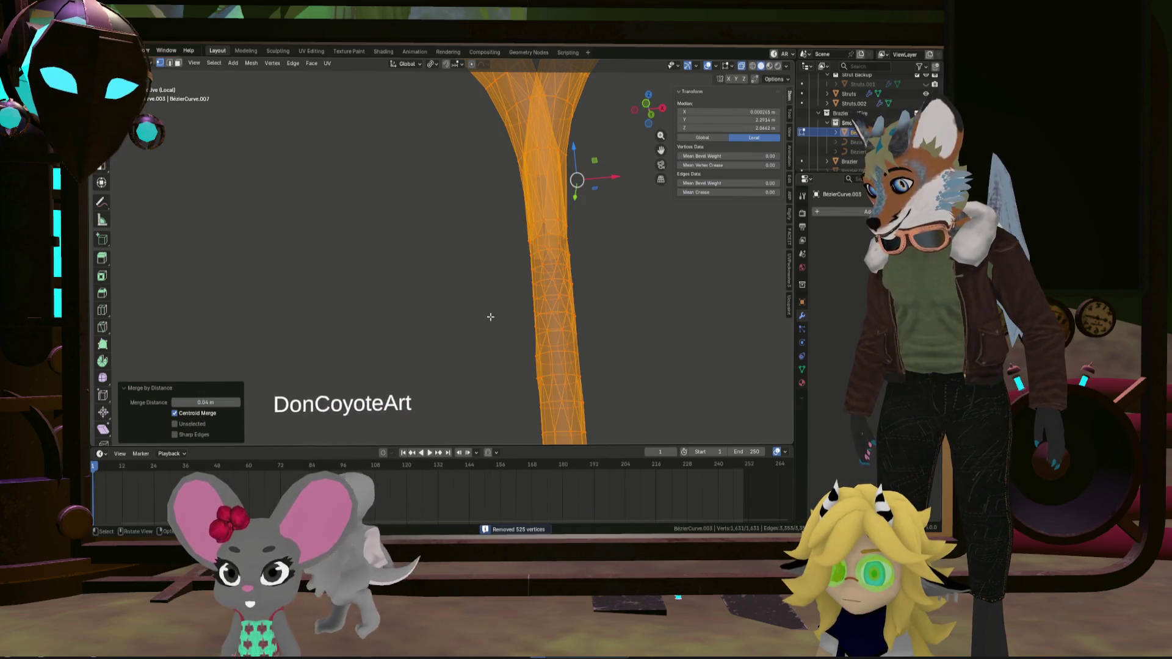
pyautogui.scroll(-7, 491, 316)
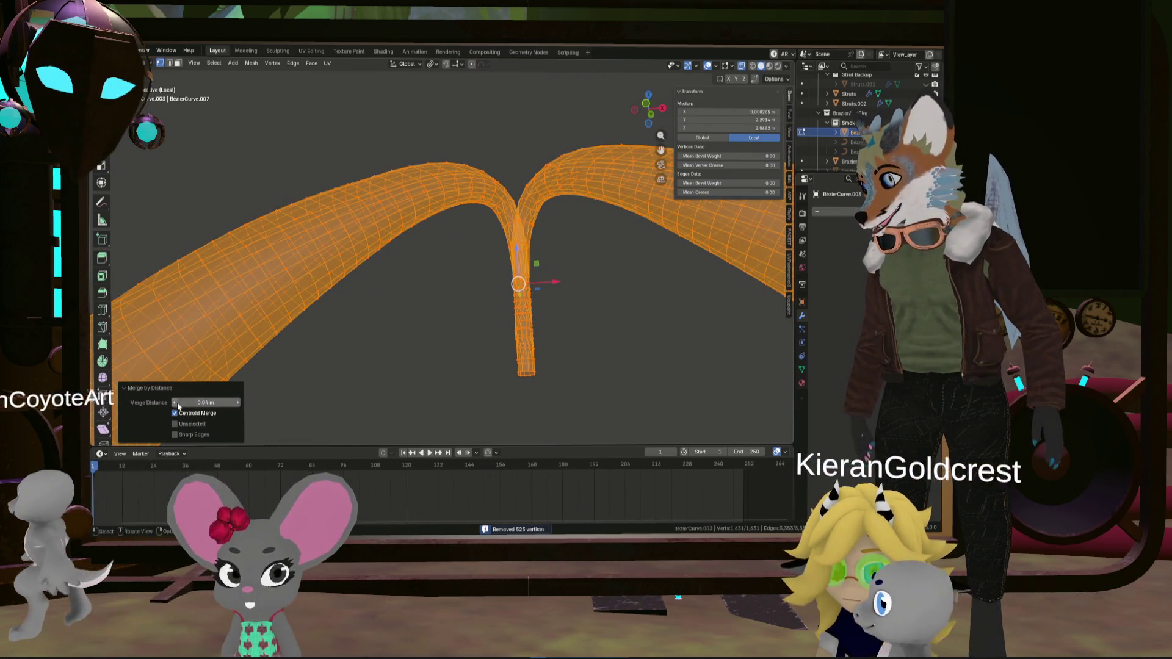
pyautogui.click(177, 403)
pyautogui.moveTo(236, 405); pyautogui.dragTo(201, 403)
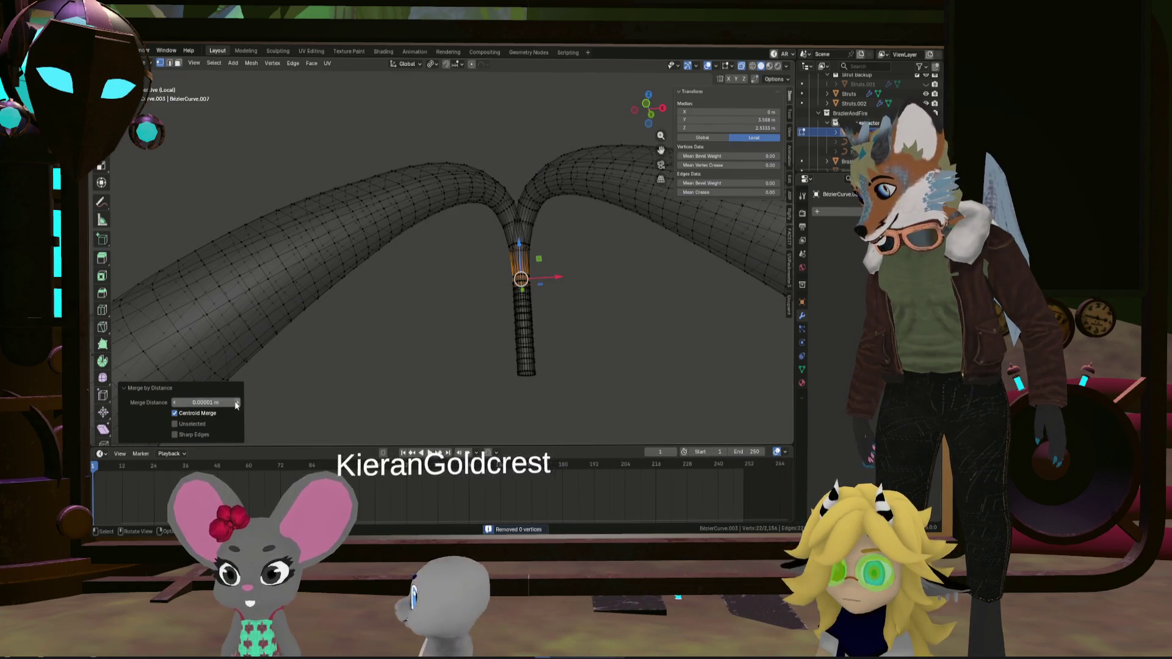
pyautogui.scroll(10, 469, 319)
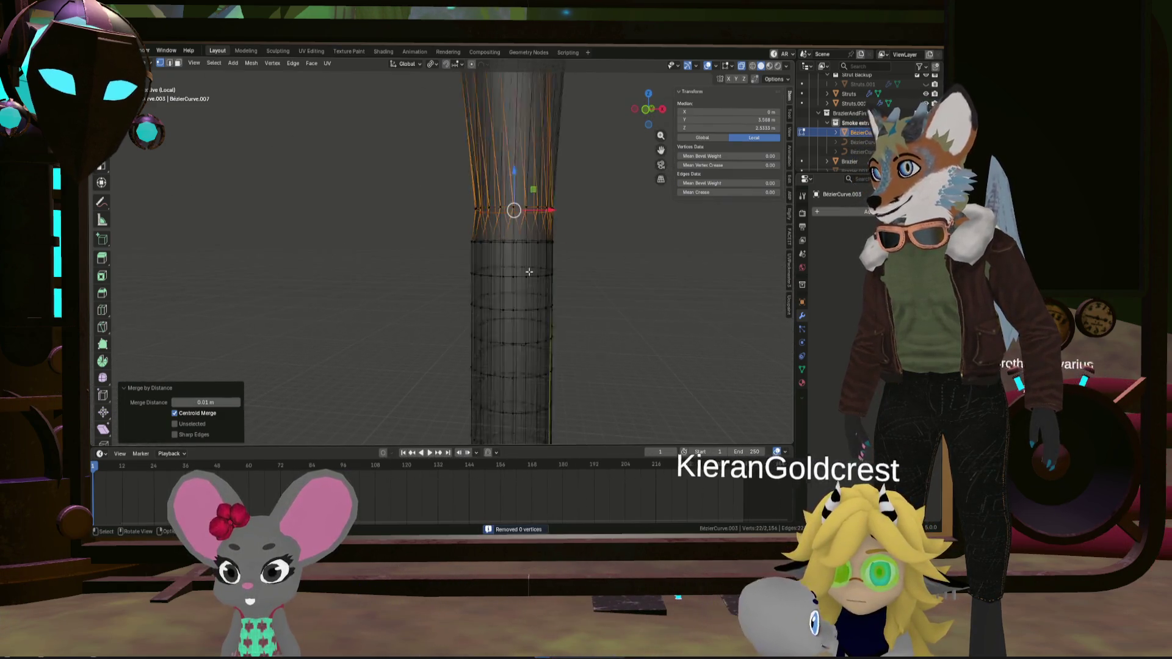
# Inspect the branching tubes from an angle and clear the selection
pyautogui.moveTo(525, 256); pyautogui.dragTo(532, 257, button='middle')
pyautogui.press('a')
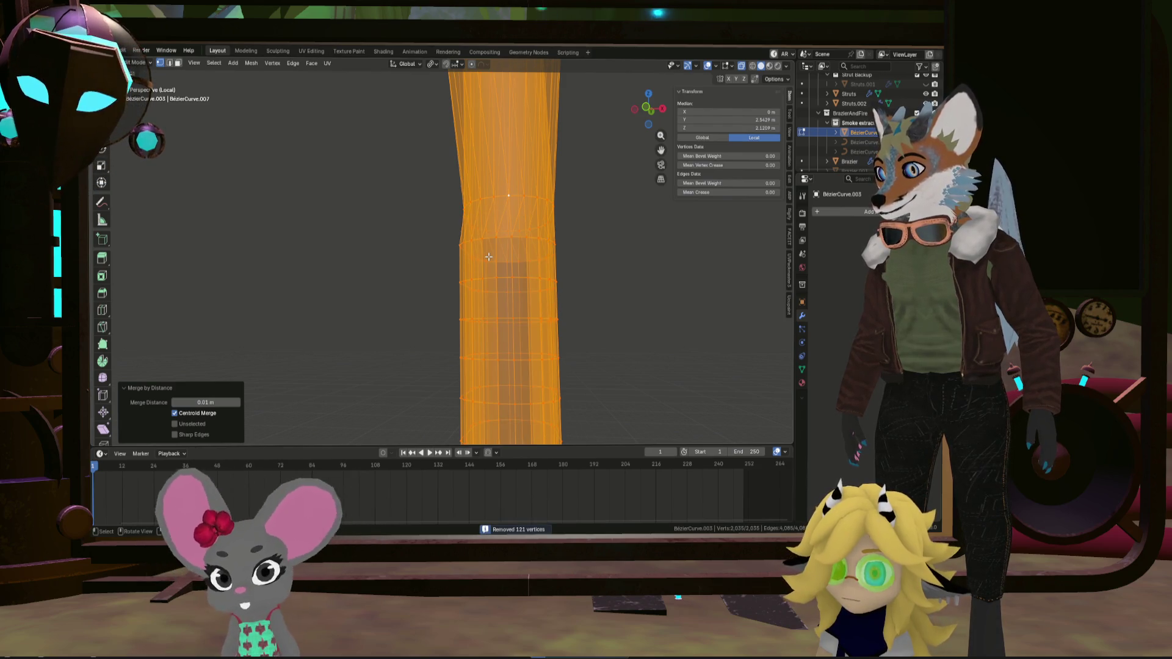
pyautogui.moveTo(489, 256)
pyautogui.mouseDown(button='middle')
pyautogui.moveTo(517, 243)
pyautogui.moveTo(572, 360)
pyautogui.moveTo(518, 368)
pyautogui.moveTo(445, 230)
pyautogui.moveTo(392, 231)
pyautogui.moveTo(611, 225)
pyautogui.moveTo(502, 233)
pyautogui.moveTo(531, 287)
pyautogui.moveTo(535, 217)
pyautogui.moveTo(572, 376)
pyautogui.mouseUp(button='middle')
pyautogui.click(564, 308)
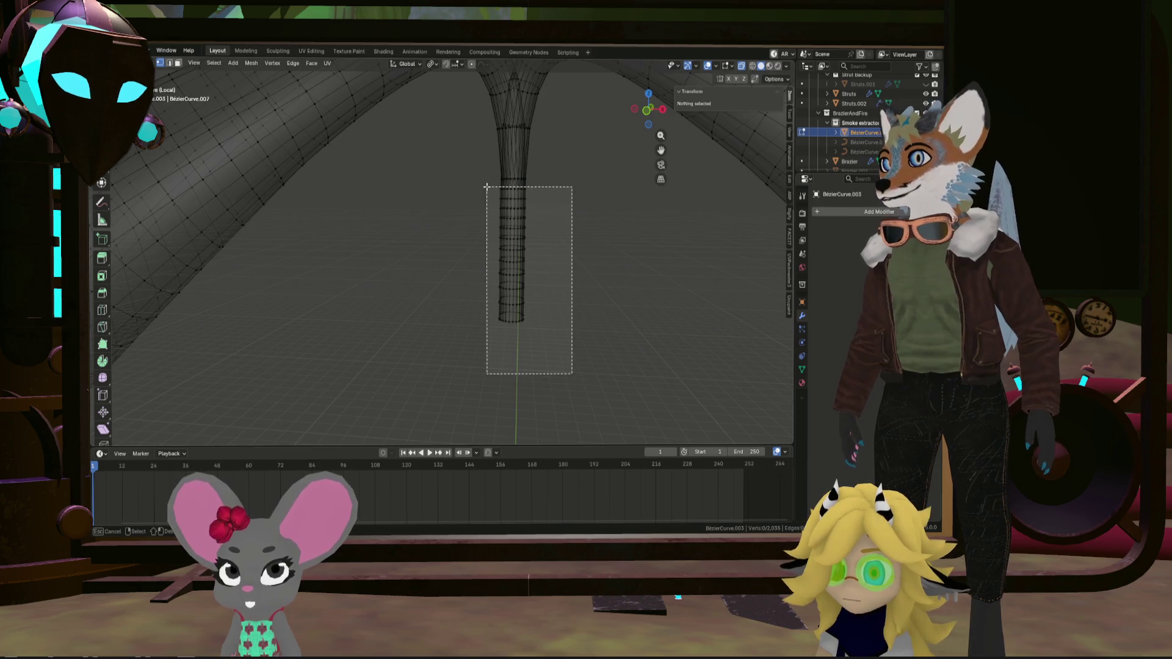
# Delete the selected lower downpipe vertices
pyautogui.moveTo(487, 187); pyautogui.dragTo(485, 183)
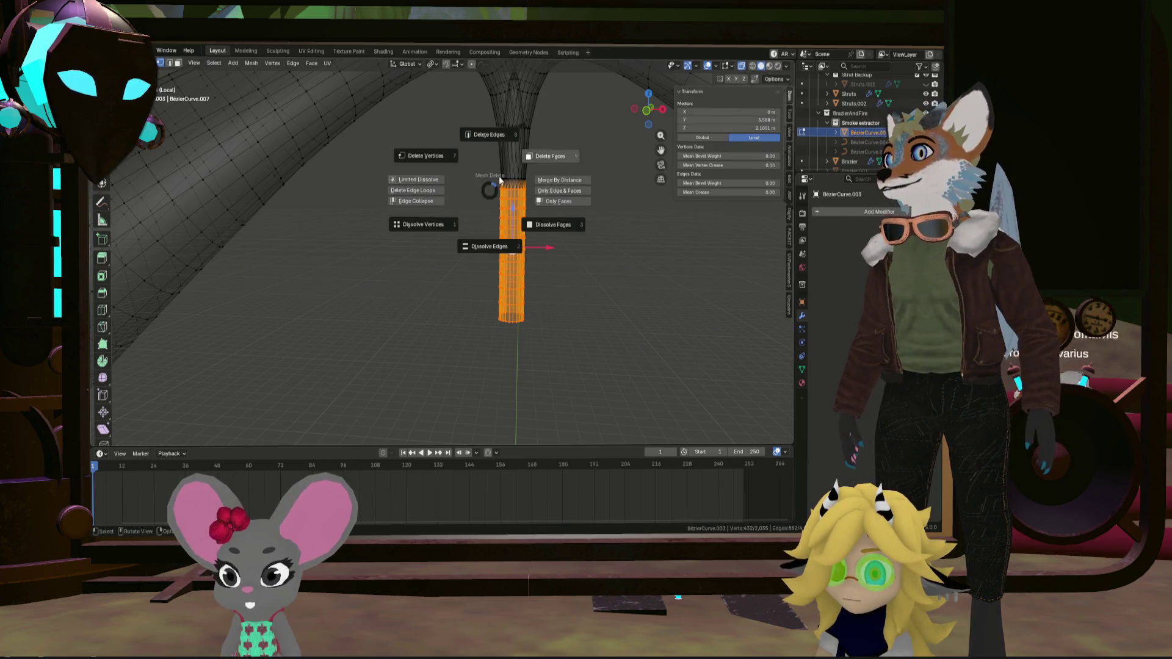
pyautogui.click(499, 176)
pyautogui.scroll(5, 488, 244)
pyautogui.moveTo(488, 244)
pyautogui.mouseDown(button='middle')
pyautogui.moveTo(441, 211)
pyautogui.moveTo(416, 209)
pyautogui.moveTo(492, 173)
pyautogui.moveTo(509, 227)
pyautogui.moveTo(443, 299)
pyautogui.moveTo(459, 282)
pyautogui.mouseUp(button='middle')
pyautogui.hotkey('ctrl', 'z')
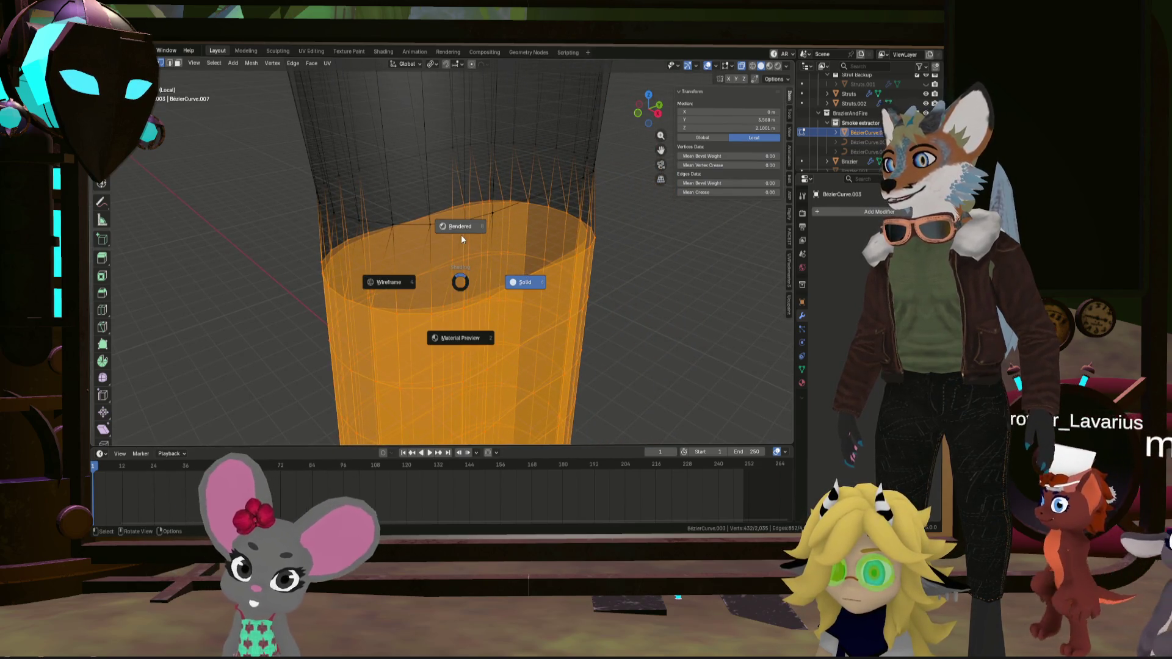
pyautogui.press('Escape')
pyautogui.press('x')
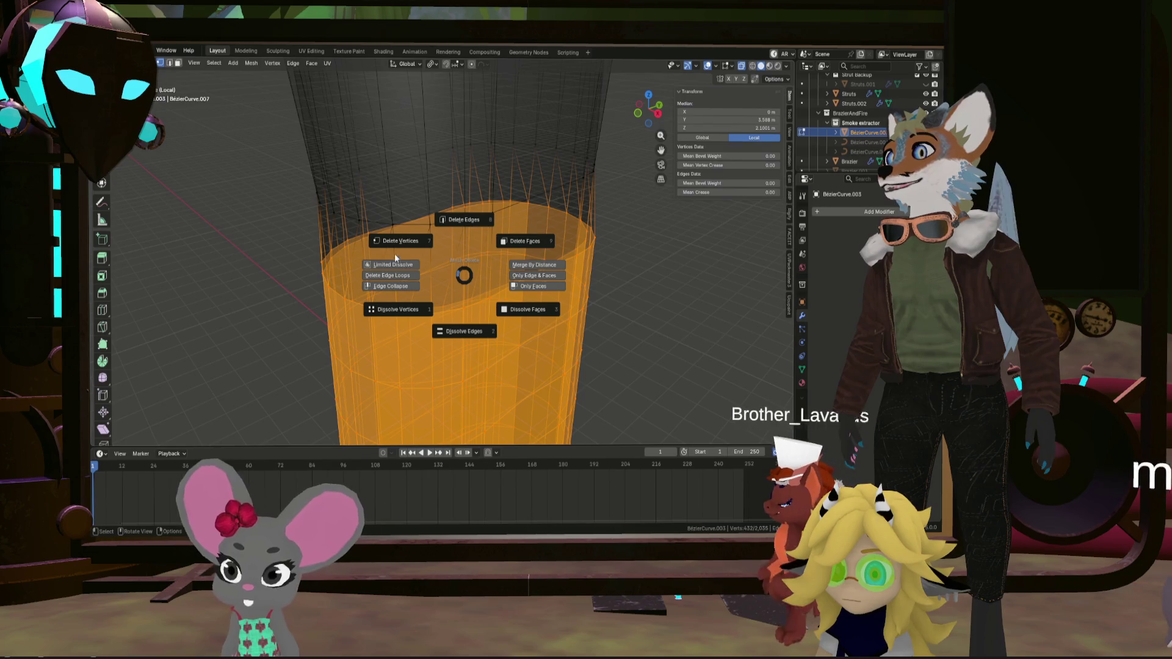
pyautogui.click(395, 254)
# Extrude the new bottom ring about 0.166 m downward and select the loop above it
pyautogui.keyDown('alt'); pyautogui.click(431, 225); pyautogui.keyUp('alt')
pyautogui.moveTo(432, 225)
pyautogui.mouseDown(button='middle')
pyautogui.moveTo(466, 177)
pyautogui.moveTo(477, 216)
pyautogui.moveTo(510, 215)
pyautogui.moveTo(497, 248)
pyautogui.mouseUp(button='middle')
pyautogui.scroll(-5, 497, 249)
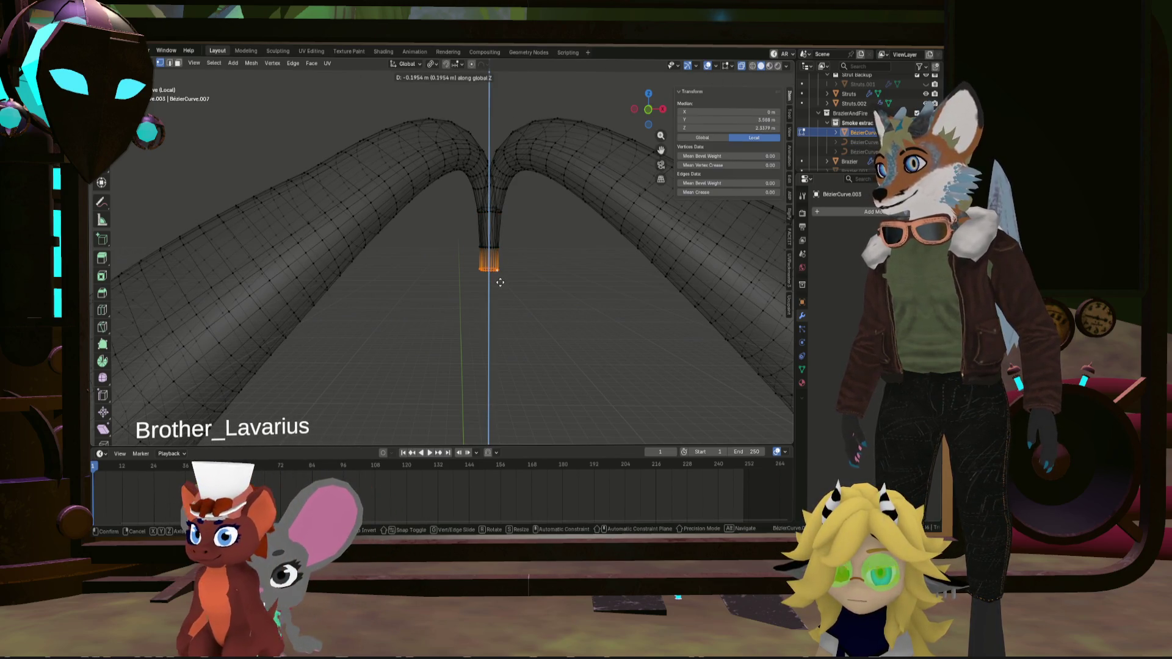
pyautogui.click(501, 278)
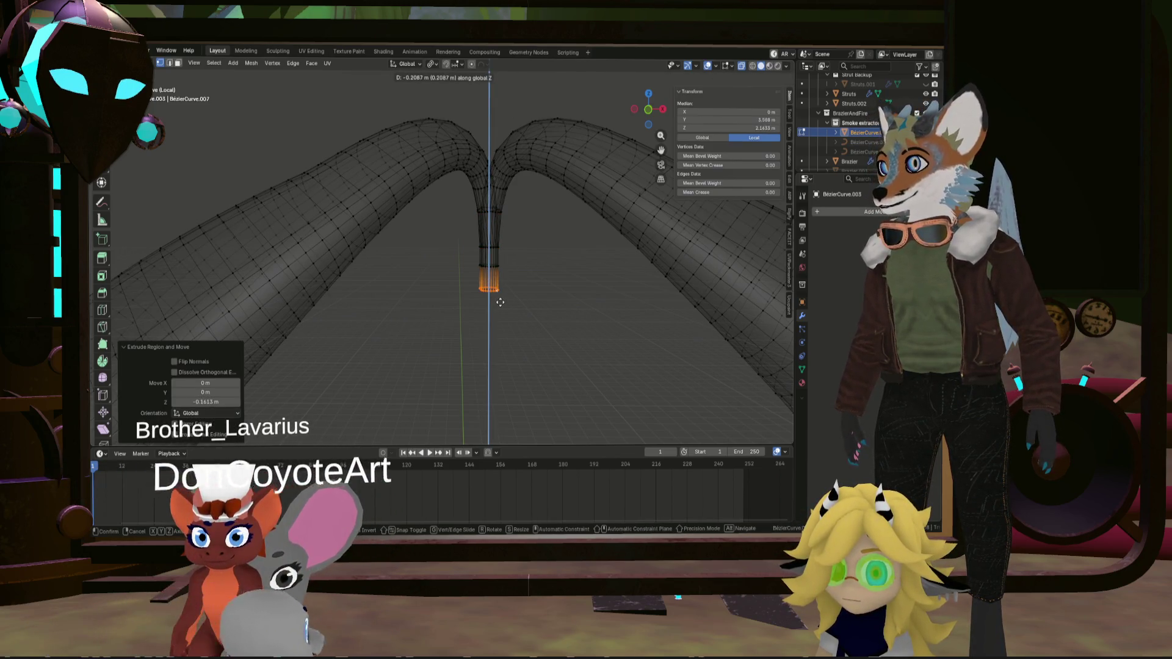
pyautogui.click(500, 297)
pyautogui.press('KP_3')
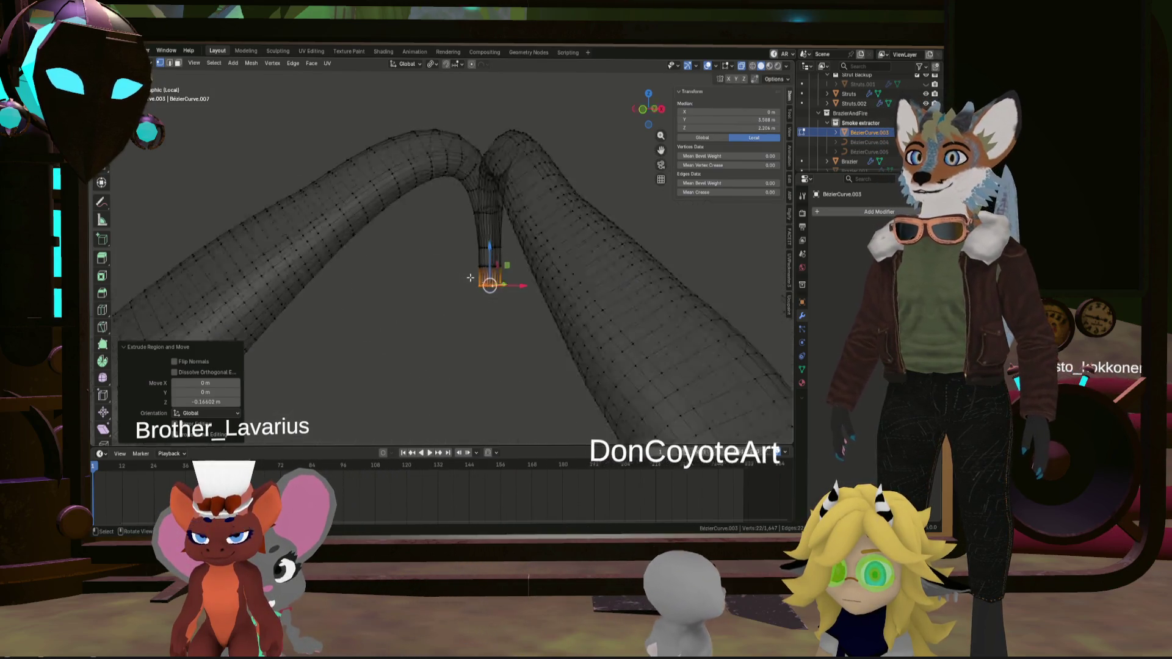
pyautogui.moveTo(472, 285)
pyautogui.mouseDown(button='middle')
pyautogui.moveTo(440, 269)
pyautogui.moveTo(405, 272)
pyautogui.moveTo(504, 191)
pyautogui.moveTo(512, 243)
pyautogui.mouseUp(button='middle')
pyautogui.keyDown('alt'); pyautogui.click(517, 287); pyautogui.keyUp('alt')
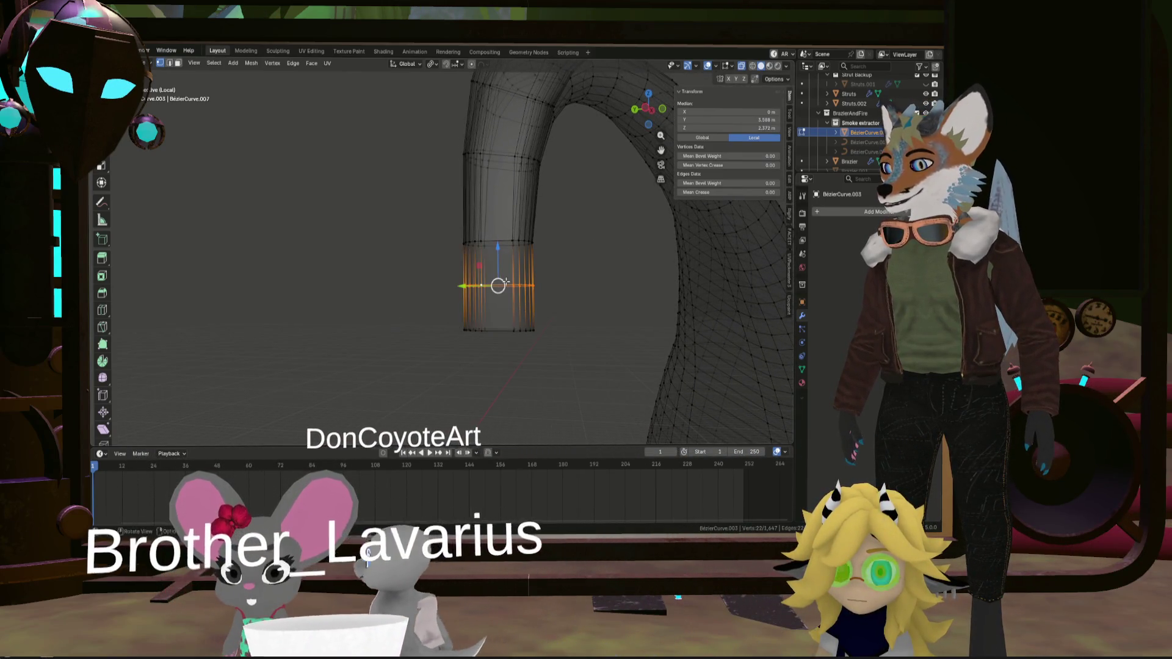
# Scale the downpipe's neck loop to pinch it and round it with LoopTools Circle
pyautogui.press('s')
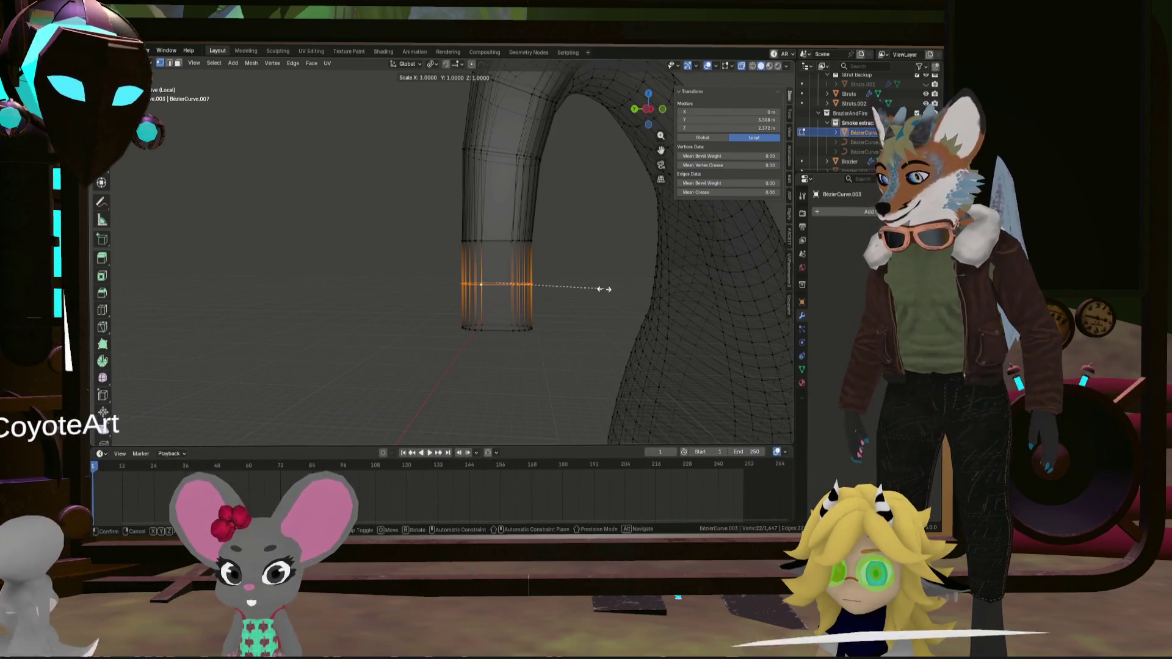
pyautogui.rightClick(538, 289)
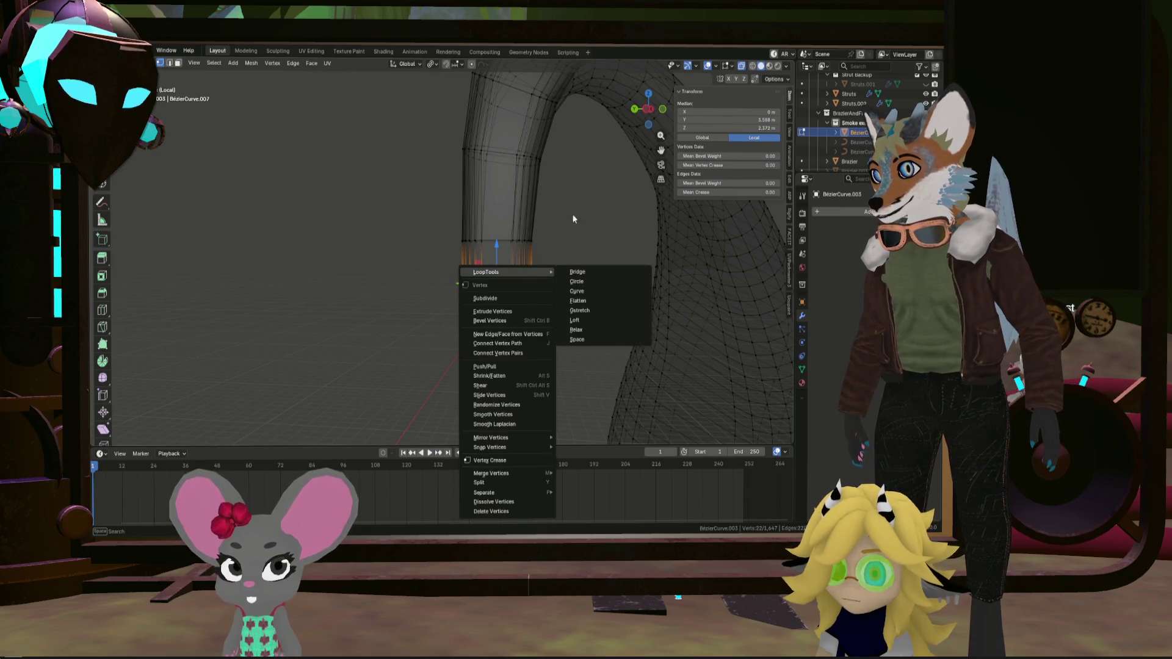
pyautogui.moveTo(572, 232); pyautogui.dragTo(599, 156, button='middle')
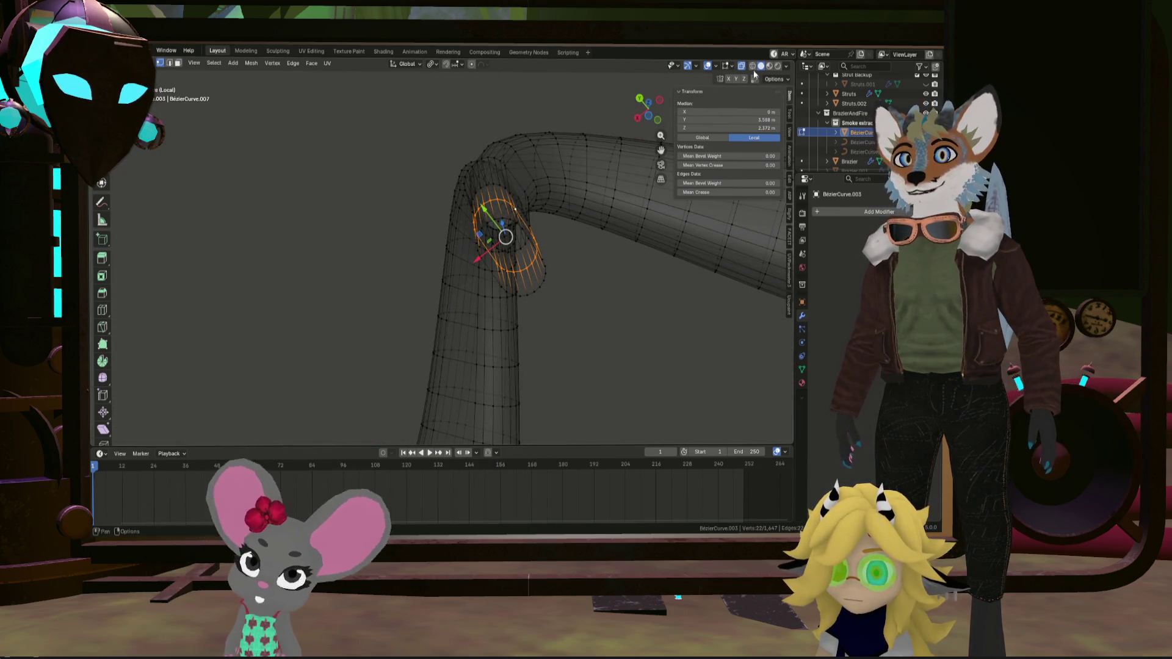
pyautogui.click(650, 114)
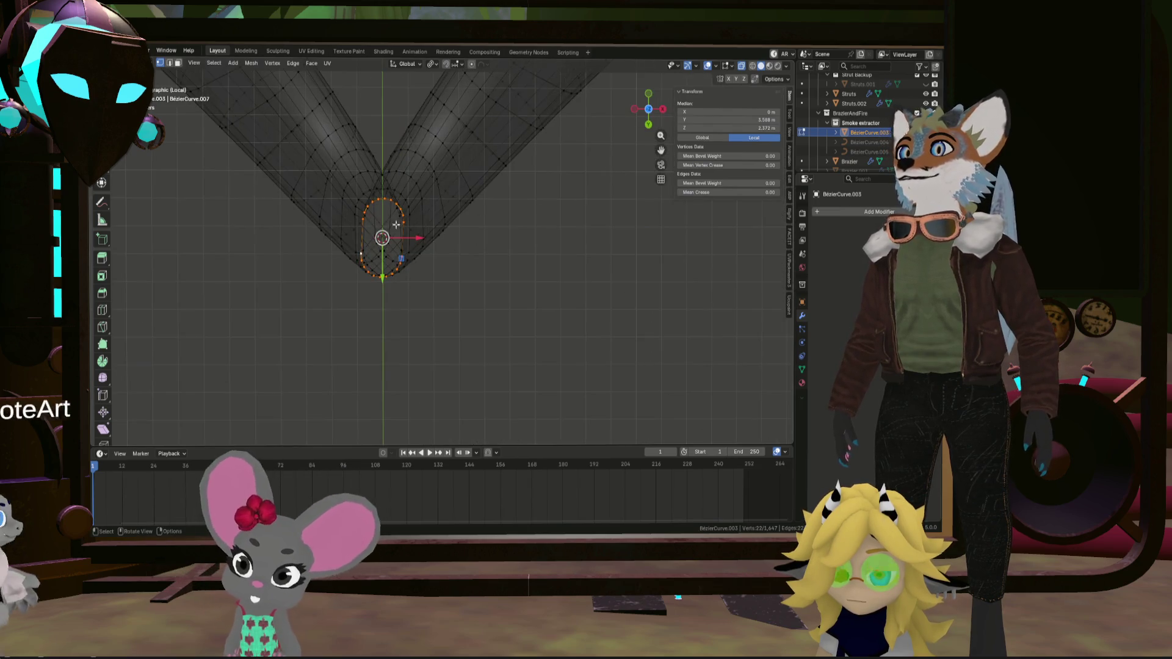
pyautogui.rightClick(383, 244)
pyautogui.click(430, 240)
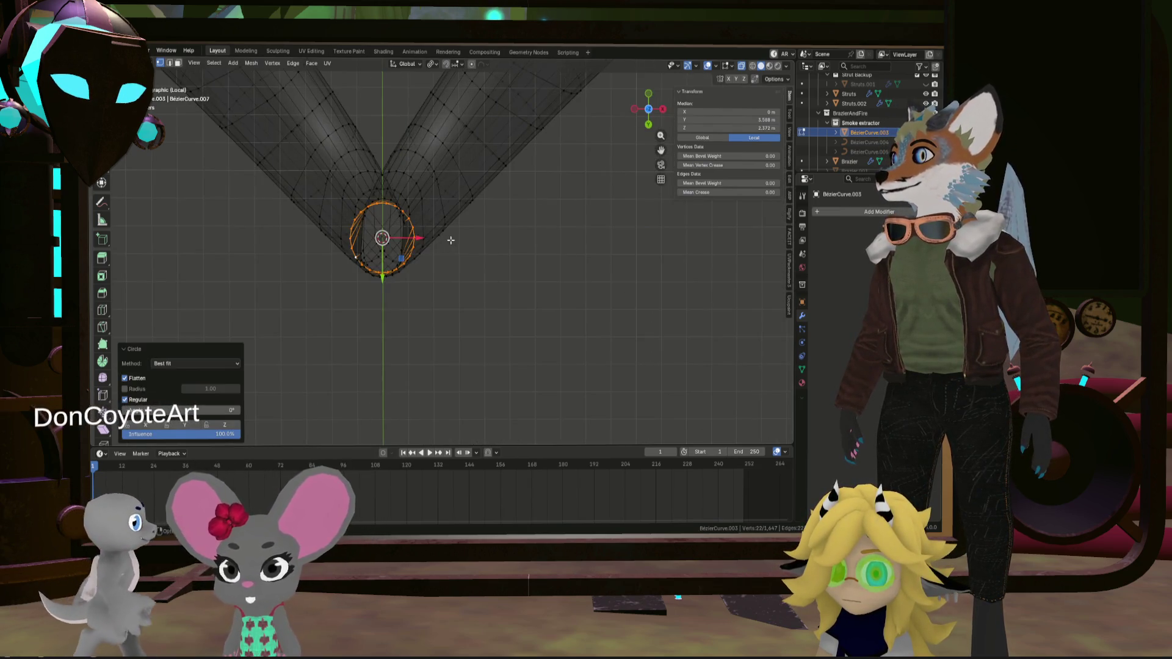
# Rotate the neck ring 31° about Z and shrink it to 0.662
pyautogui.moveTo(450, 240)
pyautogui.mouseDown(button='middle')
pyautogui.moveTo(350, 313)
pyautogui.moveTo(259, 336)
pyautogui.moveTo(440, 359)
pyautogui.mouseUp(button='middle')
pyautogui.press('r')
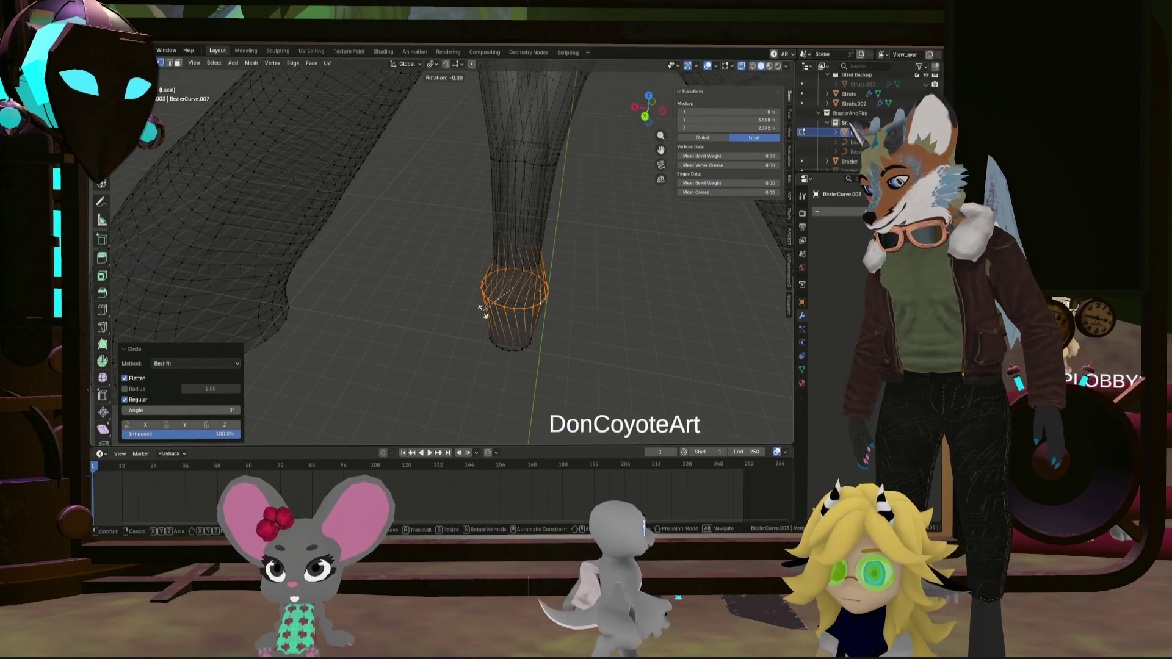
pyautogui.press('z')
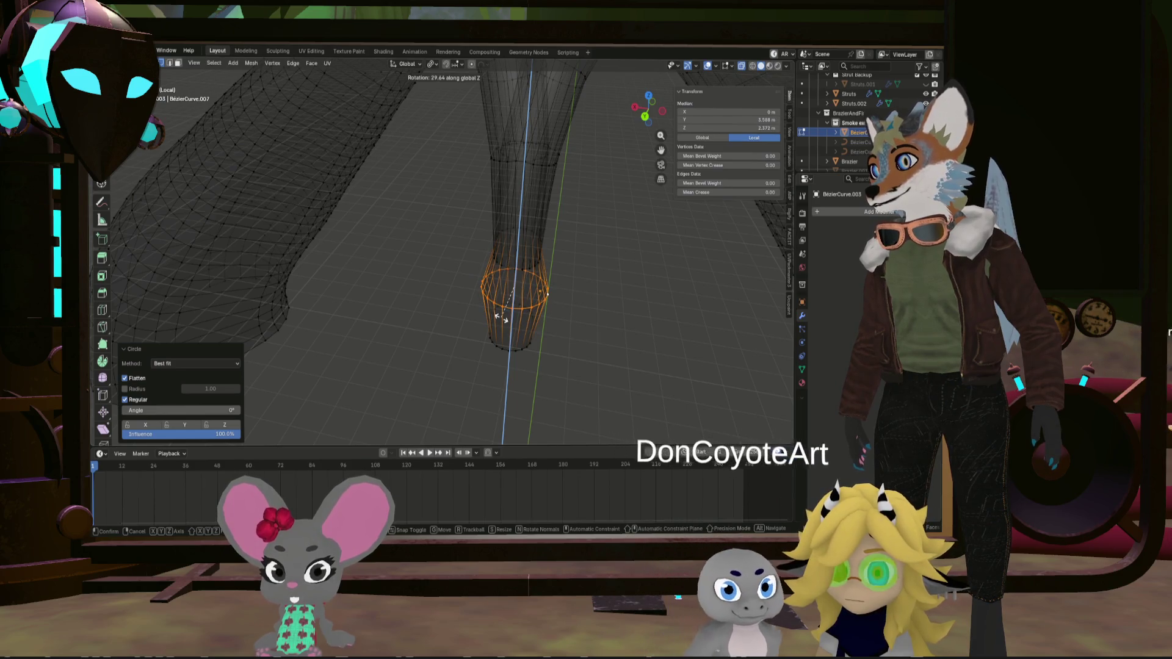
pyautogui.click(500, 317)
pyautogui.moveTo(501, 317)
pyautogui.mouseDown(button='middle')
pyautogui.moveTo(460, 288)
pyautogui.moveTo(418, 296)
pyautogui.moveTo(606, 302)
pyautogui.mouseUp(button='middle')
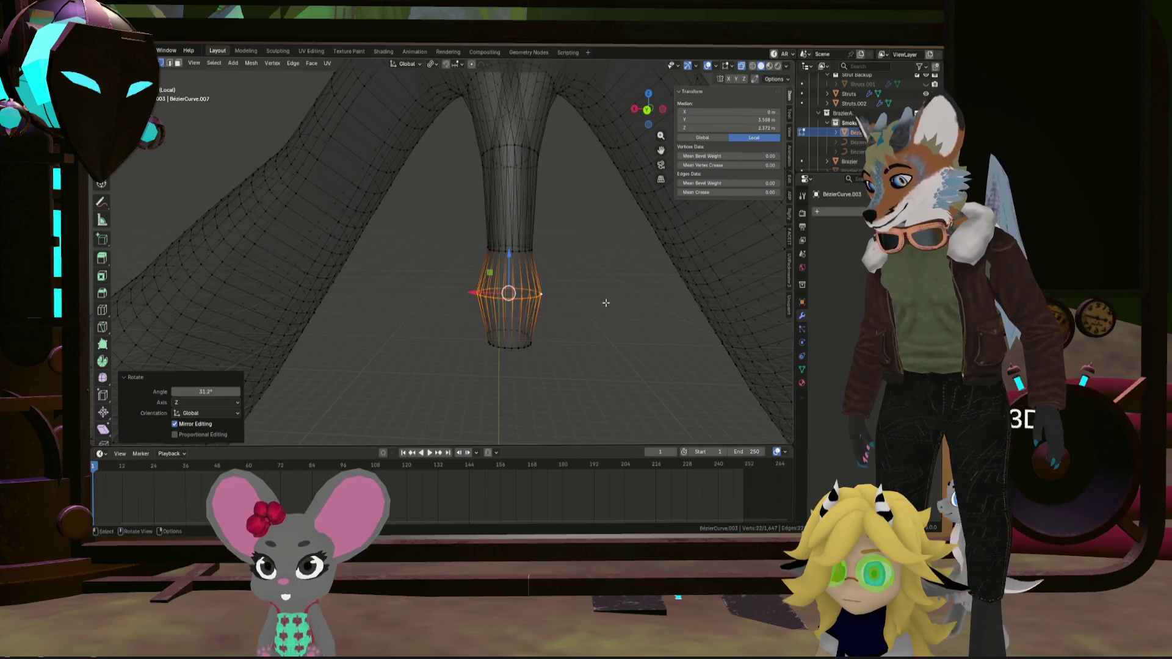
pyautogui.click(570, 295)
pyautogui.moveTo(506, 287); pyautogui.dragTo(523, 307, button='middle')
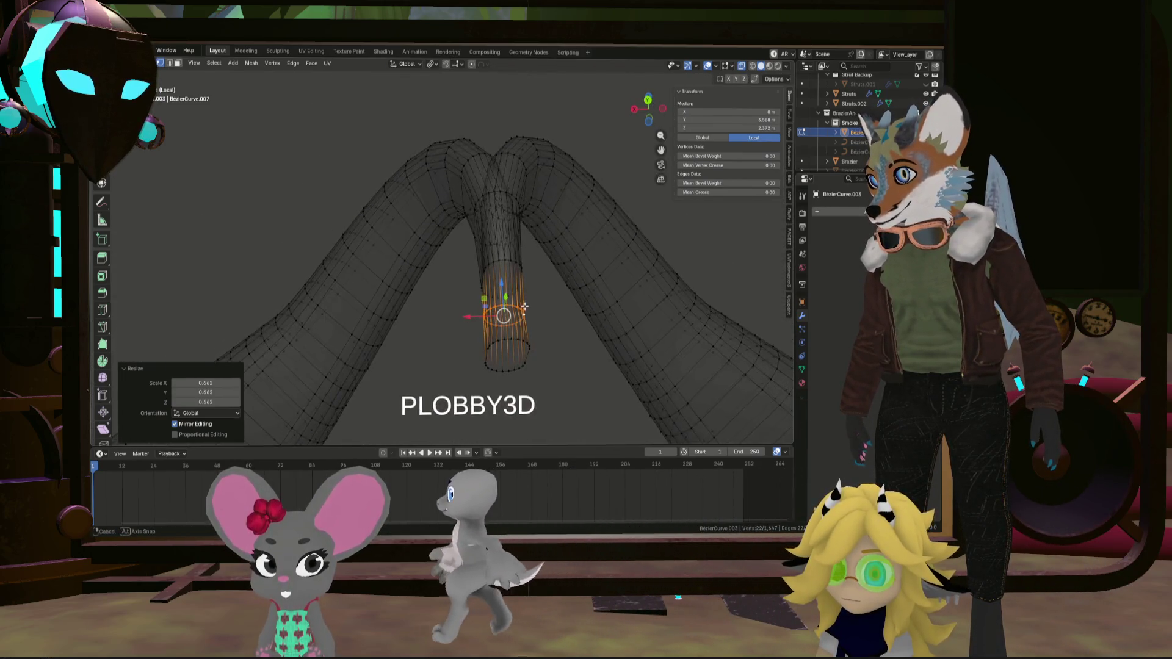
# Delete the flared tube-end vertices and select the remaining end edge loop
pyautogui.click(525, 353)
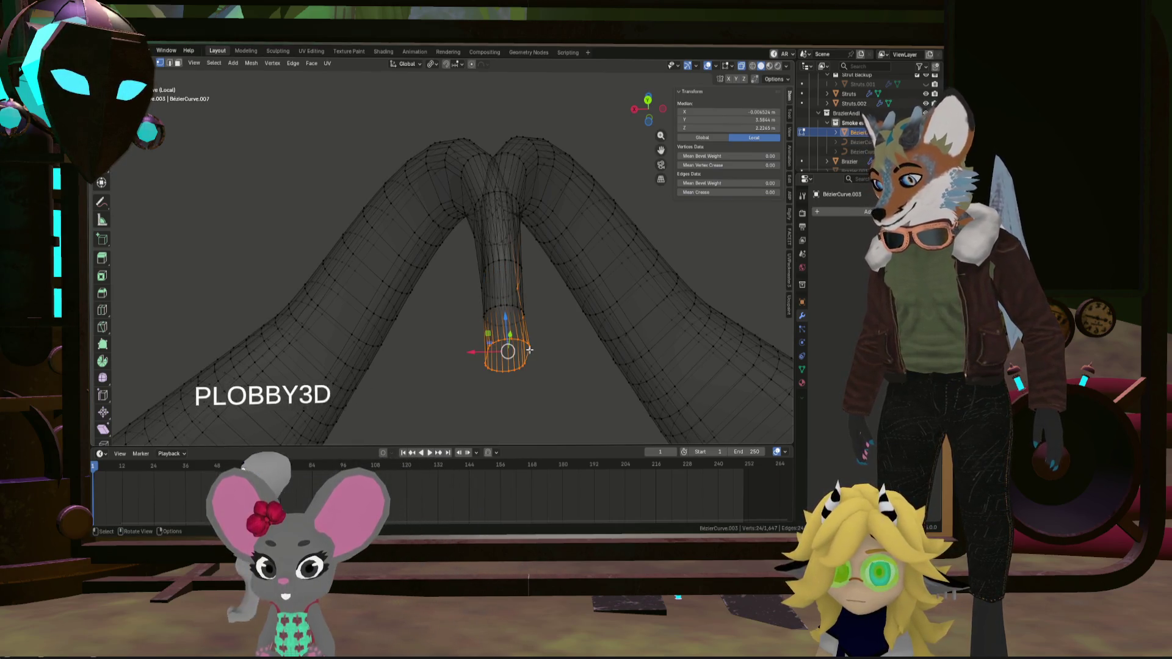
pyautogui.click(466, 316)
pyautogui.moveTo(482, 299)
pyautogui.mouseDown(button='middle')
pyautogui.moveTo(470, 293)
pyautogui.moveTo(489, 332)
pyautogui.moveTo(484, 313)
pyautogui.mouseUp(button='middle')
pyautogui.scroll(3, 473, 296)
pyautogui.hotkey('ctrl', 'z')
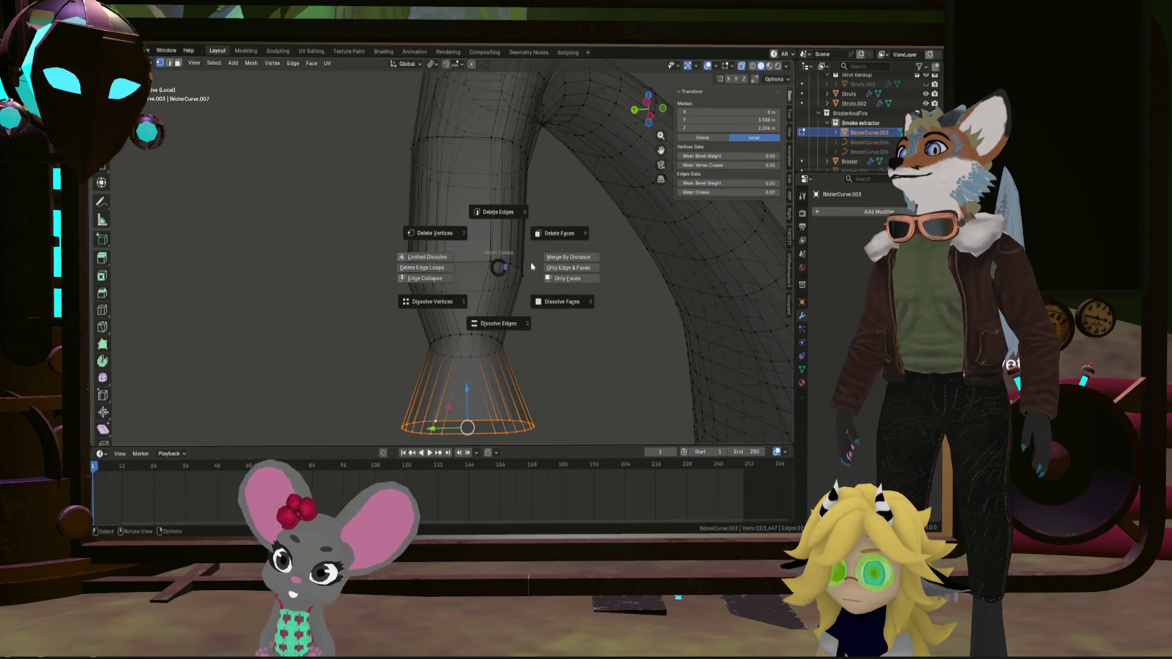
pyautogui.click(463, 253)
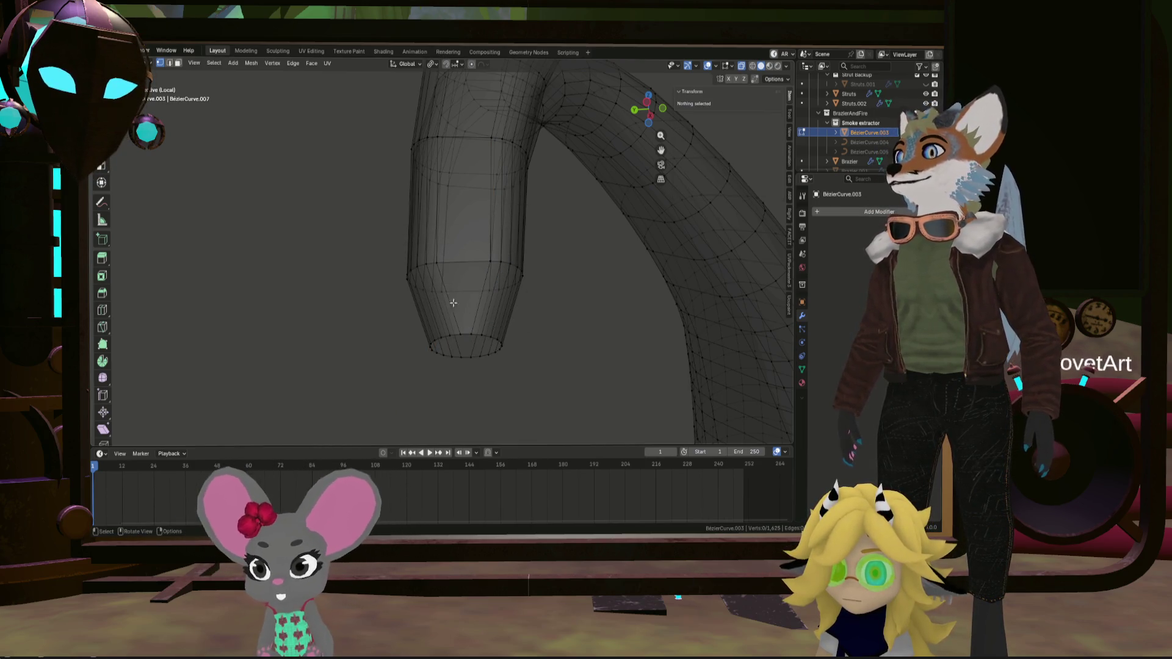
pyautogui.keyDown('alt'); pyautogui.click(464, 332); pyautogui.keyUp('alt')
pyautogui.moveTo(465, 332)
pyautogui.mouseDown(button='middle')
pyautogui.moveTo(427, 287)
pyautogui.moveTo(537, 311)
pyautogui.mouseUp(button='middle')
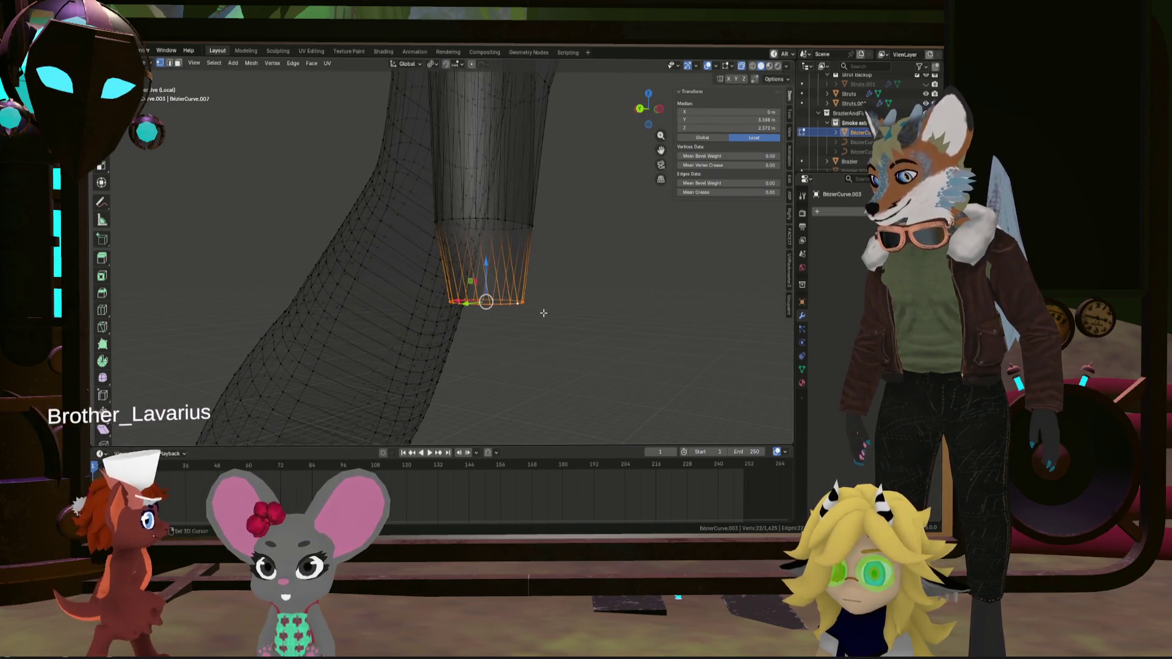
# Extrude the downpipe's end loop further down along Z
pyautogui.press('g')
pyautogui.press('z')
pyautogui.click(532, 360)
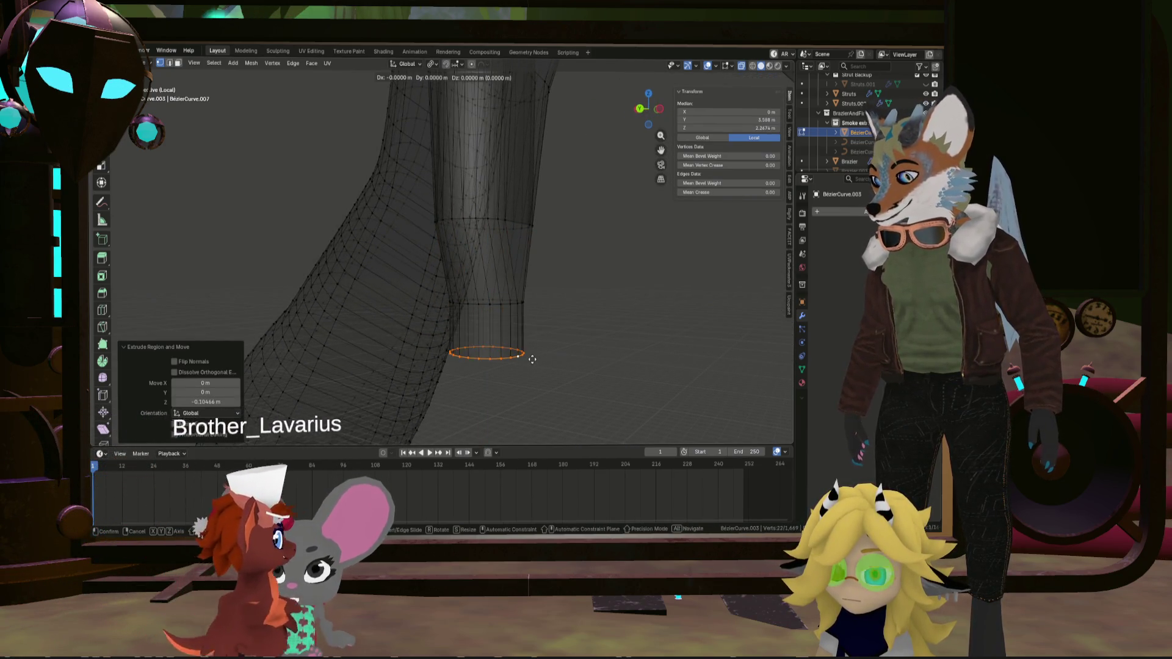
pyautogui.click(534, 414)
pyautogui.moveTo(534, 414)
pyautogui.mouseDown(button='middle')
pyautogui.moveTo(525, 404)
pyautogui.moveTo(595, 378)
pyautogui.moveTo(458, 267)
pyautogui.moveTo(411, 272)
pyautogui.moveTo(505, 251)
pyautogui.moveTo(474, 256)
pyautogui.moveTo(492, 244)
pyautogui.mouseUp(button='middle')
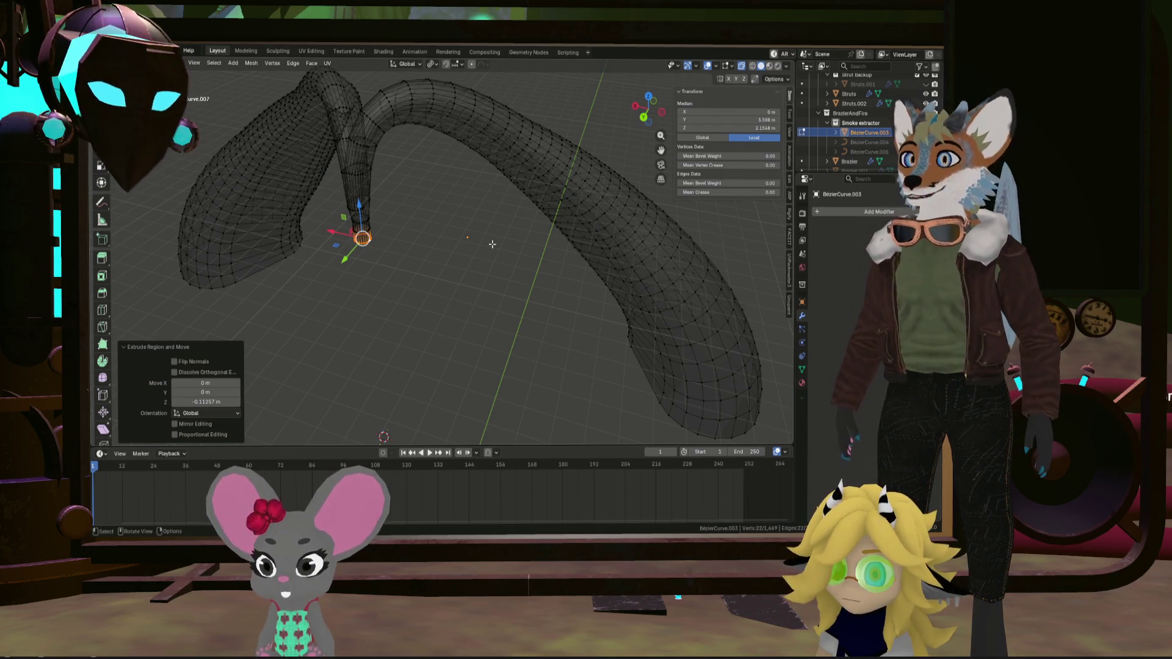
# Scale the downpipe's bottom edge ring up to about 1.321 to flare it, then deselect
pyautogui.scroll(4, 411, 130)
pyautogui.moveTo(397, 183)
pyautogui.mouseDown(button='middle')
pyautogui.moveTo(376, 267)
pyautogui.moveTo(440, 259)
pyautogui.moveTo(499, 271)
pyautogui.moveTo(434, 273)
pyautogui.mouseUp(button='middle')
pyautogui.click(387, 266)
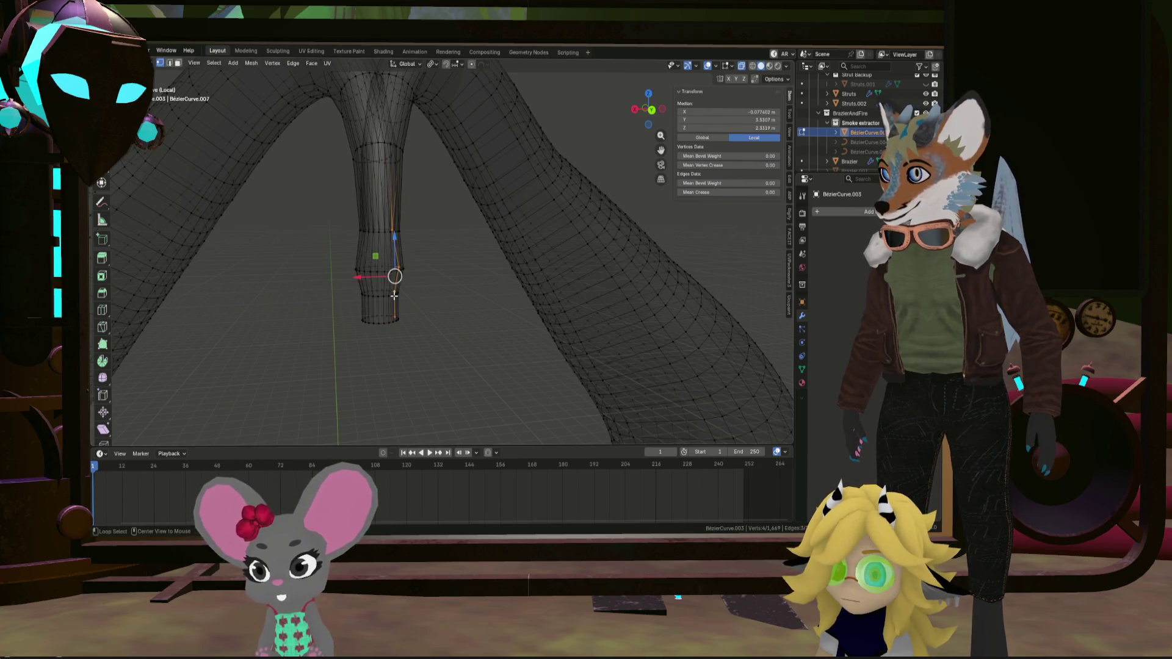
pyautogui.scroll(3, 398, 295)
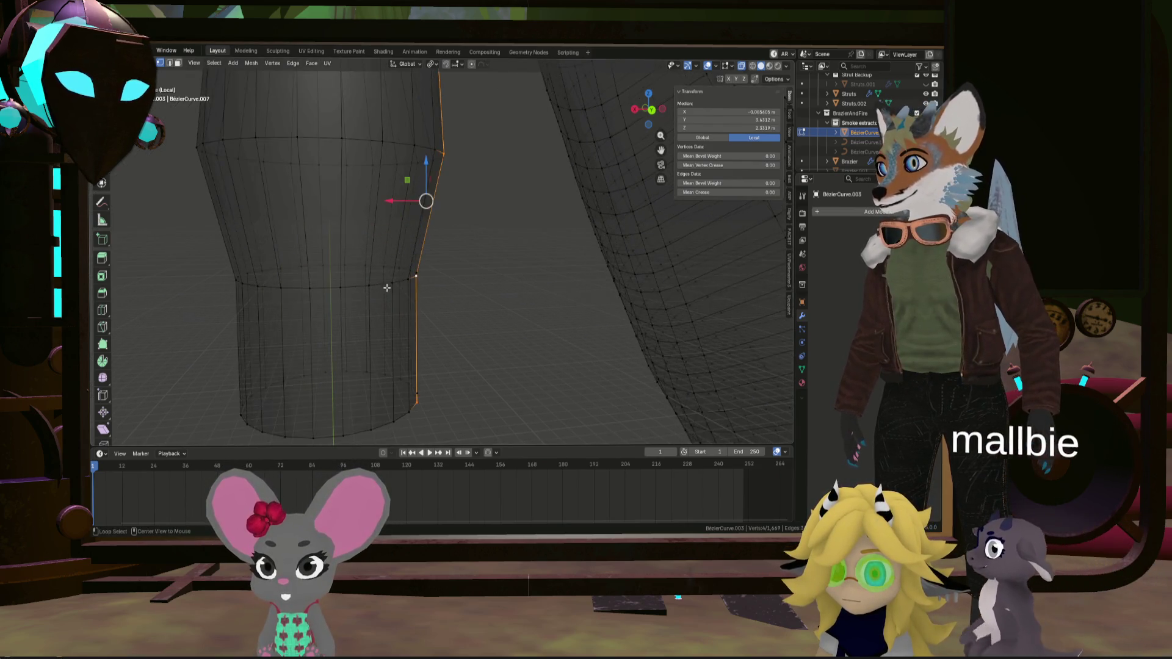
pyautogui.keyDown('alt'); pyautogui.click(399, 293); pyautogui.keyUp('alt')
pyautogui.scroll(-3, 399, 294)
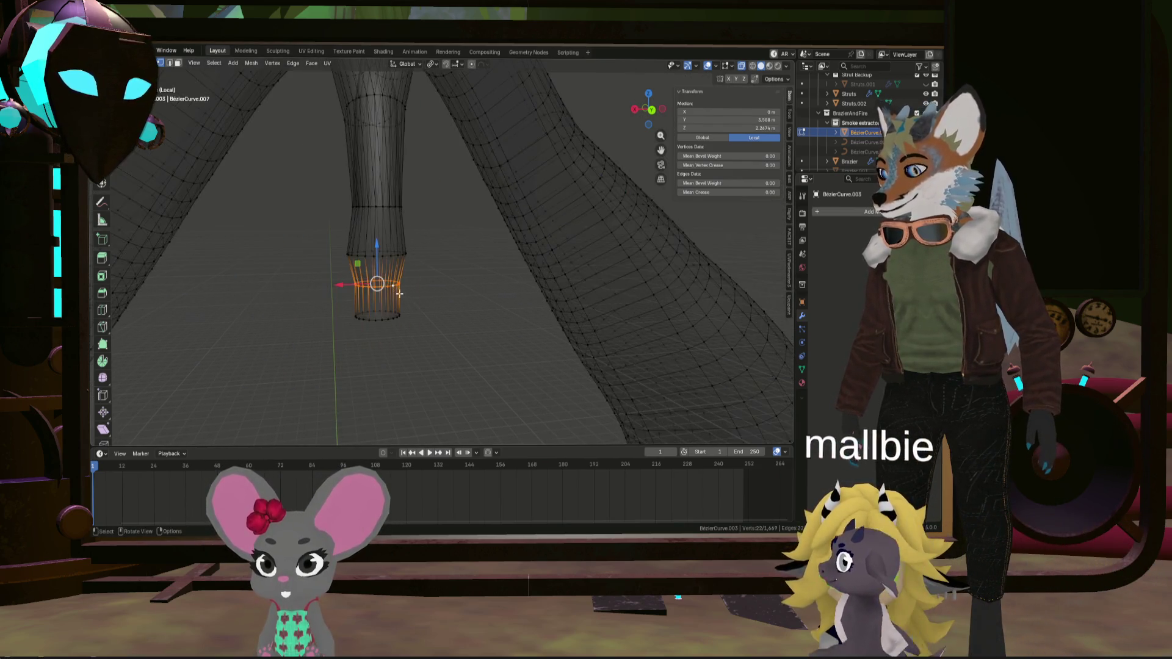
pyautogui.click(433, 296)
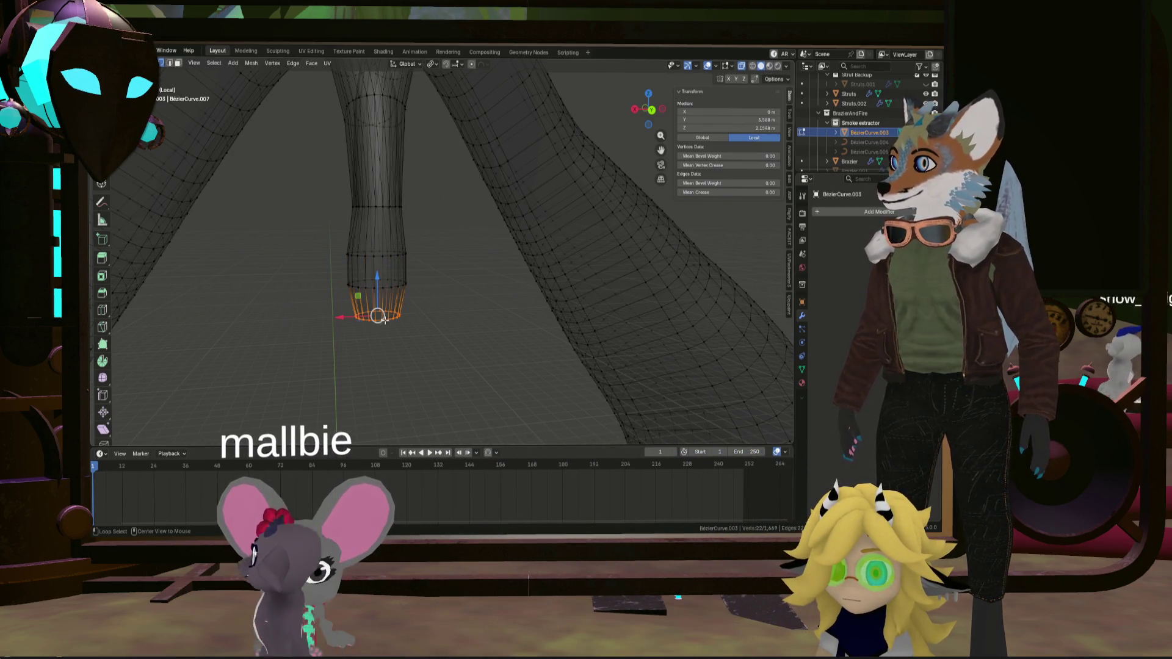
pyautogui.press('s')
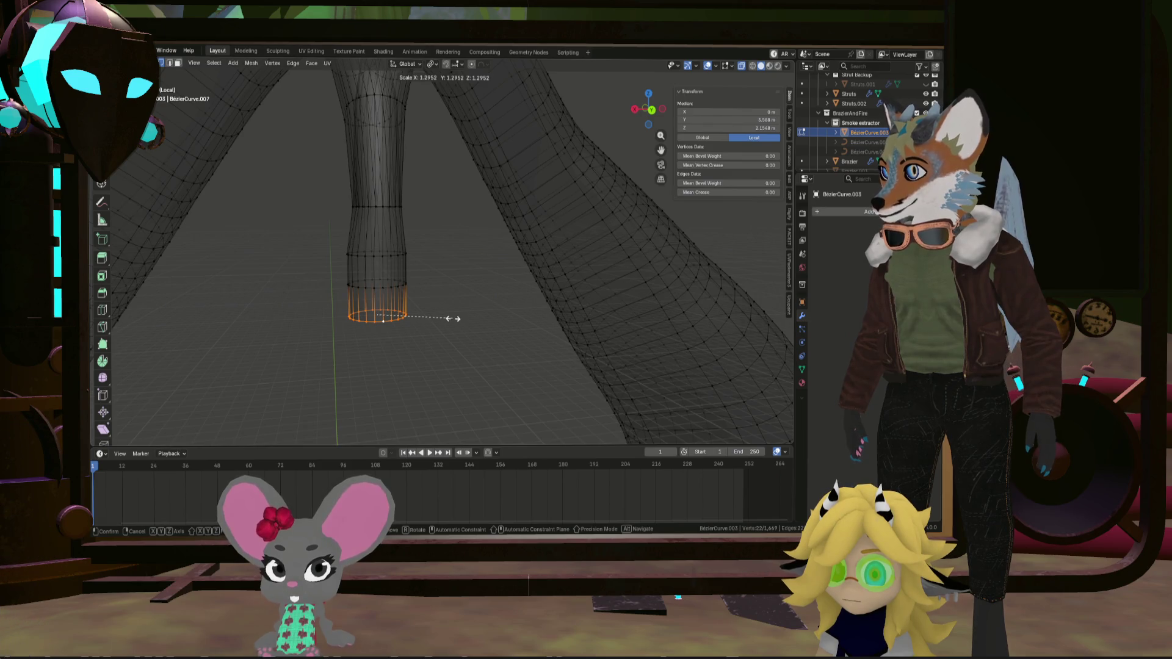
pyautogui.scroll(-5, 450, 318)
pyautogui.click(457, 318)
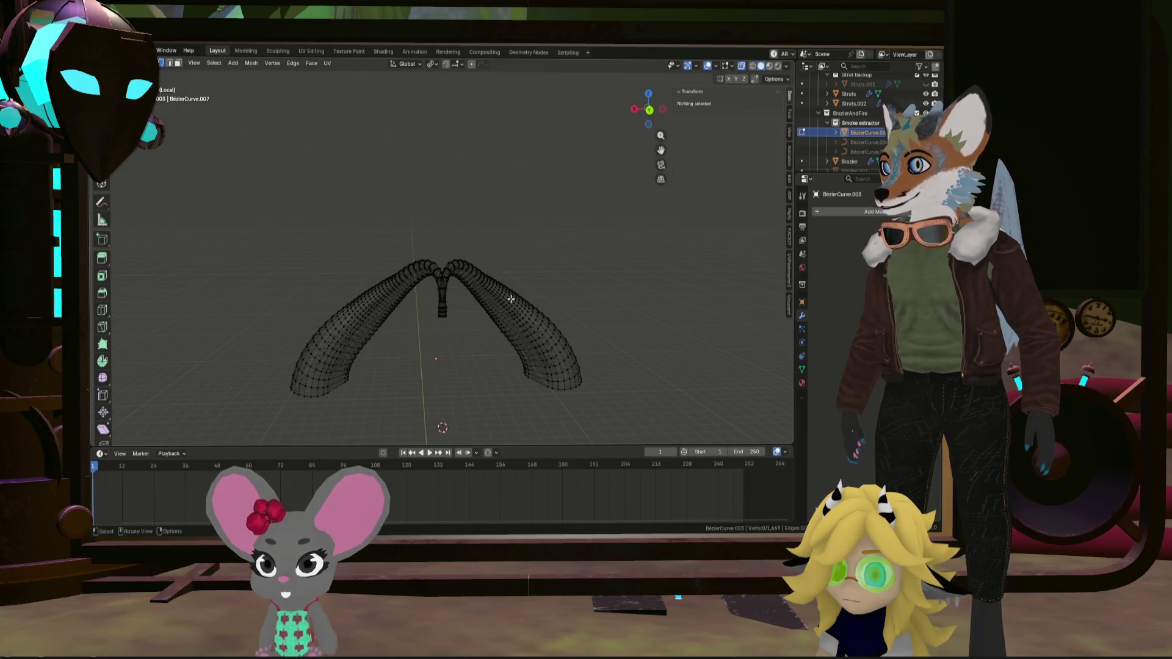
pyautogui.press('Tab')
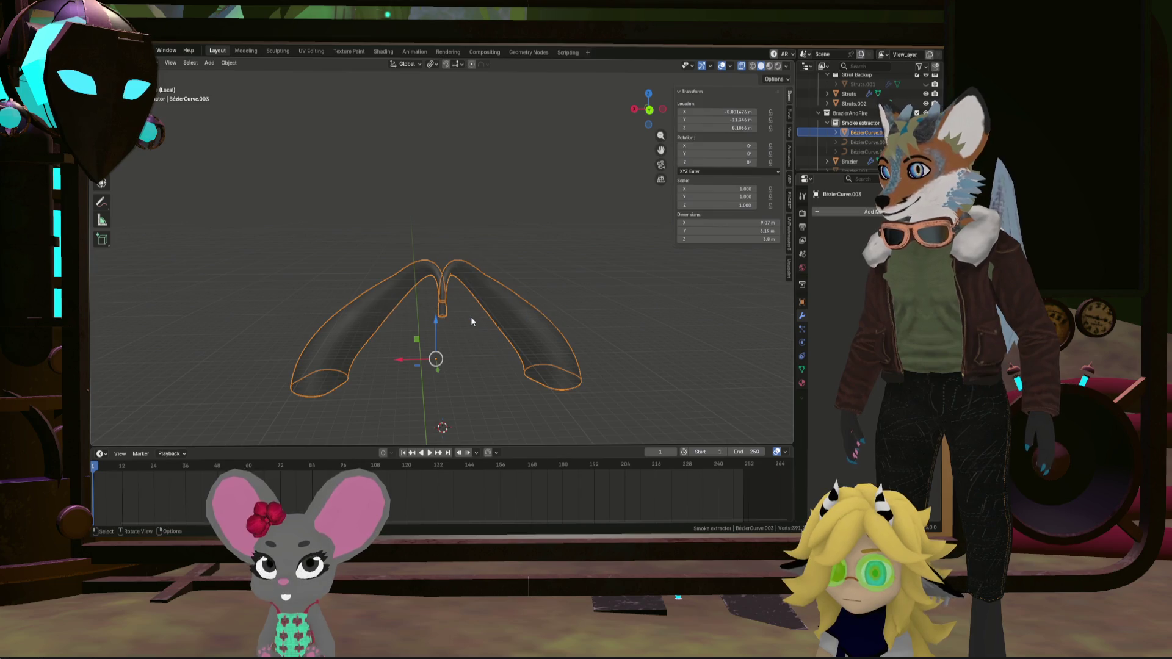
pyautogui.press('KP_Divide')
pyautogui.moveTo(470, 338)
pyautogui.mouseDown(button='middle')
pyautogui.moveTo(462, 395)
pyautogui.moveTo(501, 382)
pyautogui.mouseUp(button='middle')
pyautogui.click(486, 393)
pyautogui.scroll(3, 500, 384)
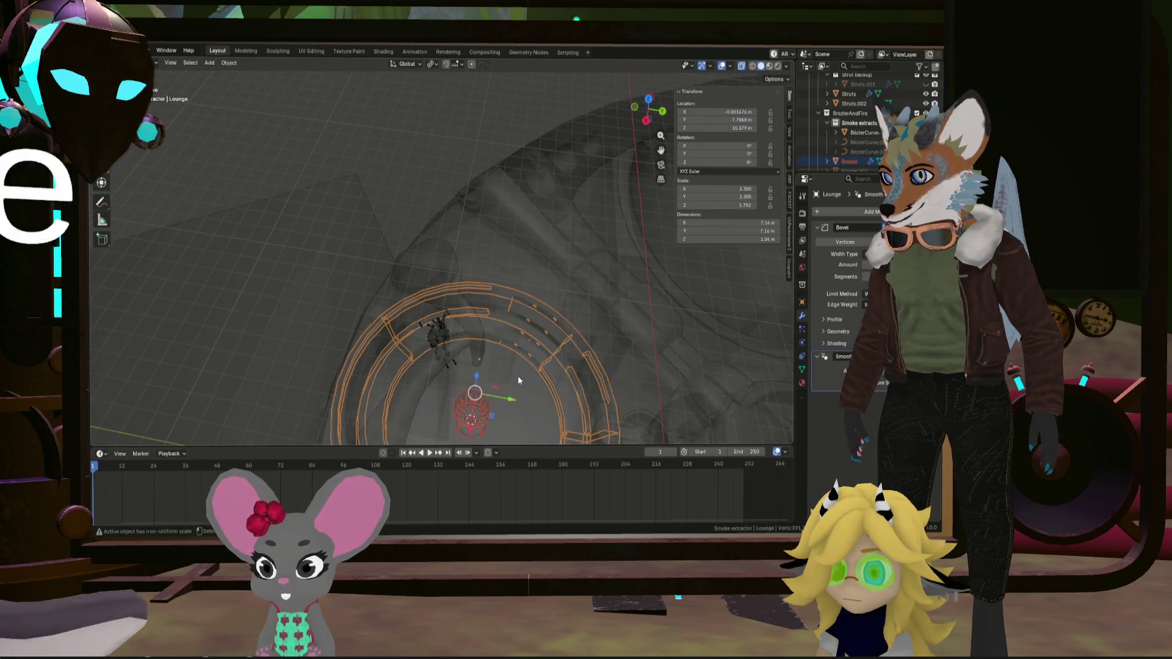
pyautogui.click(429, 272)
pyautogui.press('z')
pyautogui.press('KP_Divide')
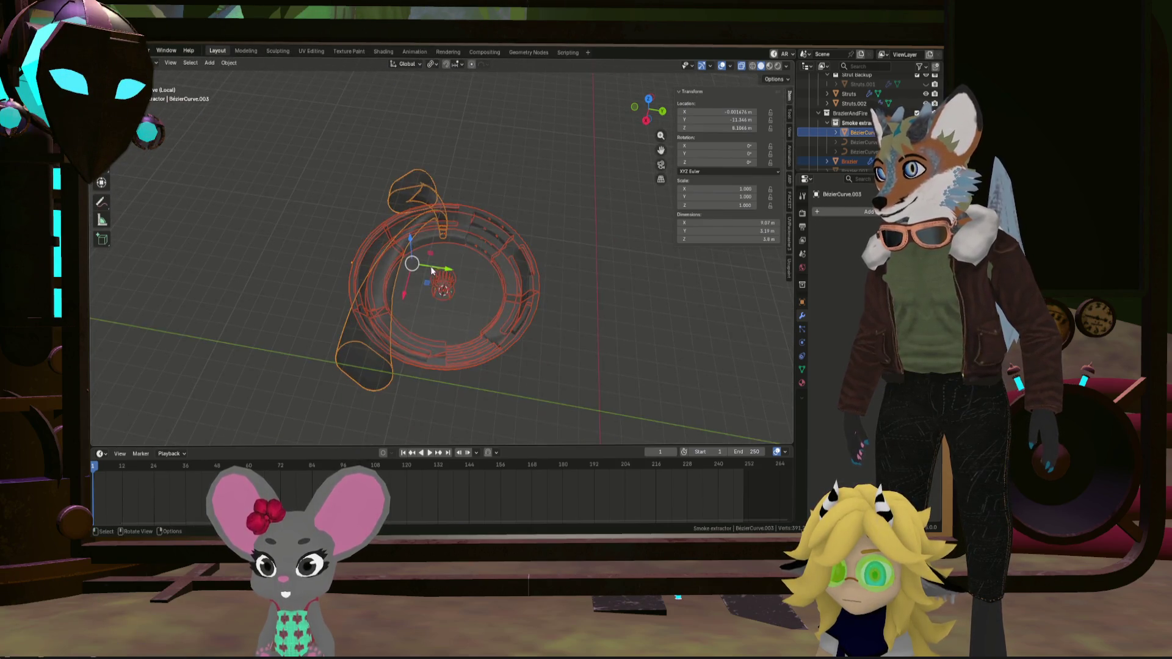
pyautogui.moveTo(429, 269)
pyautogui.mouseDown(button='middle')
pyautogui.moveTo(432, 286)
pyautogui.moveTo(401, 225)
pyautogui.moveTo(412, 301)
pyautogui.moveTo(389, 272)
pyautogui.mouseUp(button='middle')
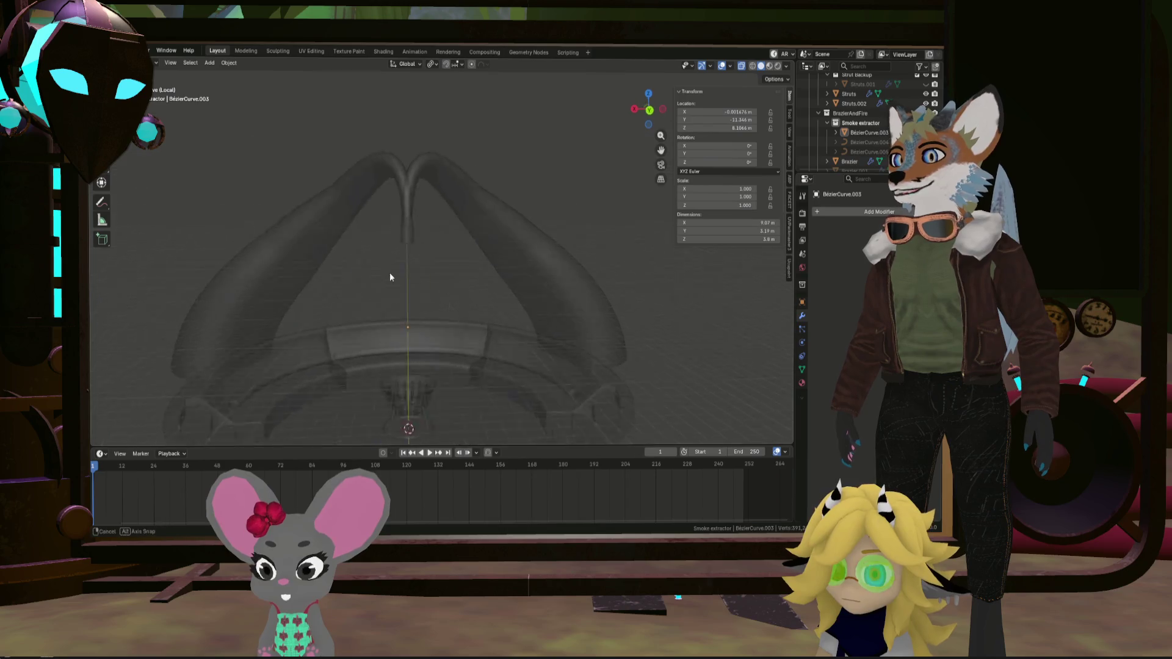
pyautogui.press('Tab')
pyautogui.scroll(3, 380, 251)
pyautogui.moveTo(340, 173)
pyautogui.mouseDown(button='middle')
pyautogui.moveTo(346, 240)
pyautogui.moveTo(305, 243)
pyautogui.moveTo(362, 183)
pyautogui.mouseUp(button='middle')
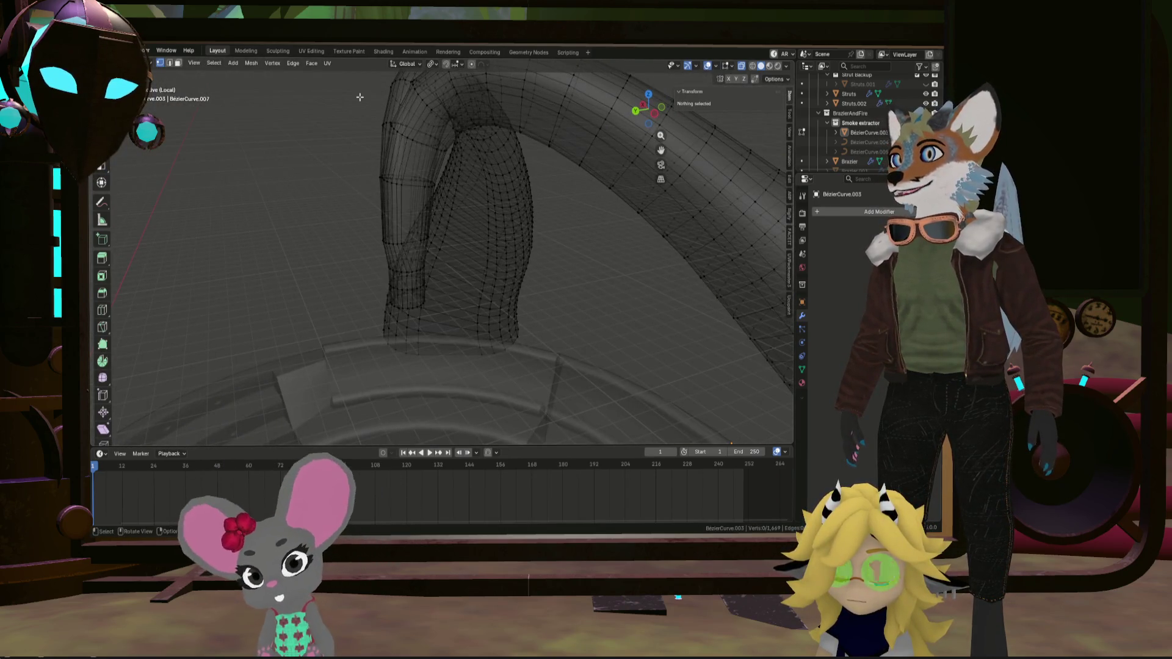
# Squash the ring above the narrow bottom section to 0.735 in Y, stretch it 1.333 in X, then return to Object Mode
pyautogui.moveTo(392, 135)
pyautogui.mouseDown(button='middle')
pyautogui.moveTo(399, 185)
pyautogui.moveTo(355, 207)
pyautogui.moveTo(381, 241)
pyautogui.moveTo(370, 227)
pyautogui.moveTo(366, 249)
pyautogui.moveTo(373, 223)
pyautogui.mouseUp(button='middle')
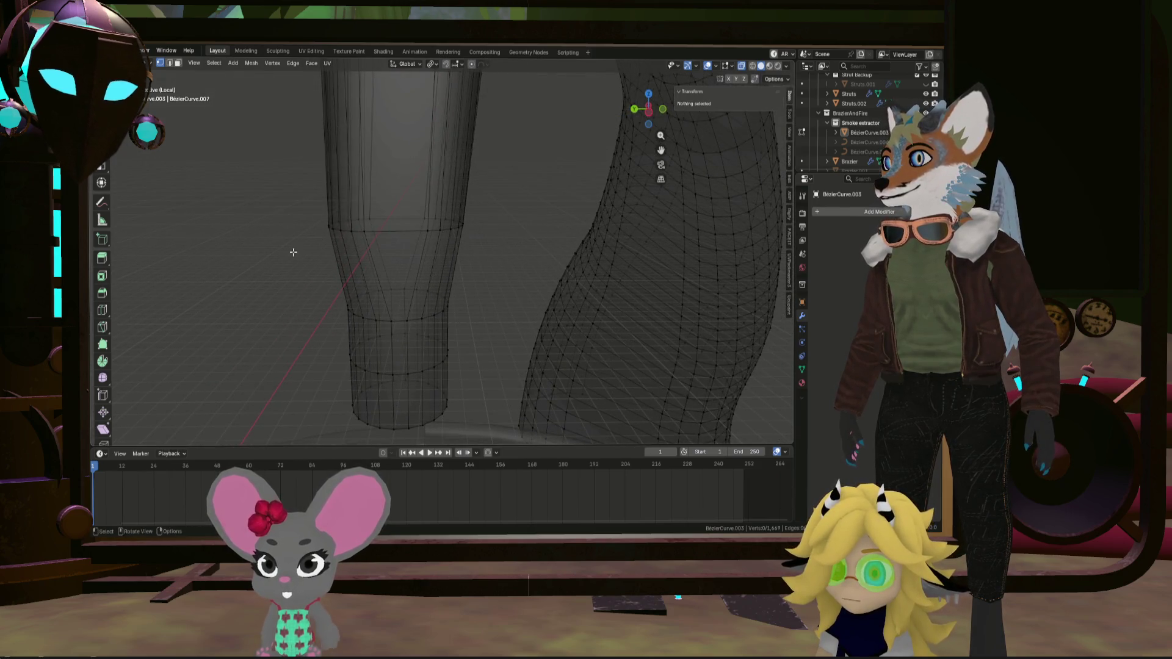
pyautogui.keyDown('alt'); pyautogui.click(461, 224); pyautogui.keyUp('alt')
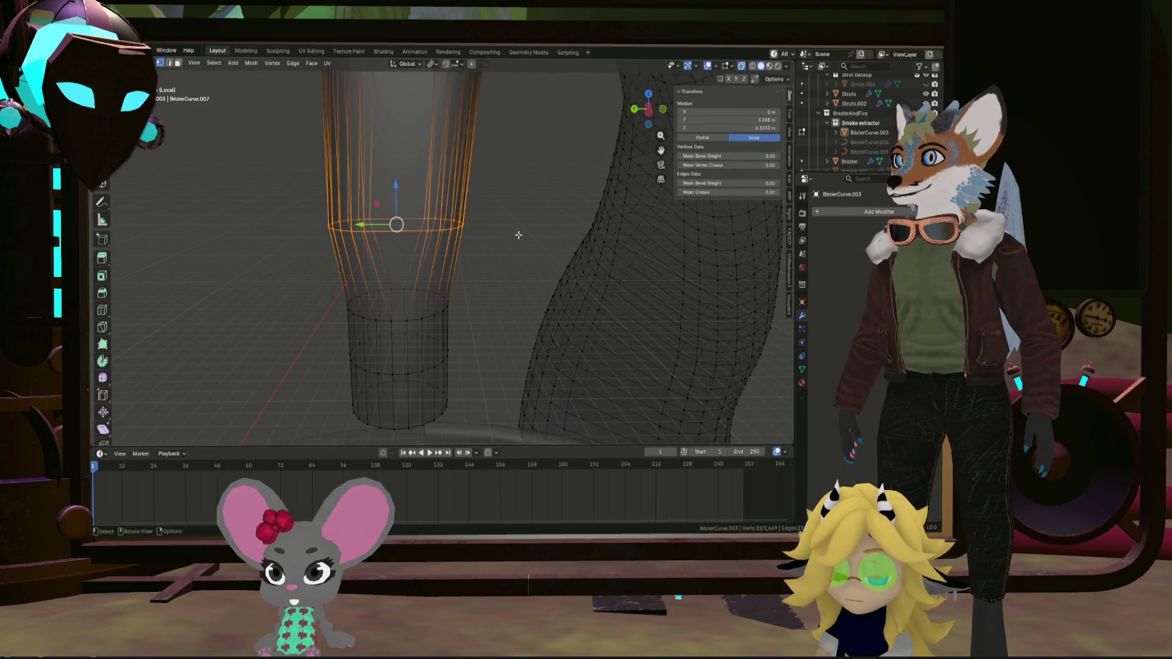
pyautogui.click(486, 230)
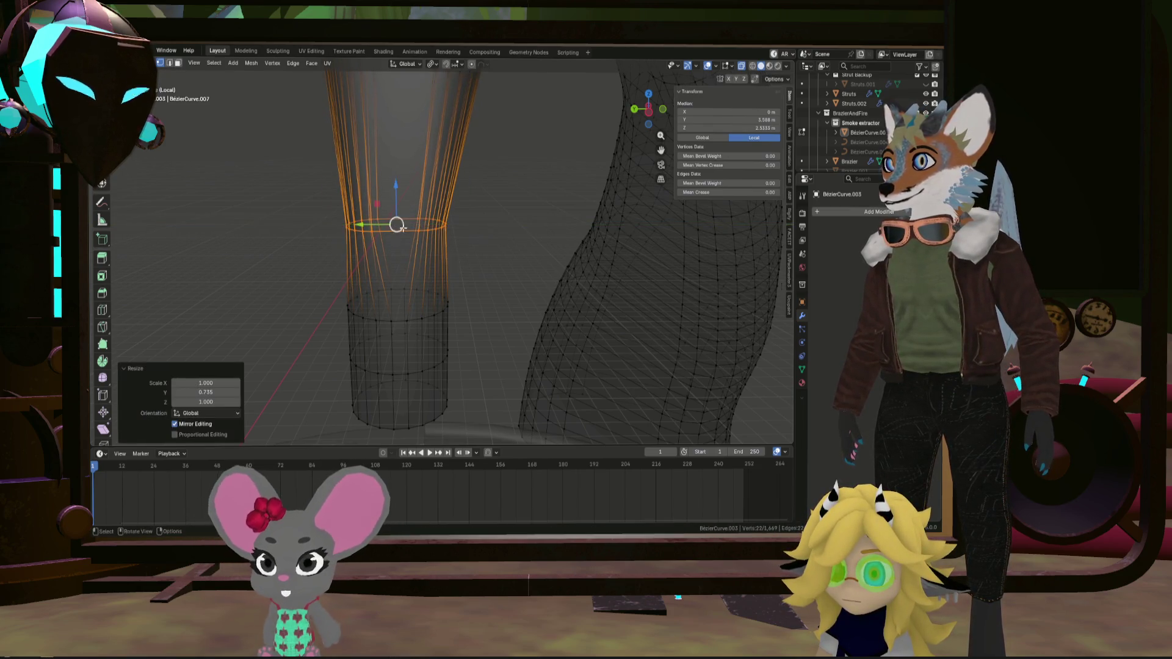
pyautogui.moveTo(486, 230)
pyautogui.mouseDown(button='middle')
pyautogui.moveTo(485, 216)
pyautogui.moveTo(497, 225)
pyautogui.moveTo(366, 228)
pyautogui.moveTo(405, 204)
pyautogui.moveTo(466, 218)
pyautogui.moveTo(391, 204)
pyautogui.mouseUp(button='middle')
pyautogui.click(541, 221)
pyautogui.scroll(-5, 391, 204)
pyautogui.press('Tab')
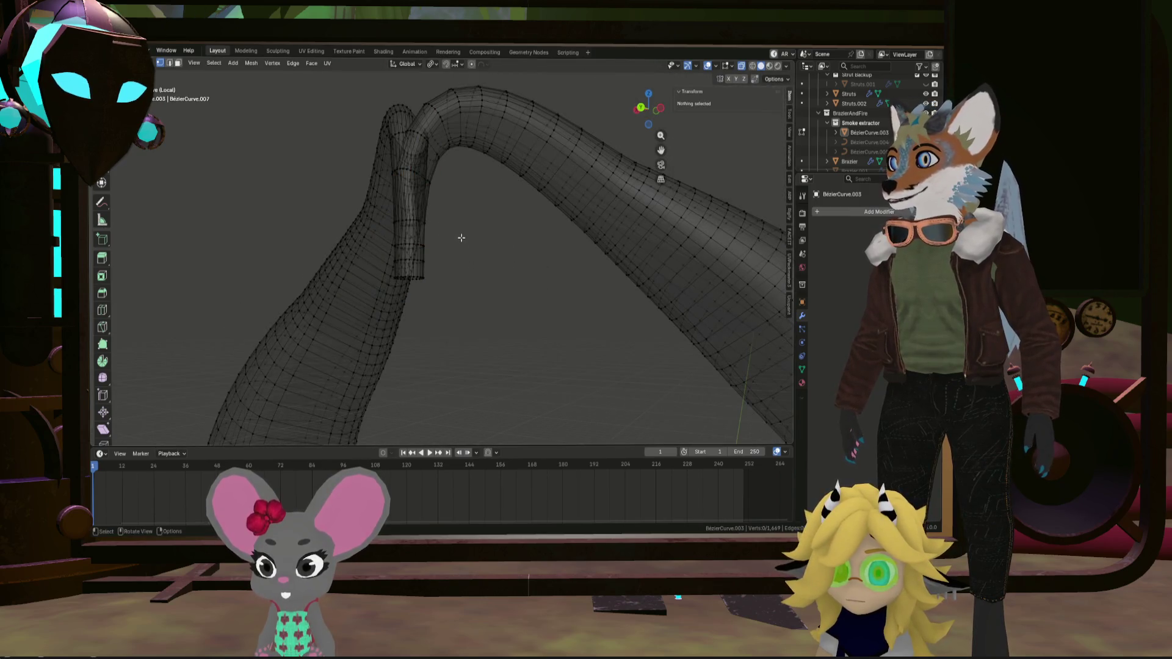
# In Edit Mode, merge the chosen cluster of flared-pipe vertices At Center
pyautogui.scroll(4, 560, 267)
pyautogui.moveTo(560, 267)
pyautogui.mouseDown(button='middle')
pyautogui.moveTo(590, 264)
pyautogui.moveTo(468, 256)
pyautogui.moveTo(462, 272)
pyautogui.moveTo(516, 278)
pyautogui.moveTo(387, 184)
pyautogui.moveTo(392, 204)
pyautogui.mouseUp(button='middle')
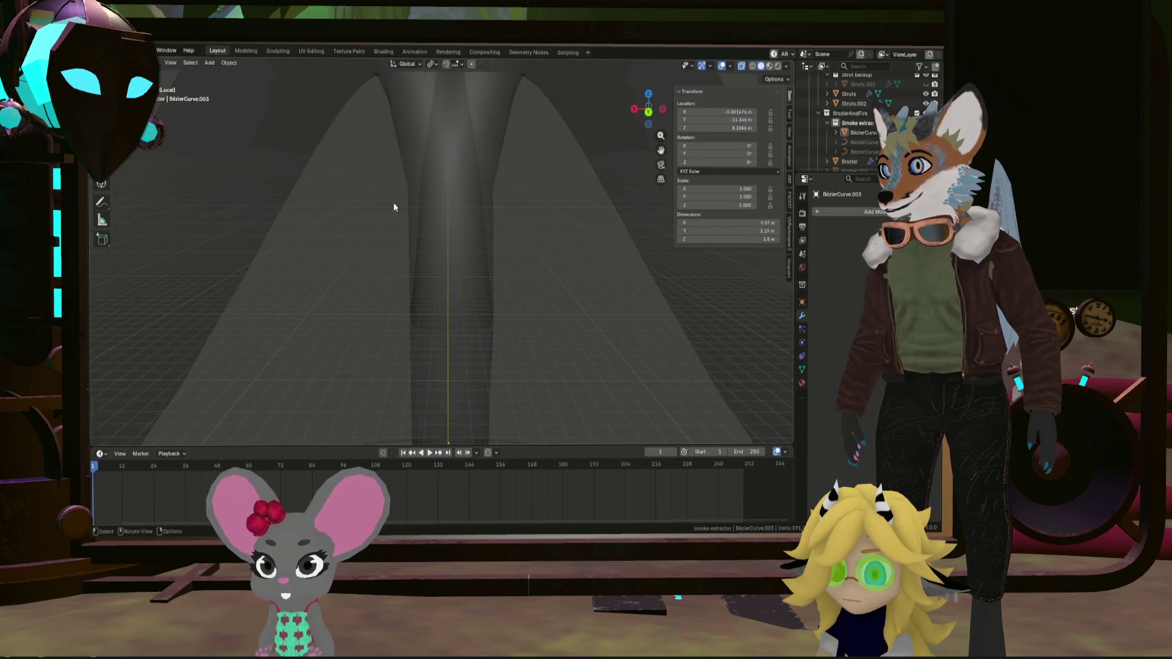
pyautogui.press('Tab')
pyautogui.moveTo(457, 277); pyautogui.dragTo(465, 271, button='middle')
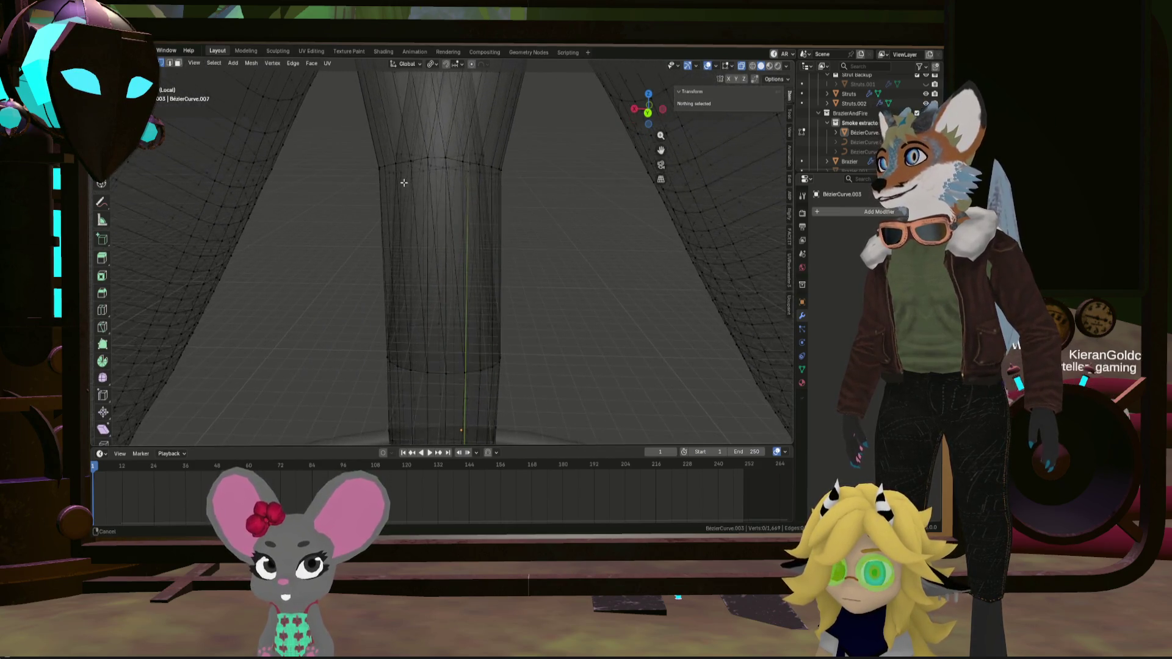
pyautogui.moveTo(404, 183)
pyautogui.mouseDown(button='middle')
pyautogui.moveTo(410, 374)
pyautogui.moveTo(463, 267)
pyautogui.moveTo(466, 317)
pyautogui.moveTo(461, 237)
pyautogui.mouseUp(button='middle')
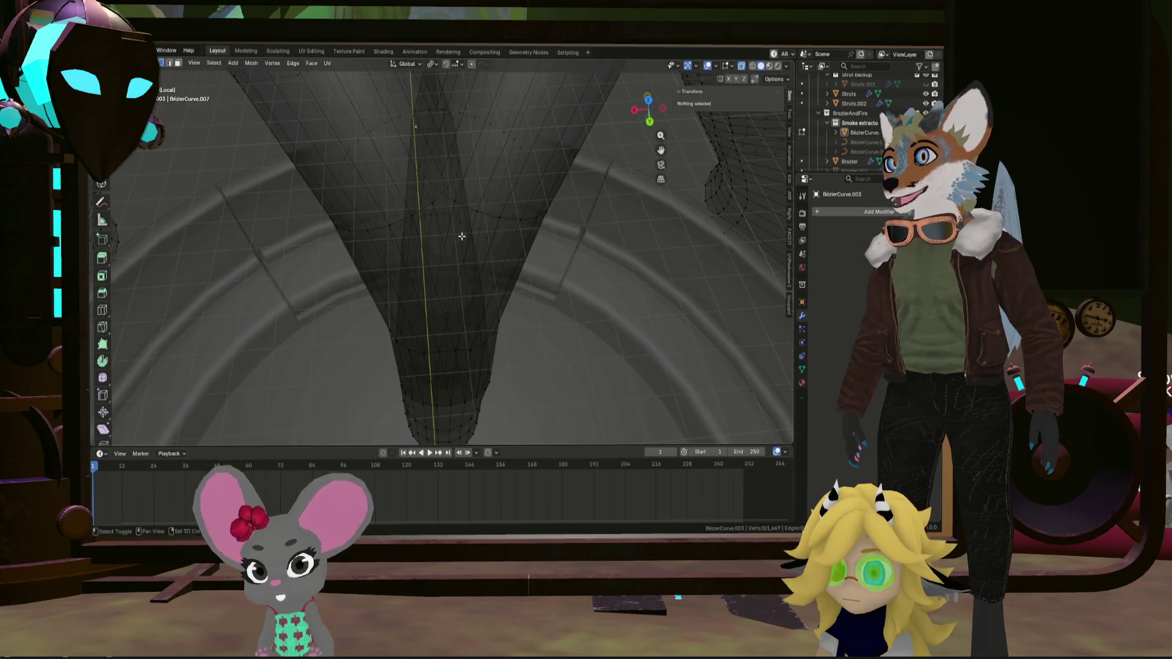
pyautogui.scroll(3, 441, 190)
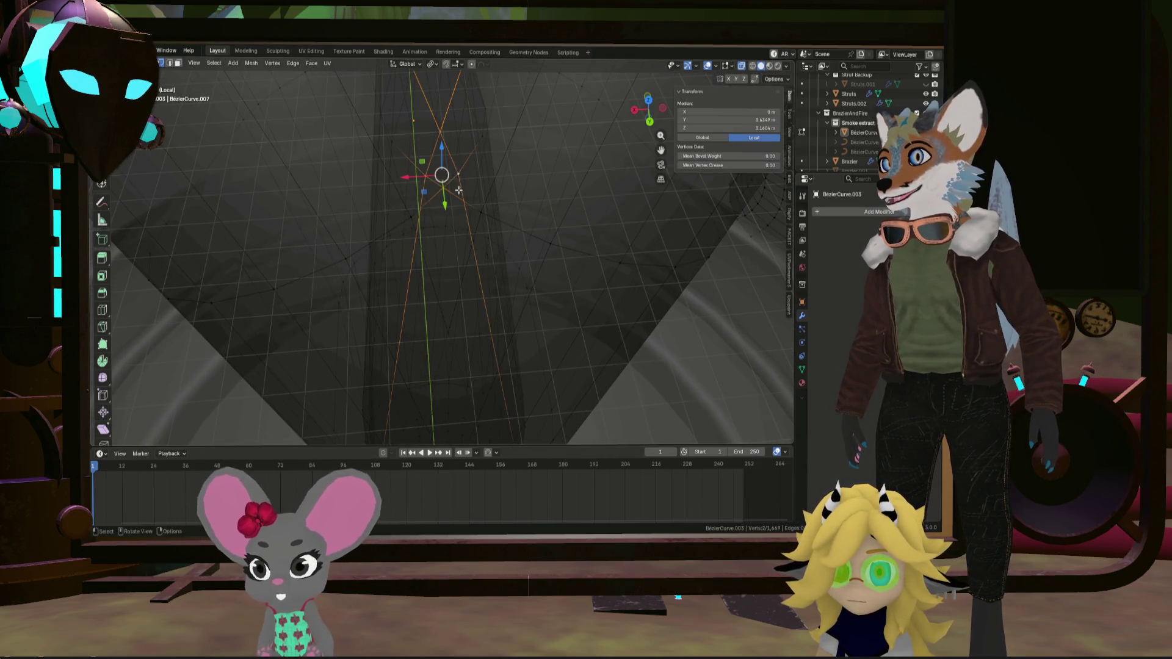
pyautogui.moveTo(458, 190)
pyautogui.mouseDown(button='middle')
pyautogui.moveTo(449, 177)
pyautogui.moveTo(468, 209)
pyautogui.moveTo(421, 188)
pyautogui.moveTo(455, 314)
pyautogui.moveTo(443, 374)
pyautogui.moveTo(419, 340)
pyautogui.moveTo(457, 351)
pyautogui.moveTo(419, 254)
pyautogui.mouseUp(button='middle')
pyautogui.click(504, 179)
# Select a shortest vertex path on the pipe and bring up the Delete menu for it
pyautogui.click(421, 267)
pyautogui.press('KP_Decimal')
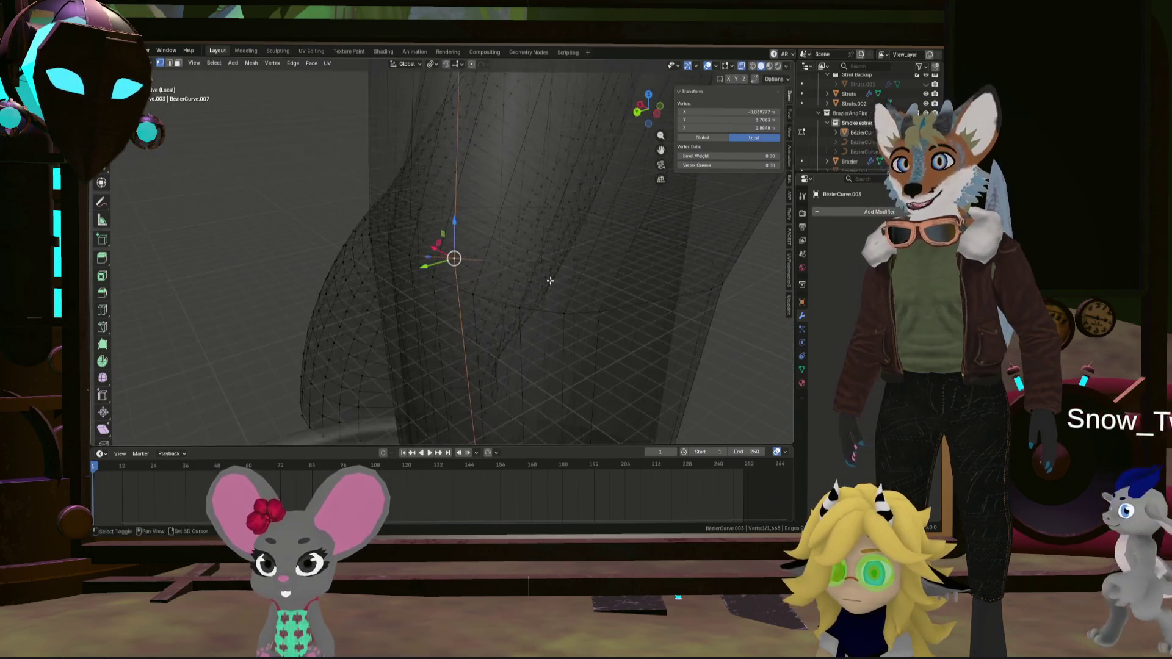
pyautogui.moveTo(550, 281)
pyautogui.mouseDown(button='middle')
pyautogui.moveTo(481, 309)
pyautogui.moveTo(476, 293)
pyautogui.moveTo(474, 306)
pyautogui.moveTo(367, 279)
pyautogui.mouseUp(button='middle')
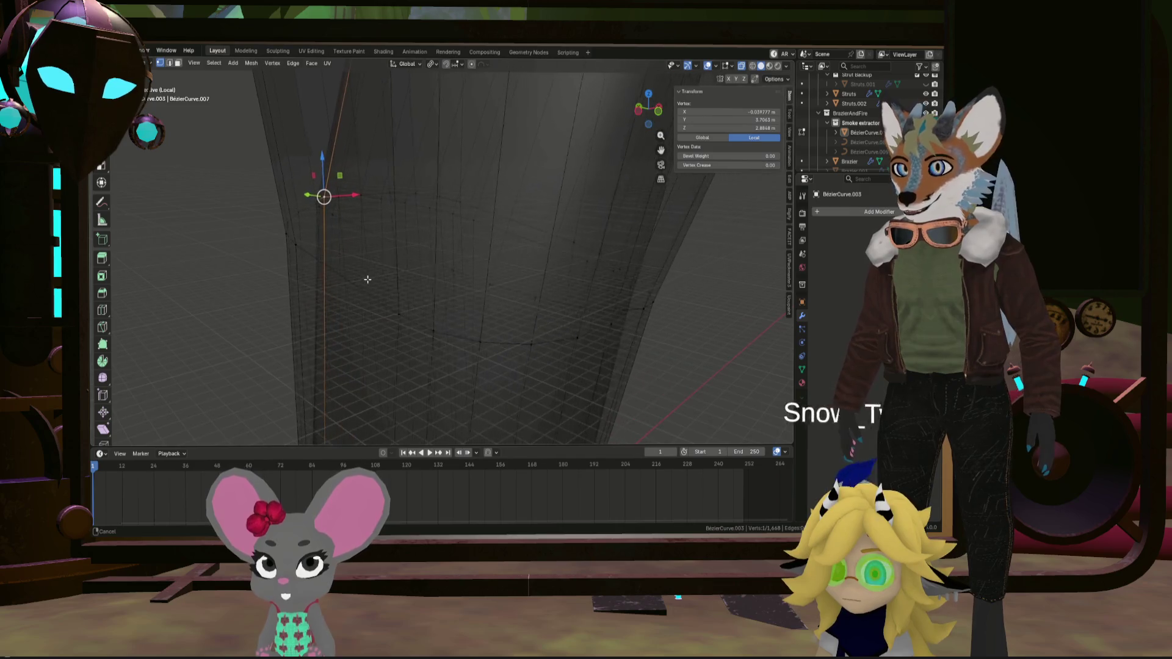
pyautogui.moveTo(468, 301); pyautogui.dragTo(540, 313, button='middle')
pyautogui.keyDown('ctrl'); pyautogui.click(549, 316); pyautogui.keyUp('ctrl')
pyautogui.press('x')
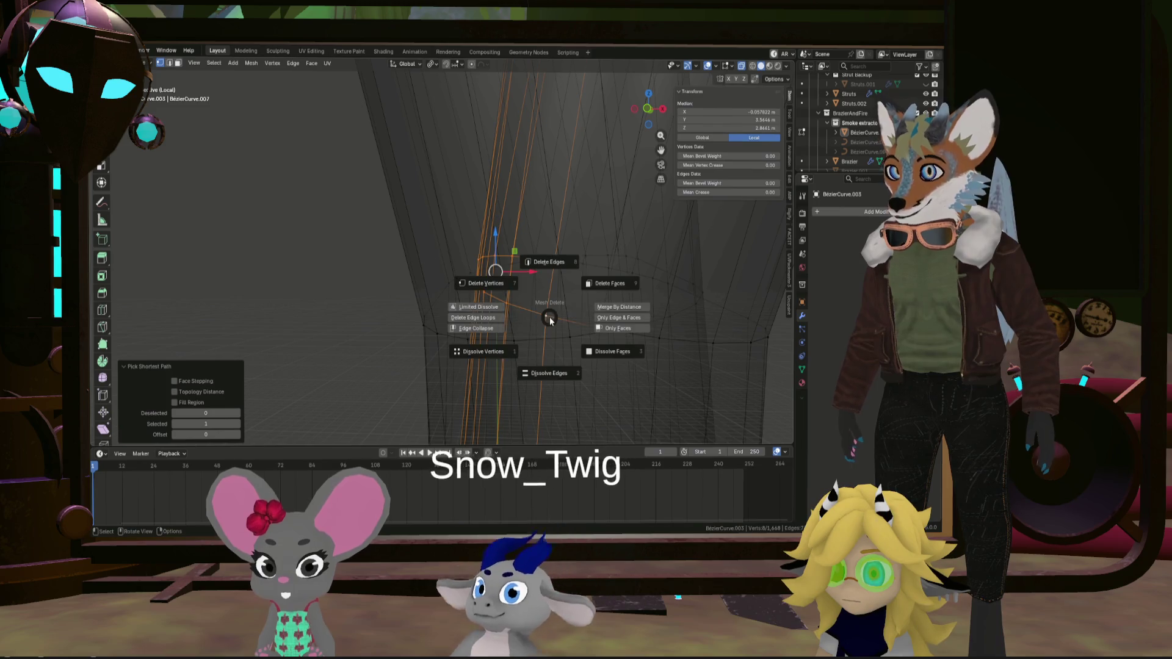
pyautogui.click(481, 281)
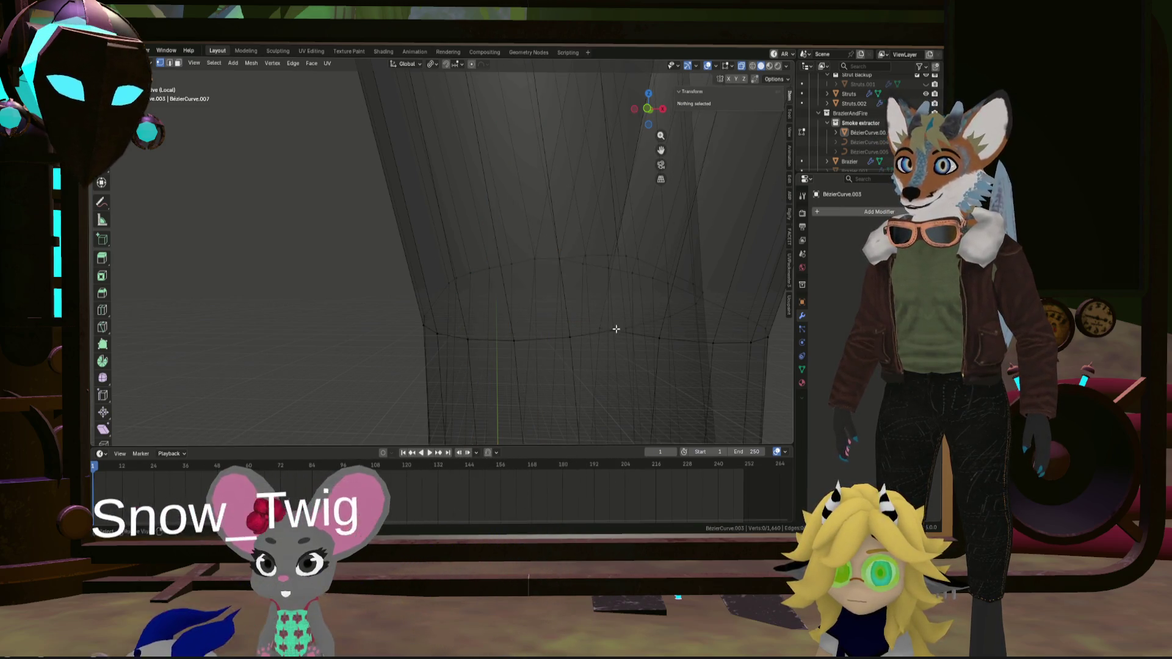
pyautogui.click(616, 329)
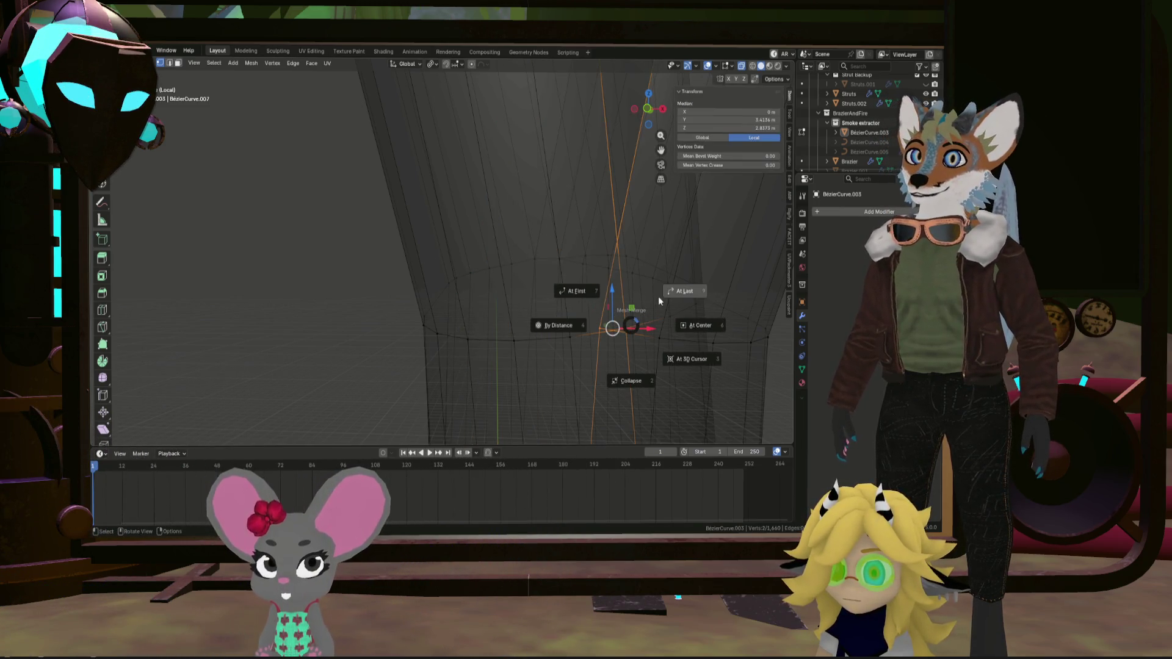
pyautogui.moveTo(651, 326)
pyautogui.mouseDown(button='middle')
pyautogui.moveTo(669, 313)
pyautogui.moveTo(537, 325)
pyautogui.moveTo(580, 316)
pyautogui.moveTo(371, 295)
pyautogui.moveTo(504, 280)
pyautogui.moveTo(487, 280)
pyautogui.moveTo(597, 296)
pyautogui.mouseUp(button='middle')
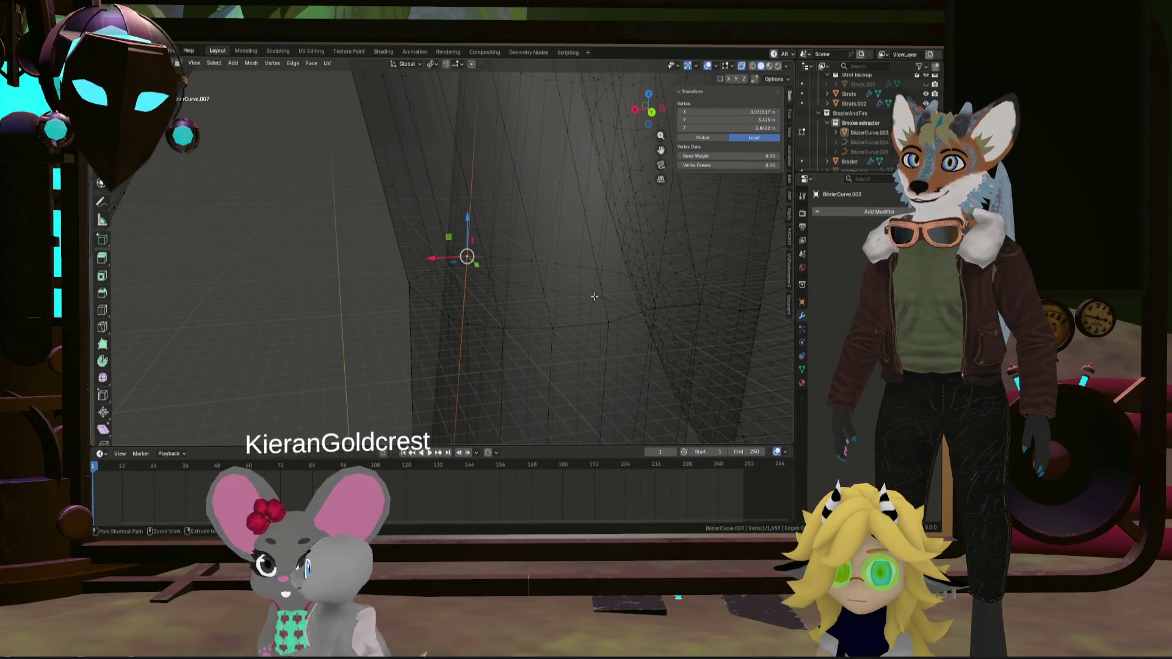
pyautogui.keyDown('ctrl'); pyautogui.click(594, 297); pyautogui.keyUp('ctrl')
pyautogui.press('x')
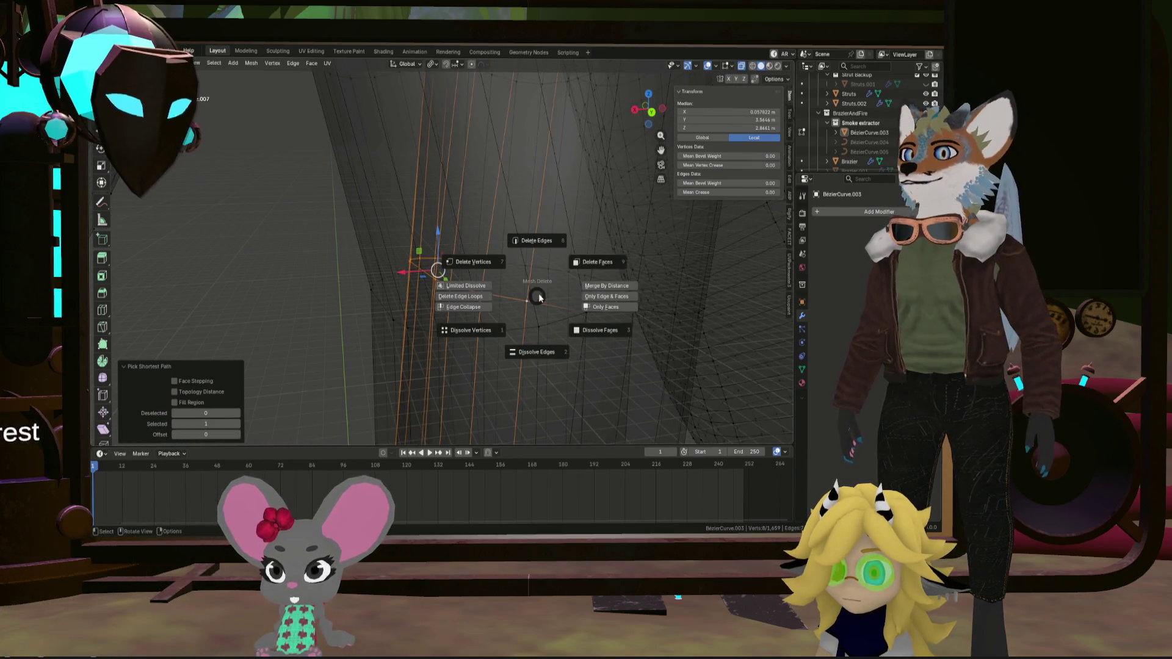
pyautogui.click(540, 271)
pyautogui.moveTo(482, 251)
pyautogui.mouseDown(button='middle')
pyautogui.moveTo(471, 256)
pyautogui.moveTo(507, 269)
pyautogui.moveTo(540, 240)
pyautogui.moveTo(548, 333)
pyautogui.moveTo(492, 291)
pyautogui.moveTo(476, 183)
pyautogui.moveTo(500, 201)
pyautogui.moveTo(449, 287)
pyautogui.moveTo(445, 191)
pyautogui.moveTo(449, 269)
pyautogui.moveTo(468, 297)
pyautogui.moveTo(455, 299)
pyautogui.mouseUp(button='middle')
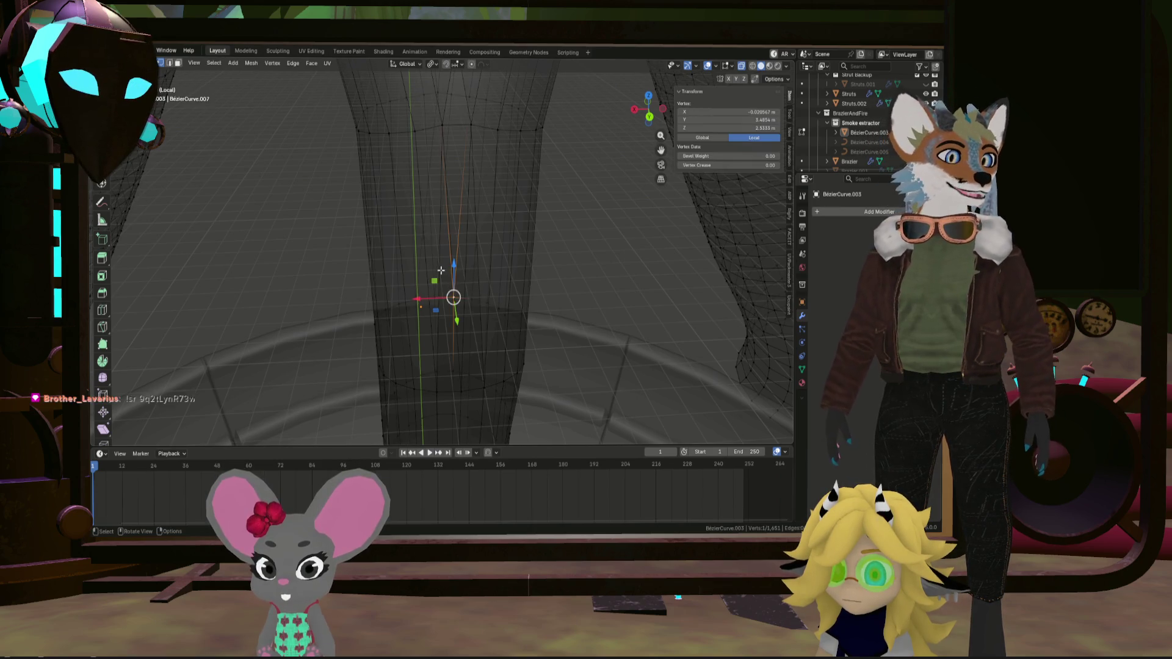
pyautogui.moveTo(441, 269)
pyautogui.mouseDown(button='middle')
pyautogui.moveTo(443, 244)
pyautogui.moveTo(444, 293)
pyautogui.moveTo(430, 190)
pyautogui.mouseUp(button='middle')
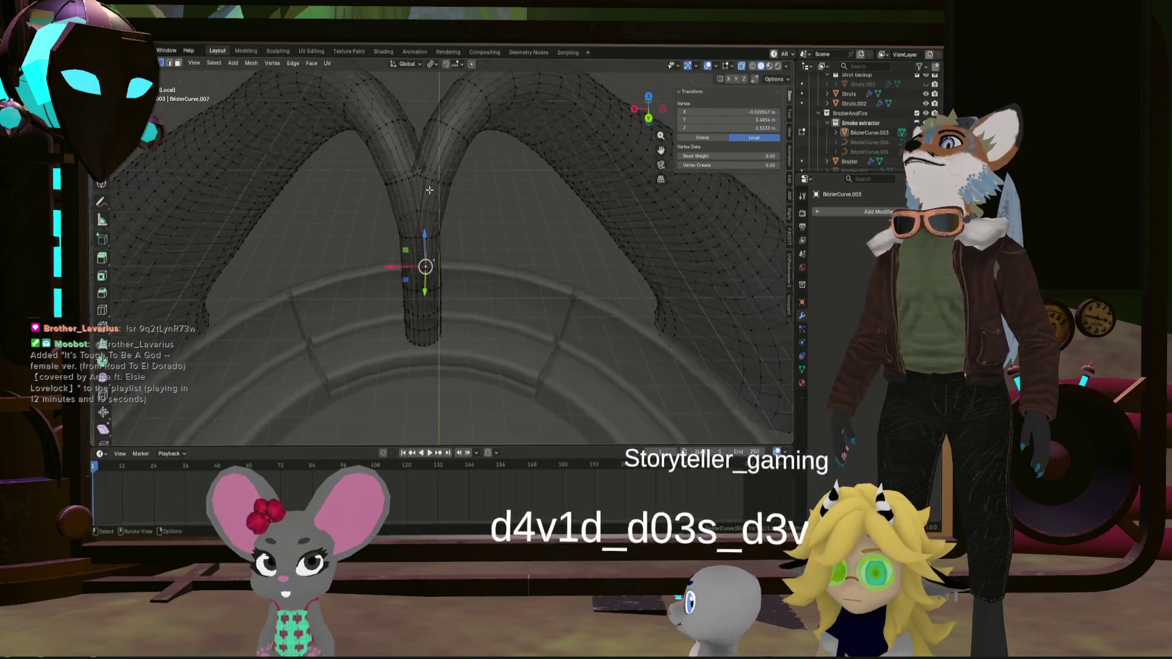
pyautogui.scroll(5, 430, 190)
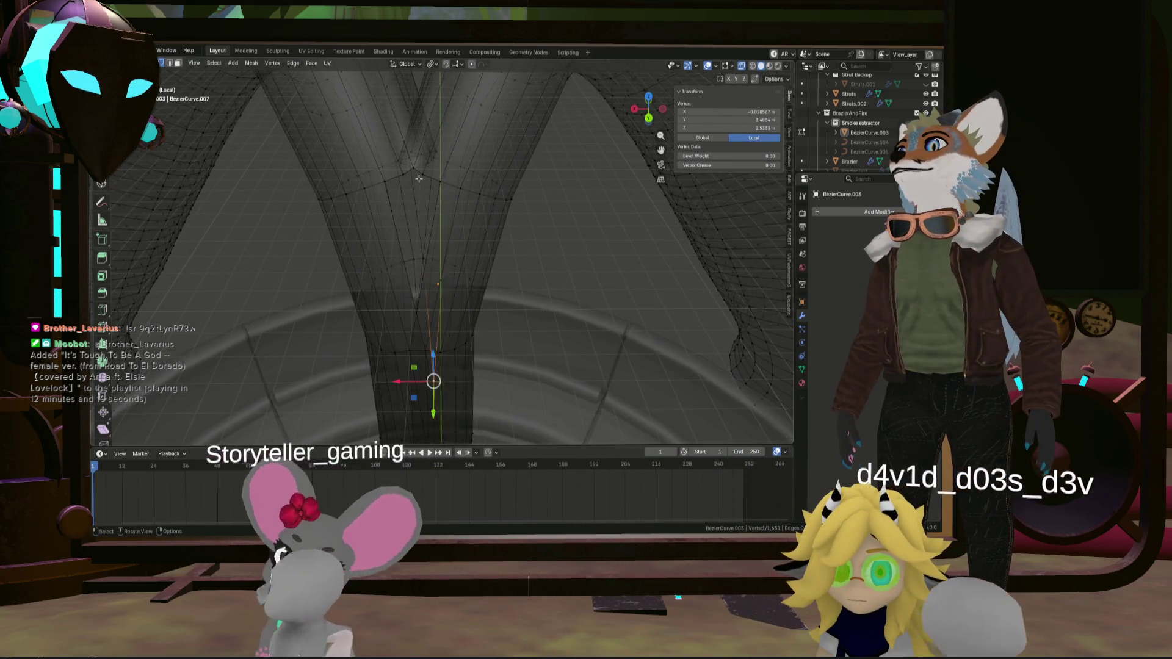
pyautogui.scroll(5, 419, 179)
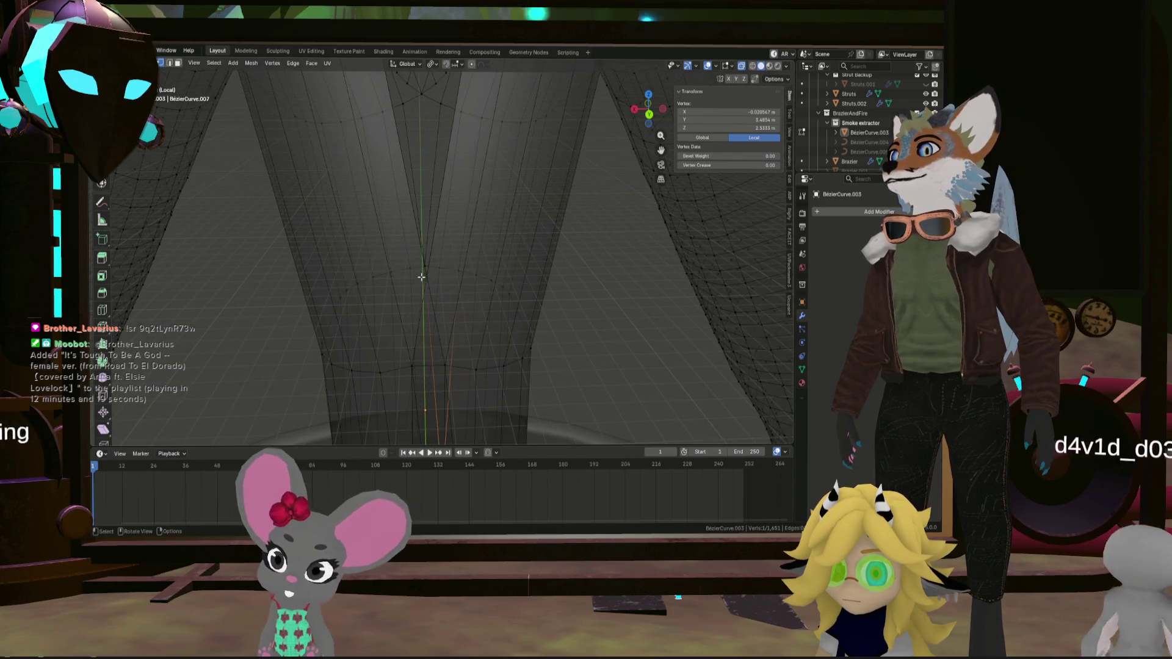
pyautogui.scroll(4, 421, 277)
pyautogui.scroll(-5, 425, 276)
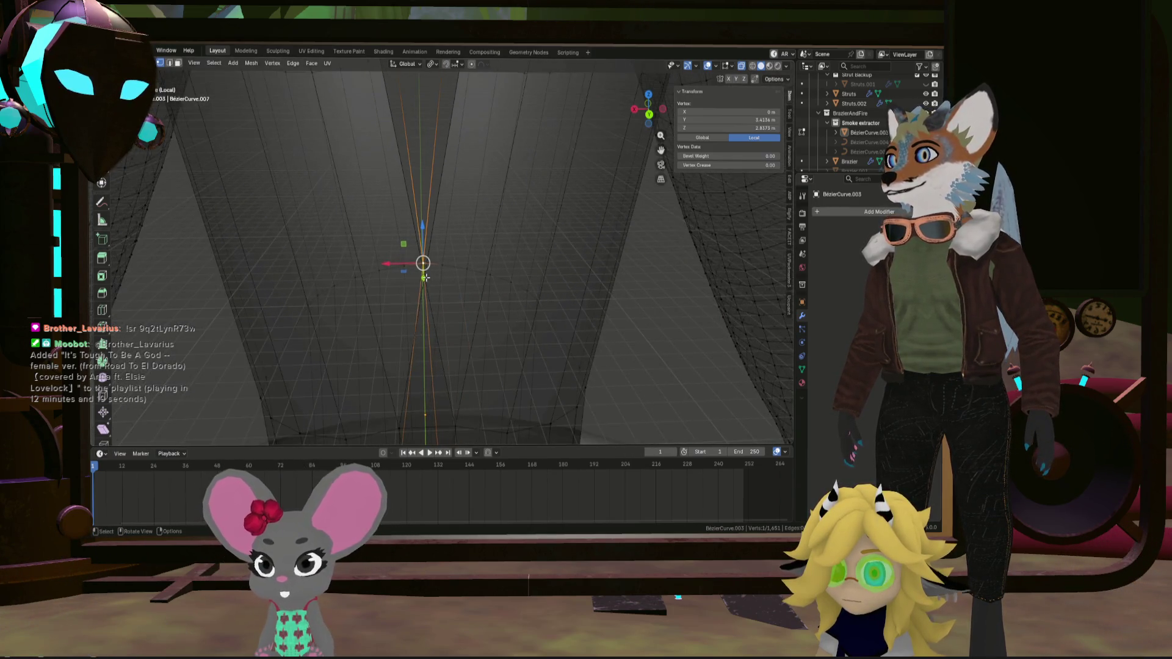
pyautogui.moveTo(425, 276)
pyautogui.mouseDown(button='middle')
pyautogui.moveTo(427, 309)
pyautogui.moveTo(426, 279)
pyautogui.mouseUp(button='middle')
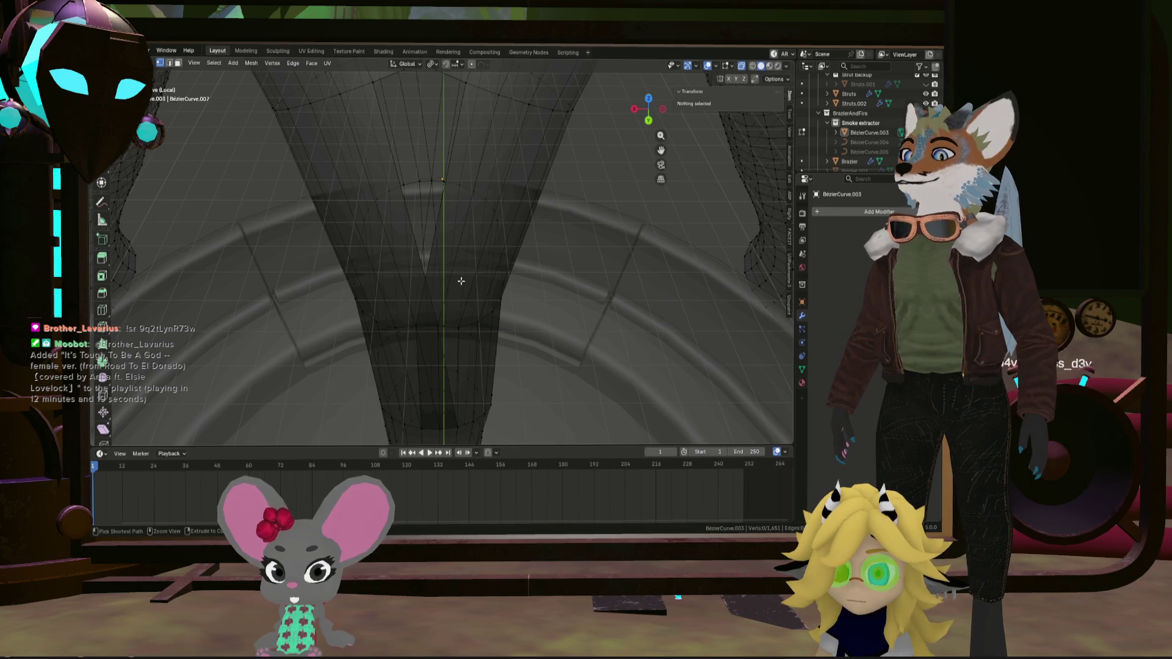
# Add an edge loop on each of the two arms near the fork
pyautogui.click(494, 193)
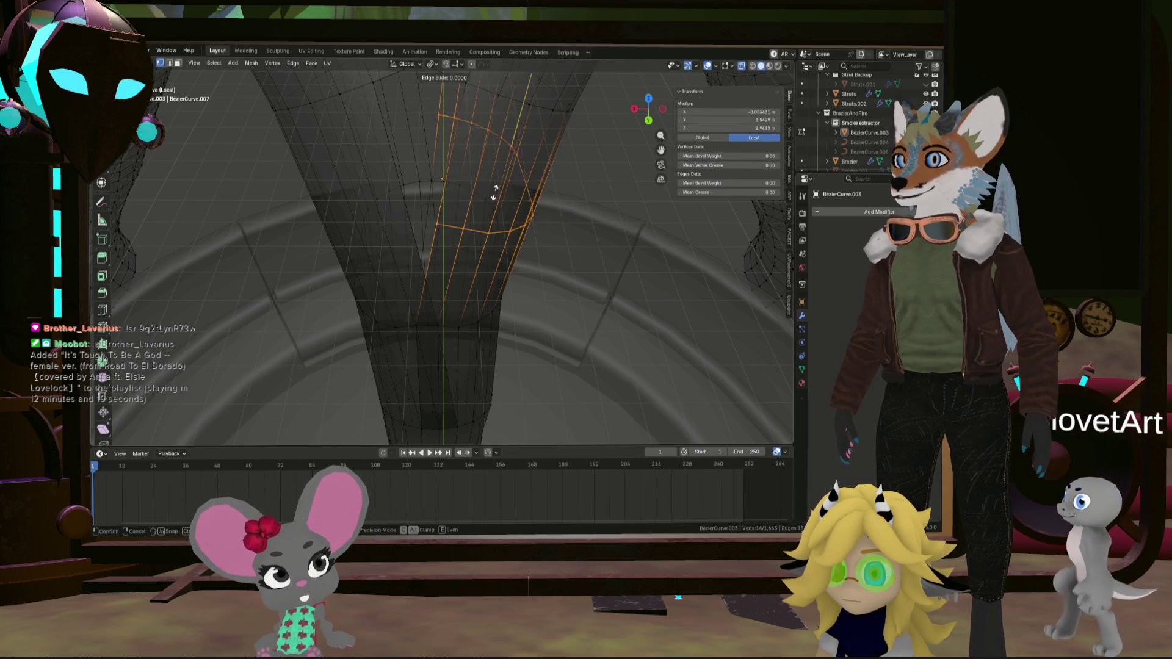
pyautogui.click(490, 226)
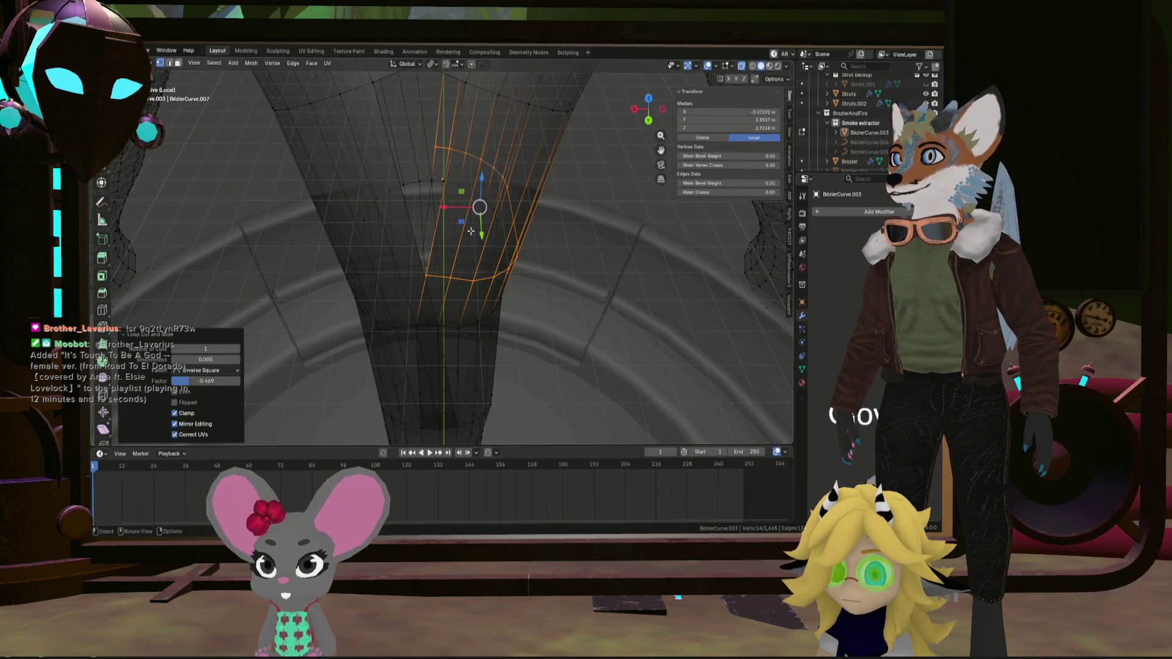
pyautogui.click(361, 231)
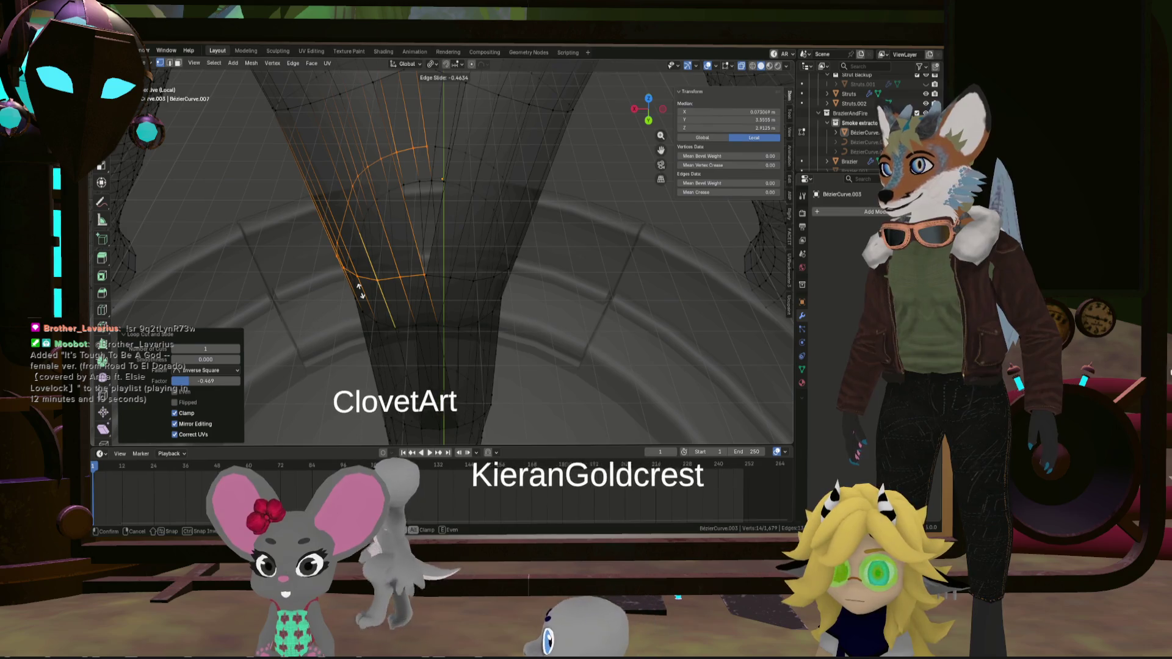
pyautogui.click(360, 292)
# Merge the selected crotch vertices At Center where the arms meet the downpipe
pyautogui.click(426, 276)
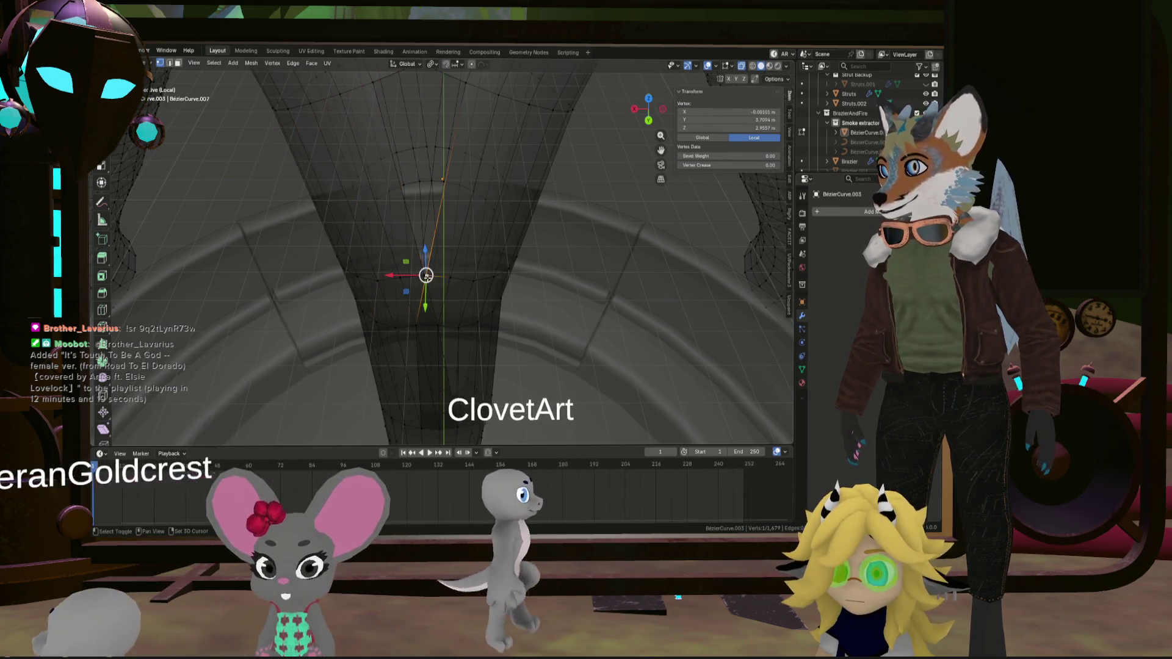
pyautogui.press('m')
pyautogui.click(474, 272)
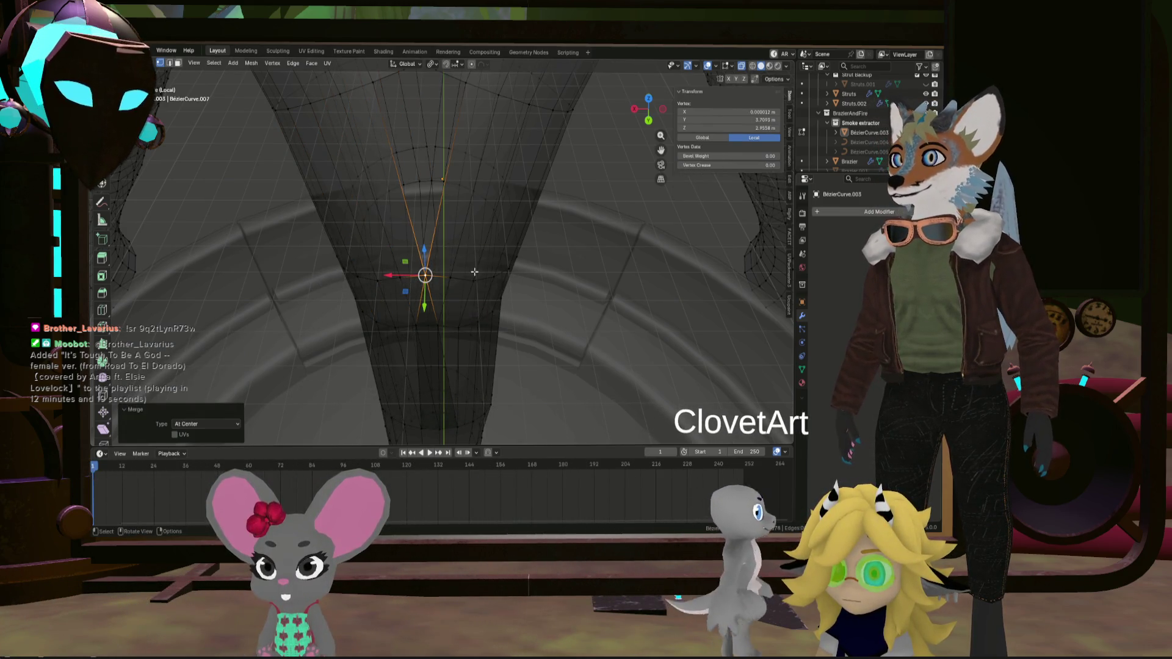
pyautogui.moveTo(425, 149); pyautogui.dragTo(425, 150)
pyautogui.moveTo(424, 150)
pyautogui.mouseDown(button='middle')
pyautogui.moveTo(353, 164)
pyautogui.moveTo(363, 122)
pyautogui.mouseUp(button='middle')
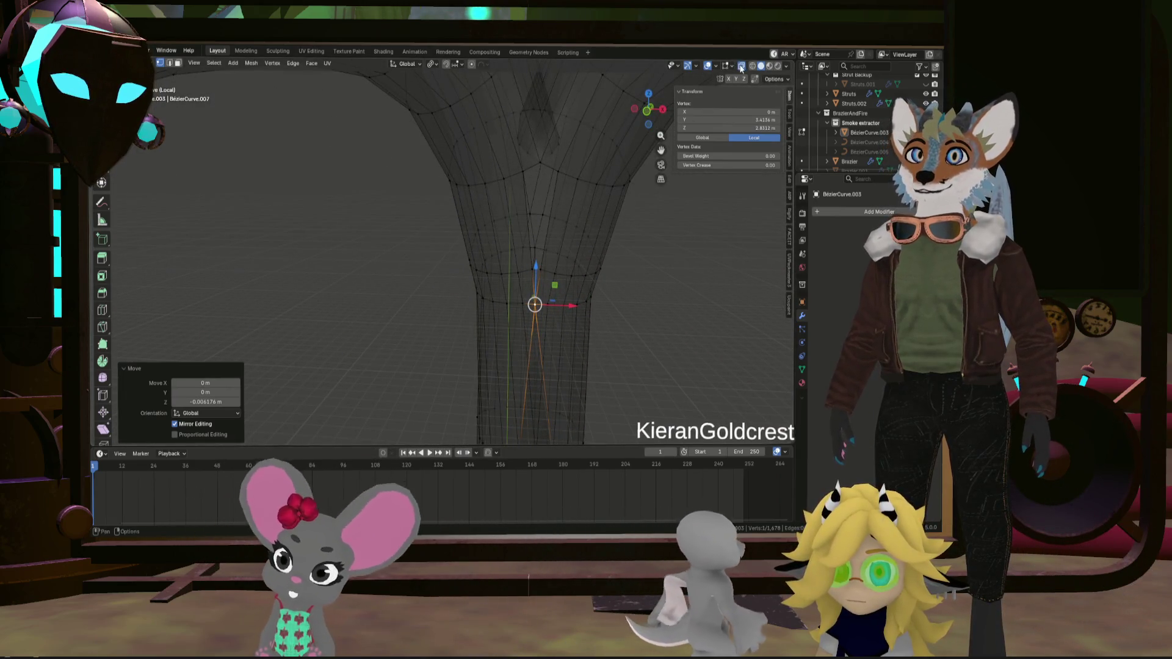
pyautogui.moveTo(525, 251)
pyautogui.mouseDown(button='middle')
pyautogui.moveTo(539, 277)
pyautogui.moveTo(534, 229)
pyautogui.mouseUp(button='middle')
# Exit local view, return to Object Mode and select the tube object
pyautogui.click(533, 218)
pyautogui.press('KP_Divide')
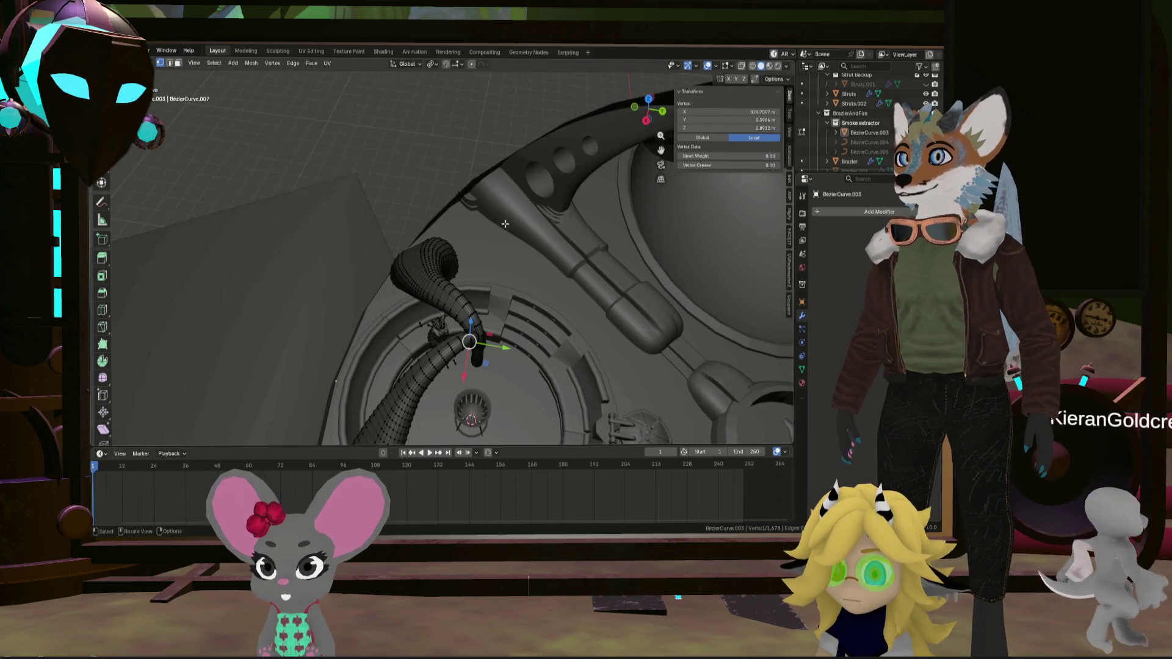
pyautogui.moveTo(487, 269); pyautogui.dragTo(516, 286, button='middle')
pyautogui.press('KP_Divide')
pyautogui.press('KP_Divide')
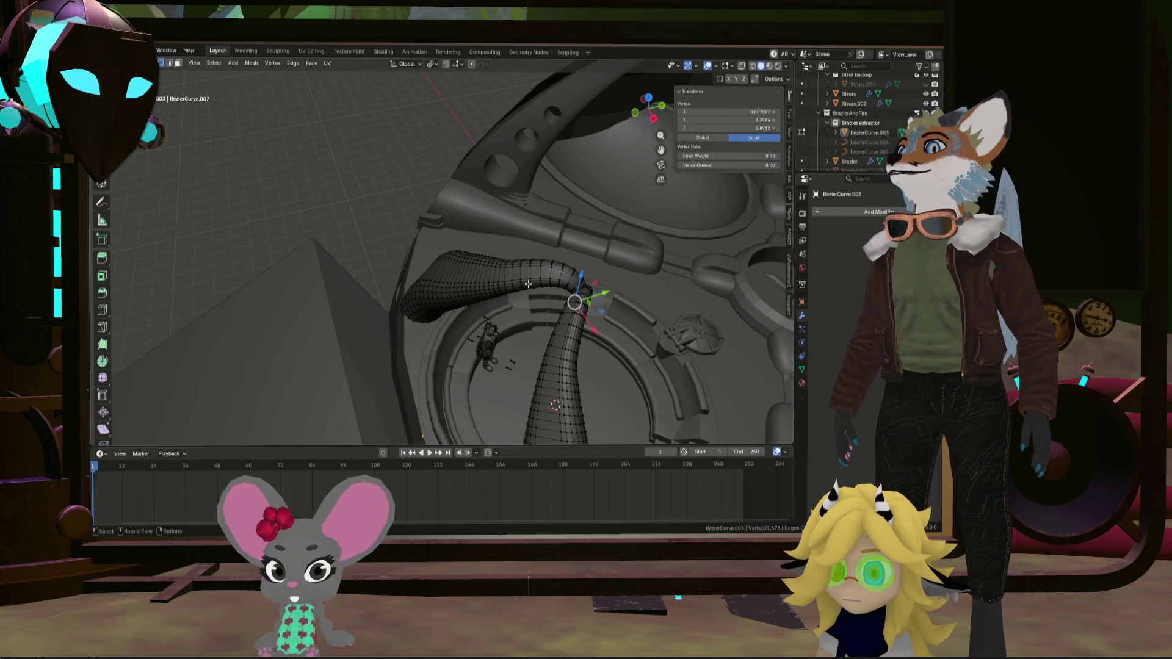
pyautogui.press('Tab')
pyautogui.click(559, 276)
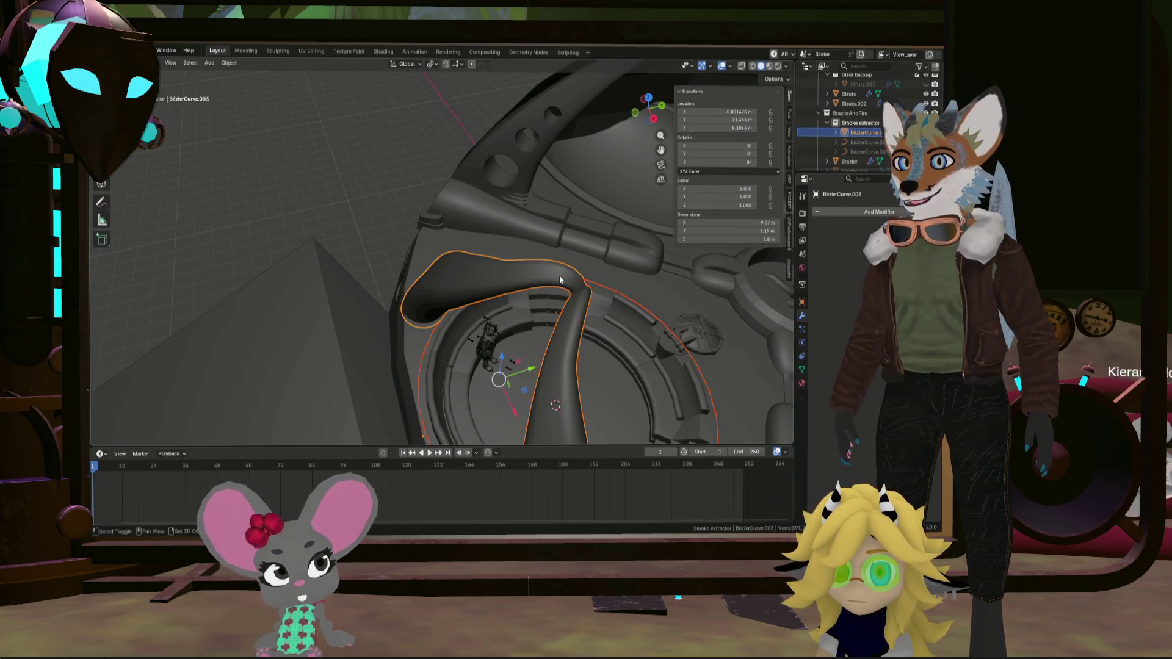
# Isolate the tube in local view and enter Edit Mode
pyautogui.moveTo(559, 276)
pyautogui.mouseDown(button='middle')
pyautogui.moveTo(488, 327)
pyautogui.moveTo(449, 236)
pyautogui.moveTo(549, 279)
pyautogui.moveTo(562, 267)
pyautogui.mouseUp(button='middle')
pyautogui.press('KP_Divide')
pyautogui.scroll(5, 450, 236)
pyautogui.press('Tab')
pyautogui.scroll(5, 419, 348)
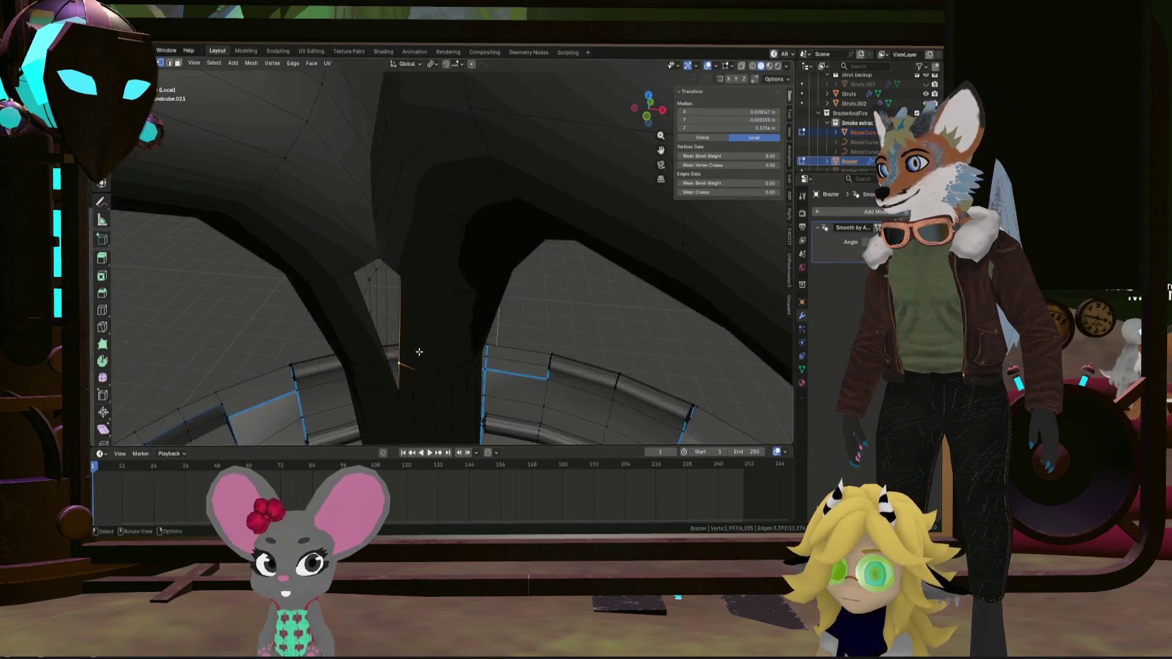
pyautogui.scroll(-3, 423, 348)
# Merge two neighbouring crotch vertices At Center
pyautogui.click(423, 348)
pyautogui.scroll(5, 415, 335)
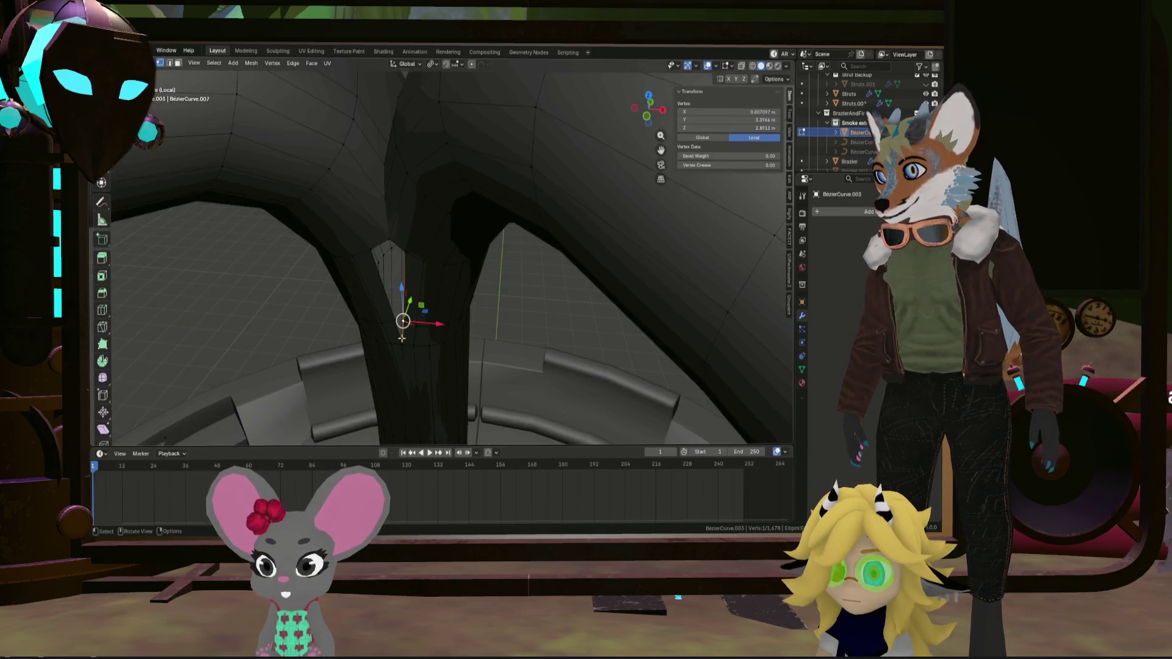
pyautogui.moveTo(403, 322); pyautogui.dragTo(423, 302, button='middle')
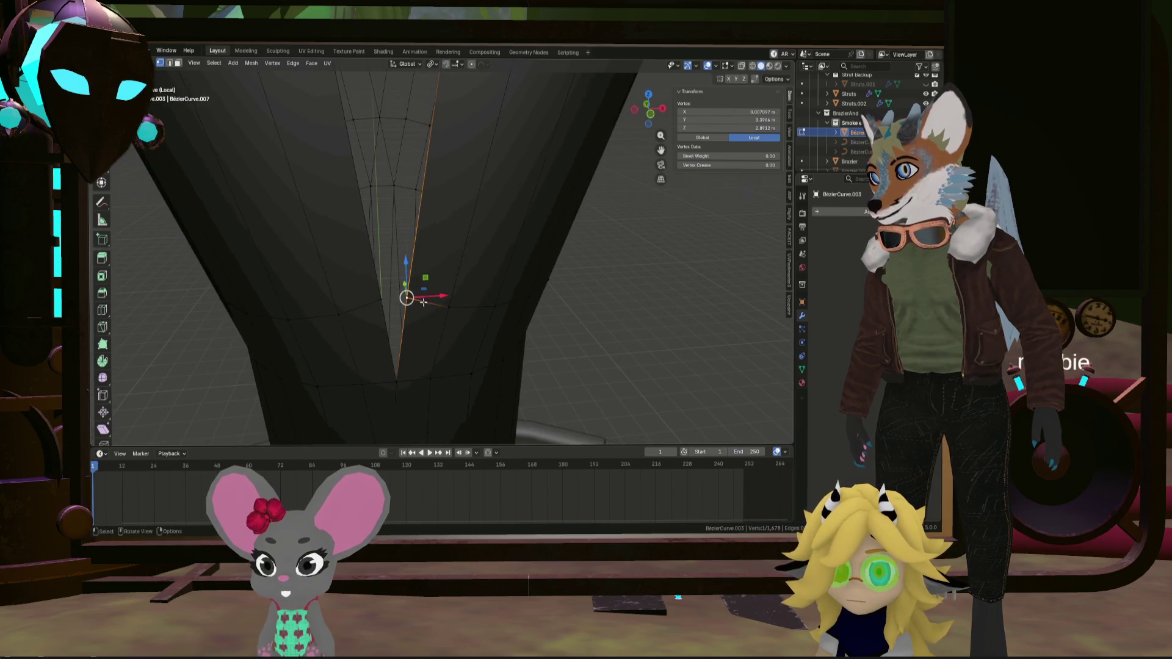
pyautogui.keyDown('shift'); pyautogui.click(376, 301); pyautogui.keyUp('shift')
pyautogui.press('m')
pyautogui.click(456, 327)
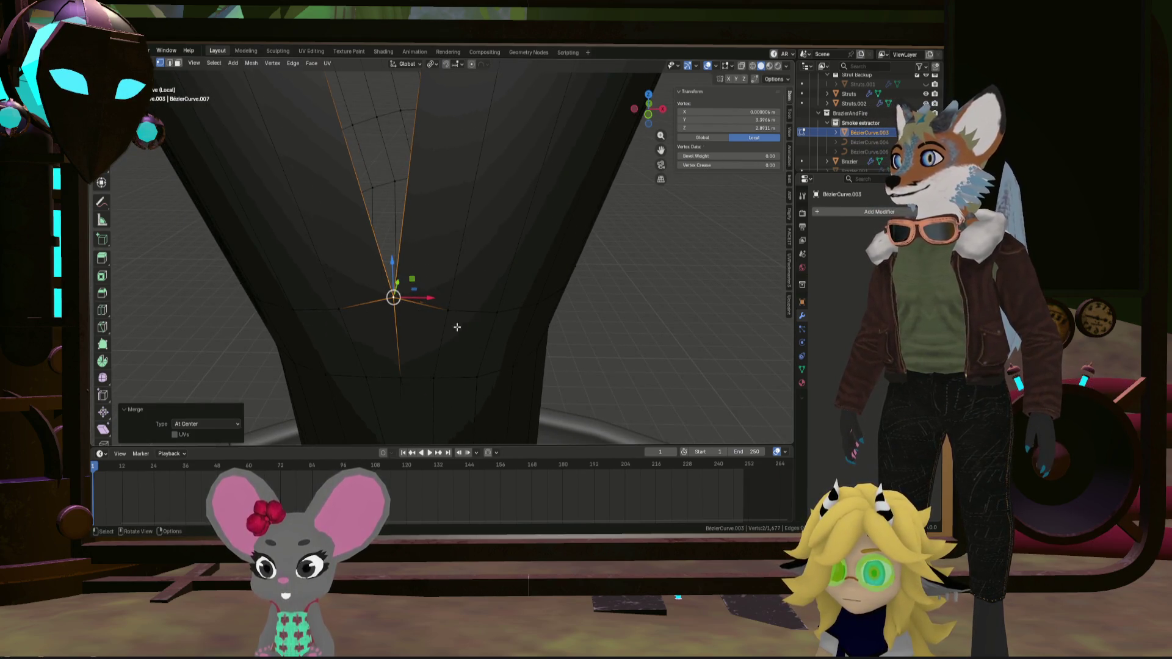
pyautogui.moveTo(456, 327)
pyautogui.mouseDown(button='middle')
pyautogui.moveTo(537, 281)
pyautogui.moveTo(540, 290)
pyautogui.mouseUp(button='middle')
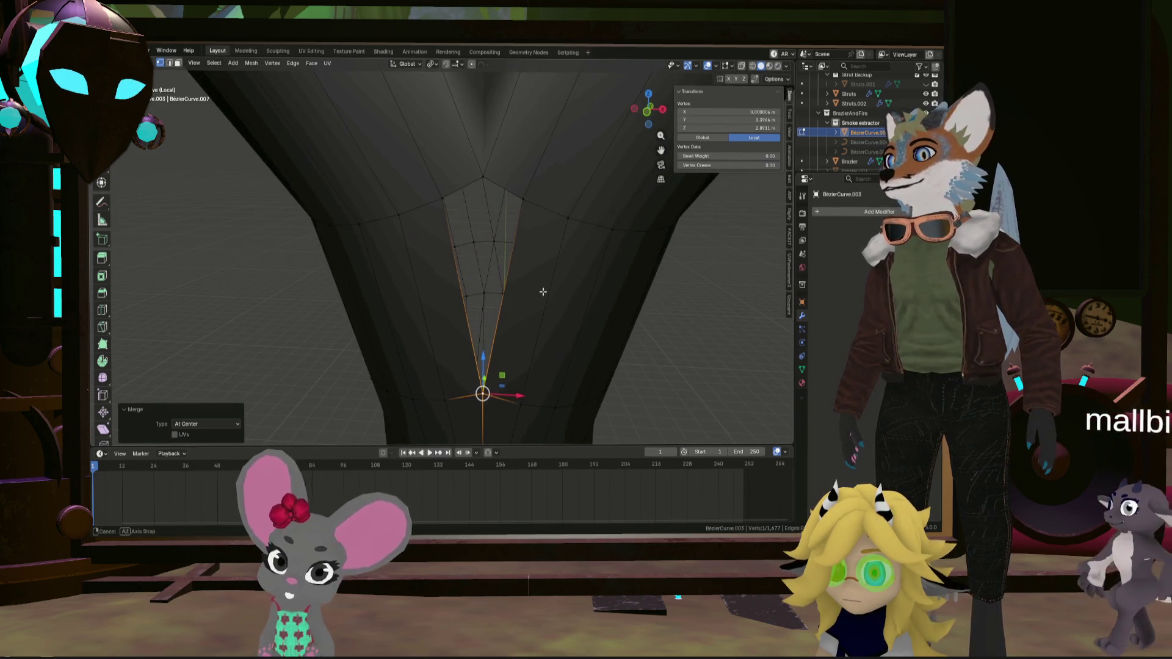
# Select the top crotch vertex and a second crotch vertex at the fork above the ring
pyautogui.keyDown('shift'); pyautogui.click(482, 177); pyautogui.keyUp('shift')
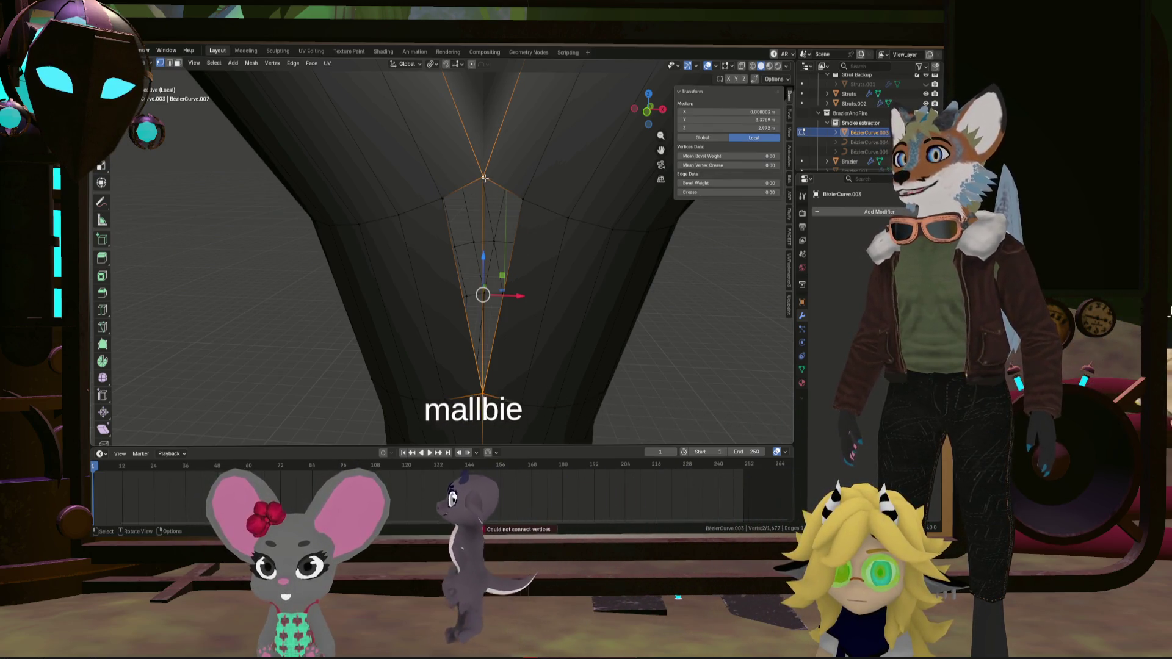
pyautogui.click(523, 201)
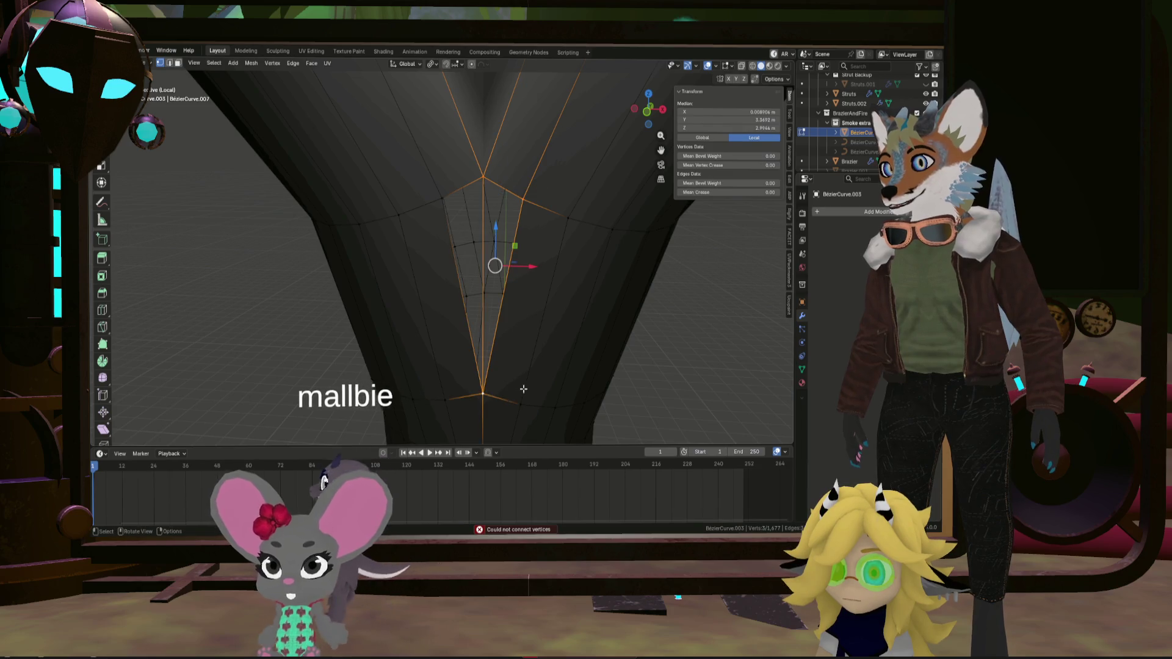
pyautogui.click(482, 177)
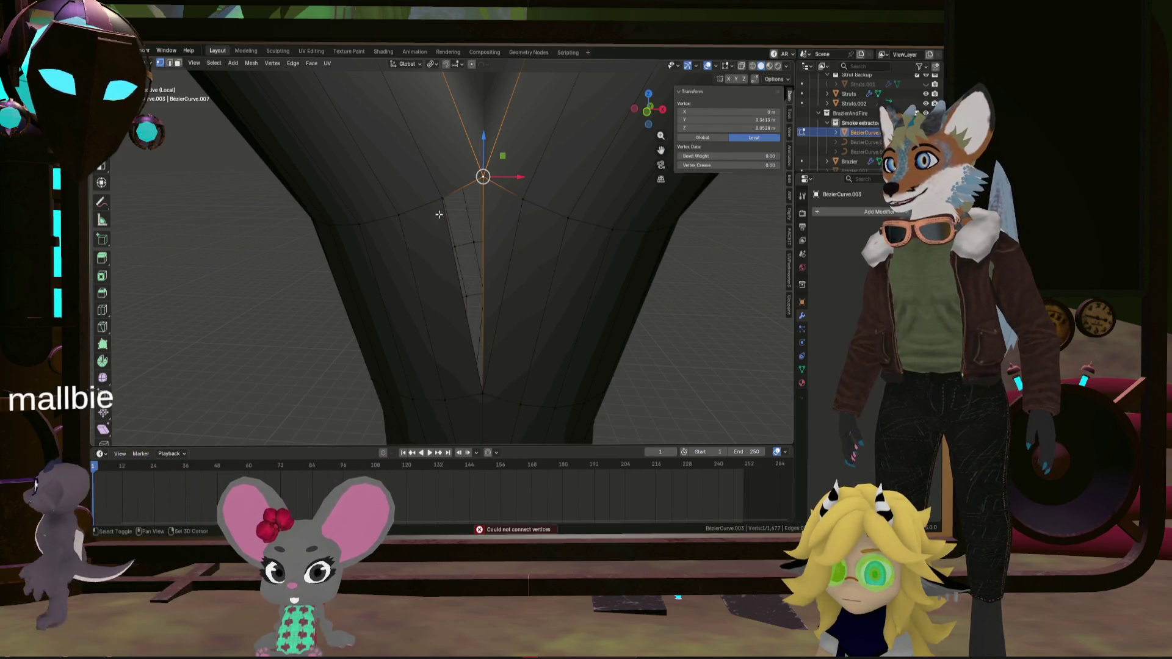
pyautogui.keyDown('shift'); pyautogui.click(442, 198); pyautogui.keyUp('shift')
pyautogui.moveTo(538, 385); pyautogui.dragTo(424, 328, button='middle')
pyautogui.scroll(-5, 500, 367)
pyautogui.scroll(6, 424, 327)
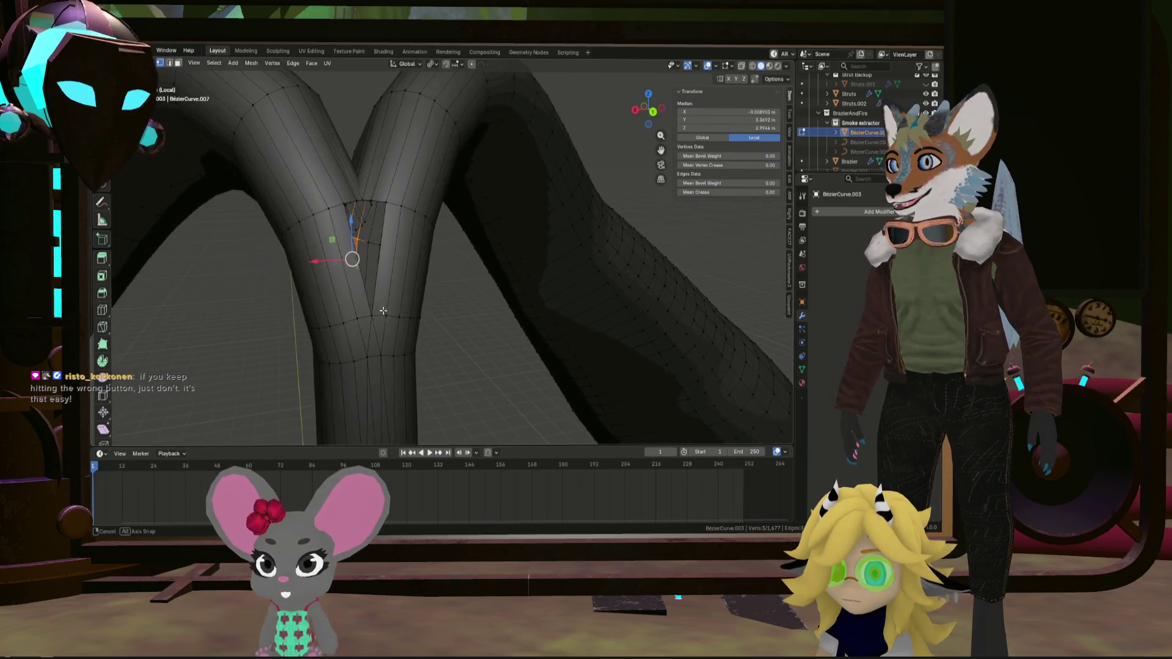
pyautogui.moveTo(390, 278); pyautogui.dragTo(451, 314, button='middle')
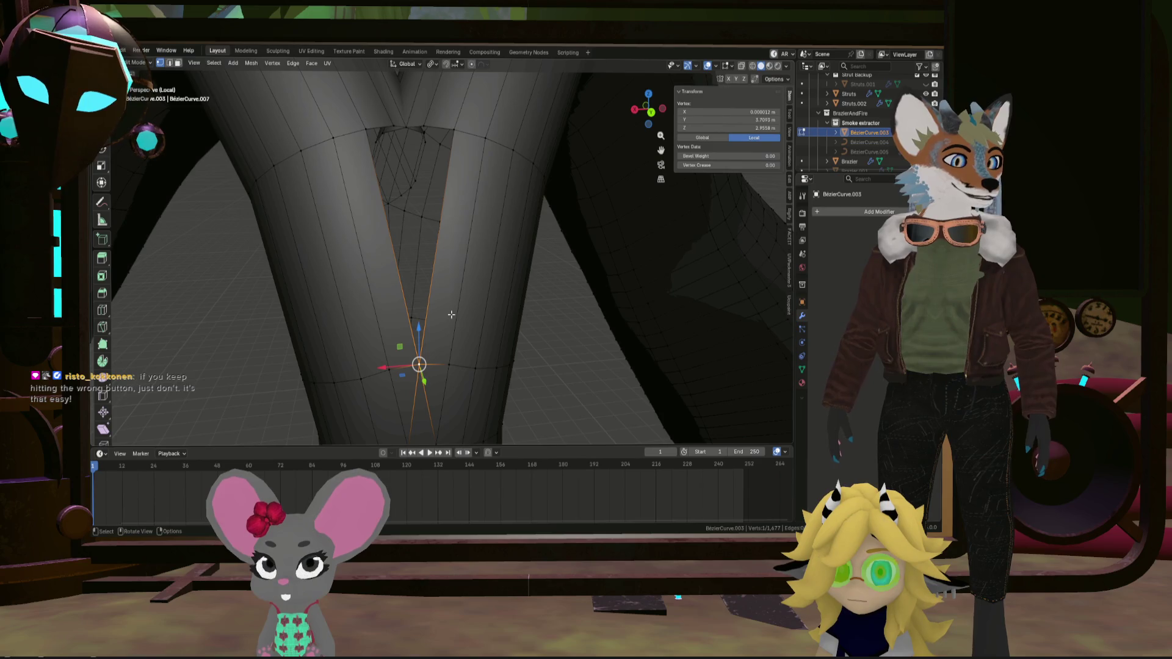
pyautogui.moveTo(394, 155); pyautogui.dragTo(445, 226, button='middle')
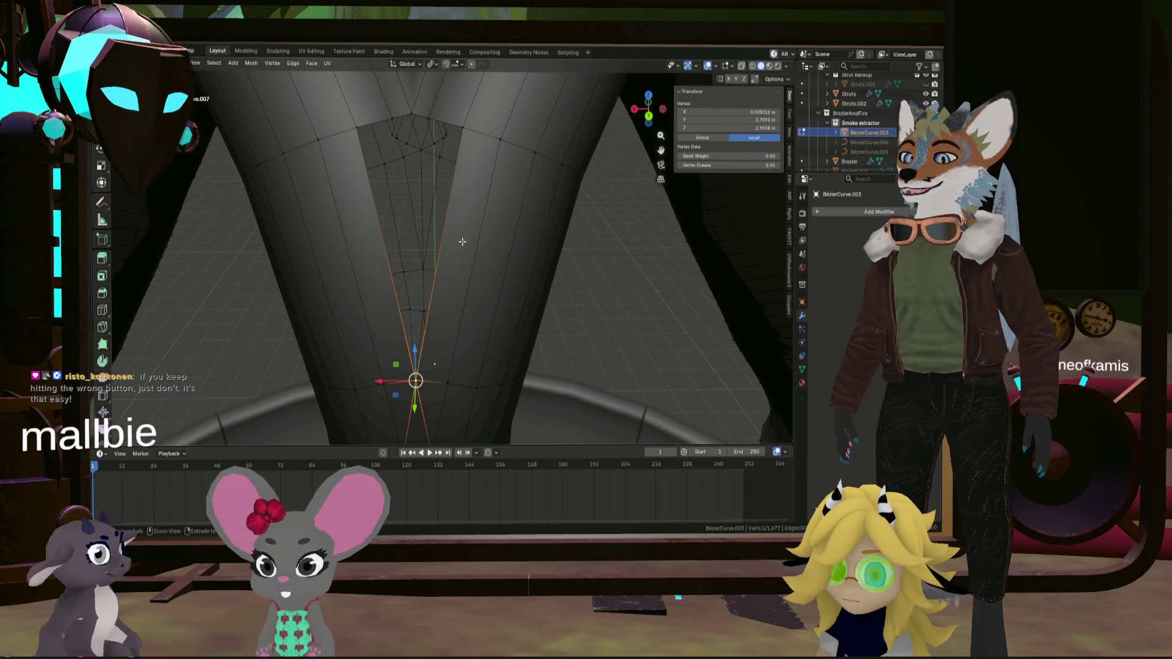
# Cut a centred edge loop on the left leg, then clear the selection
pyautogui.hotkey('ctrl', 'r')
pyautogui.click(462, 243)
pyautogui.rightClick(462, 243)
pyautogui.click(327, 248)
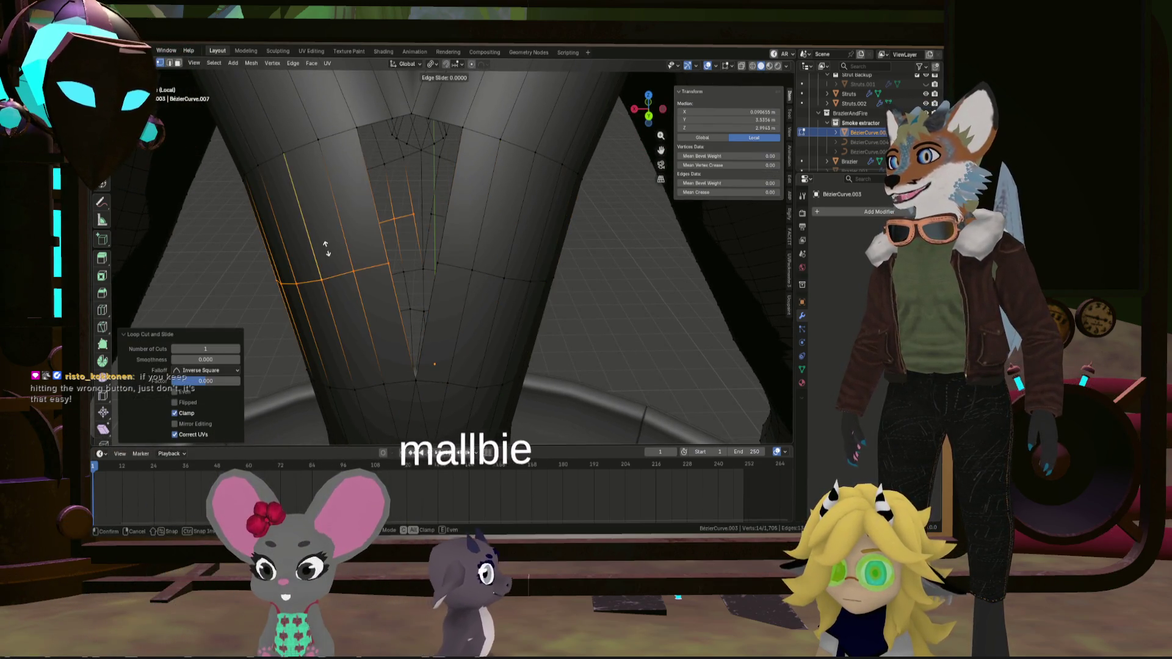
pyautogui.click(435, 214)
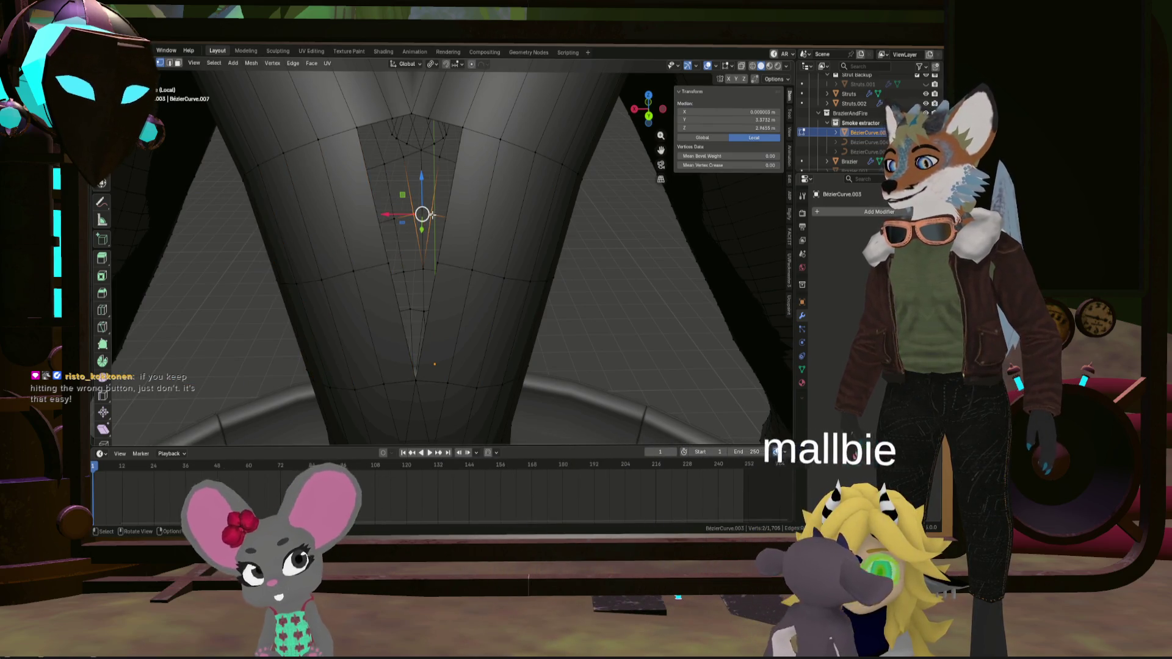
pyautogui.click(623, 247)
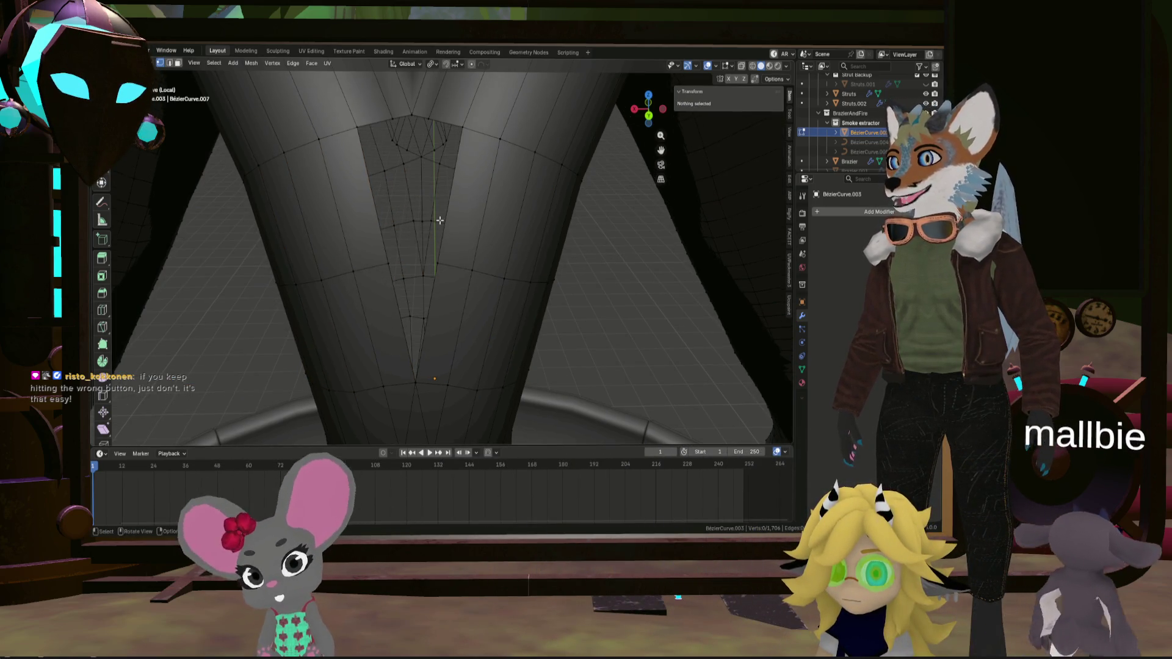
pyautogui.scroll(2, 437, 221)
pyautogui.moveTo(431, 239); pyautogui.dragTo(431, 243, button='middle')
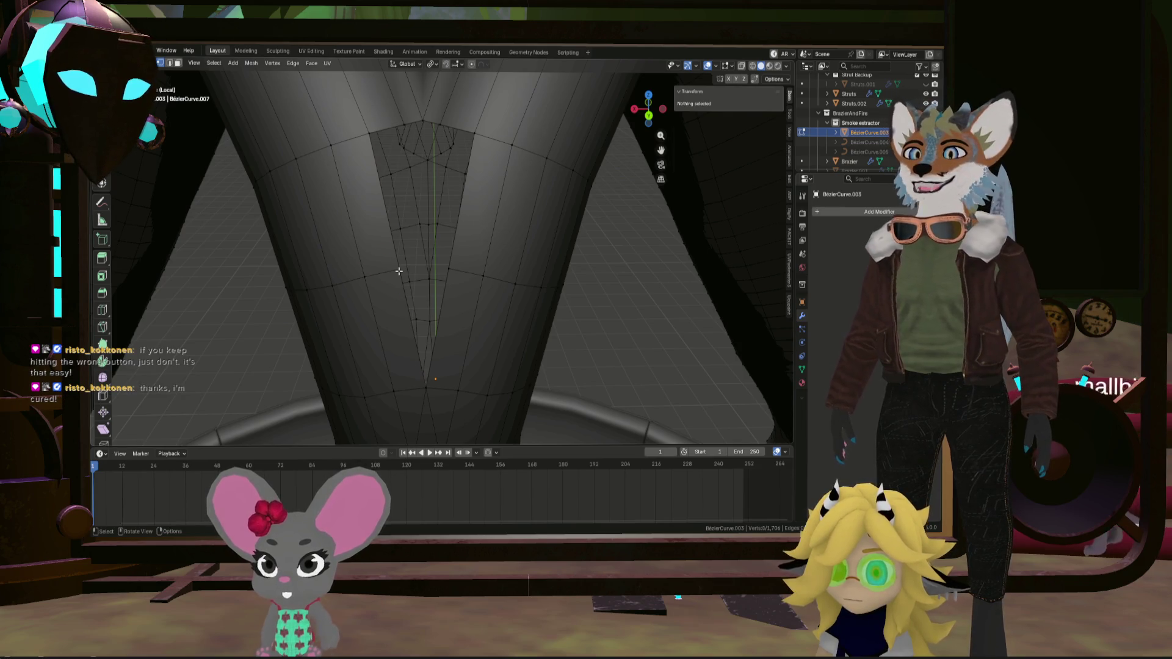
# Subdivide the selected fork edge and select the new middle vertex
pyautogui.rightClick(433, 266)
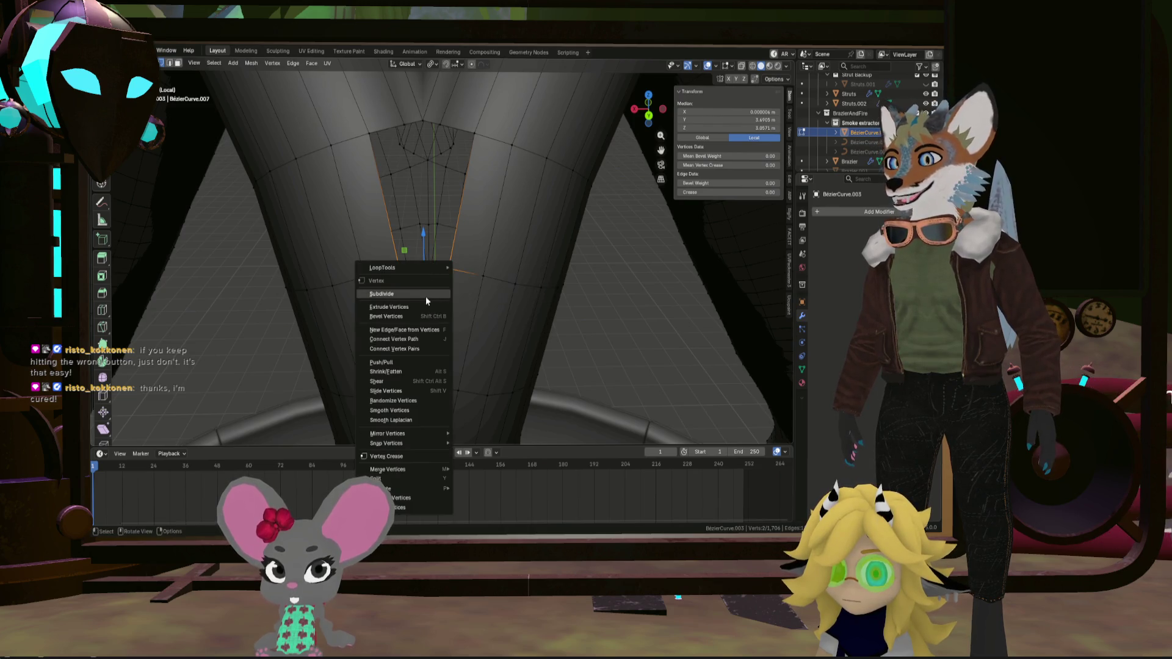
pyautogui.click(426, 295)
pyautogui.click(422, 382)
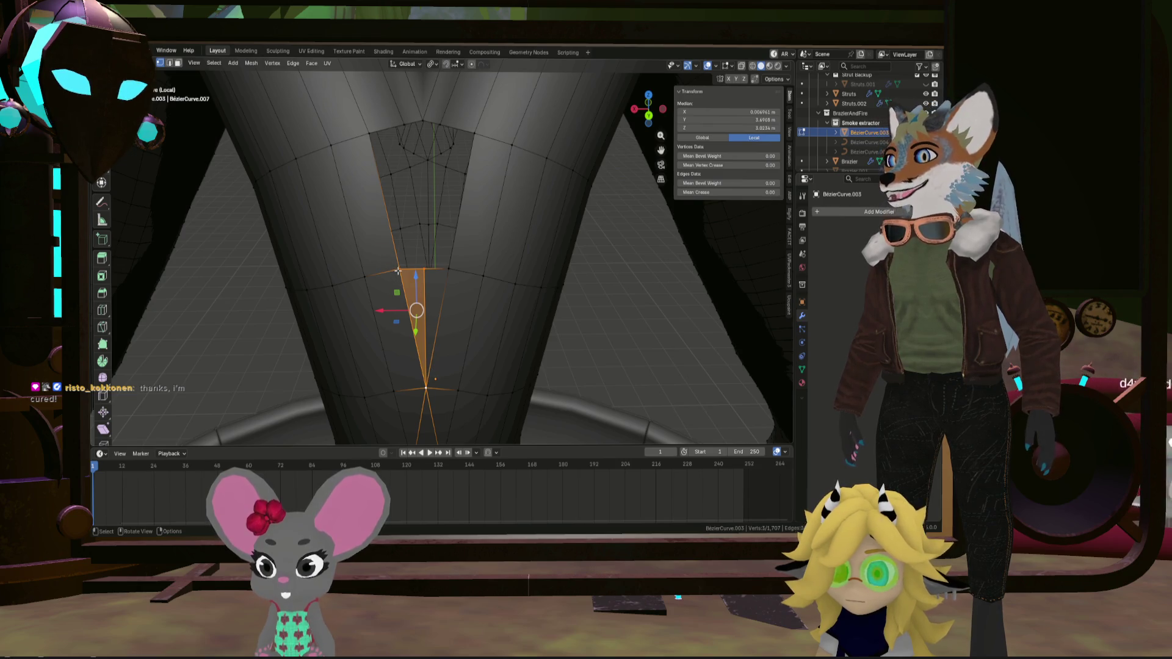
pyautogui.keyDown('shift'); pyautogui.scroll(3, 397, 222); pyautogui.keyUp('shift')
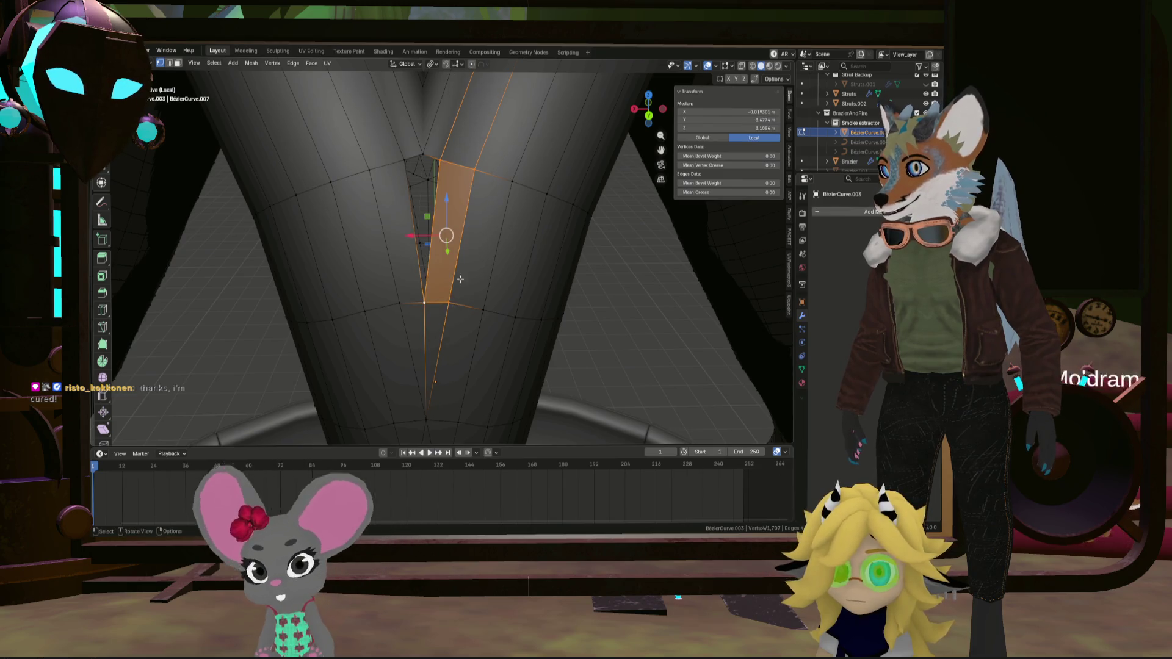
# Nudge a fork vertex slightly along Y to smooth the arms' junction with the downpipe
pyautogui.moveTo(459, 279)
pyautogui.mouseDown(button='middle')
pyautogui.moveTo(425, 273)
pyautogui.moveTo(425, 328)
pyautogui.mouseUp(button='middle')
pyautogui.click(424, 293)
pyautogui.moveTo(452, 256); pyautogui.dragTo(447, 254, button='middle')
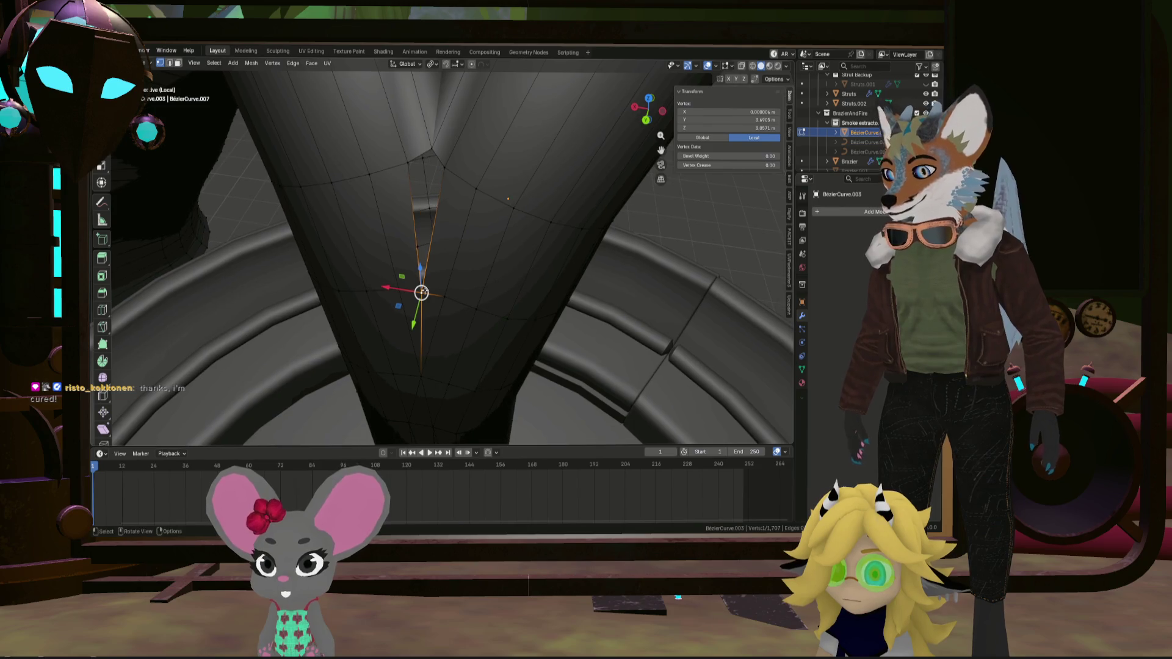
pyautogui.click(418, 308)
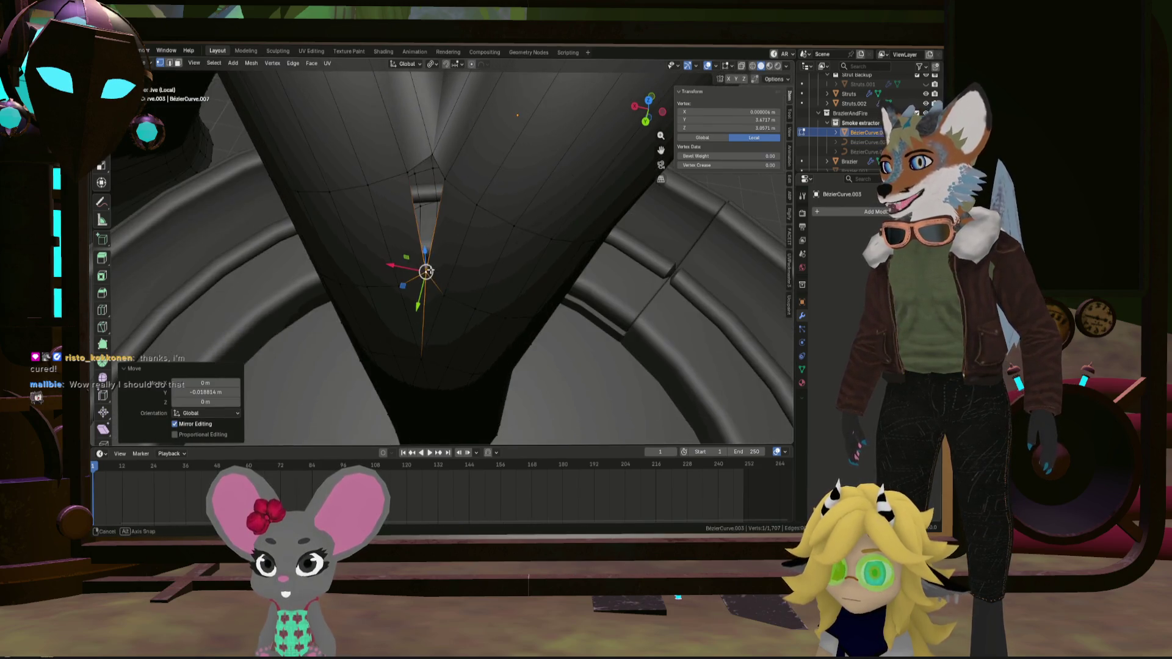
pyautogui.moveTo(418, 309); pyautogui.dragTo(441, 217, button='middle')
pyautogui.click(432, 165)
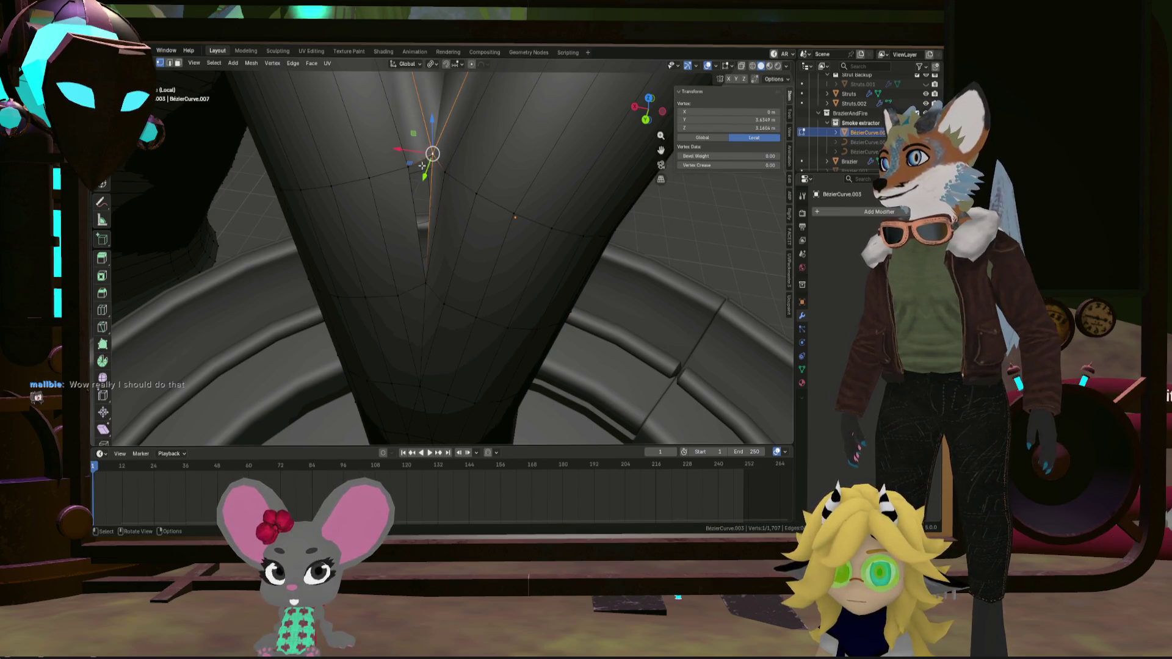
pyautogui.moveTo(431, 260)
pyautogui.mouseDown(button='middle')
pyautogui.moveTo(405, 222)
pyautogui.moveTo(497, 282)
pyautogui.moveTo(385, 323)
pyautogui.mouseUp(button='middle')
pyautogui.click(497, 282)
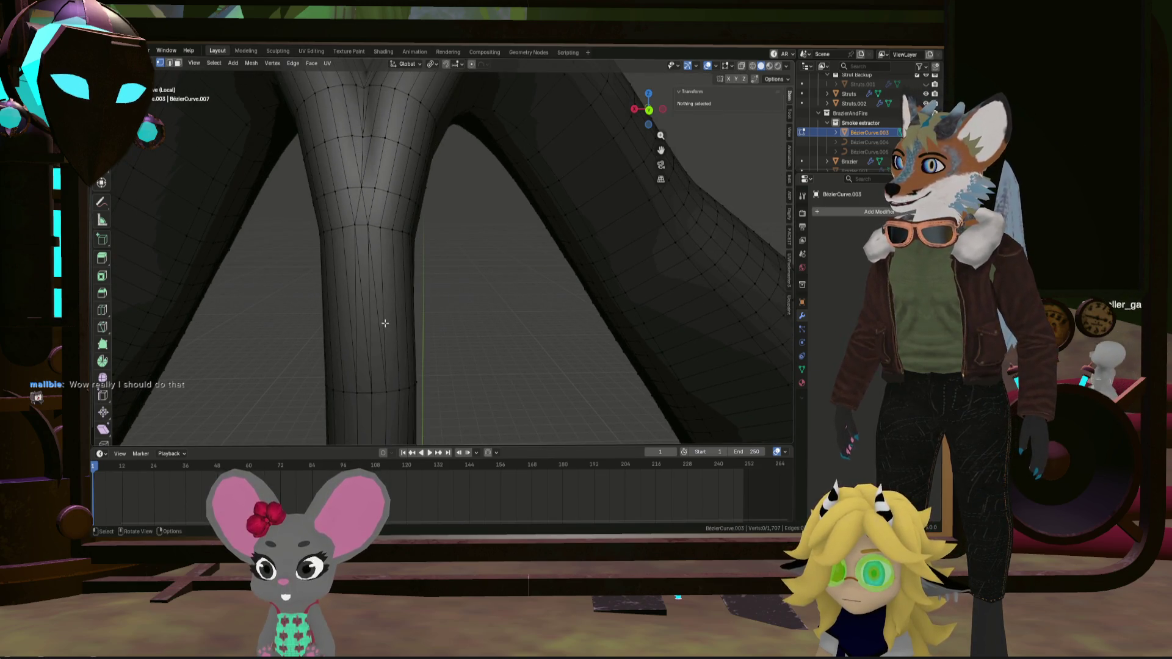
# In face select mode, try selecting long faces on the downpipe below the fork
pyautogui.click(178, 67)
pyautogui.click(377, 353)
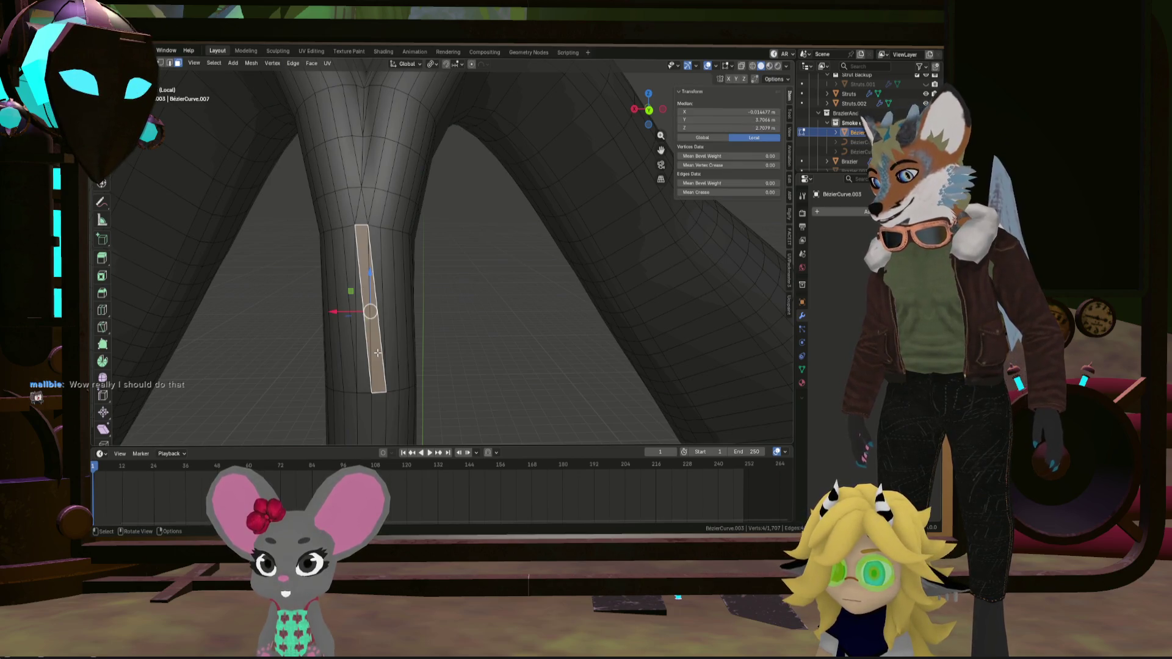
pyautogui.press('a')
pyautogui.click(395, 339)
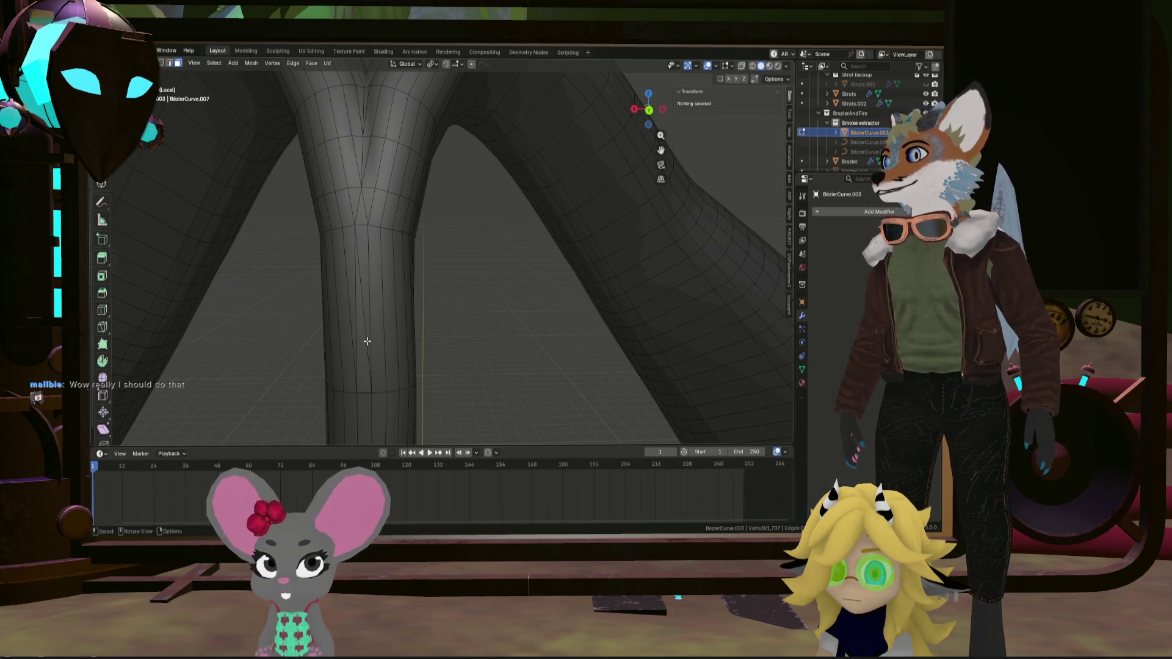
pyautogui.click(366, 339)
pyautogui.press('a')
pyautogui.click(392, 325)
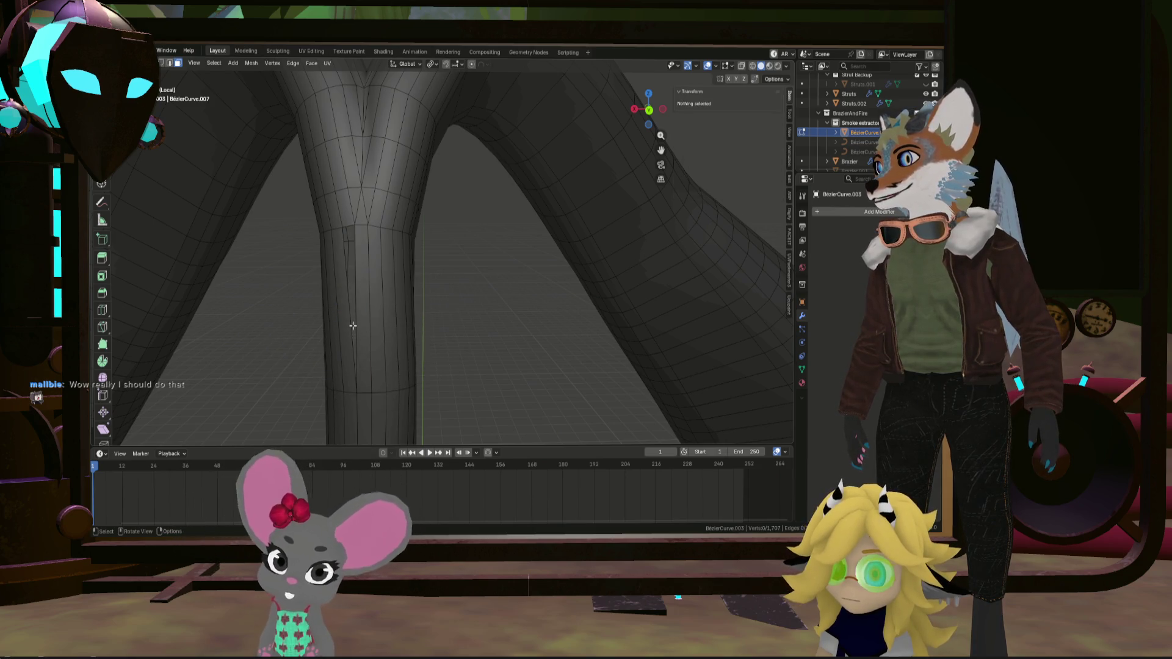
pyautogui.moveTo(352, 325)
pyautogui.mouseDown(button='middle')
pyautogui.moveTo(330, 306)
pyautogui.moveTo(280, 306)
pyautogui.moveTo(267, 278)
pyautogui.moveTo(370, 283)
pyautogui.moveTo(353, 262)
pyautogui.moveTo(371, 278)
pyautogui.mouseUp(button='middle')
# Select the narrow vertical face strip on the downpipe front and delete its faces
pyautogui.keyDown('alt'); pyautogui.click(369, 274); pyautogui.keyUp('alt')
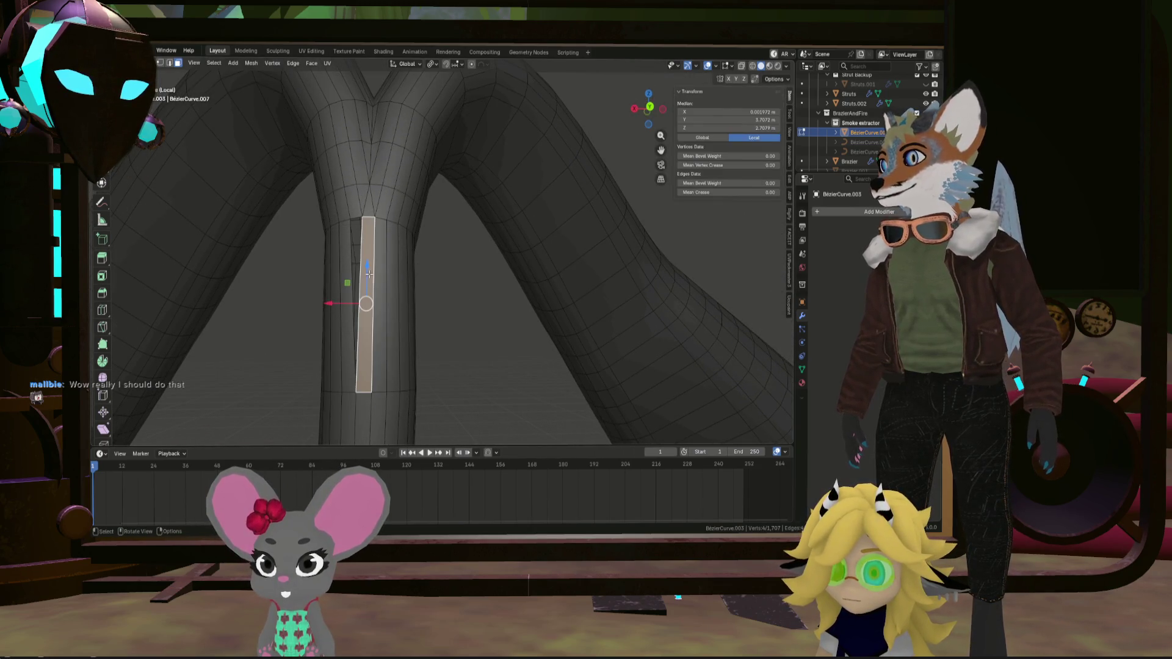
pyautogui.moveTo(421, 245)
pyautogui.mouseDown(button='middle')
pyautogui.moveTo(397, 284)
pyautogui.moveTo(387, 272)
pyautogui.moveTo(458, 324)
pyautogui.moveTo(486, 288)
pyautogui.moveTo(427, 303)
pyautogui.moveTo(442, 242)
pyautogui.moveTo(465, 225)
pyautogui.moveTo(470, 242)
pyautogui.mouseUp(button='middle')
pyautogui.press('x')
pyautogui.keyDown('alt'); pyautogui.click(440, 245); pyautogui.keyUp('alt')
pyautogui.press('x')
pyautogui.click(463, 218)
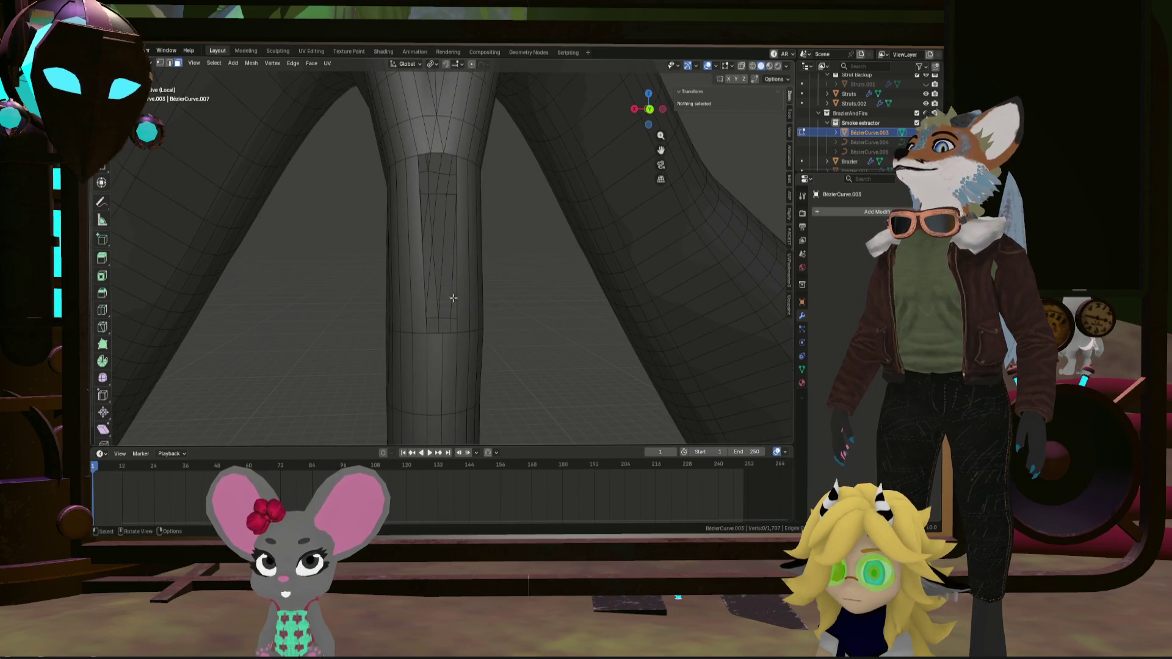
# Retry the strip deletion after several undos, finally leaving the face strip removed
pyautogui.moveTo(434, 152)
pyautogui.mouseDown(button='middle')
pyautogui.moveTo(391, 189)
pyautogui.moveTo(309, 217)
pyautogui.moveTo(253, 204)
pyautogui.moveTo(374, 188)
pyautogui.moveTo(393, 238)
pyautogui.moveTo(421, 183)
pyautogui.moveTo(418, 293)
pyautogui.mouseUp(button='middle')
pyautogui.keyDown('alt'); pyautogui.click(421, 287); pyautogui.keyUp('alt')
pyautogui.press('x')
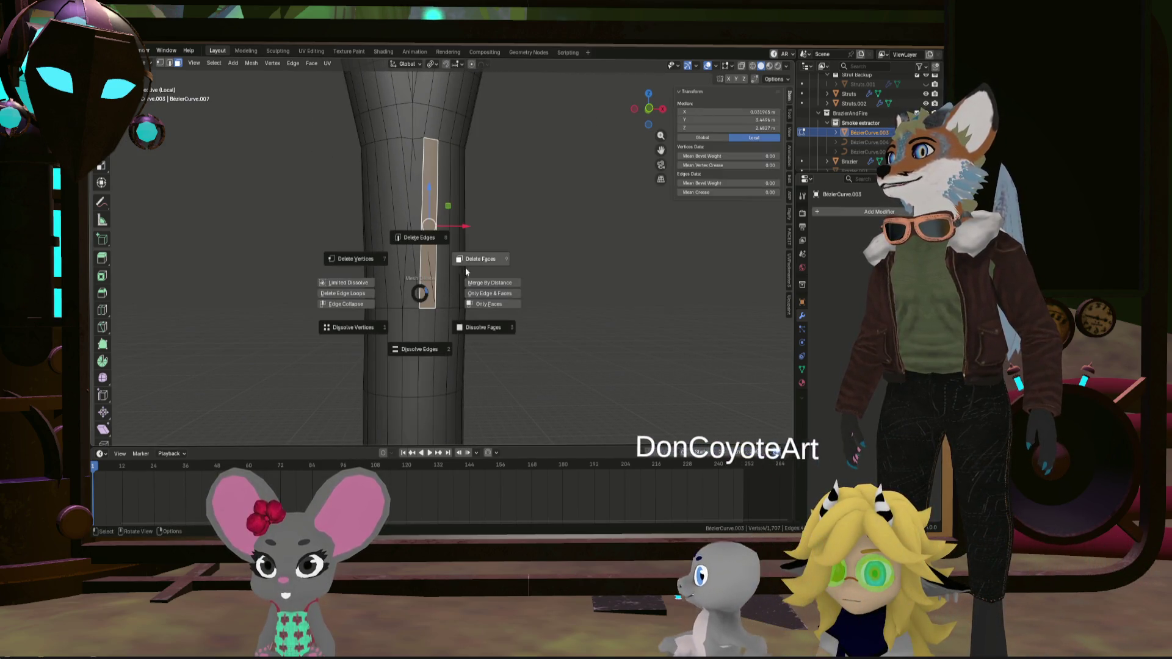
pyautogui.click(465, 267)
pyautogui.hotkey('ctrl', 'z')
pyautogui.press('x')
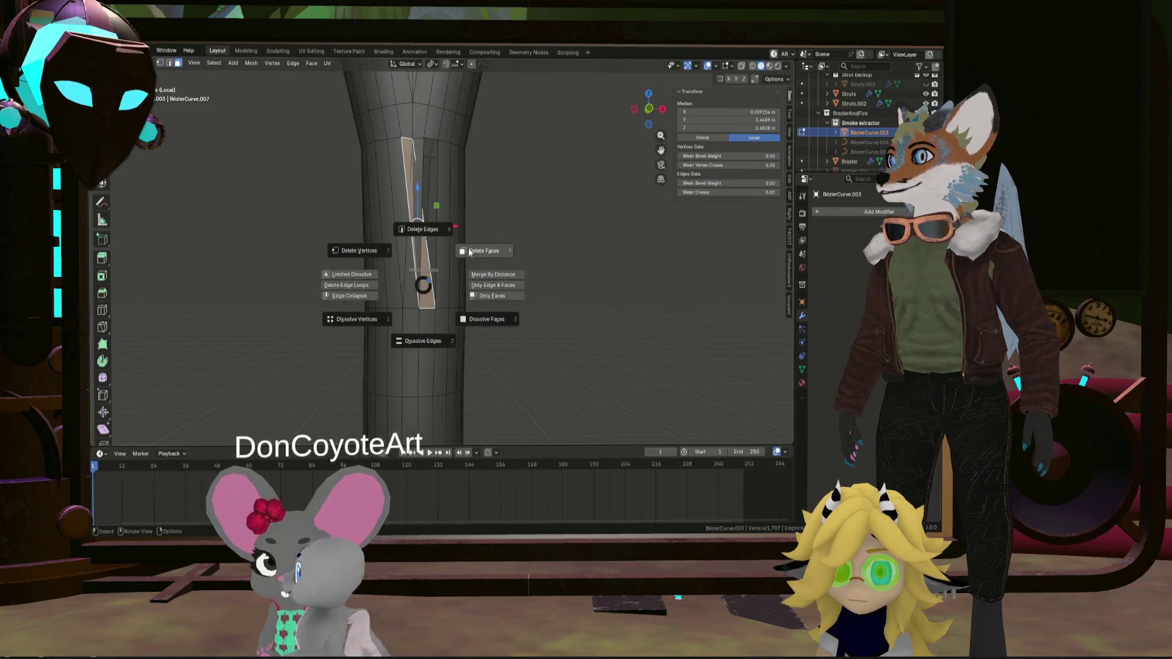
pyautogui.click(465, 268)
pyautogui.hotkey('ctrl', 'z')
pyautogui.press('x')
pyautogui.click(465, 269)
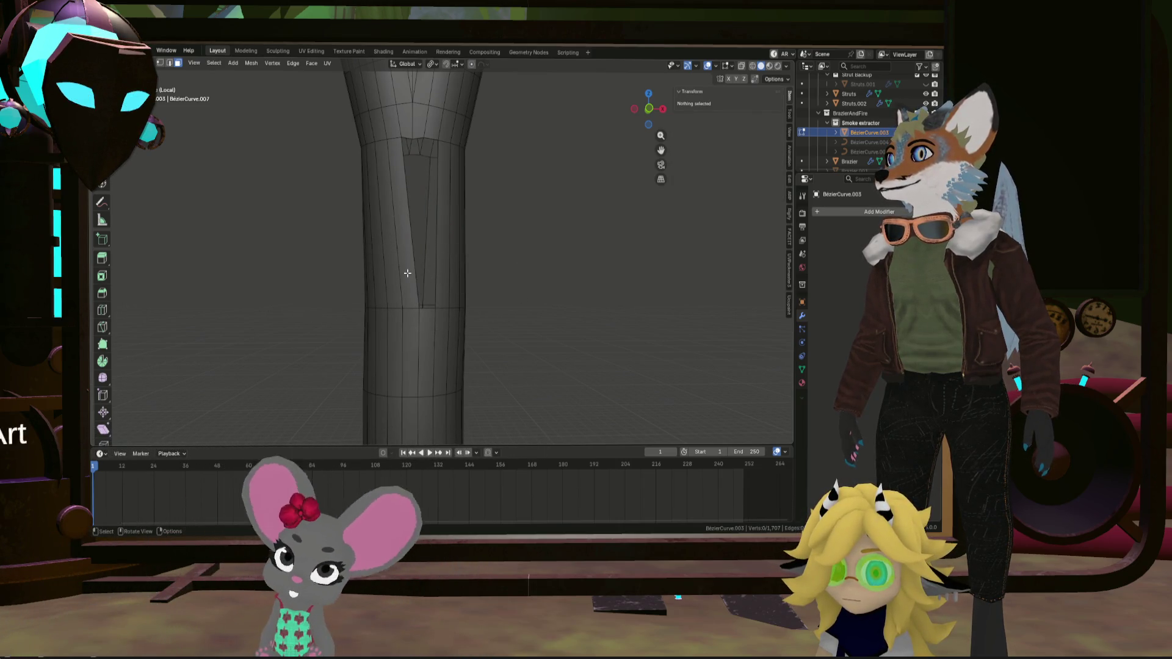
pyautogui.hotkey('ctrl', 'z')
pyautogui.press('x')
pyautogui.click(437, 234)
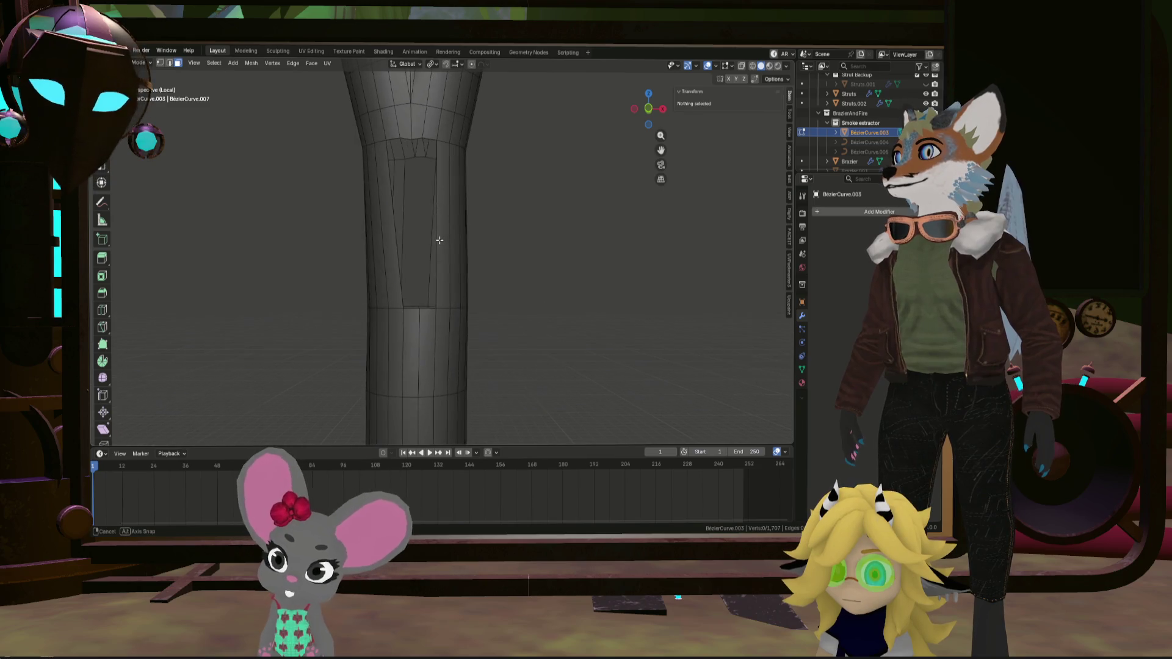
pyautogui.moveTo(439, 240); pyautogui.dragTo(435, 248, button='middle')
pyautogui.moveTo(430, 166)
pyautogui.mouseDown(button='middle')
pyautogui.moveTo(375, 176)
pyautogui.moveTo(489, 175)
pyautogui.moveTo(387, 188)
pyautogui.moveTo(178, 178)
pyautogui.moveTo(309, 223)
pyautogui.moveTo(280, 208)
pyautogui.moveTo(405, 211)
pyautogui.mouseUp(button='middle')
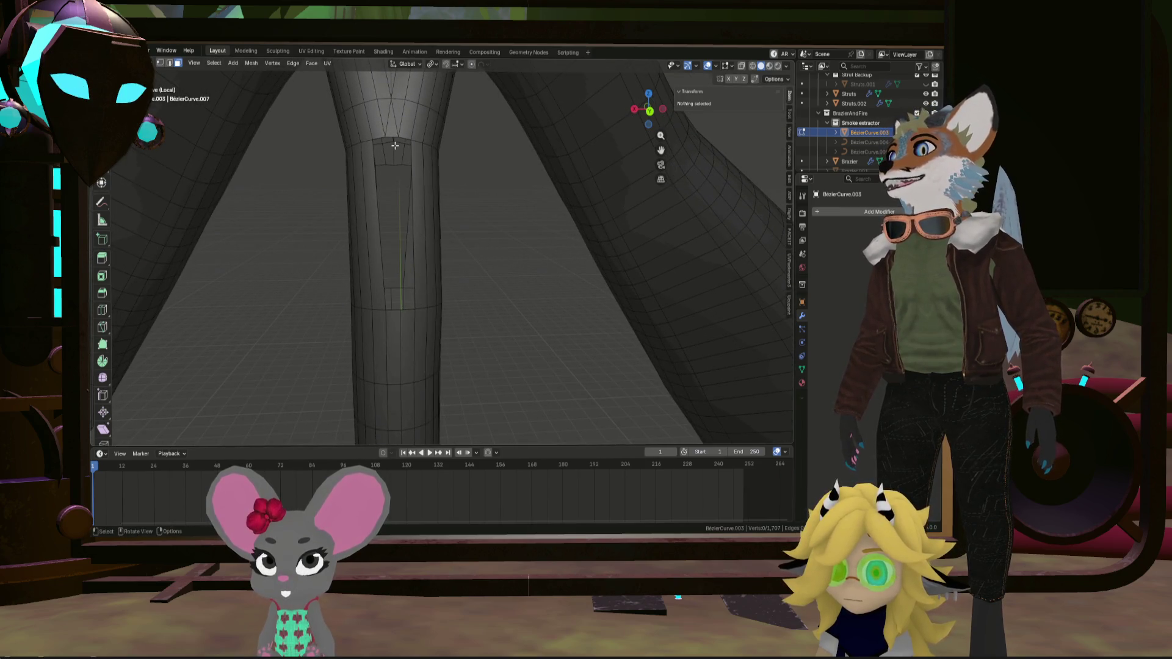
# In vertex select mode, select vertices along the gap left in the downpipe
pyautogui.moveTo(404, 138); pyautogui.dragTo(404, 208, button='middle')
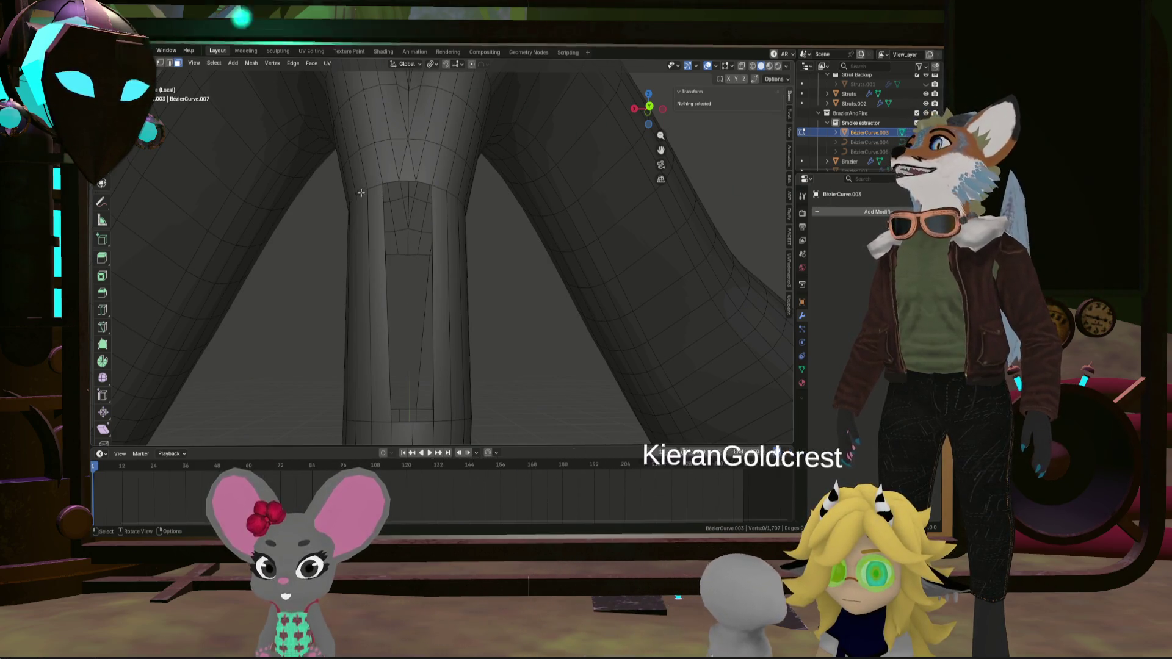
pyautogui.click(161, 63)
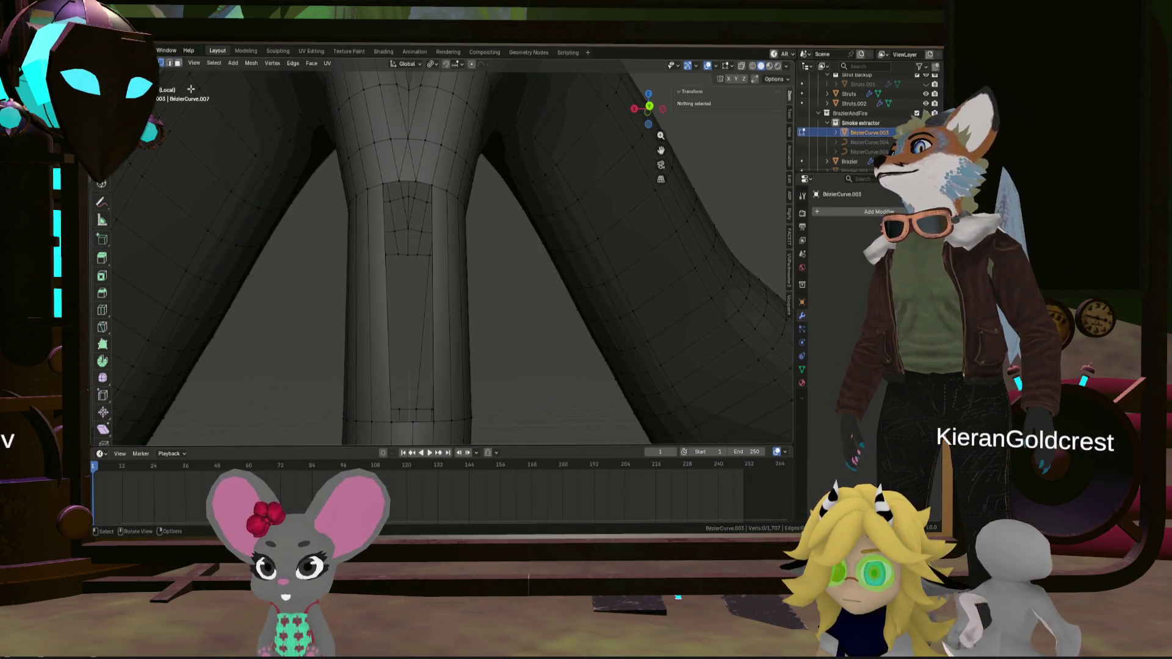
pyautogui.click(391, 421)
pyautogui.keyDown('ctrl'); pyautogui.click(397, 178); pyautogui.keyUp('ctrl')
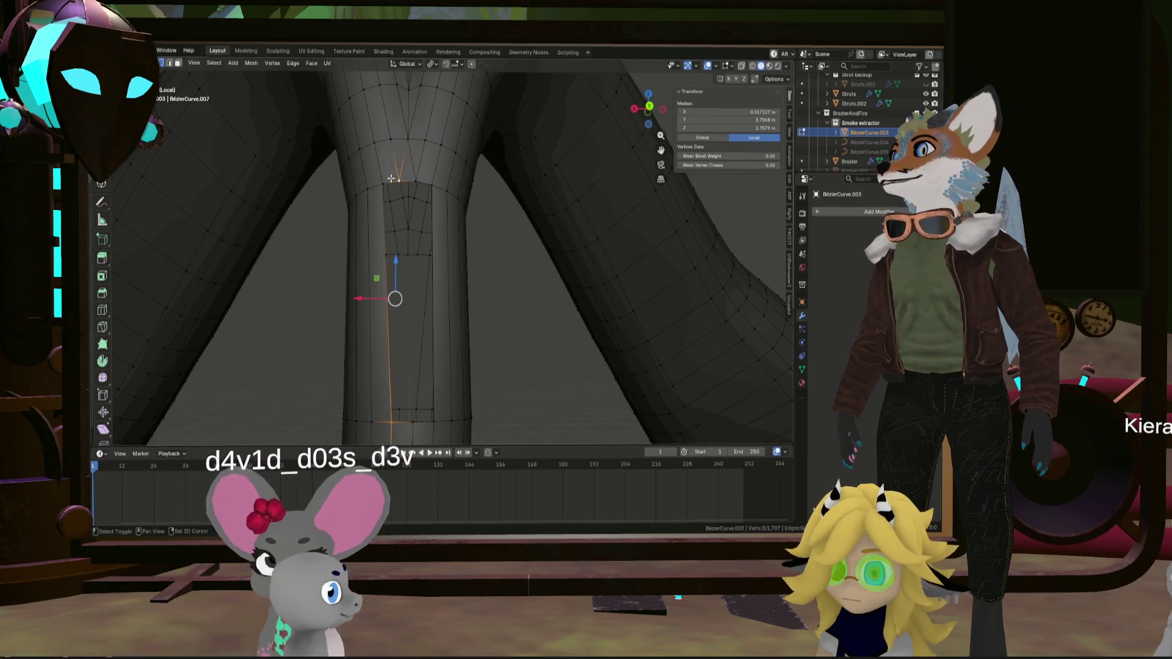
pyautogui.click(413, 421)
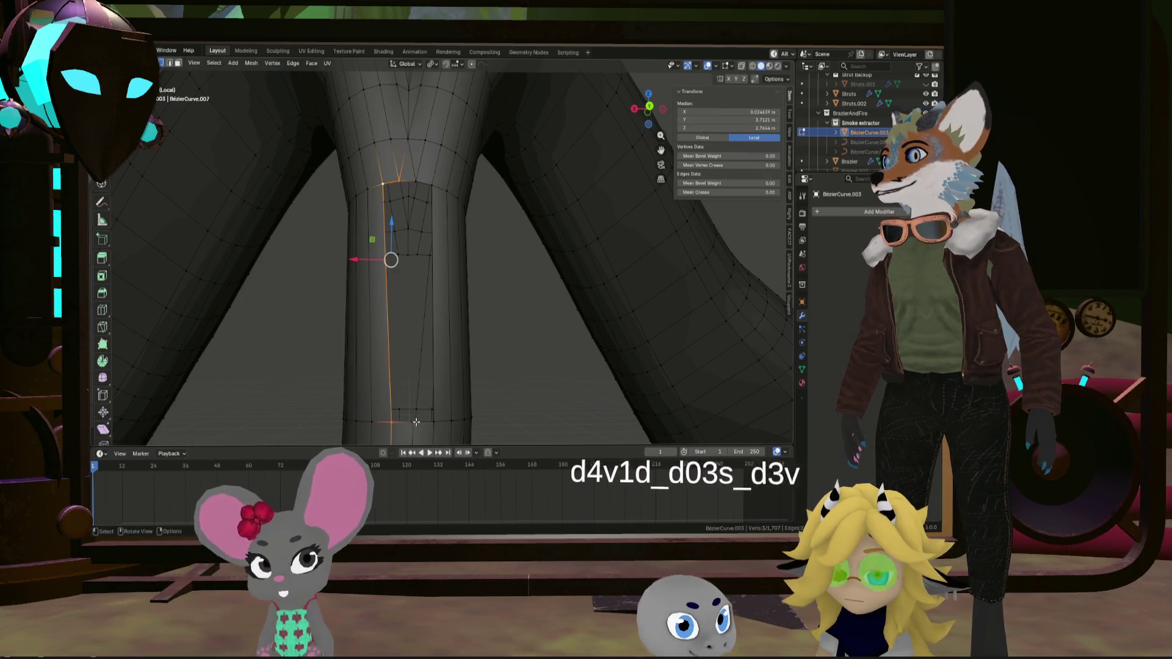
pyautogui.keyDown('shift'); pyautogui.click(417, 182); pyautogui.keyUp('shift')
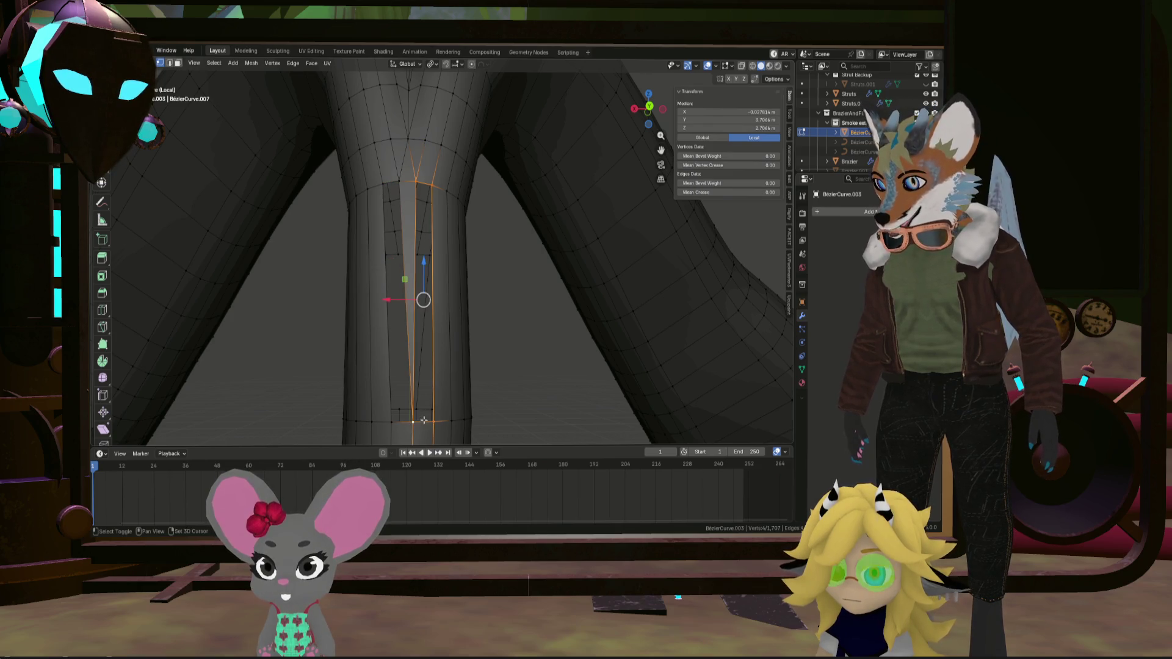
pyautogui.click(396, 185)
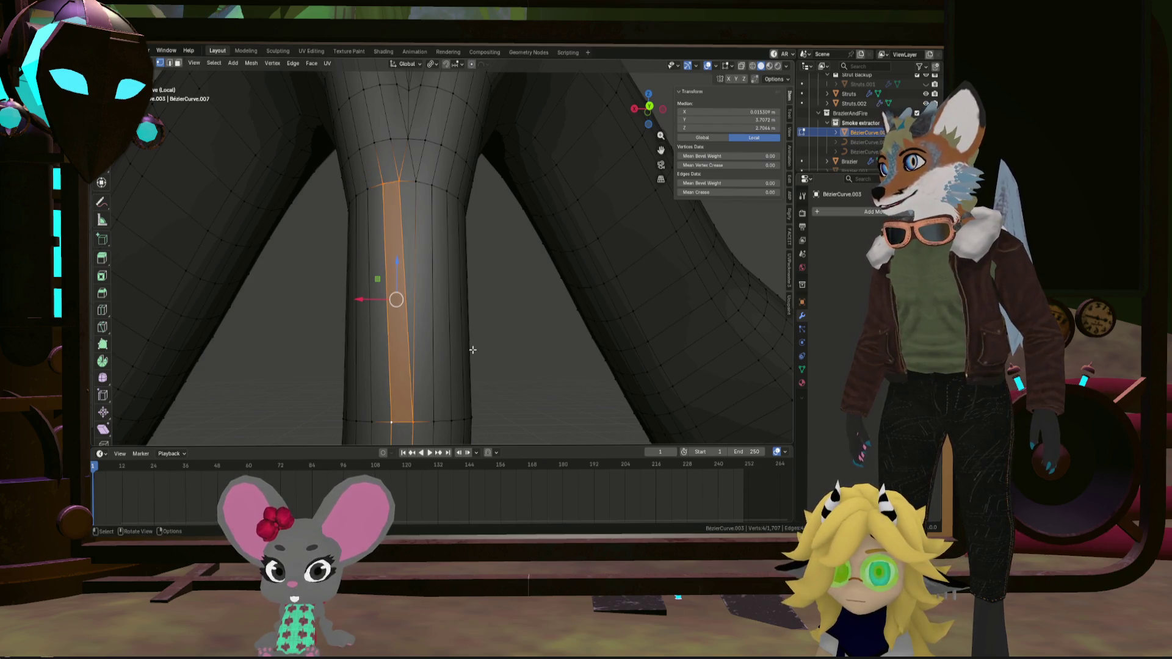
pyautogui.moveTo(472, 350)
pyautogui.mouseDown(button='middle')
pyautogui.moveTo(518, 361)
pyautogui.moveTo(473, 390)
pyautogui.moveTo(512, 359)
pyautogui.moveTo(437, 251)
pyautogui.moveTo(437, 287)
pyautogui.moveTo(436, 245)
pyautogui.moveTo(422, 244)
pyautogui.moveTo(447, 234)
pyautogui.mouseUp(button='middle')
pyautogui.click(518, 361)
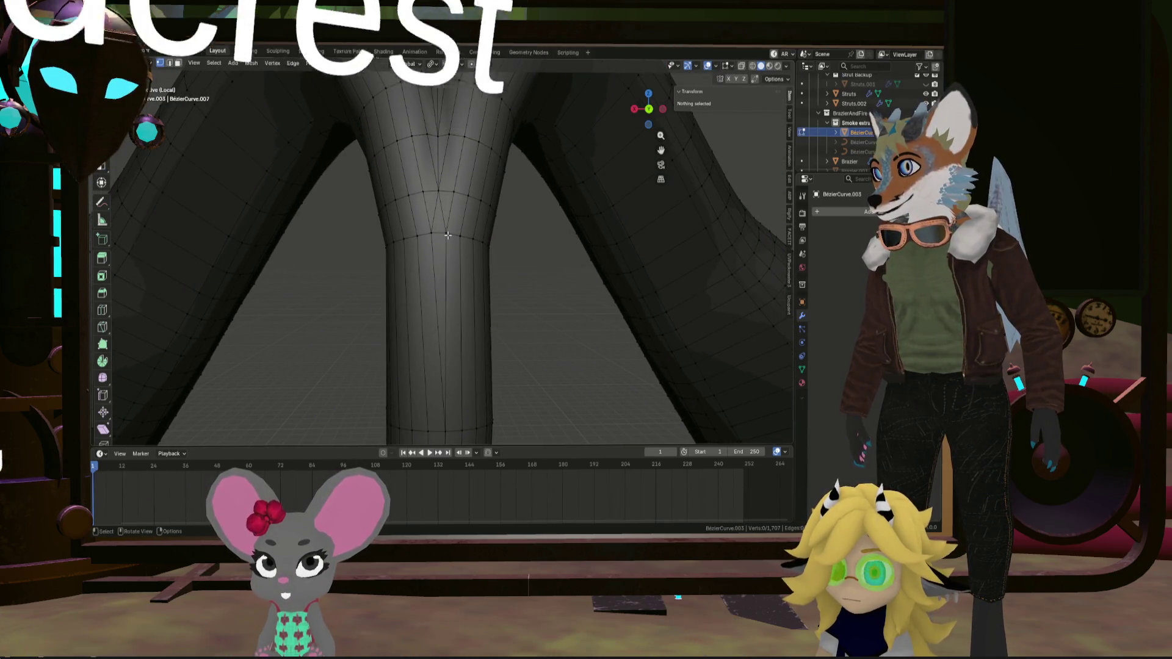
# Merge the edge at the top of the gap at its center and slide it along Y
pyautogui.click(452, 237)
pyautogui.rightClick(437, 243)
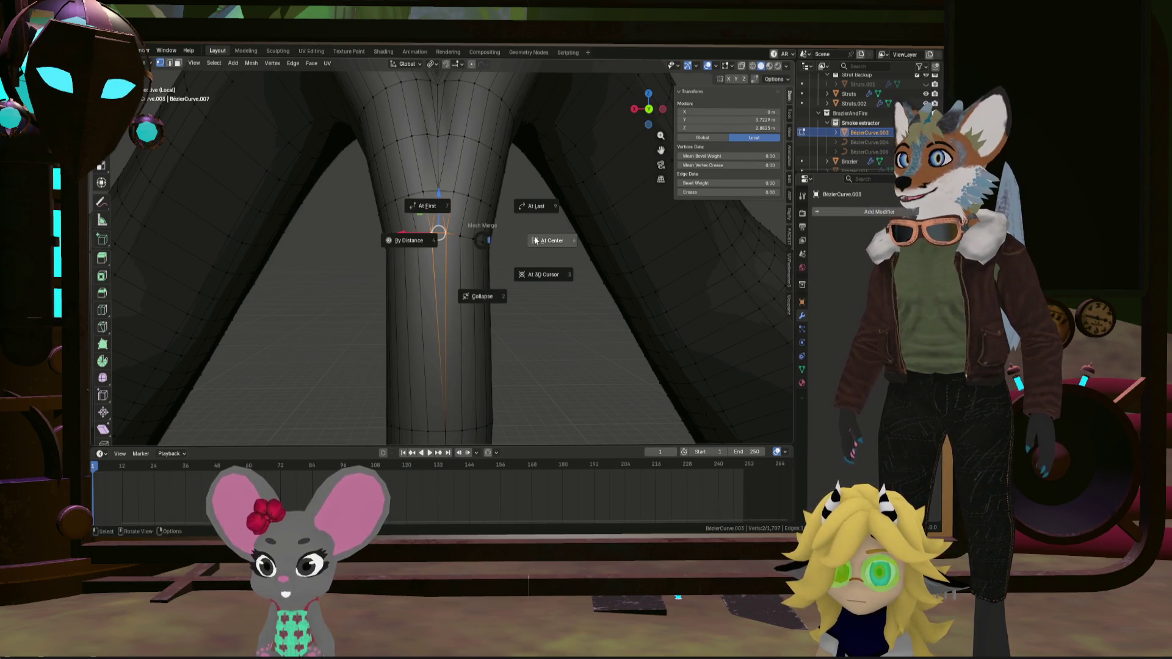
pyautogui.click(534, 241)
pyautogui.moveTo(464, 263)
pyautogui.mouseDown(button='middle')
pyautogui.moveTo(389, 284)
pyautogui.moveTo(371, 270)
pyautogui.mouseUp(button='middle')
pyautogui.press('g')
pyautogui.press('y')
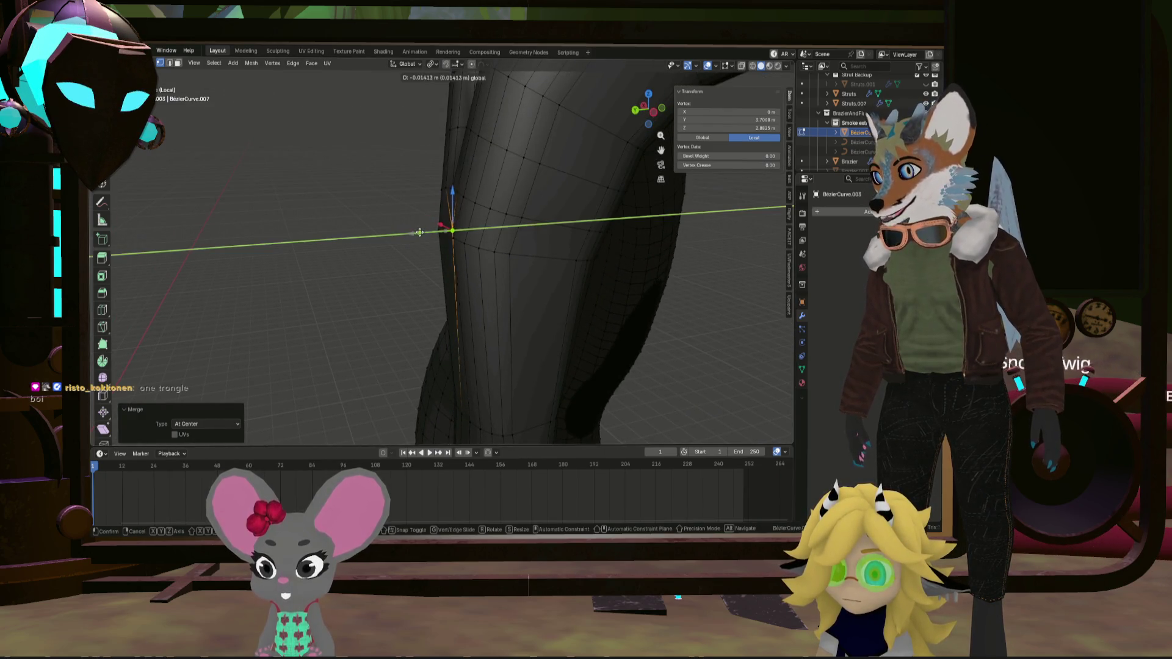
pyautogui.click(417, 233)
# Merge the stray vertices near the downpipe fork at center
pyautogui.moveTo(416, 234)
pyautogui.mouseDown(button='middle')
pyautogui.moveTo(565, 212)
pyautogui.moveTo(567, 243)
pyautogui.moveTo(546, 250)
pyautogui.mouseUp(button='middle')
pyautogui.scroll(-8, 545, 250)
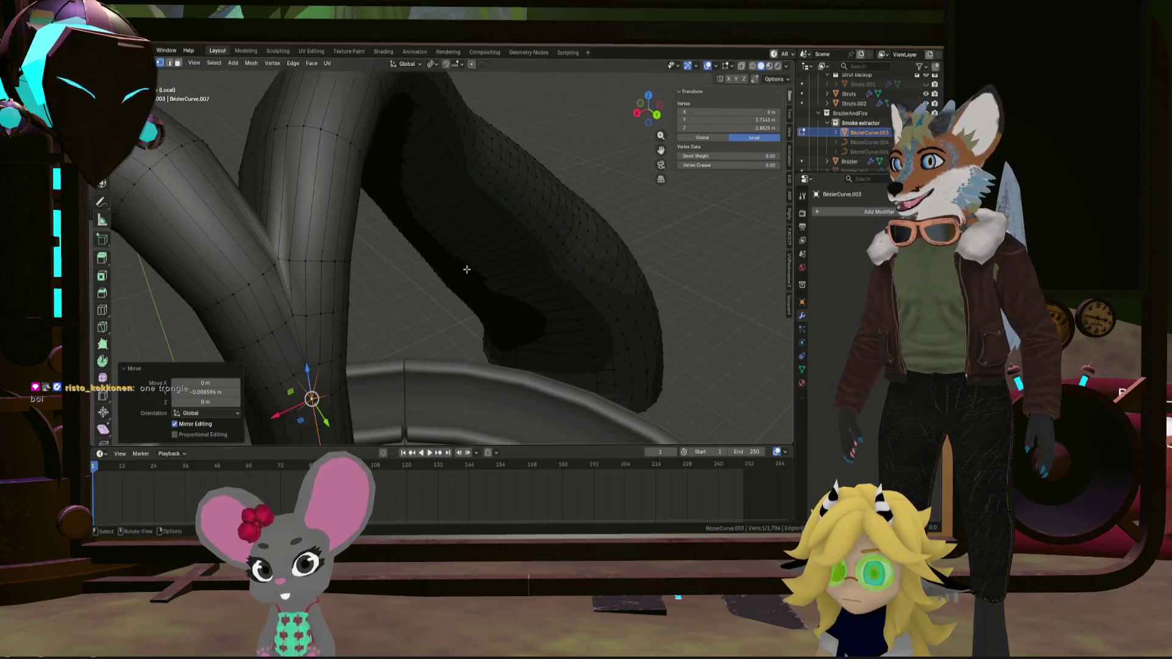
pyautogui.moveTo(360, 203)
pyautogui.mouseDown(button='middle')
pyautogui.moveTo(331, 231)
pyautogui.moveTo(432, 214)
pyautogui.mouseUp(button='middle')
pyautogui.click(432, 214)
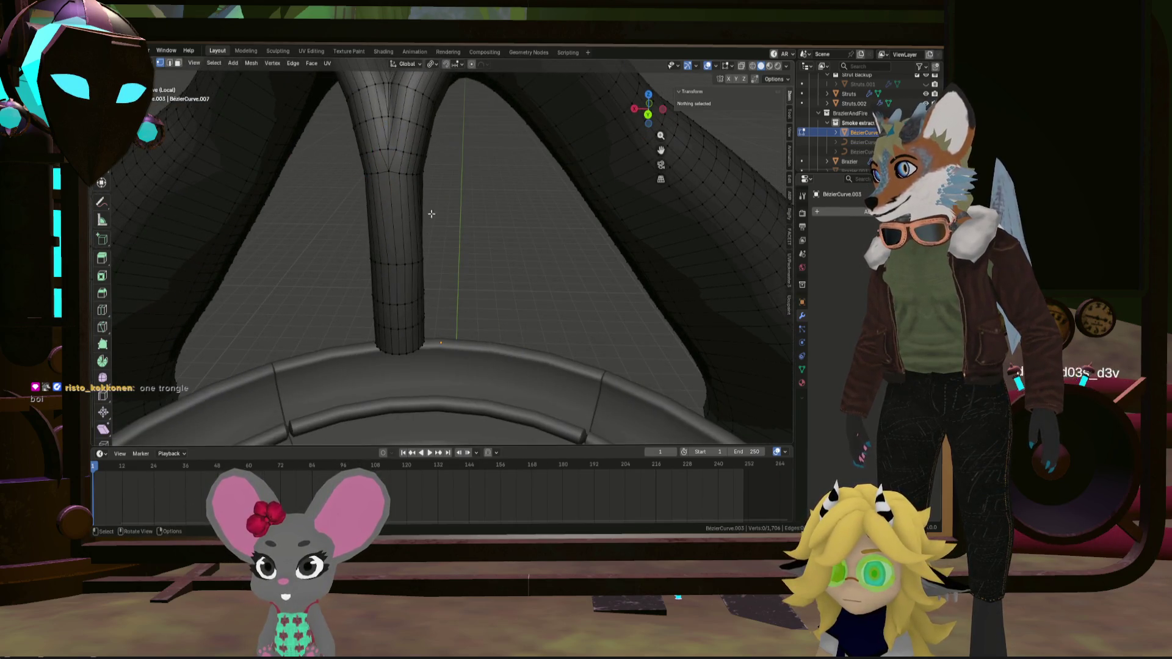
pyautogui.moveTo(397, 135)
pyautogui.mouseDown(button='middle')
pyautogui.moveTo(420, 218)
pyautogui.moveTo(450, 230)
pyautogui.moveTo(519, 172)
pyautogui.moveTo(646, 194)
pyautogui.moveTo(552, 251)
pyautogui.moveTo(465, 192)
pyautogui.mouseUp(button='middle')
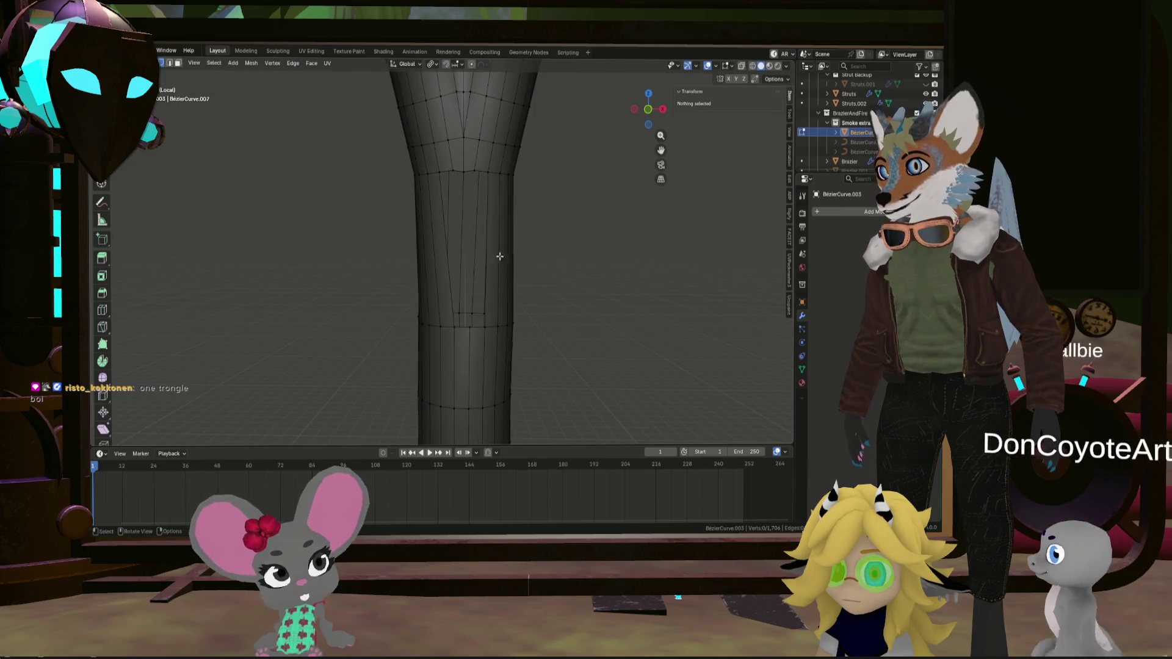
pyautogui.click(468, 171)
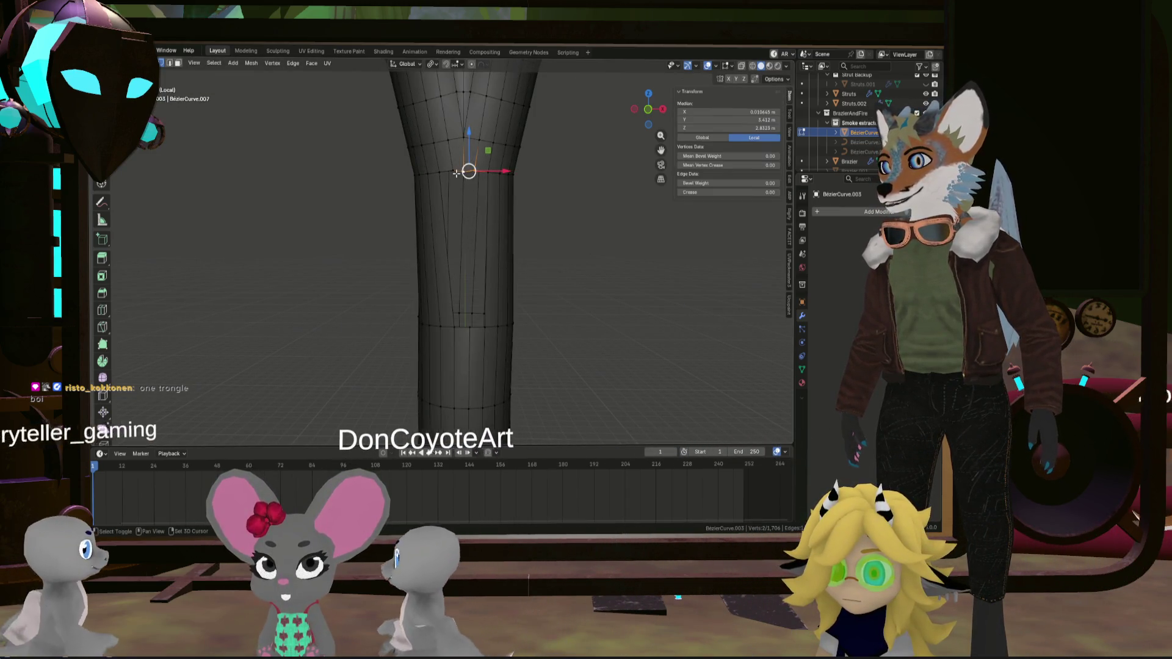
pyautogui.press('m')
pyautogui.click(523, 176)
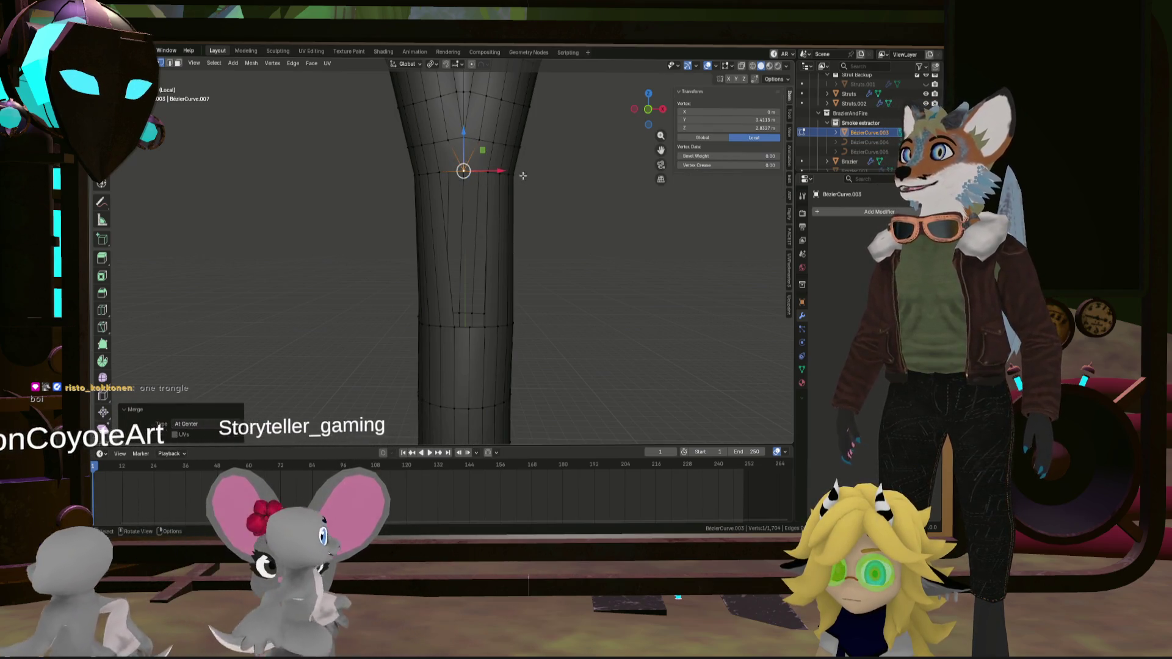
# Select the upper neck vertices of the downpipe, nudging one about 0.0025 m along X
pyautogui.click(469, 327)
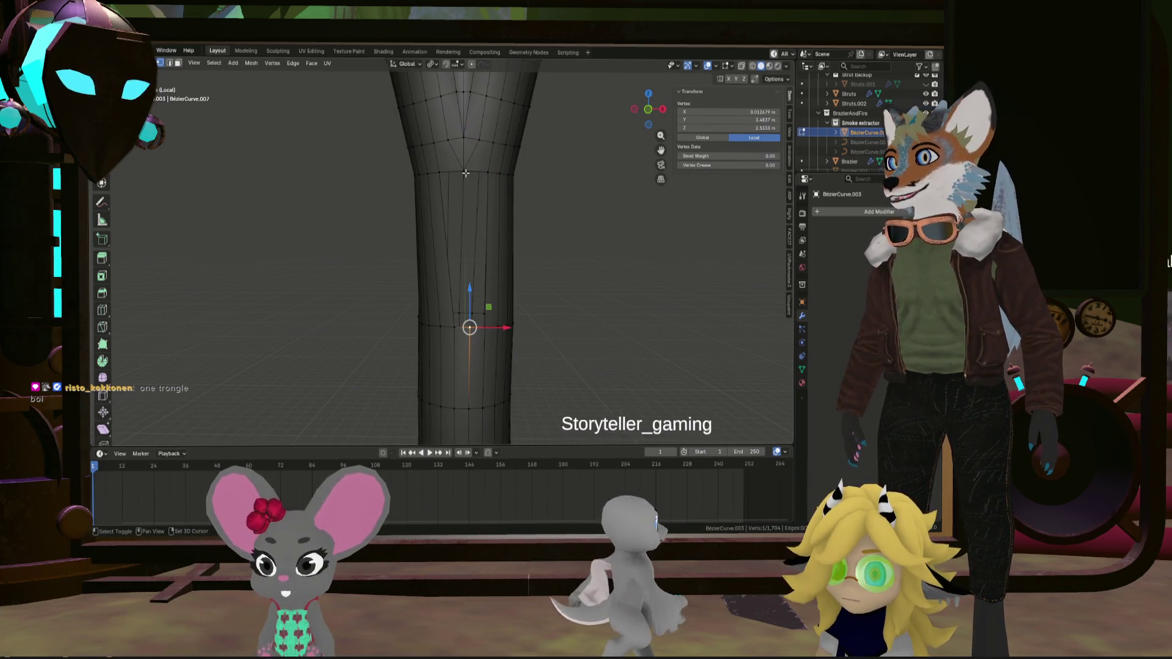
pyautogui.keyDown('shift'); pyautogui.click(466, 173); pyautogui.keyUp('shift')
pyautogui.keyDown('shift'); pyautogui.click(489, 173); pyautogui.keyUp('shift')
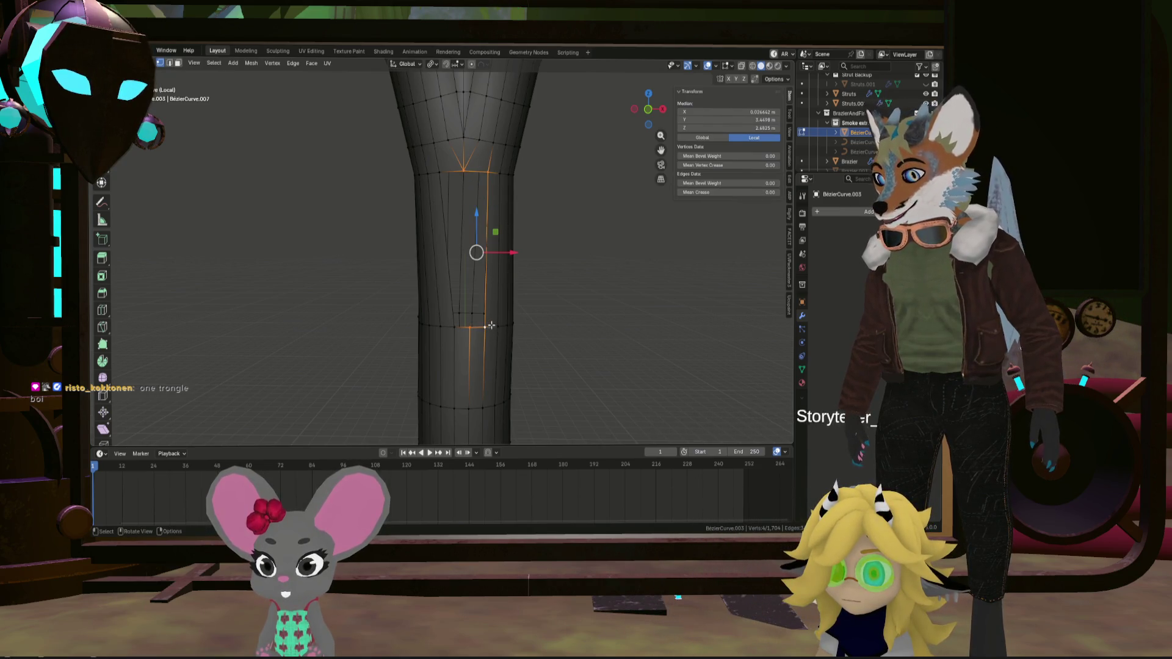
pyautogui.click(444, 173)
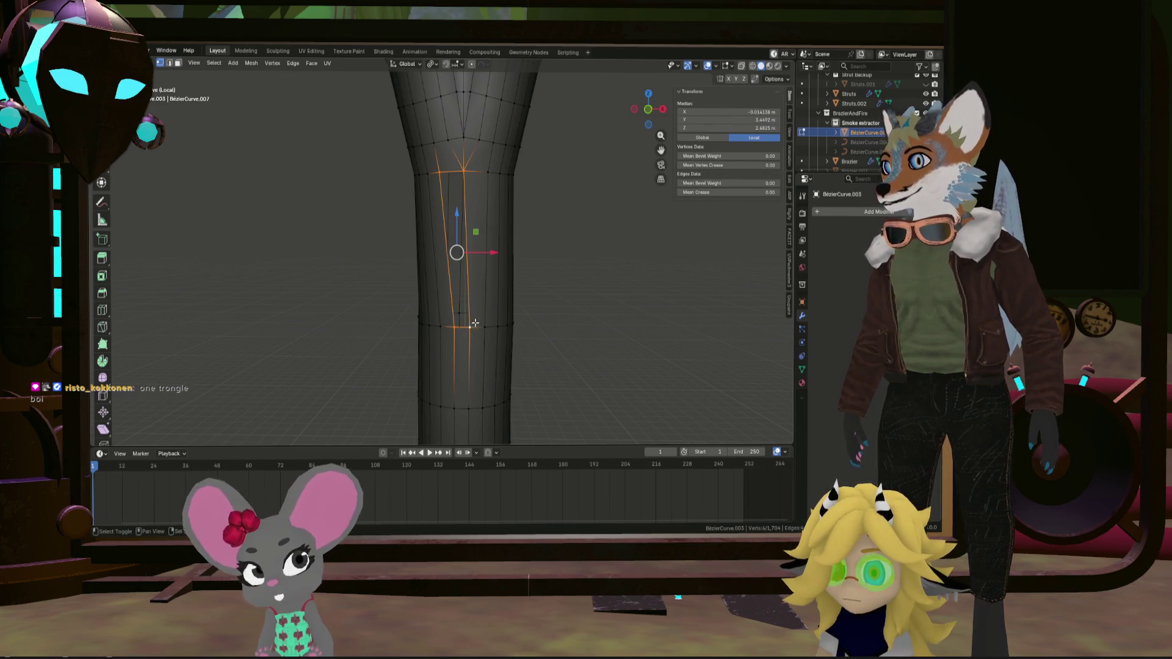
pyautogui.moveTo(489, 297)
pyautogui.mouseDown(button='middle')
pyautogui.moveTo(450, 175)
pyautogui.moveTo(511, 184)
pyautogui.mouseUp(button='middle')
pyautogui.click(455, 201)
pyautogui.click(479, 191)
pyautogui.keyDown('shift'); pyautogui.click(480, 189); pyautogui.keyUp('shift')
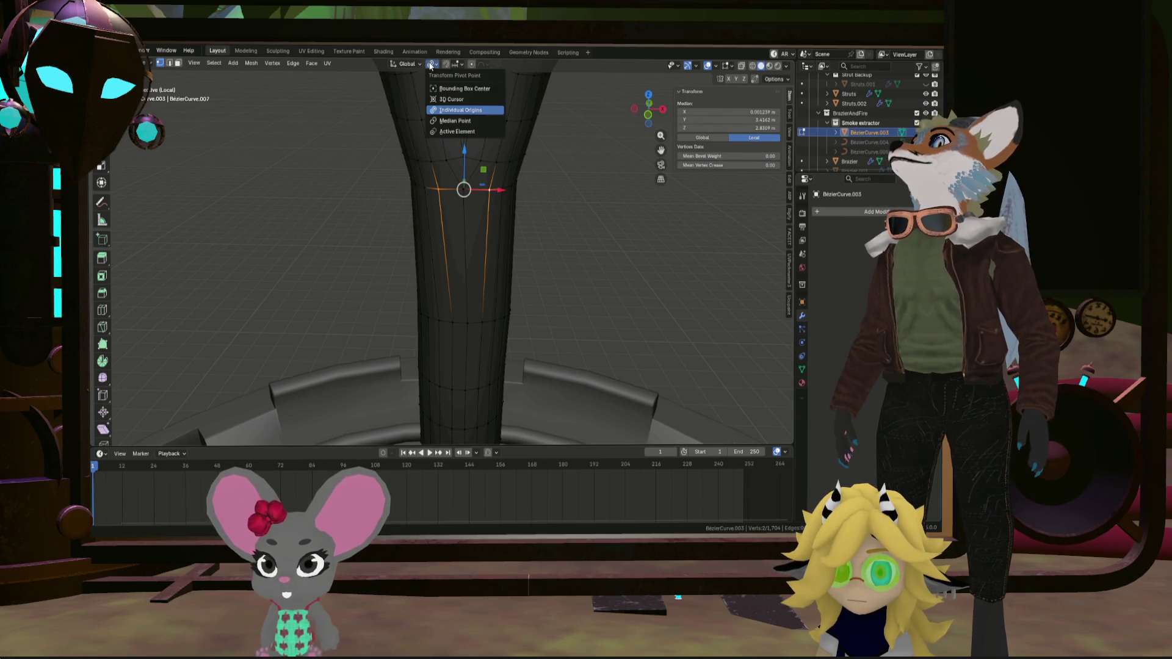
# Shrink the edge loop around the downpipe neck to half size
pyautogui.click(557, 186)
pyautogui.moveTo(557, 184)
pyautogui.mouseDown(button='middle')
pyautogui.moveTo(491, 142)
pyautogui.moveTo(384, 178)
pyautogui.moveTo(499, 187)
pyautogui.mouseUp(button='middle')
pyautogui.keyDown('shift'); pyautogui.moveTo(589, 299); pyautogui.dragTo(517, 258, button='middle'); pyautogui.keyUp('shift')
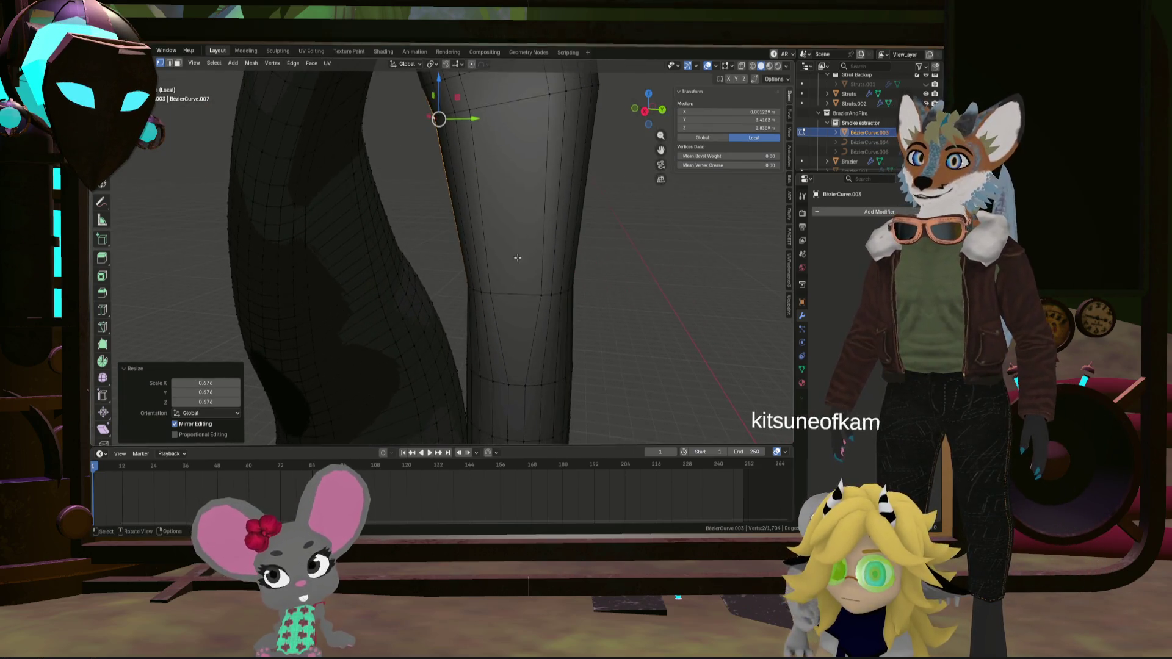
pyautogui.keyDown('alt'); pyautogui.click(492, 295); pyautogui.keyUp('alt')
pyautogui.moveTo(492, 295); pyautogui.dragTo(720, 275, button='middle')
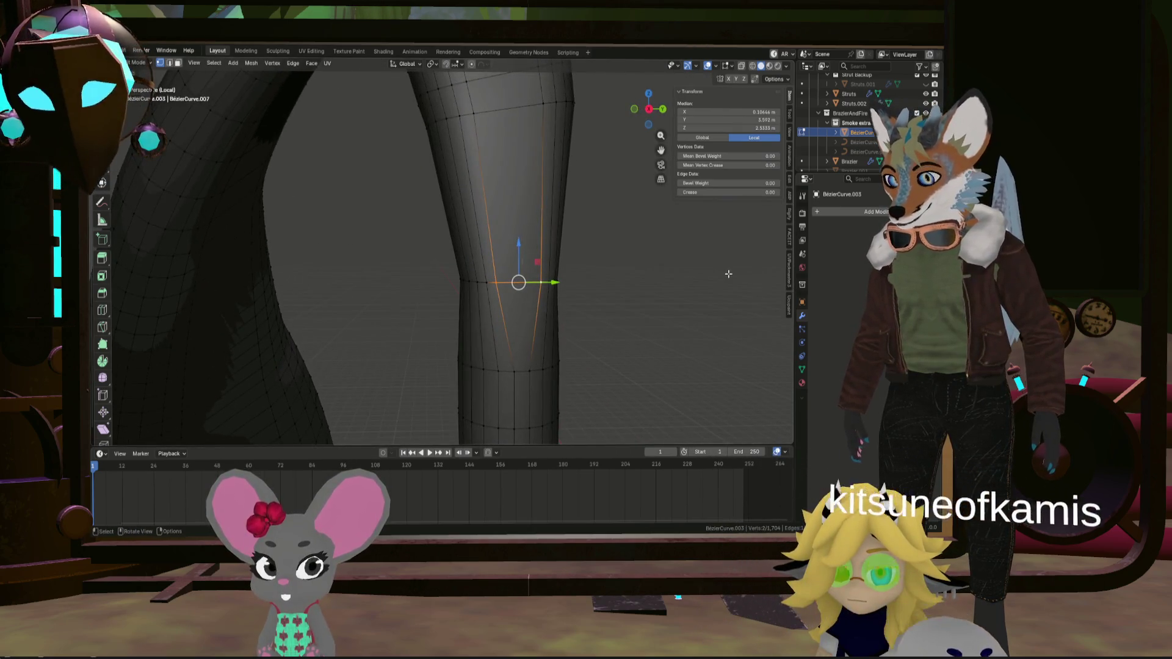
pyautogui.press('s')
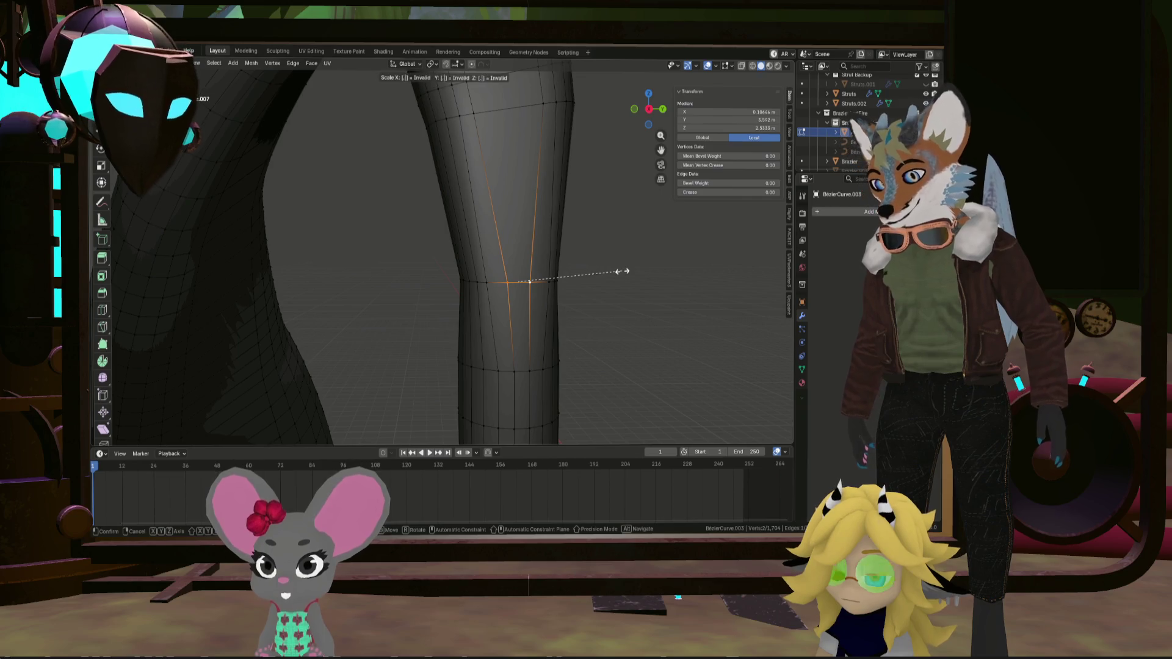
pyautogui.press('Return')
# Scale the remaining neck vertex by 0.5 and select the downpipe's bottom vertex
pyautogui.moveTo(608, 260)
pyautogui.mouseDown(button='middle')
pyautogui.moveTo(598, 257)
pyautogui.moveTo(635, 287)
pyautogui.moveTo(610, 276)
pyautogui.mouseUp(button='middle')
pyautogui.click(610, 277)
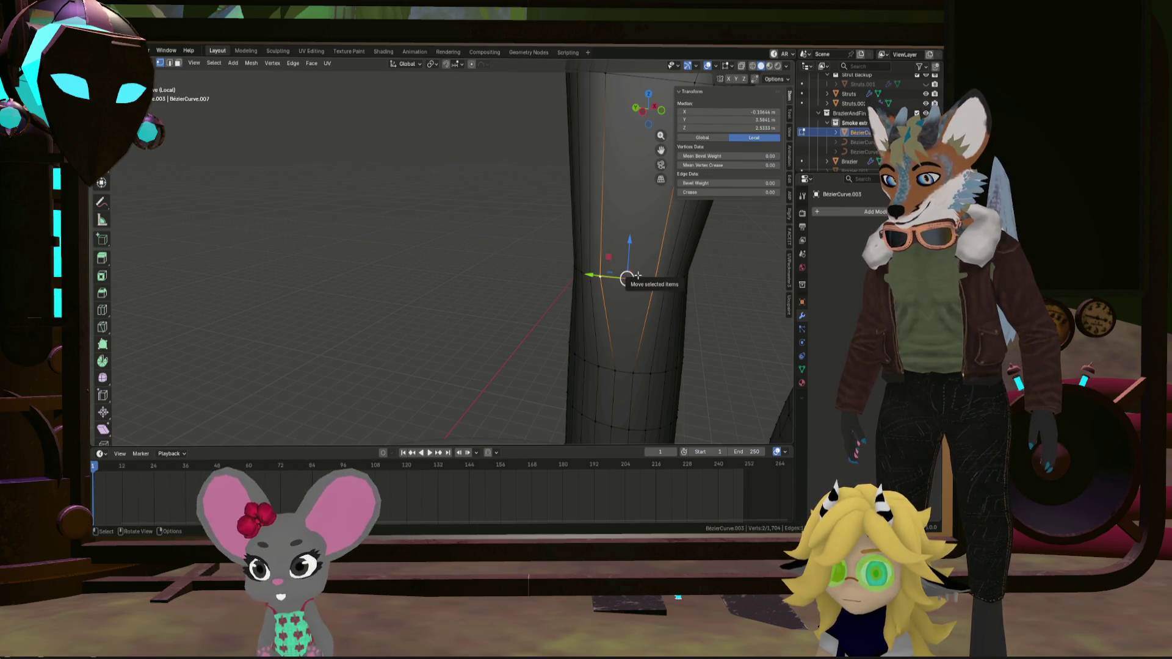
pyautogui.write('5')
pyautogui.press('Return')
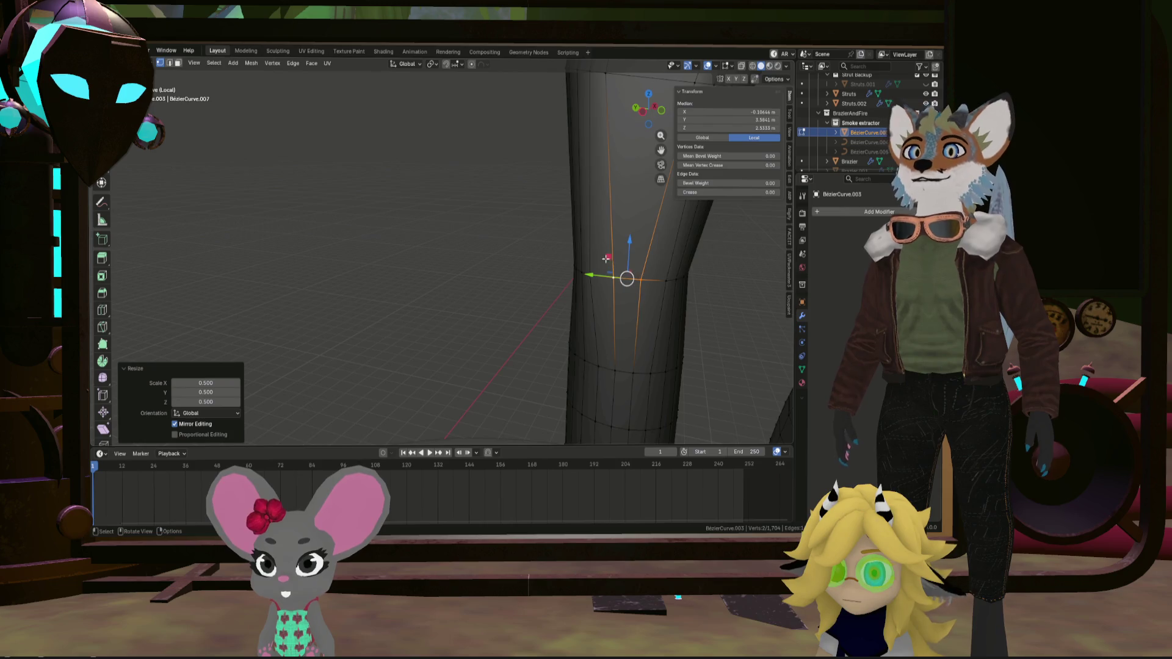
pyautogui.moveTo(605, 259)
pyautogui.mouseDown(button='middle')
pyautogui.moveTo(619, 271)
pyautogui.moveTo(595, 276)
pyautogui.moveTo(616, 280)
pyautogui.moveTo(600, 284)
pyautogui.moveTo(534, 262)
pyautogui.moveTo(549, 252)
pyautogui.moveTo(530, 287)
pyautogui.moveTo(535, 306)
pyautogui.moveTo(511, 268)
pyautogui.mouseUp(button='middle')
pyautogui.scroll(3, 520, 272)
pyautogui.scroll(-3, 549, 252)
pyautogui.click(525, 257)
pyautogui.scroll(3, 485, 228)
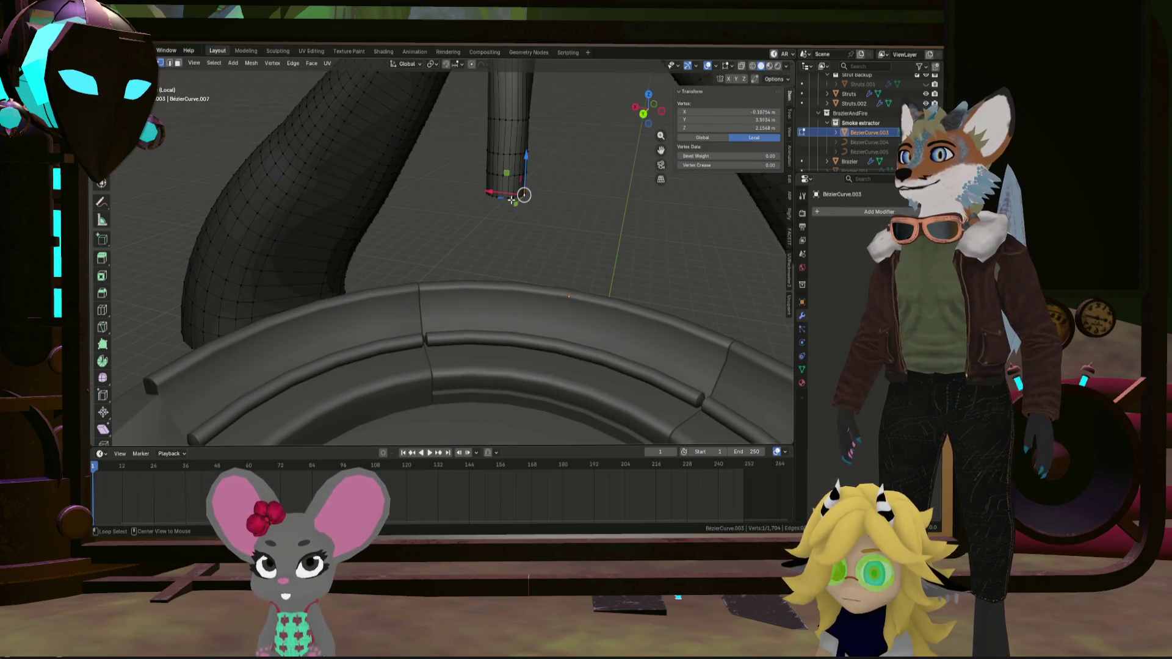
# Extrude the downpipe's bottom end downward and flare it out into a conical hood
pyautogui.moveTo(516, 225); pyautogui.dragTo(527, 244, button='middle')
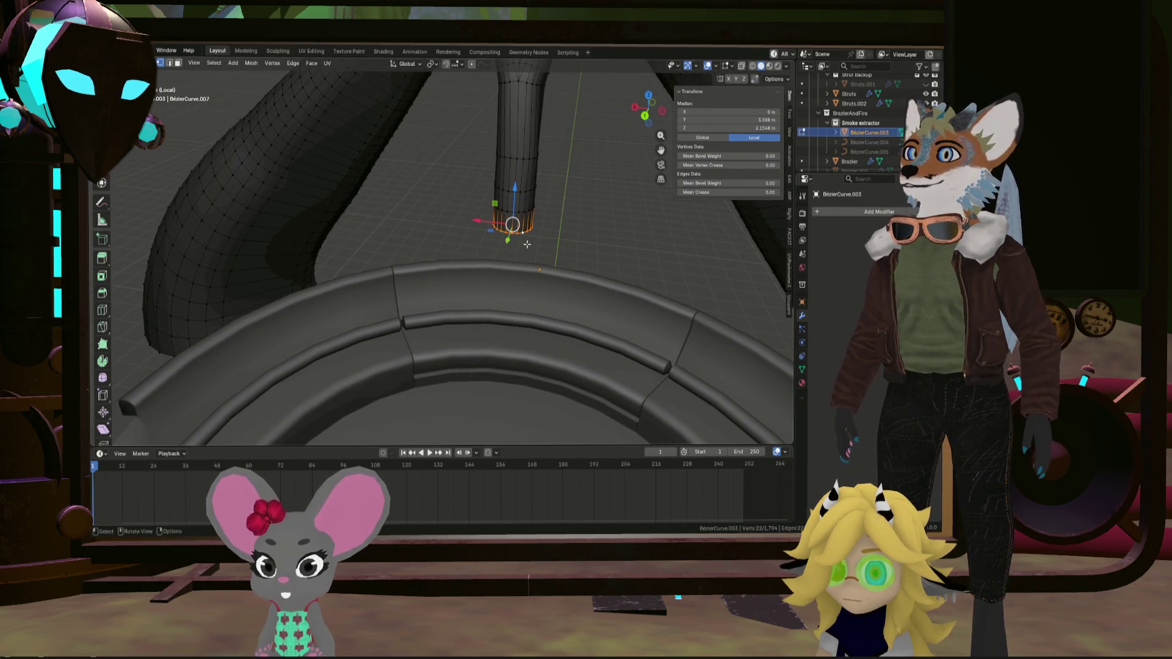
pyautogui.click(527, 289)
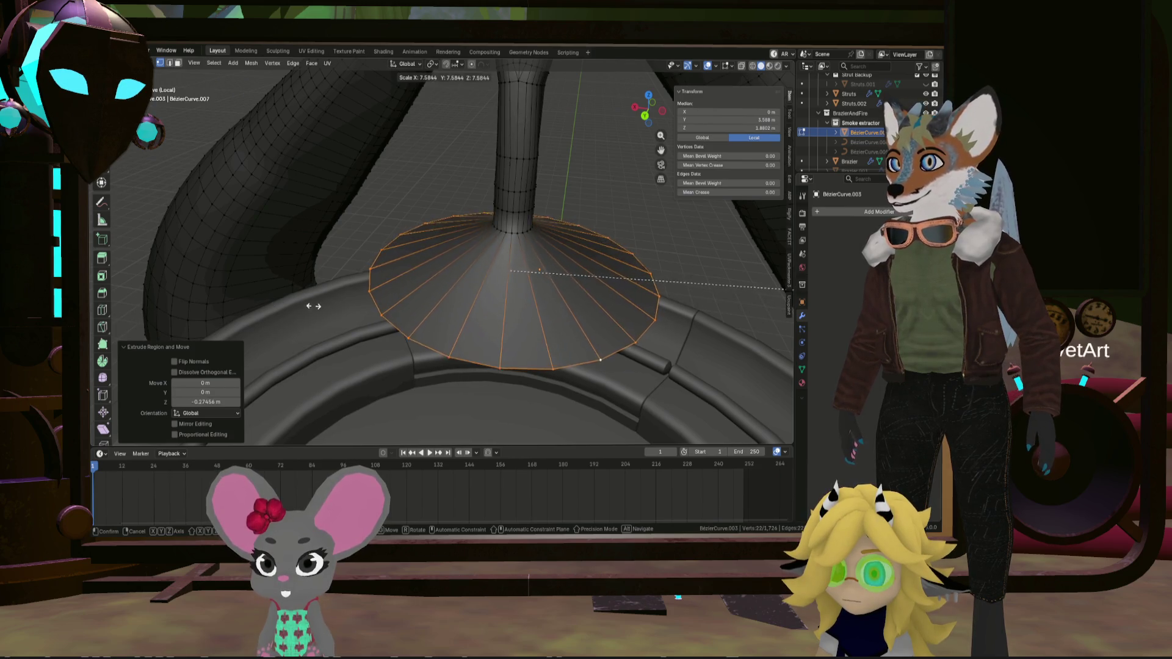
pyautogui.click(141, 308)
pyautogui.scroll(-5, 268, 299)
pyautogui.scroll(4, 366, 317)
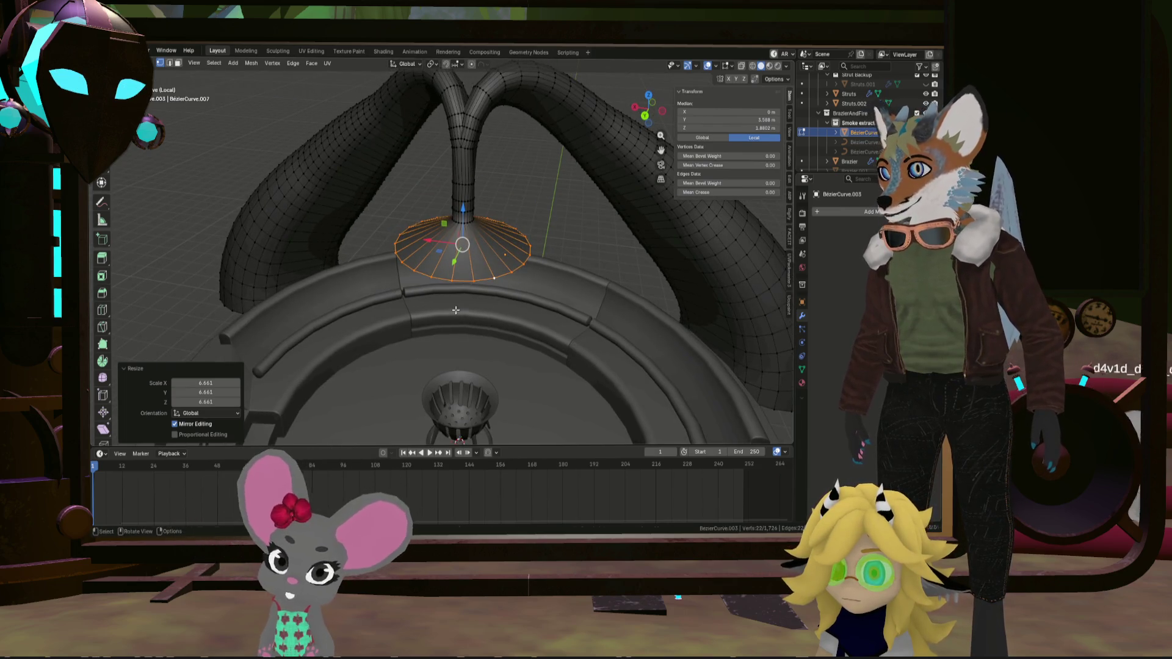
# Extrude the hood's outer ring in place and select the tube-end and hood base loops
pyautogui.press('e')
pyautogui.rightClick(473, 324)
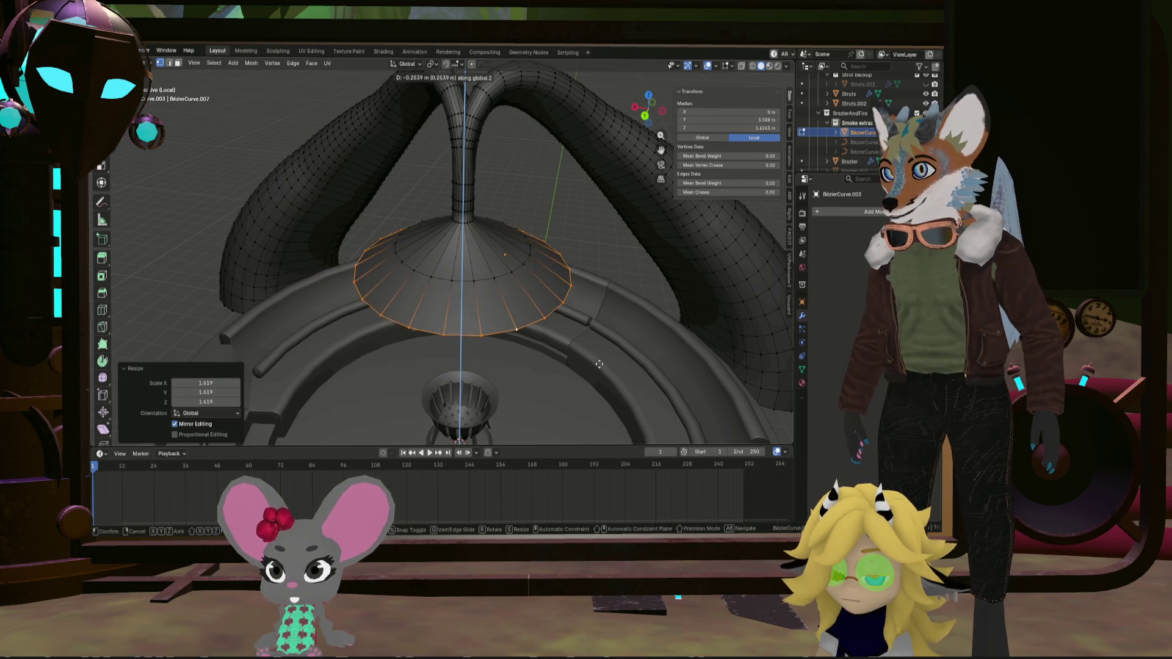
pyautogui.scroll(-6, 599, 363)
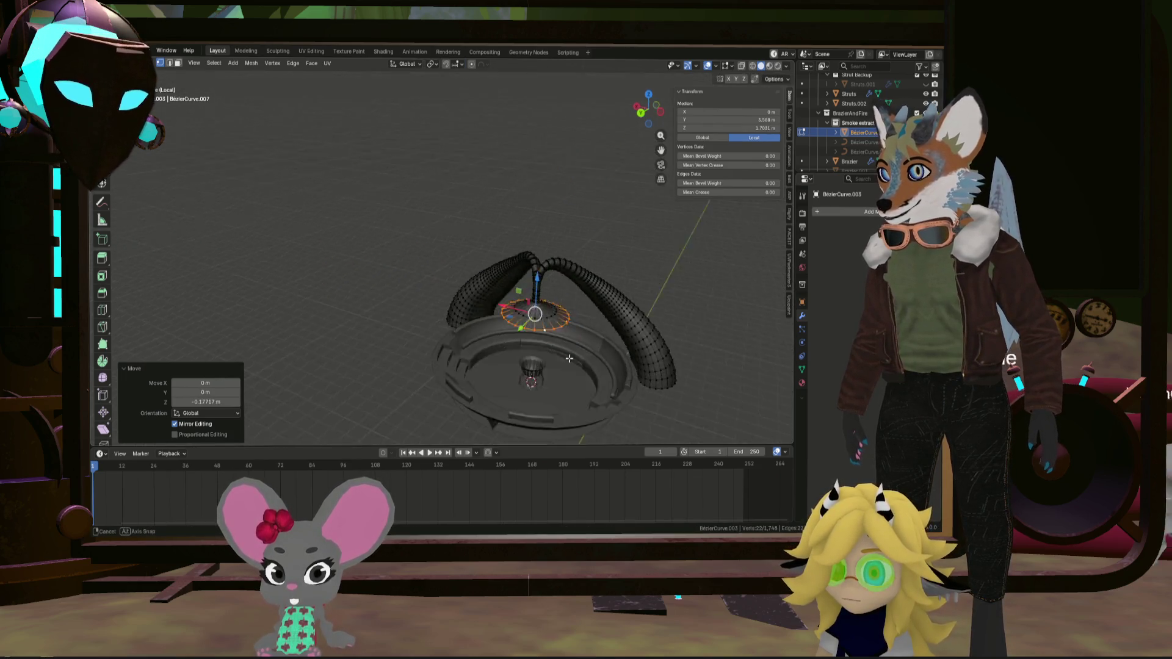
pyautogui.moveTo(598, 362)
pyautogui.mouseDown(button='middle')
pyautogui.moveTo(535, 332)
pyautogui.moveTo(548, 332)
pyautogui.moveTo(546, 378)
pyautogui.moveTo(543, 270)
pyautogui.moveTo(506, 301)
pyautogui.mouseUp(button='middle')
pyautogui.scroll(6, 553, 331)
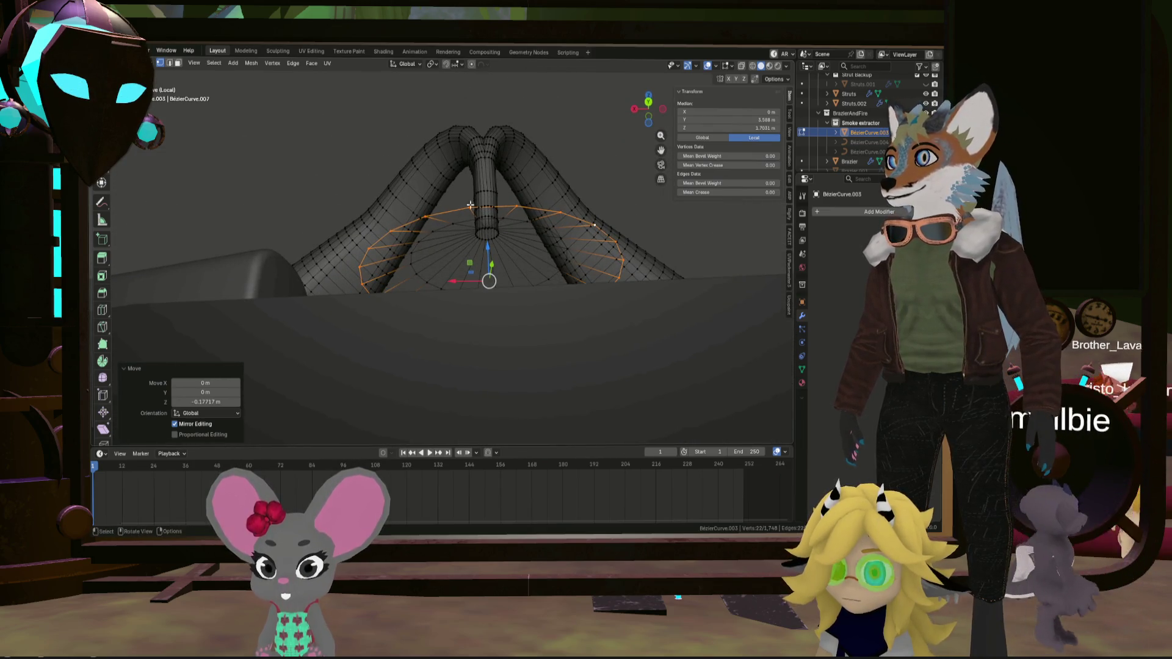
pyautogui.keyDown('alt'); pyautogui.click(486, 236); pyautogui.keyUp('alt')
pyautogui.keyDown('alt'); pyautogui.keyDown('shift'); pyautogui.click(563, 226); pyautogui.keyUp('shift'); pyautogui.keyUp('alt')
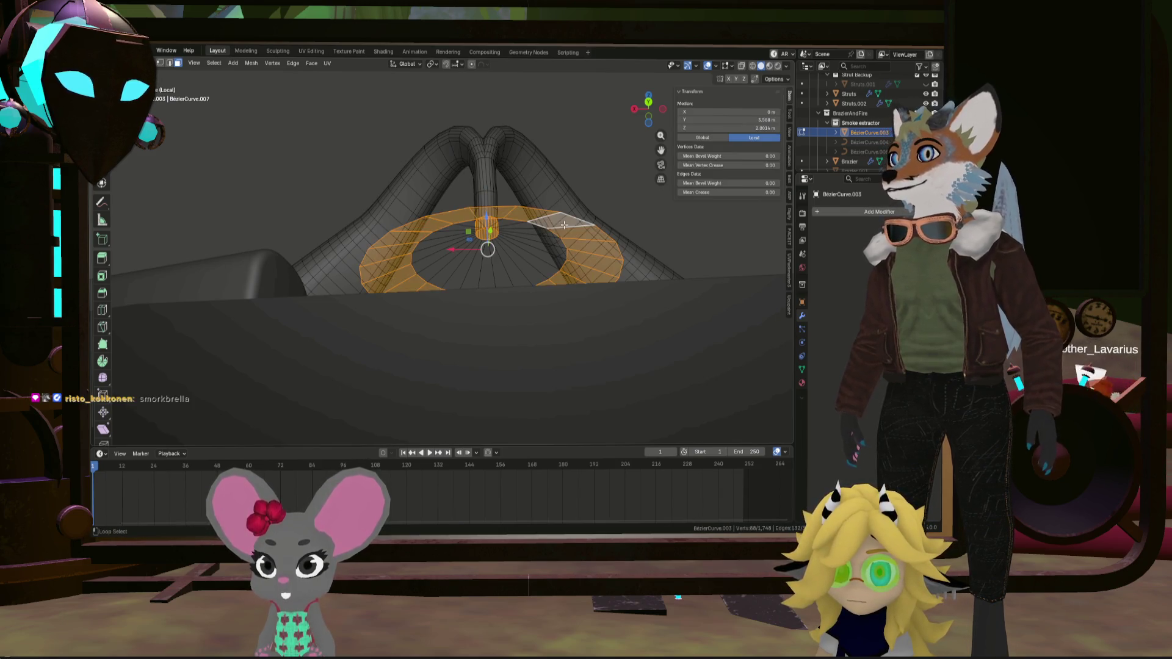
# Extrude both hood loops in place, scale them to 0.949 and lower them slightly
pyautogui.moveTo(550, 238)
pyautogui.mouseDown(button='middle')
pyautogui.moveTo(485, 347)
pyautogui.moveTo(579, 291)
pyautogui.mouseUp(button='middle')
pyautogui.press('e')
pyautogui.press('z')
pyautogui.press('Escape')
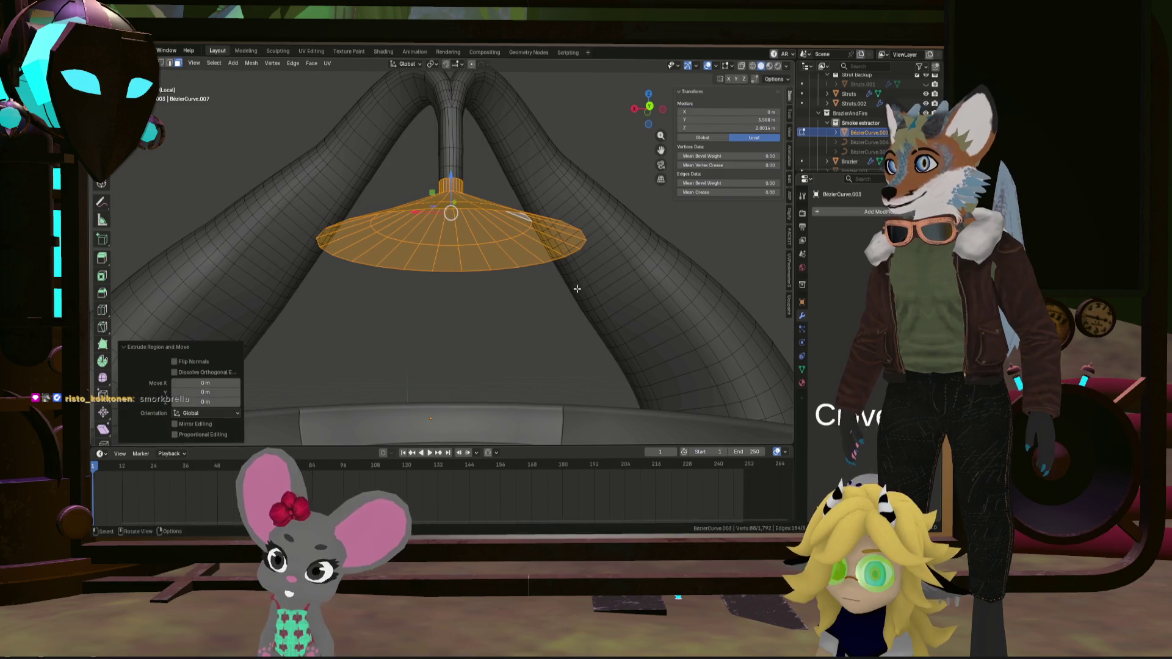
pyautogui.press('s')
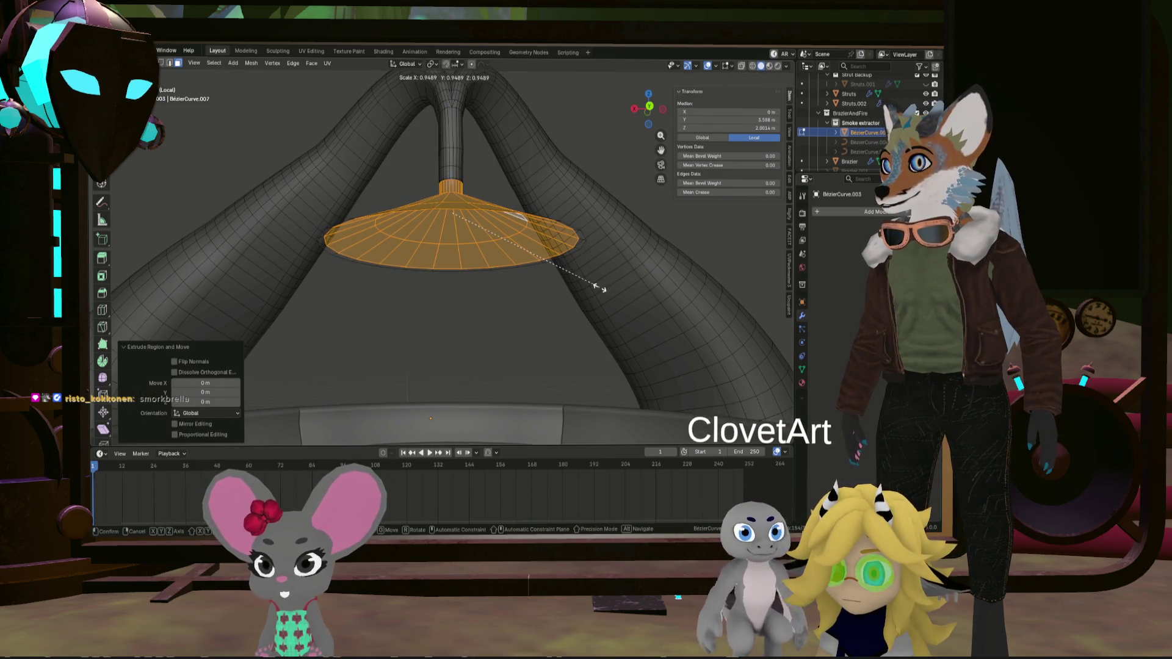
pyautogui.click(597, 287)
pyautogui.moveTo(449, 175); pyautogui.dragTo(449, 177)
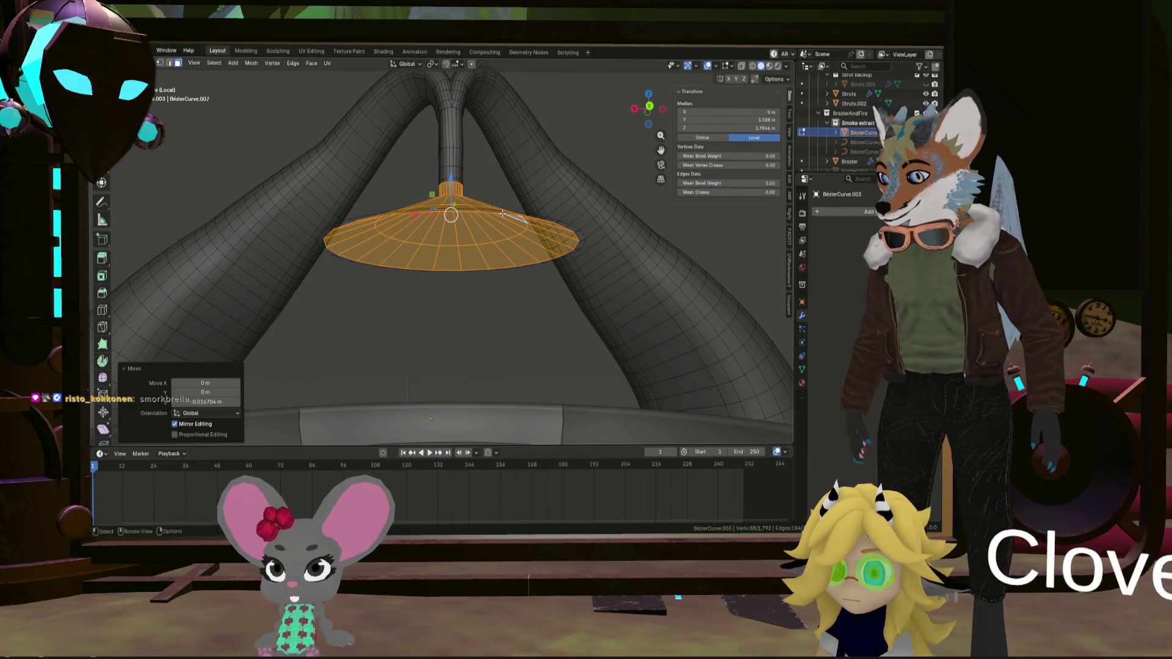
# Recalculate the hood's normals outward and check the hood from several angles
pyautogui.hotkey('shift', 'n')
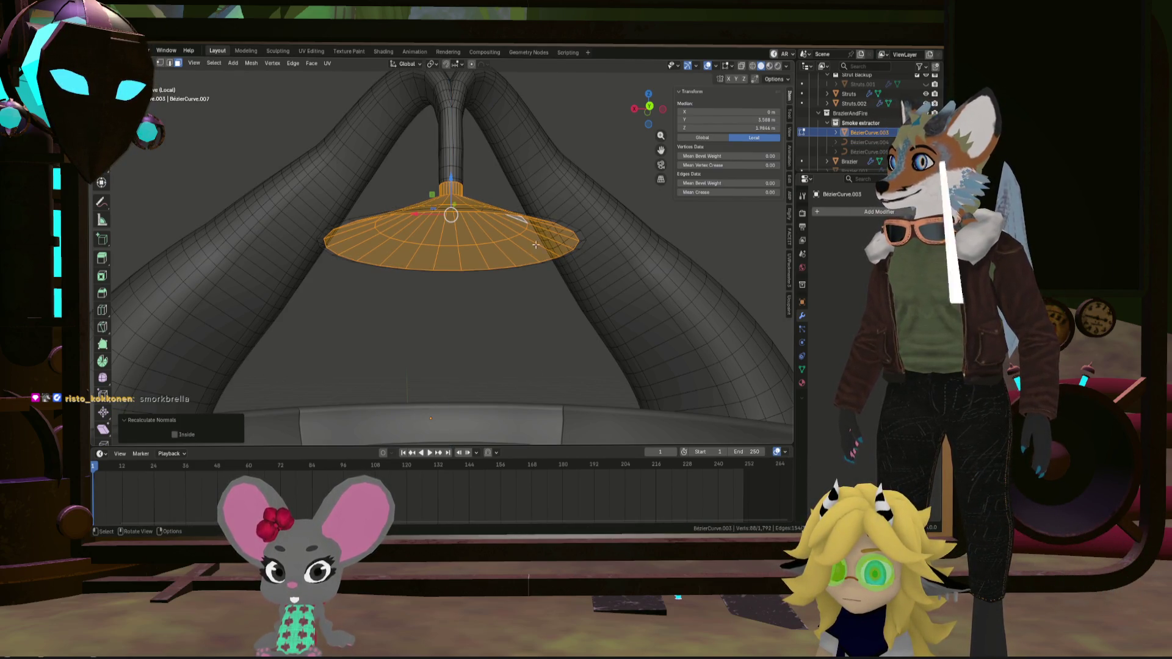
pyautogui.moveTo(536, 244)
pyautogui.mouseDown(button='middle')
pyautogui.moveTo(543, 415)
pyautogui.moveTo(676, 119)
pyautogui.mouseUp(button='middle')
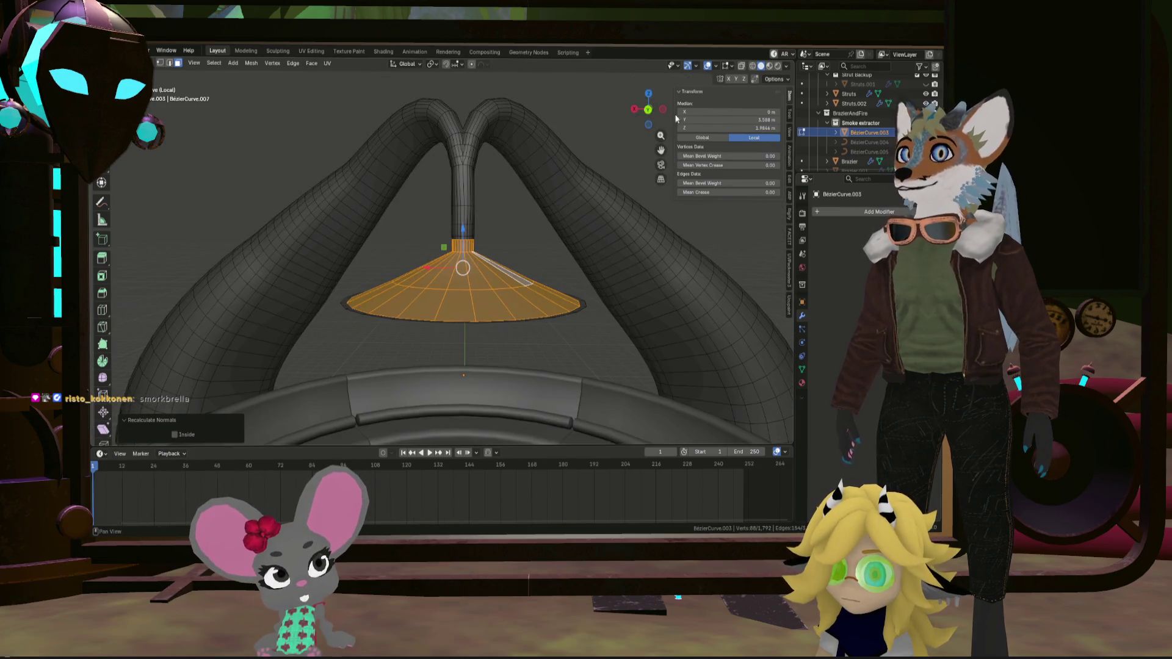
pyautogui.moveTo(585, 314)
pyautogui.mouseDown(button='middle')
pyautogui.moveTo(562, 332)
pyautogui.moveTo(562, 319)
pyautogui.moveTo(557, 361)
pyautogui.moveTo(562, 324)
pyautogui.mouseUp(button='middle')
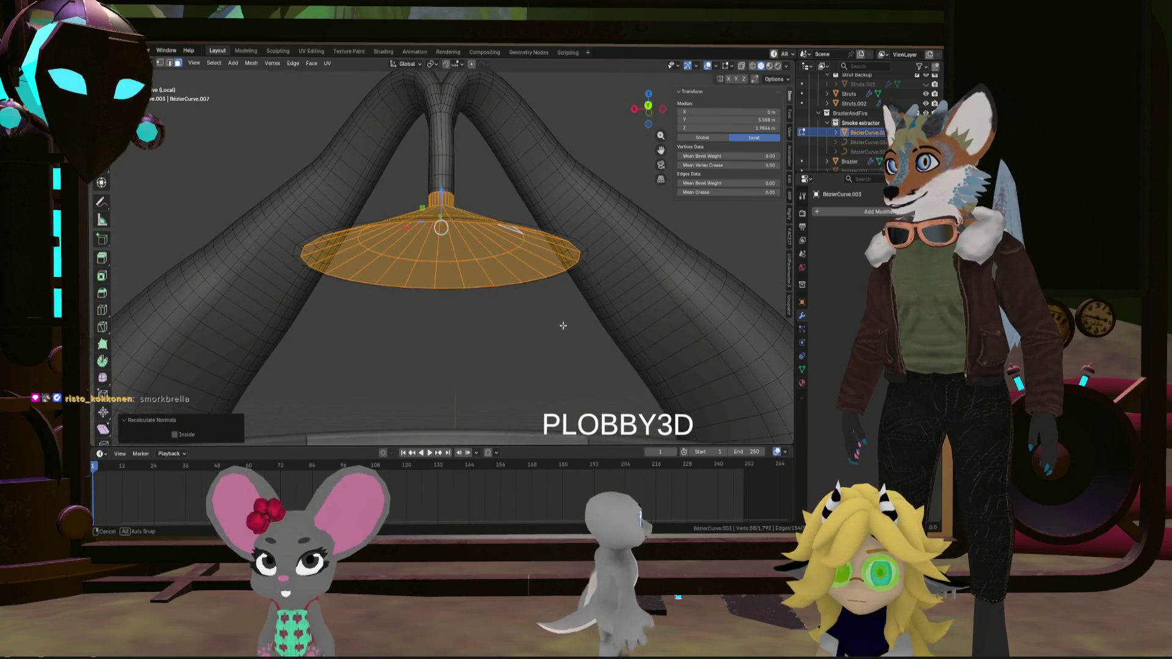
pyautogui.scroll(3, 519, 261)
pyautogui.moveTo(520, 261); pyautogui.dragTo(462, 282, button='middle')
# Extrude the hood faces along their normals to give the cone a 0.0419 m wall thickness
pyautogui.press('e')
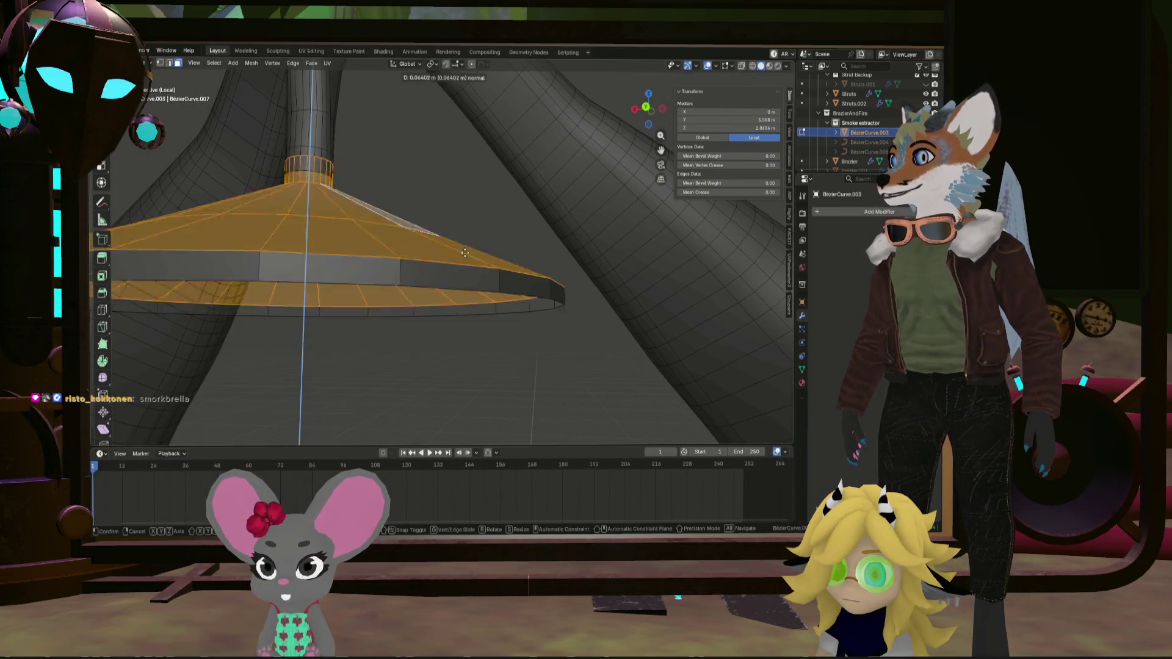
pyautogui.click(472, 313)
pyautogui.moveTo(472, 313)
pyautogui.mouseDown(button='middle')
pyautogui.moveTo(460, 278)
pyautogui.moveTo(513, 298)
pyautogui.mouseUp(button='middle')
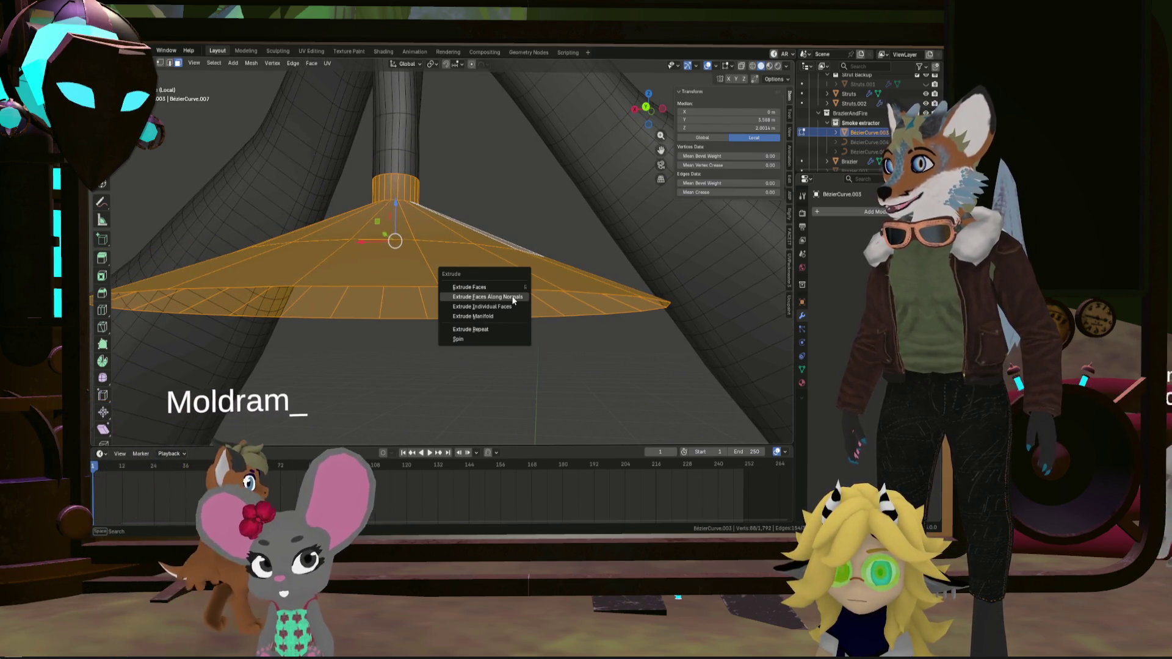
pyautogui.click(513, 297)
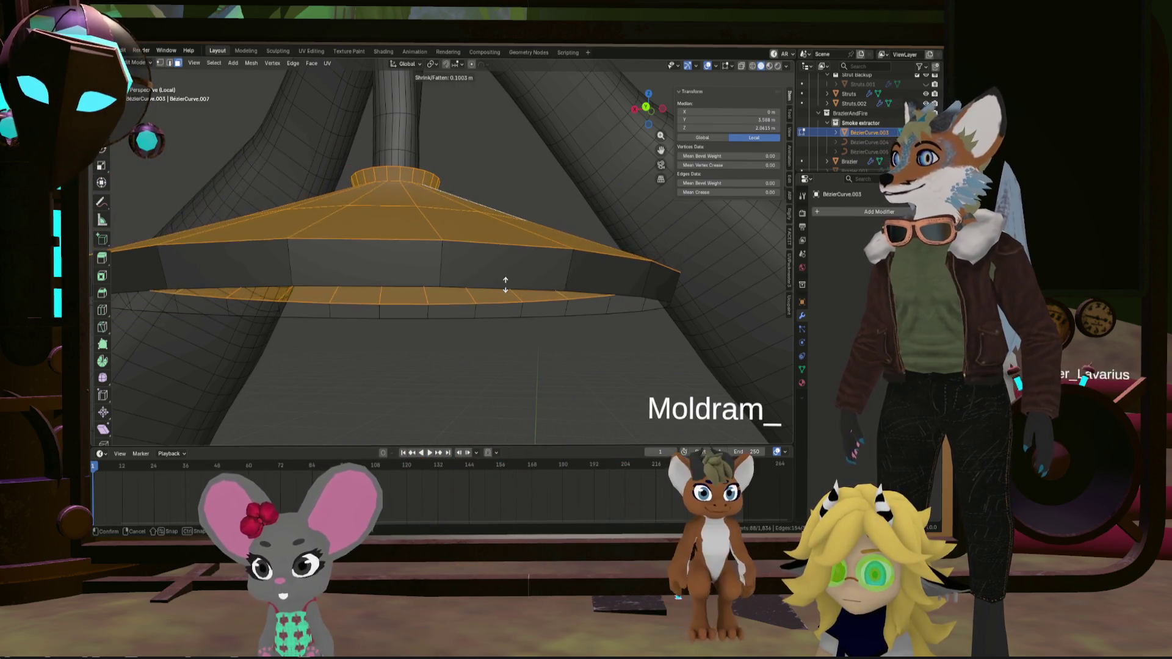
pyautogui.click(503, 291)
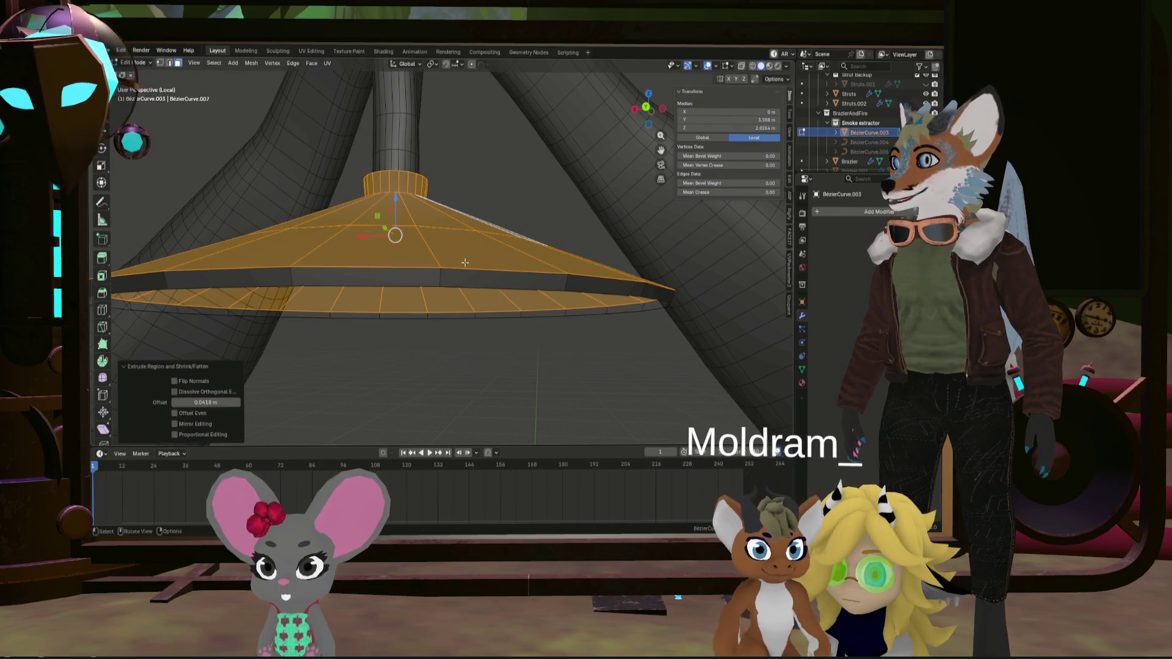
pyautogui.scroll(-8, 483, 296)
pyautogui.moveTo(462, 299)
pyautogui.mouseDown(button='middle')
pyautogui.moveTo(465, 241)
pyautogui.moveTo(449, 230)
pyautogui.moveTo(479, 226)
pyautogui.moveTo(492, 288)
pyautogui.moveTo(562, 271)
pyautogui.mouseUp(button='middle')
pyautogui.scroll(6, 449, 201)
pyautogui.scroll(-4, 449, 230)
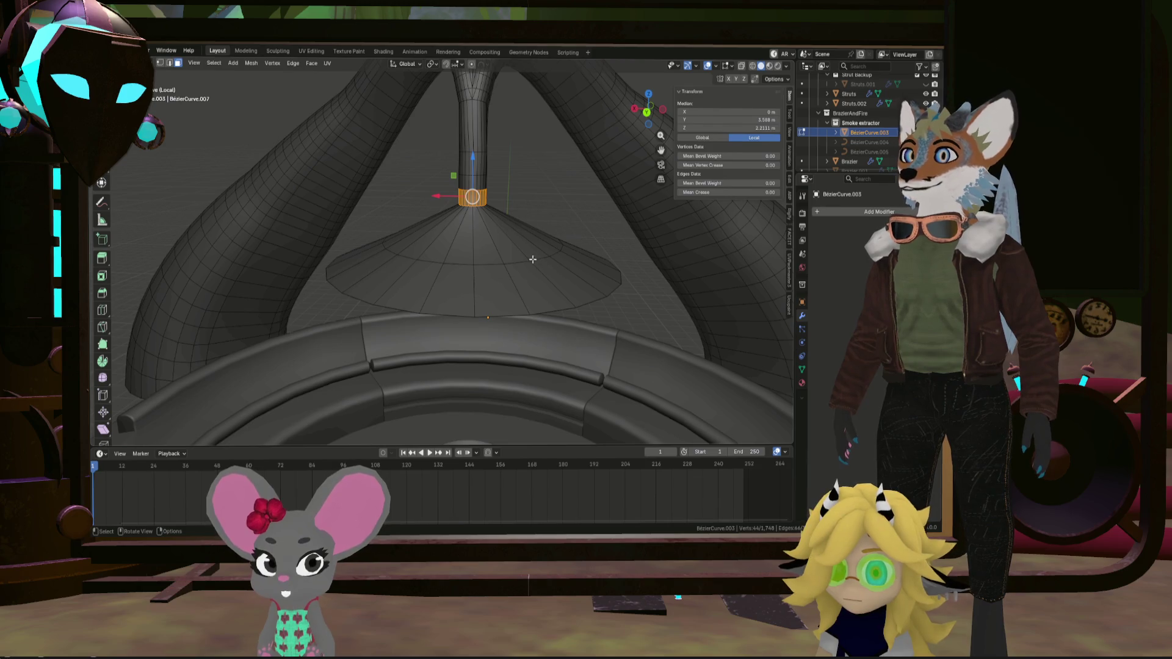
# Extrude the outer flange ring straight down along Z and scale it to 0.911
pyautogui.keyDown('alt'); pyautogui.keyDown('shift'); pyautogui.click(568, 257); pyautogui.keyUp('shift'); pyautogui.keyUp('alt')
pyautogui.press('e')
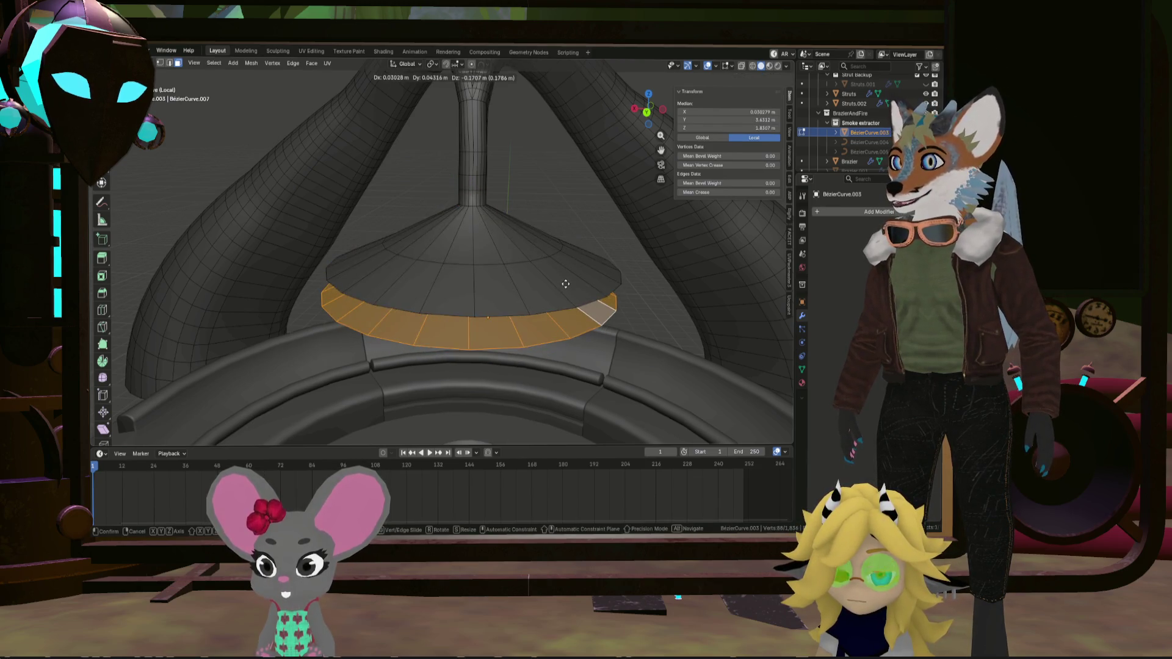
pyautogui.press('z')
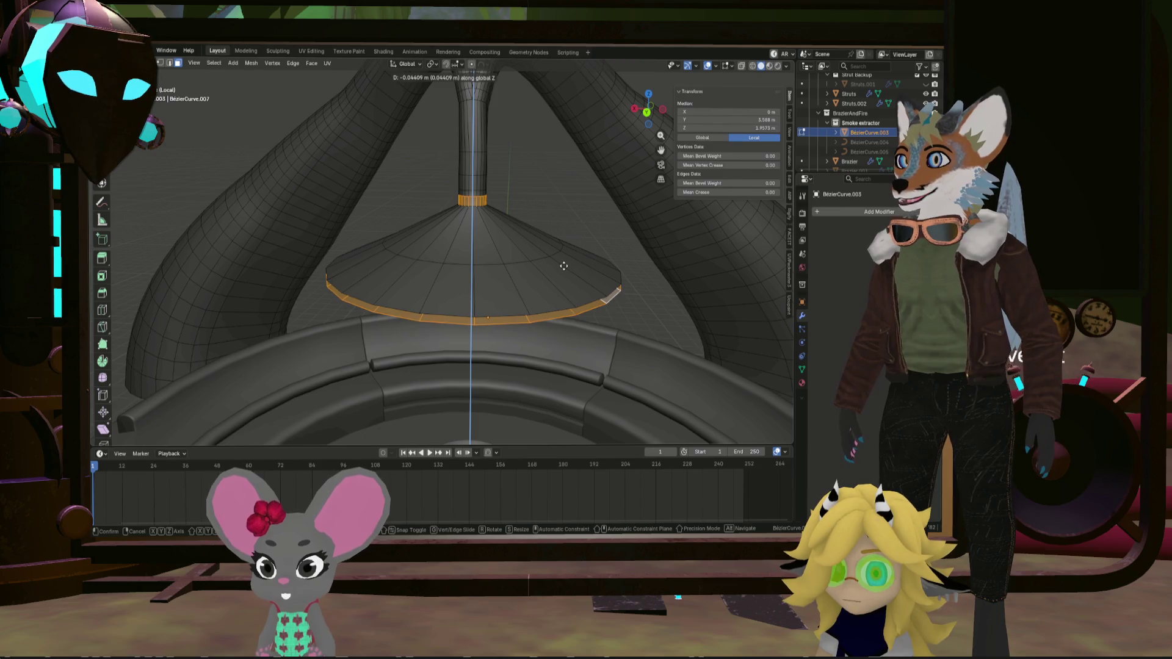
pyautogui.click(563, 265)
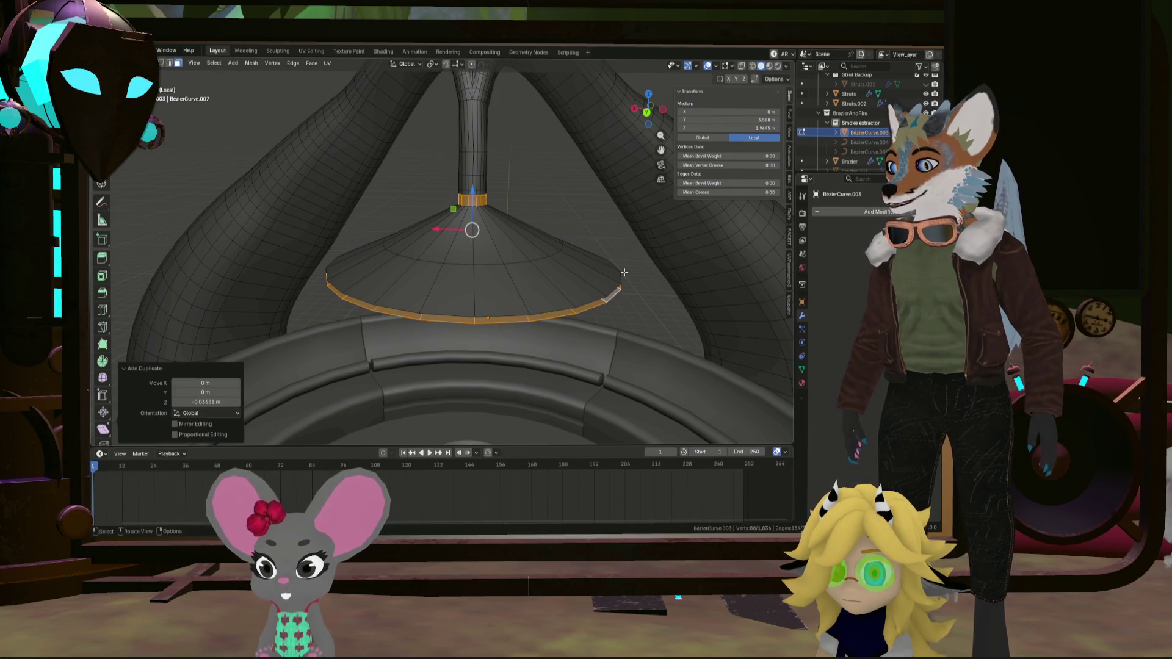
pyautogui.press('s')
pyautogui.click(610, 272)
# Recalculate the flange normals to face inside, then pick a flange edge in edge select mode
pyautogui.moveTo(609, 270)
pyautogui.mouseDown(button='middle')
pyautogui.moveTo(565, 262)
pyautogui.moveTo(567, 238)
pyautogui.moveTo(560, 247)
pyautogui.mouseUp(button='middle')
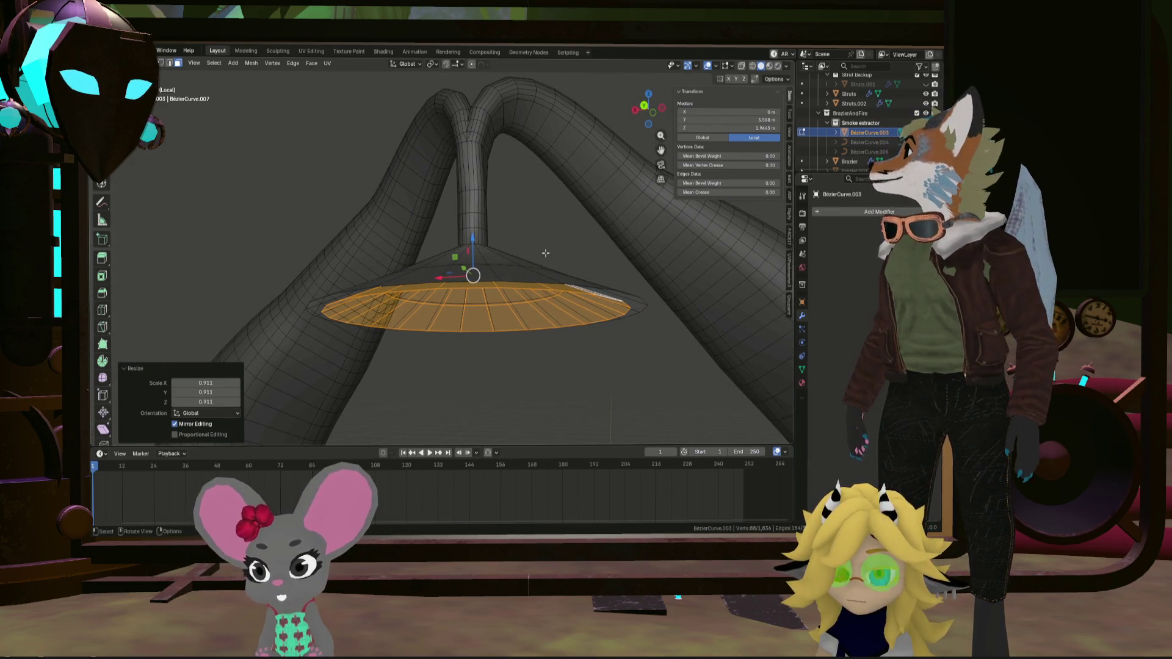
pyautogui.moveTo(499, 290)
pyautogui.mouseDown(button='middle')
pyautogui.moveTo(502, 280)
pyautogui.moveTo(500, 296)
pyautogui.moveTo(544, 293)
pyautogui.mouseUp(button='middle')
pyautogui.hotkey('shift', 'n')
pyautogui.click(174, 434)
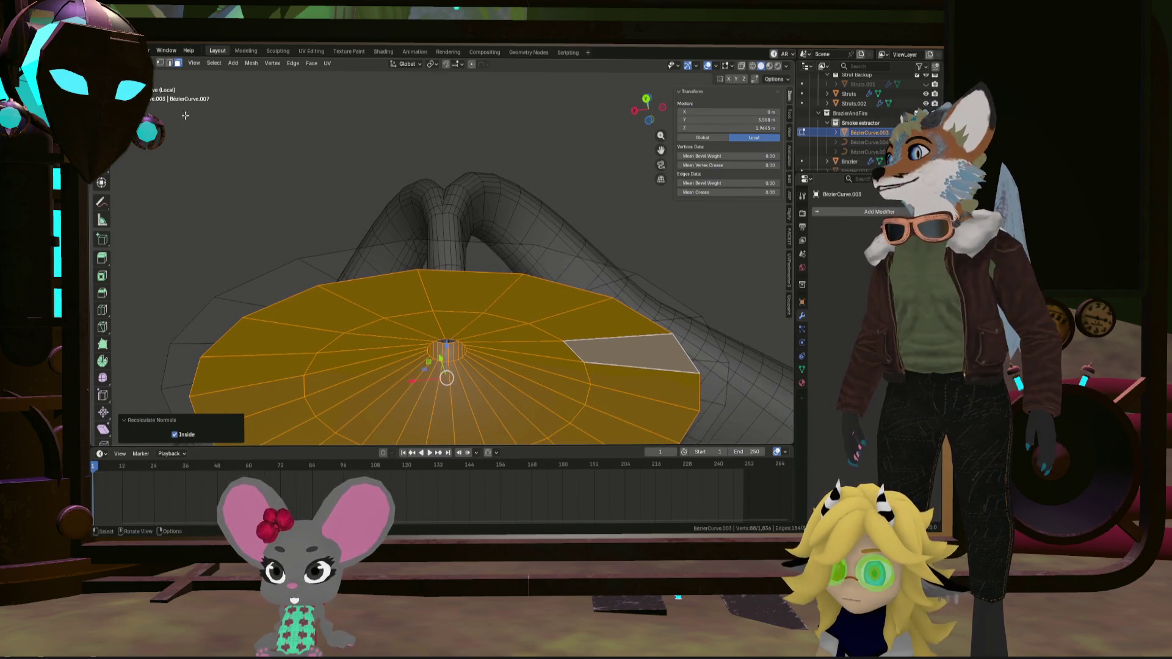
pyautogui.click(170, 63)
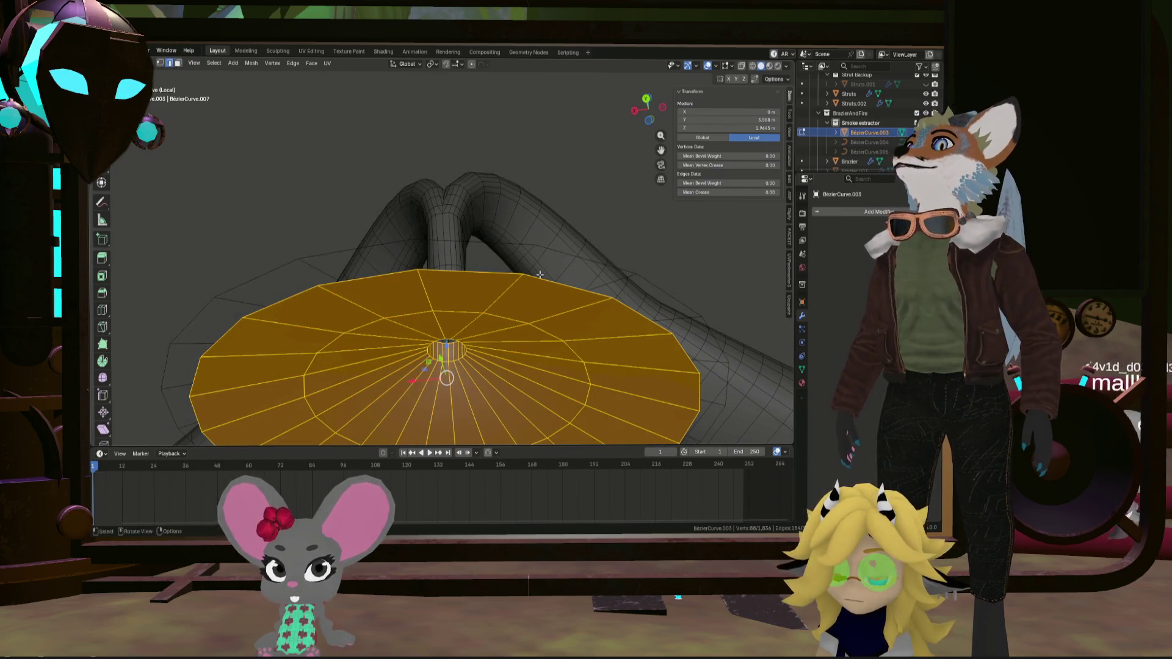
pyautogui.click(540, 275)
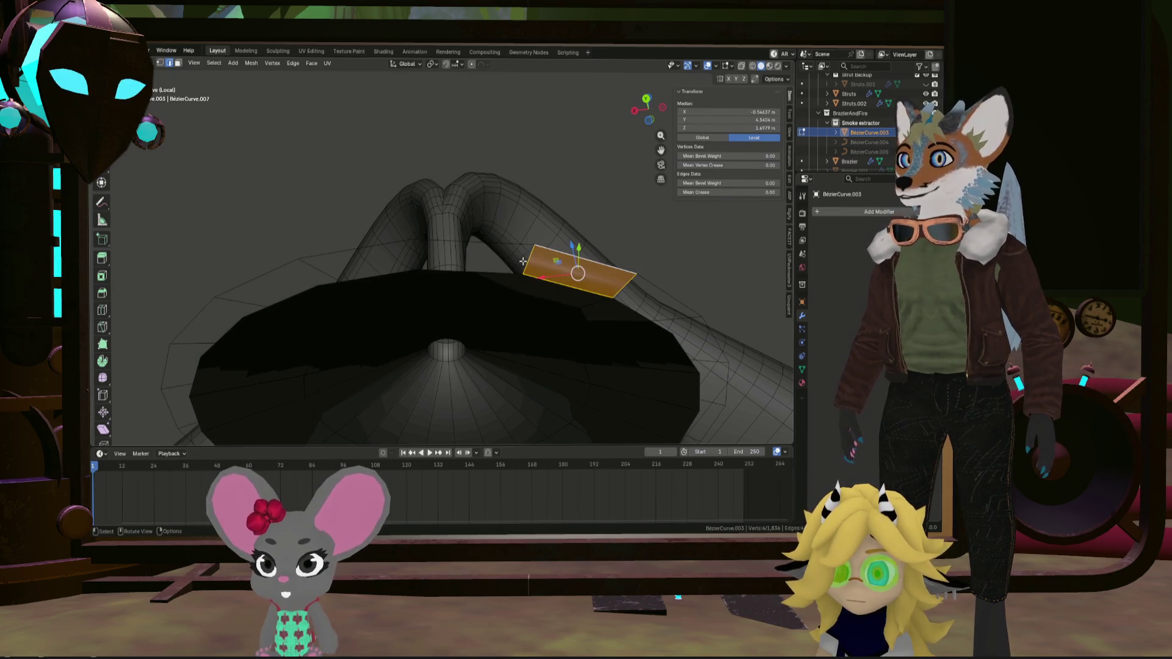
# Fill the selected hood edges with a face, then deselect everything
pyautogui.click(561, 278)
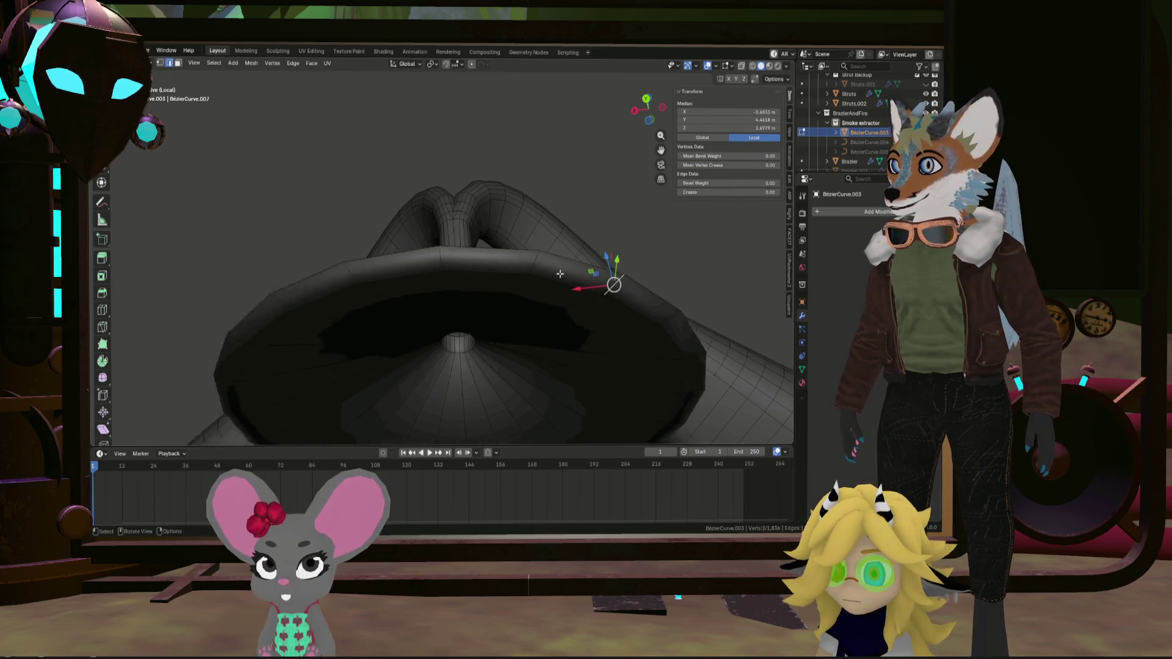
pyautogui.moveTo(561, 277)
pyautogui.mouseDown(button='middle')
pyautogui.moveTo(547, 299)
pyautogui.moveTo(578, 345)
pyautogui.moveTo(557, 319)
pyautogui.moveTo(562, 280)
pyautogui.moveTo(558, 345)
pyautogui.moveTo(227, 299)
pyautogui.moveTo(310, 258)
pyautogui.moveTo(301, 293)
pyautogui.moveTo(262, 230)
pyautogui.moveTo(238, 246)
pyautogui.moveTo(347, 300)
pyautogui.moveTo(366, 287)
pyautogui.moveTo(379, 305)
pyautogui.moveTo(461, 280)
pyautogui.moveTo(510, 231)
pyautogui.mouseUp(button='middle')
pyautogui.press('f')
pyautogui.hotkey('alt', 'a')
# Raise the rim edge loop about 0.065 m, mark both rim loops sharp, and return to Object Mode
pyautogui.keyDown('alt'); pyautogui.click(511, 306); pyautogui.keyUp('alt')
pyautogui.moveTo(510, 305); pyautogui.dragTo(505, 315, button='middle')
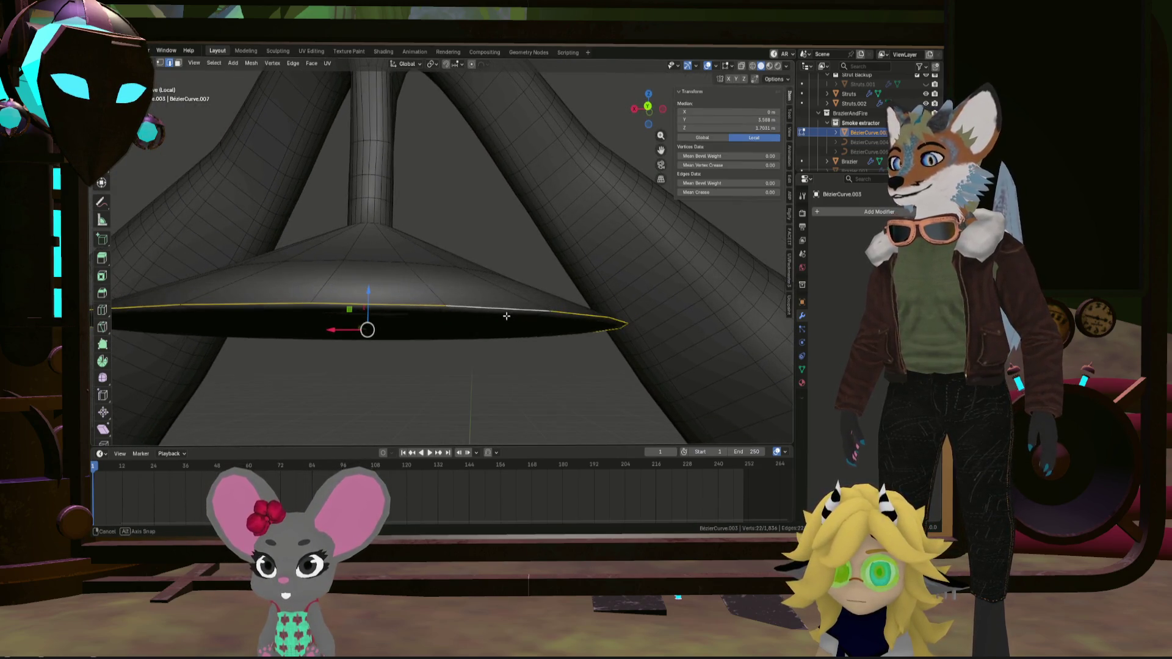
pyautogui.moveTo(367, 296); pyautogui.dragTo(368, 271)
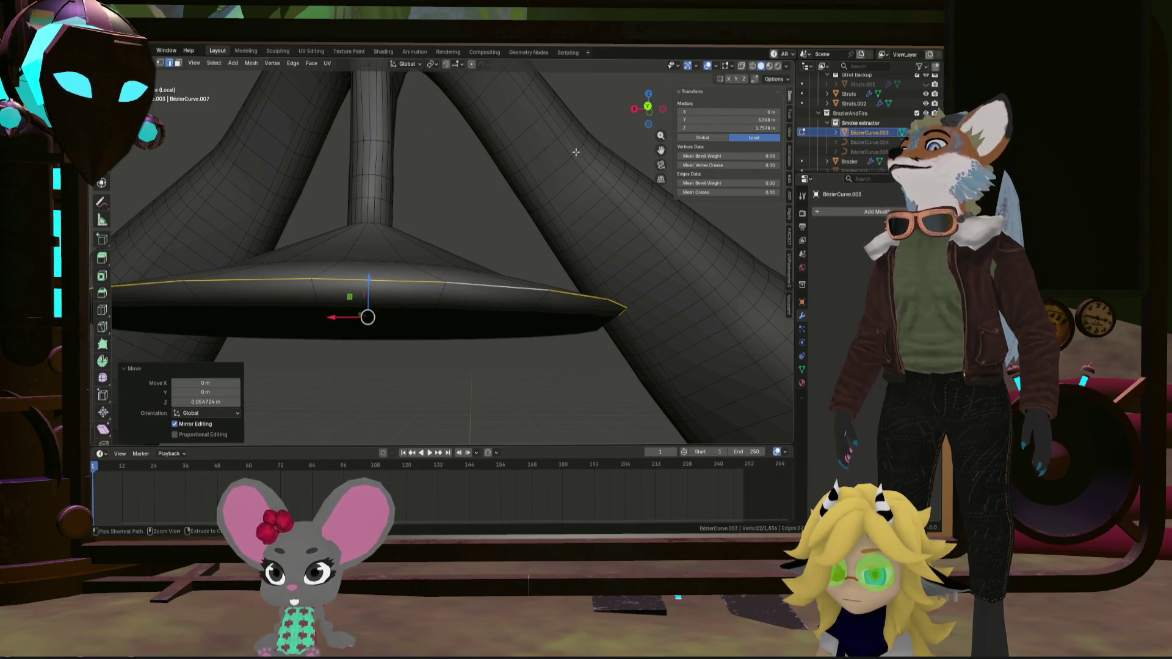
pyautogui.hotkey('ctrl', 'e')
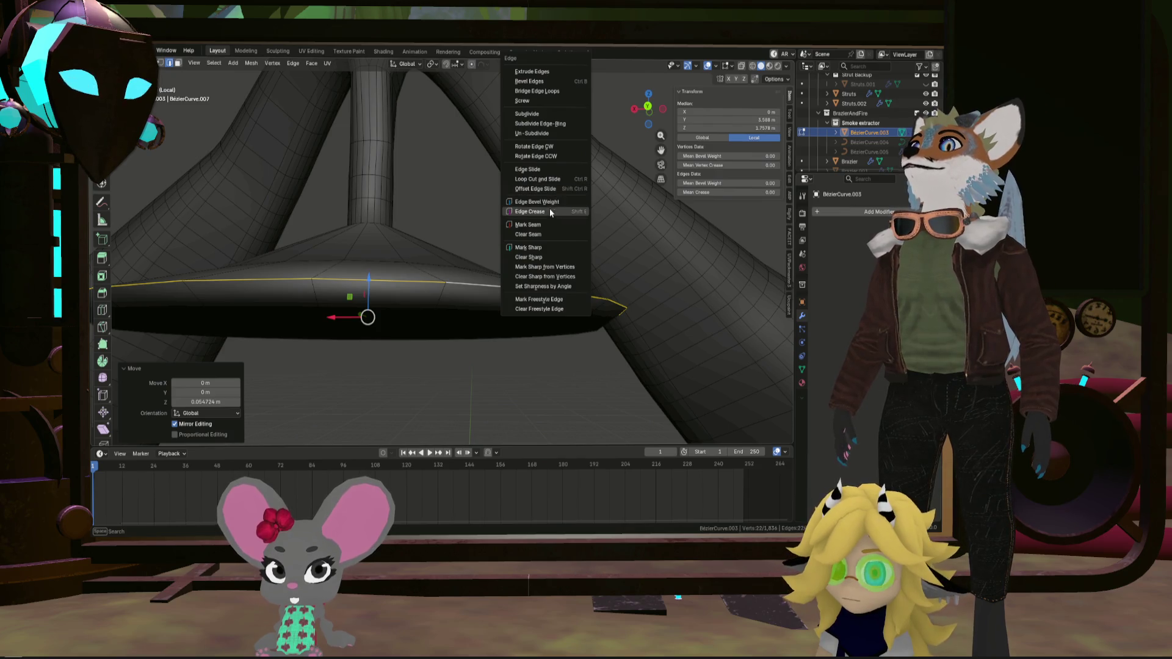
pyautogui.click(546, 248)
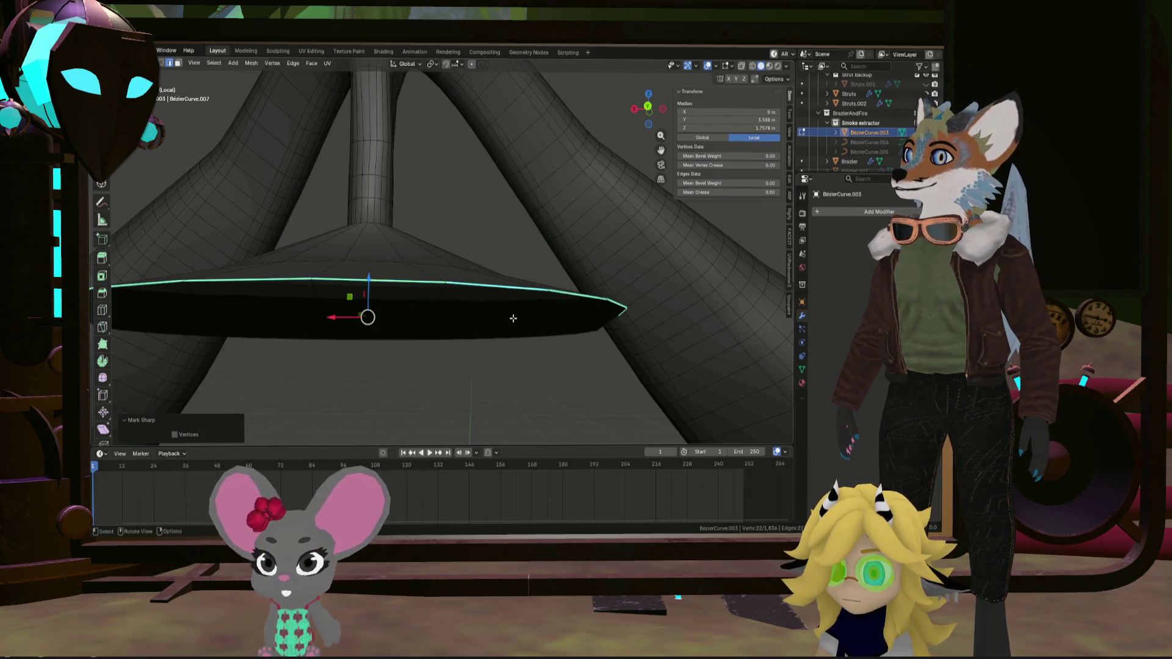
pyautogui.keyDown('alt'); pyautogui.click(513, 316); pyautogui.keyUp('alt')
pyautogui.hotkey('ctrl', 'e')
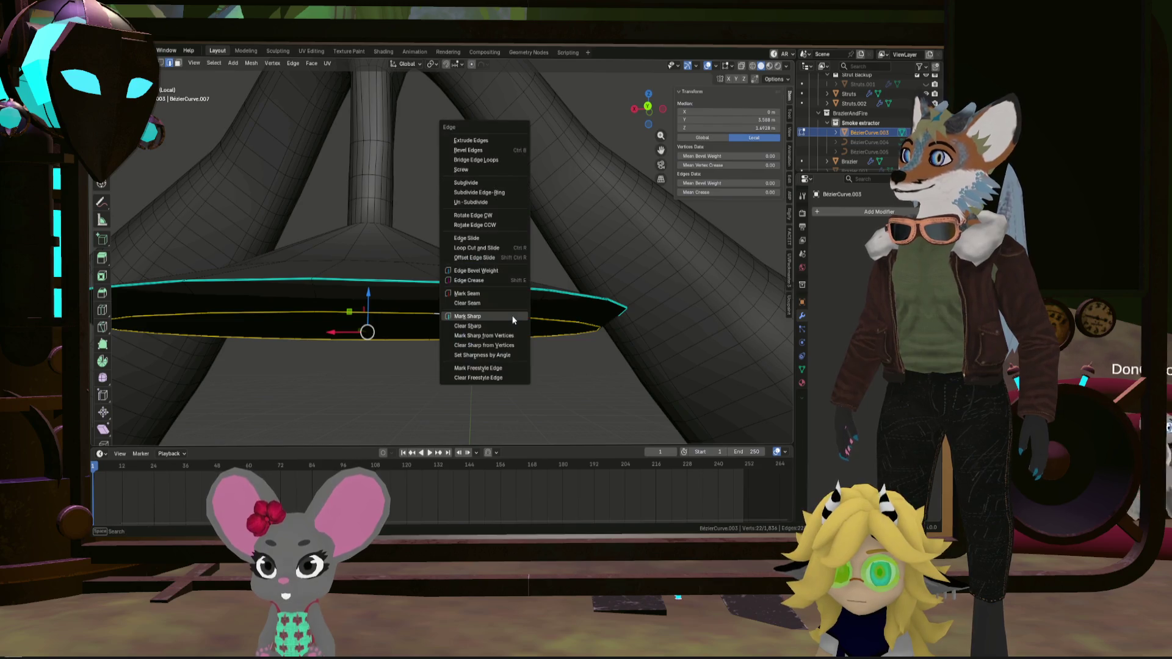
pyautogui.click(512, 317)
pyautogui.press('Tab')
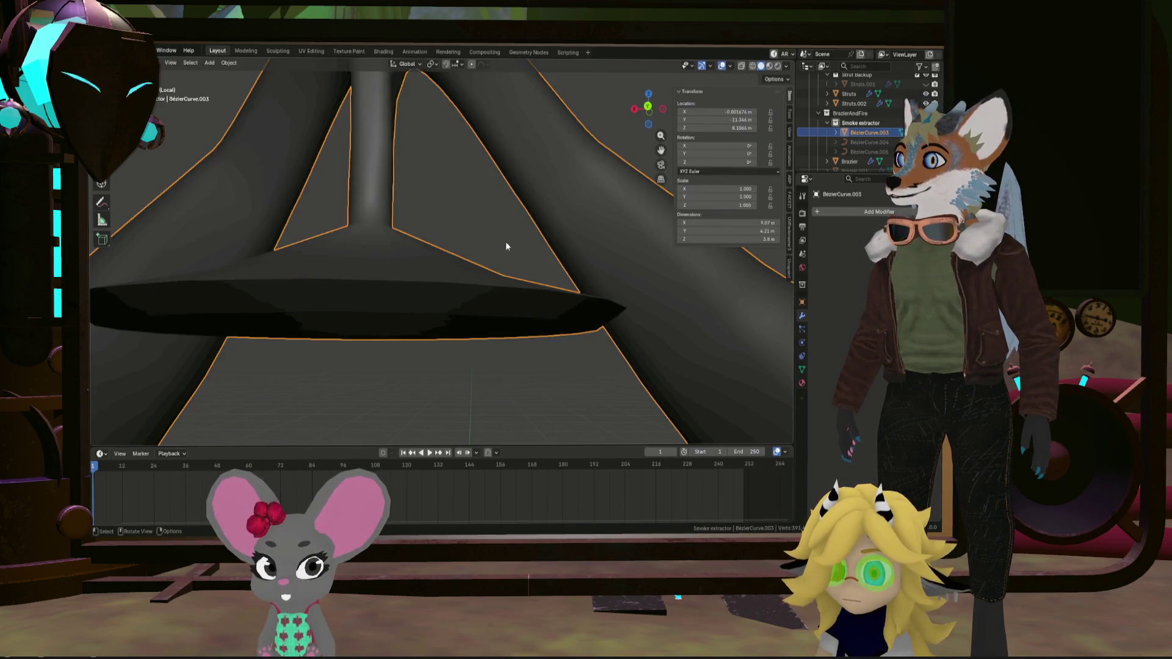
pyautogui.moveTo(506, 241)
pyautogui.mouseDown(button='middle')
pyautogui.moveTo(506, 277)
pyautogui.moveTo(449, 279)
pyautogui.moveTo(433, 220)
pyautogui.moveTo(548, 248)
pyautogui.moveTo(557, 290)
pyautogui.moveTo(541, 314)
pyautogui.moveTo(477, 305)
pyautogui.mouseUp(button='middle')
pyautogui.scroll(-5, 557, 290)
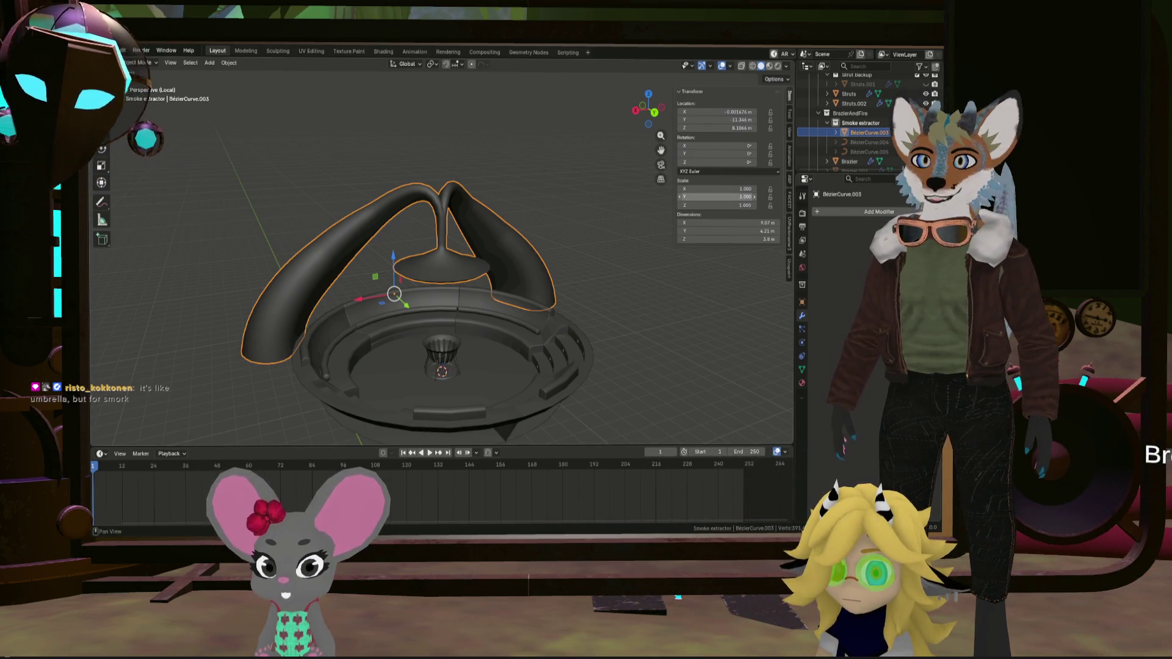
pyautogui.scroll(5, 348, 251)
pyautogui.scroll(-5, 372, 242)
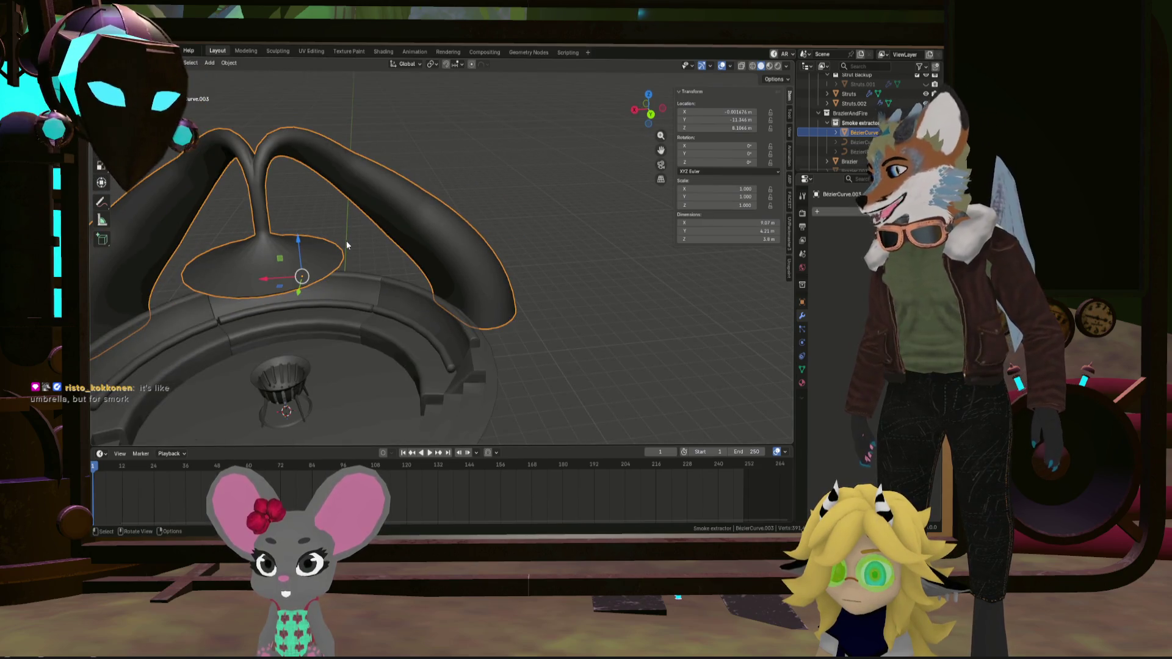
pyautogui.moveTo(343, 239)
pyautogui.mouseDown(button='middle')
pyautogui.moveTo(246, 280)
pyautogui.moveTo(401, 231)
pyautogui.moveTo(351, 194)
pyautogui.mouseUp(button='middle')
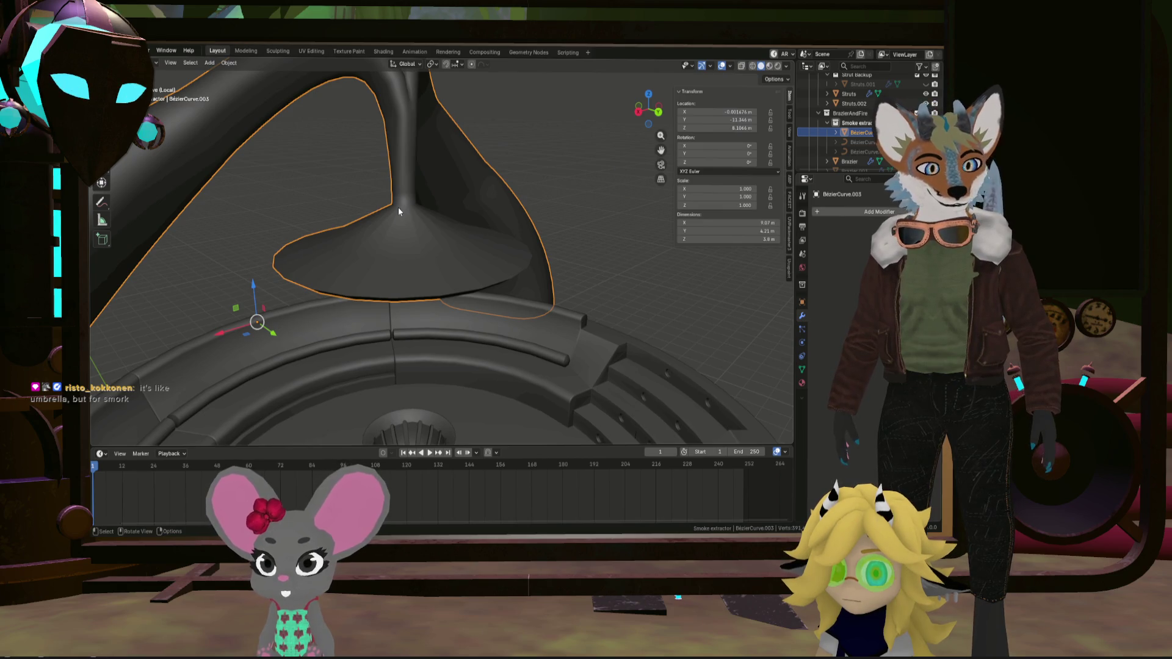
pyautogui.moveTo(398, 211)
pyautogui.mouseDown(button='middle')
pyautogui.moveTo(421, 220)
pyautogui.moveTo(336, 253)
pyautogui.moveTo(293, 243)
pyautogui.moveTo(399, 212)
pyautogui.moveTo(400, 225)
pyautogui.moveTo(474, 238)
pyautogui.mouseUp(button='middle')
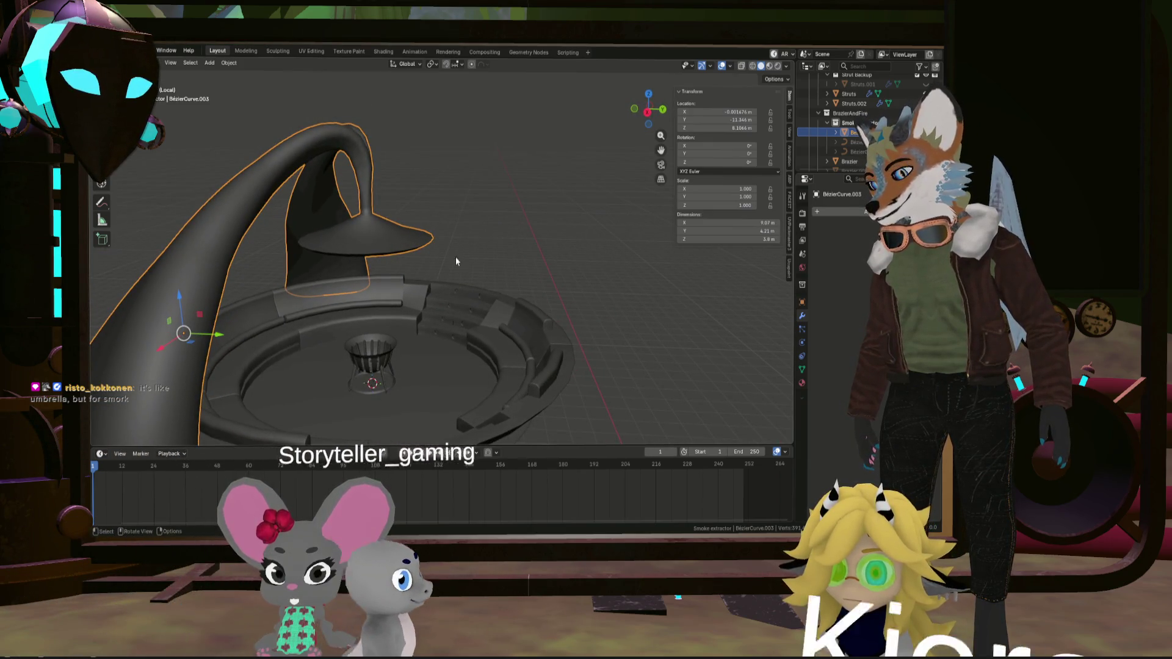
pyautogui.scroll(5, 427, 254)
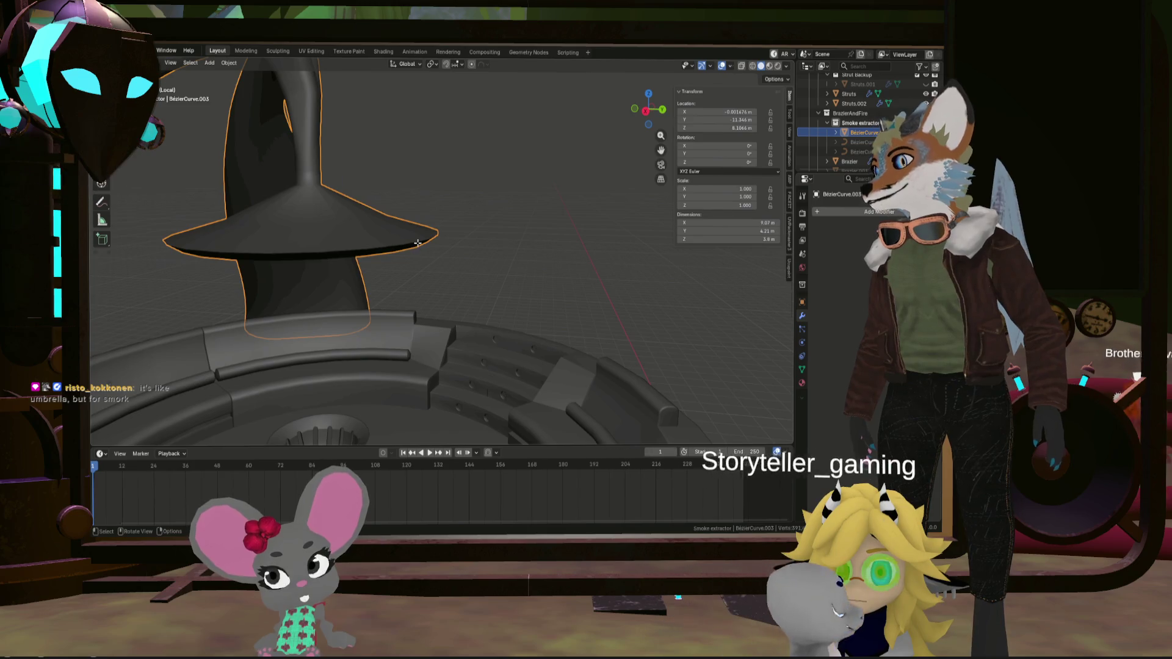
# Select the hood's rim face loop and extrude it outward along its normals
pyautogui.press('Tab')
pyautogui.keyDown('alt'); pyautogui.click(417, 243); pyautogui.keyUp('alt')
pyautogui.moveTo(417, 243); pyautogui.dragTo(297, 139, button='middle')
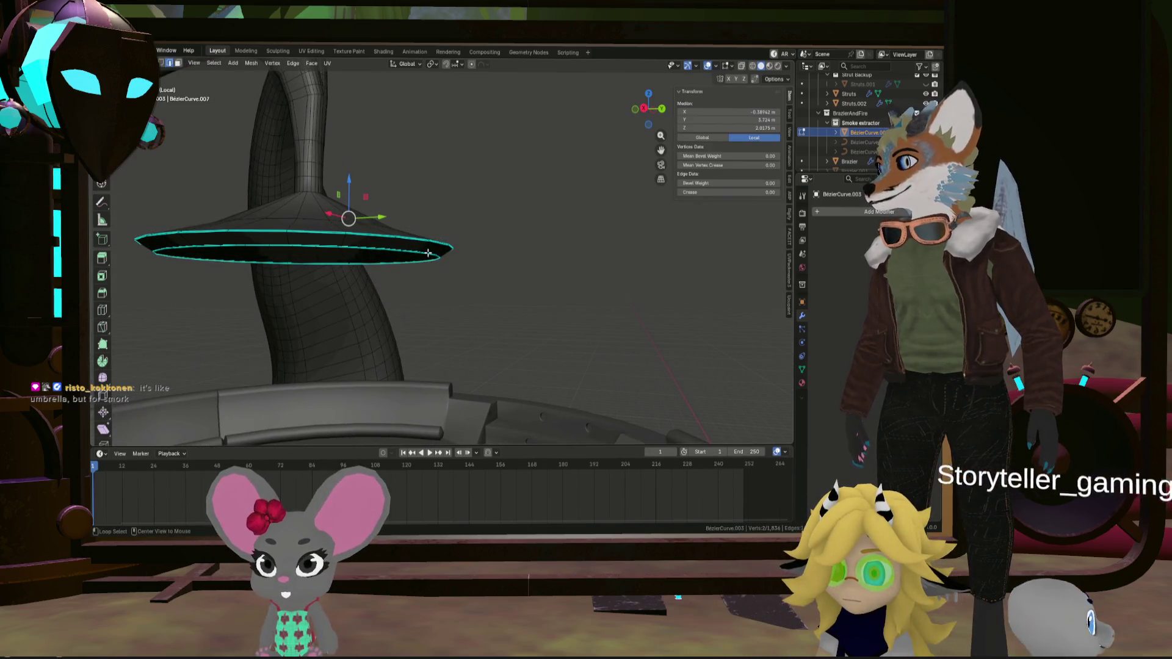
pyautogui.click(177, 64)
pyautogui.keyDown('alt'); pyautogui.click(419, 246); pyautogui.keyUp('alt')
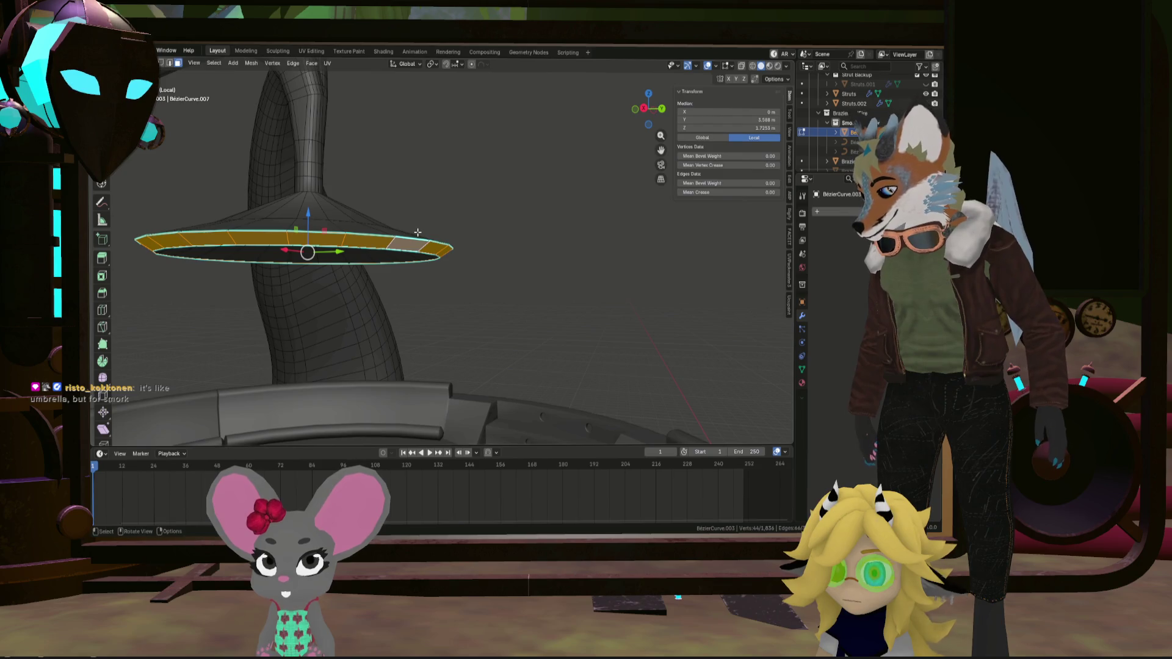
pyautogui.press('e')
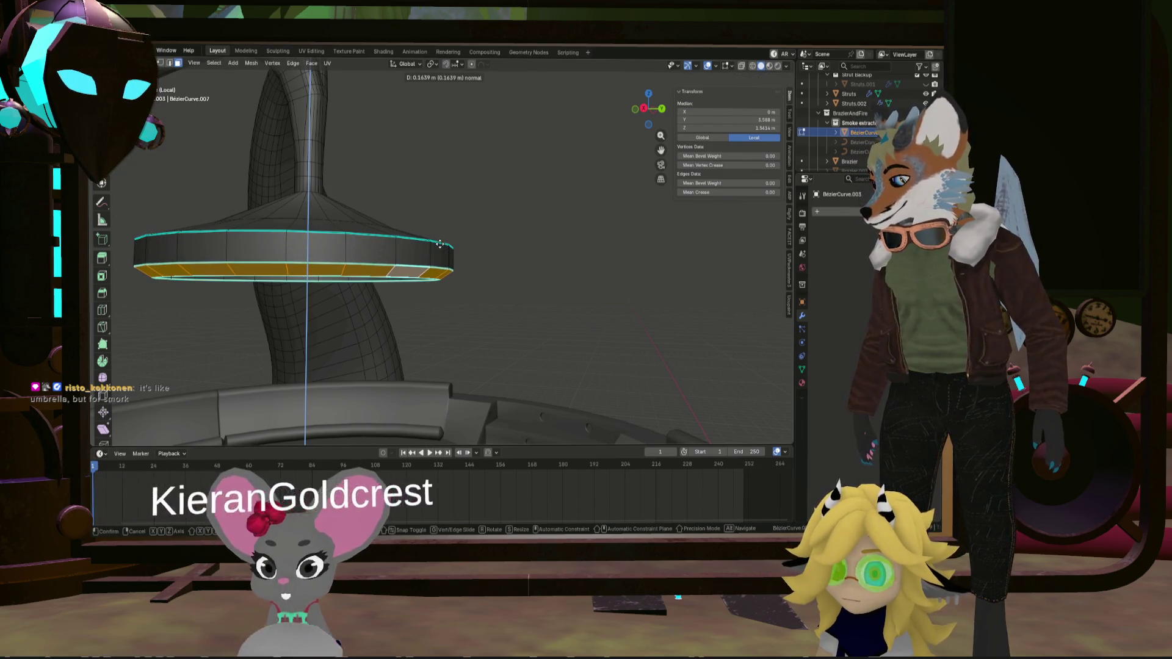
pyautogui.click(439, 243)
# Widen the extruded rim to 1.251 scale and lower it 0.0516 m along Z
pyautogui.press('s')
pyautogui.click(515, 243)
pyautogui.moveTo(515, 243)
pyautogui.mouseDown(button='middle')
pyautogui.moveTo(462, 234)
pyautogui.moveTo(486, 254)
pyautogui.moveTo(442, 289)
pyautogui.moveTo(405, 277)
pyautogui.moveTo(513, 281)
pyautogui.moveTo(492, 279)
pyautogui.mouseUp(button='middle')
pyautogui.press('g')
pyautogui.press('z')
pyautogui.click(461, 251)
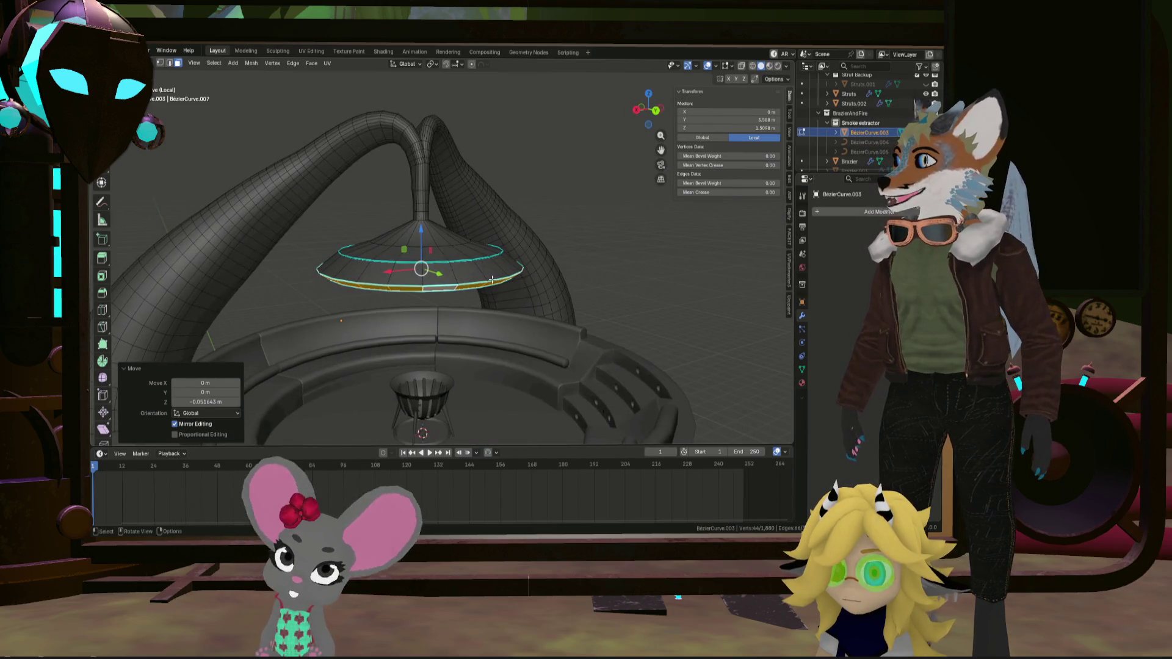
pyautogui.press('KP_Decimal')
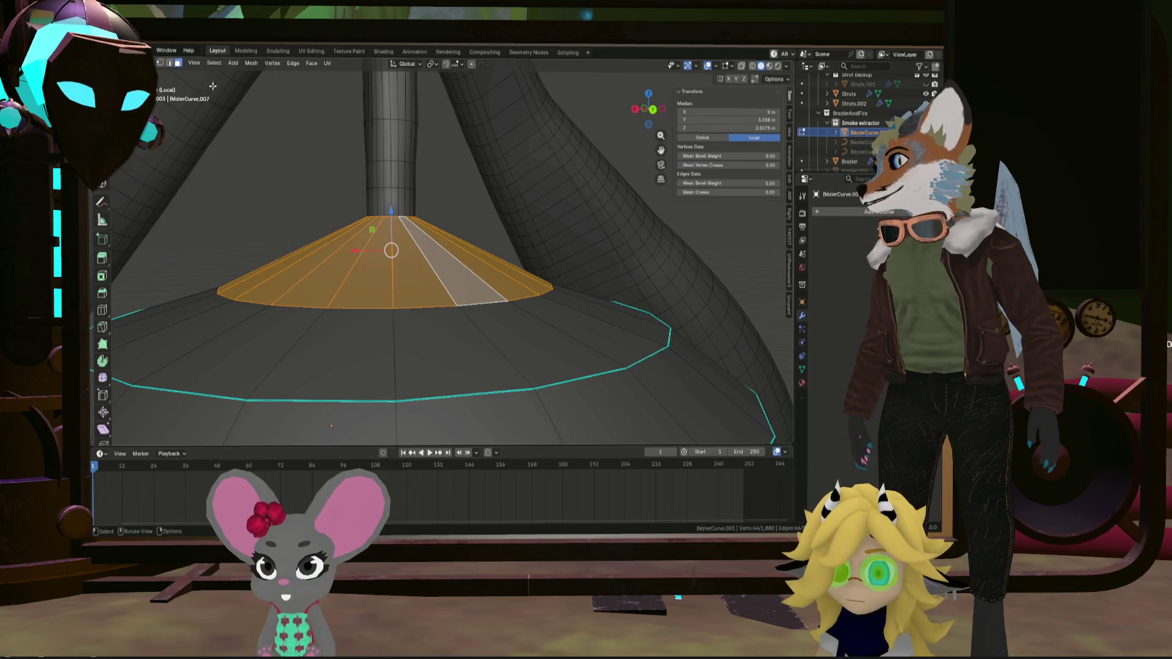
# Select the two face rings at the hood's neck
pyautogui.press('2')
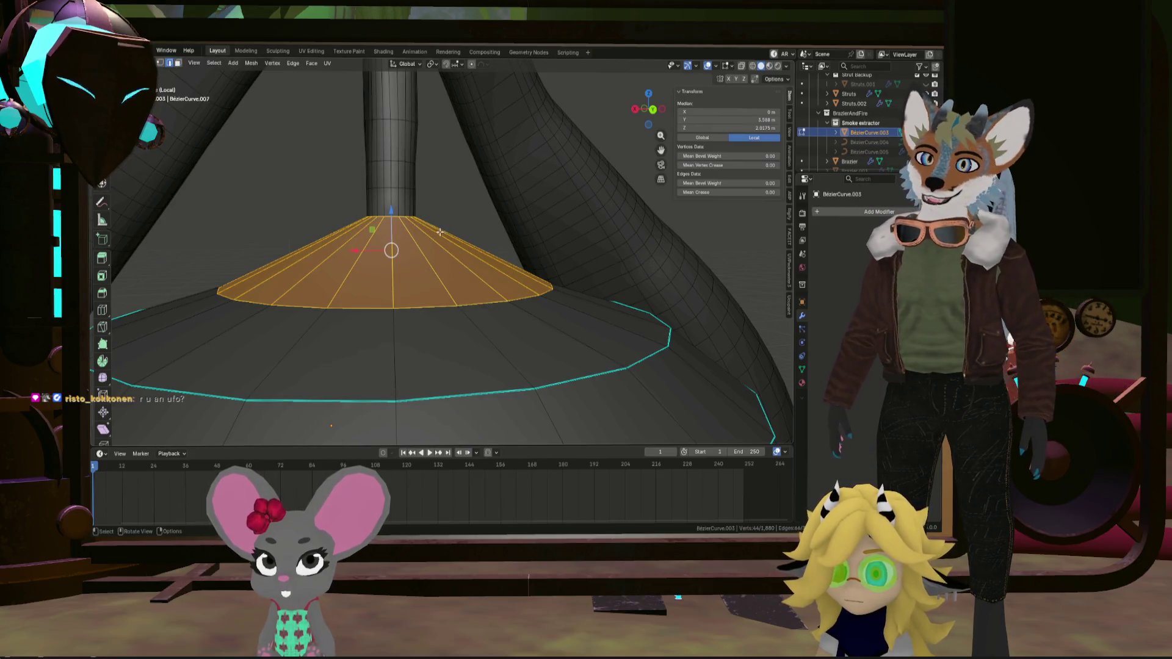
pyautogui.scroll(-6, 440, 232)
pyautogui.moveTo(436, 220); pyautogui.dragTo(429, 175, button='middle')
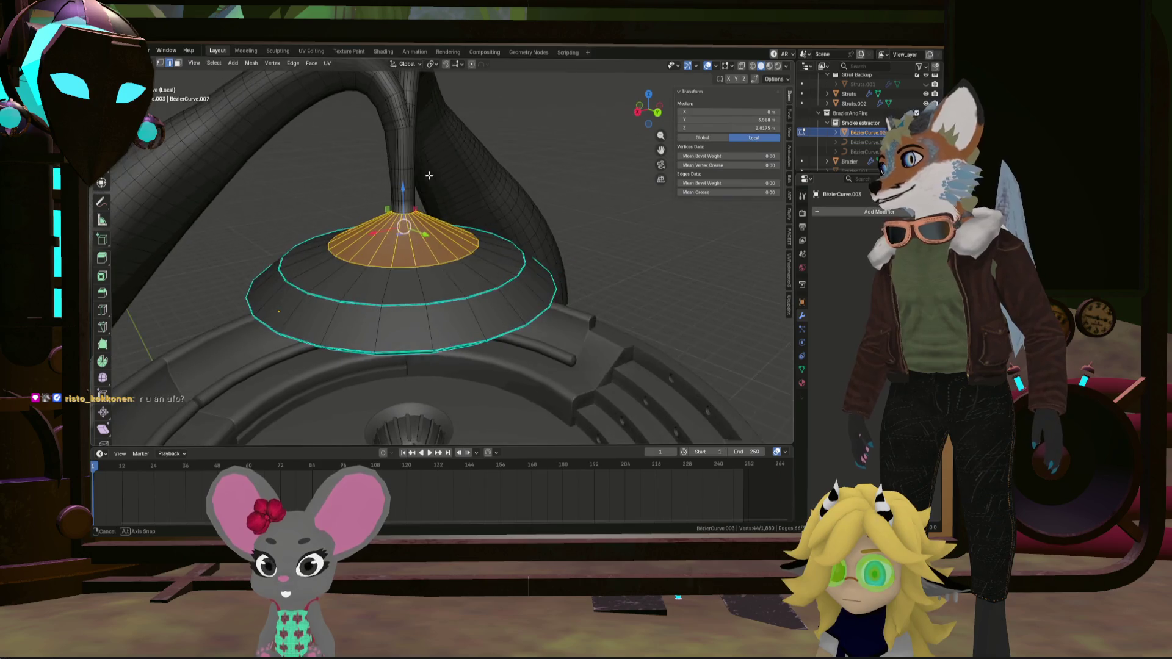
pyautogui.scroll(3, 429, 175)
pyautogui.click(178, 63)
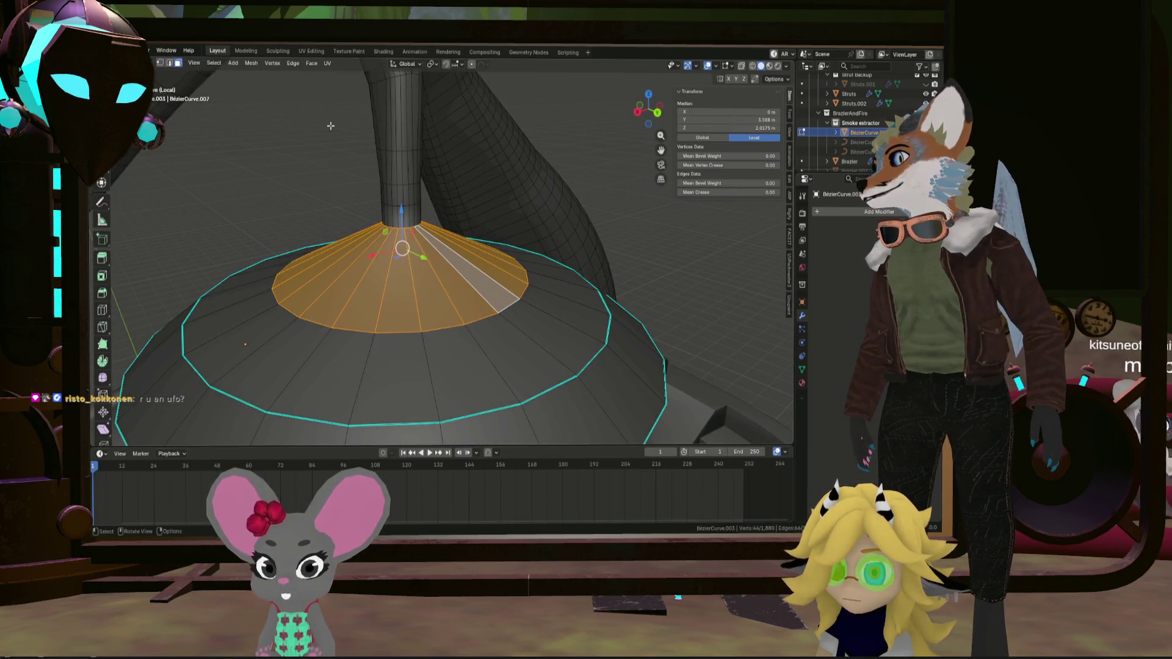
pyautogui.keyDown('alt'); pyautogui.click(415, 214); pyautogui.keyUp('alt')
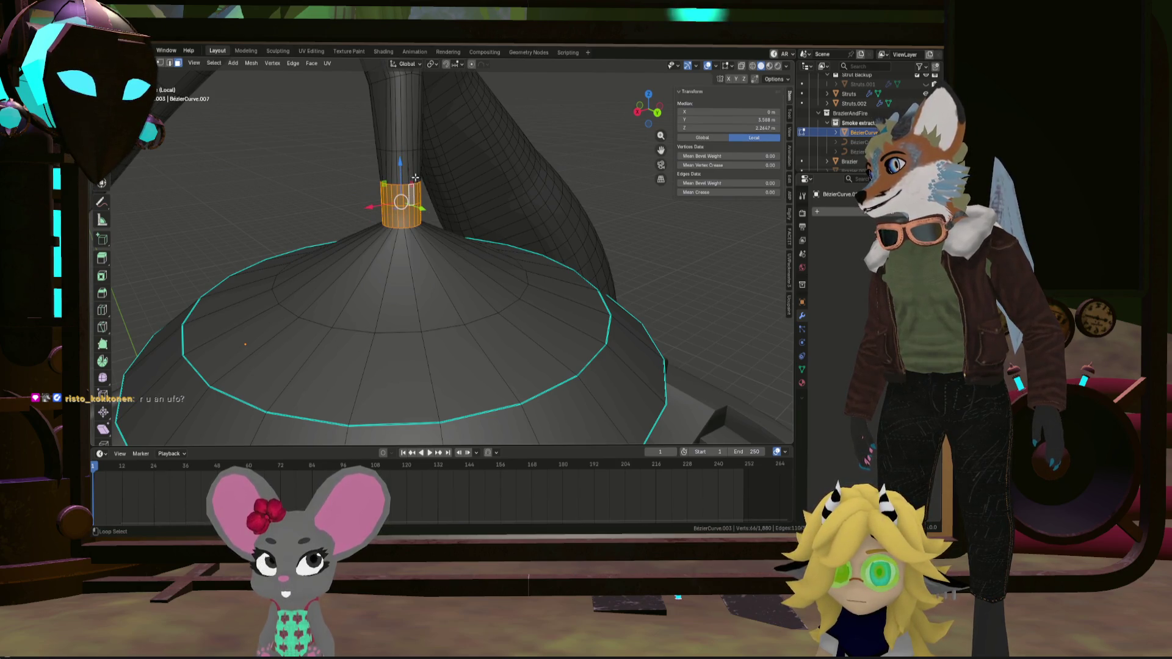
pyautogui.scroll(-5, 420, 134)
pyautogui.keyDown('alt'); pyautogui.keyDown('shift'); pyautogui.click(409, 105); pyautogui.keyUp('shift'); pyautogui.keyUp('alt')
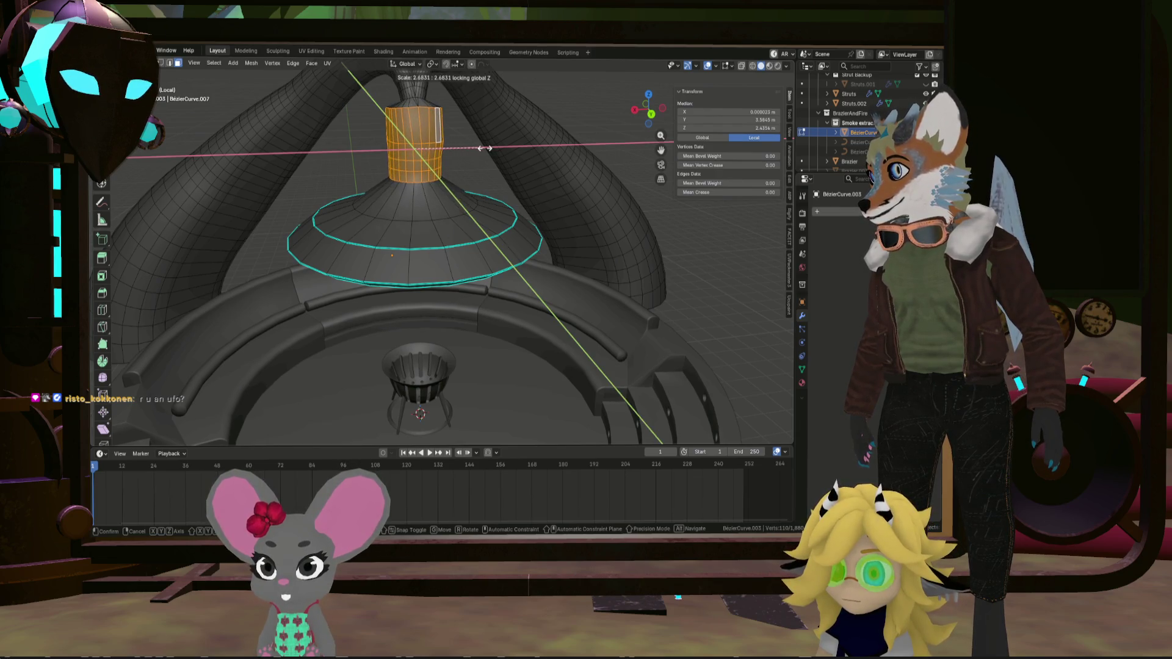
# Try enlarging the top loop, then undo the oversized flare
pyautogui.click(519, 147)
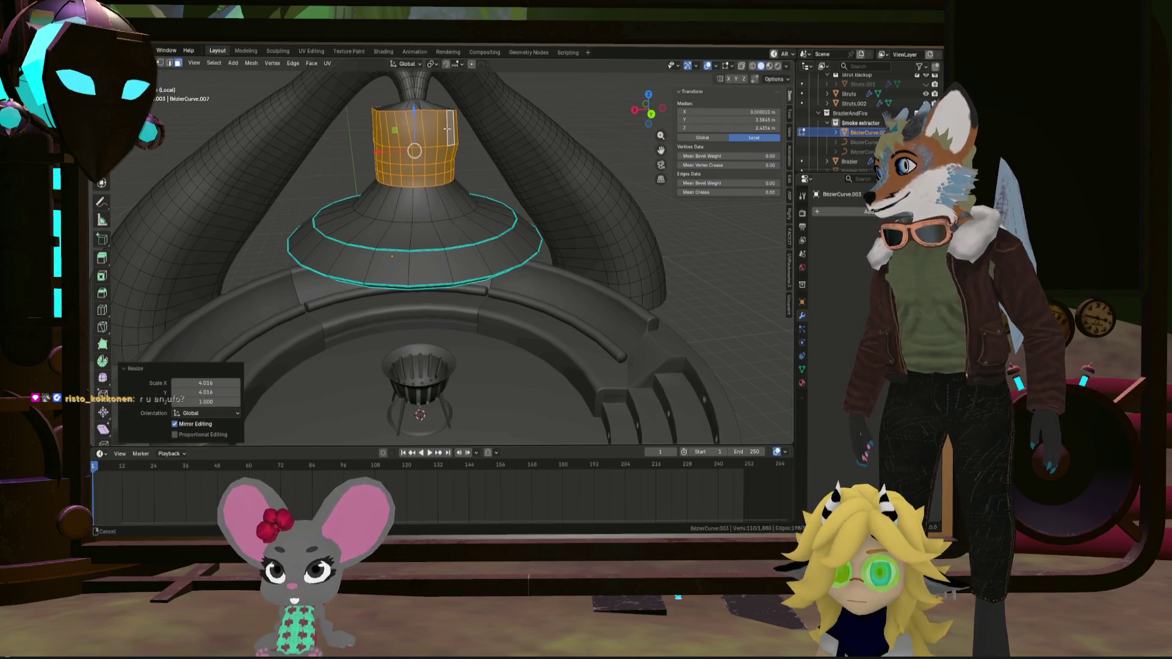
pyautogui.moveTo(520, 147)
pyautogui.mouseDown(button='middle')
pyautogui.moveTo(345, 181)
pyautogui.moveTo(399, 181)
pyautogui.mouseUp(button='middle')
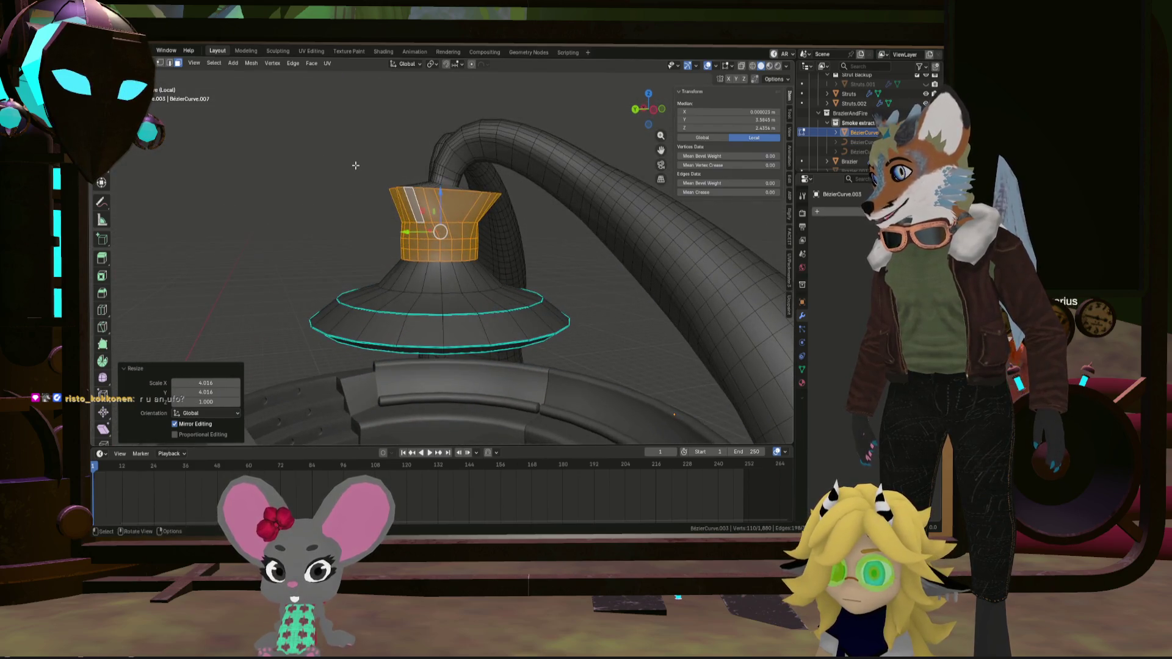
pyautogui.hotkey('ctrl', 'z')
pyautogui.moveTo(455, 211); pyautogui.dragTo(509, 233, button='middle')
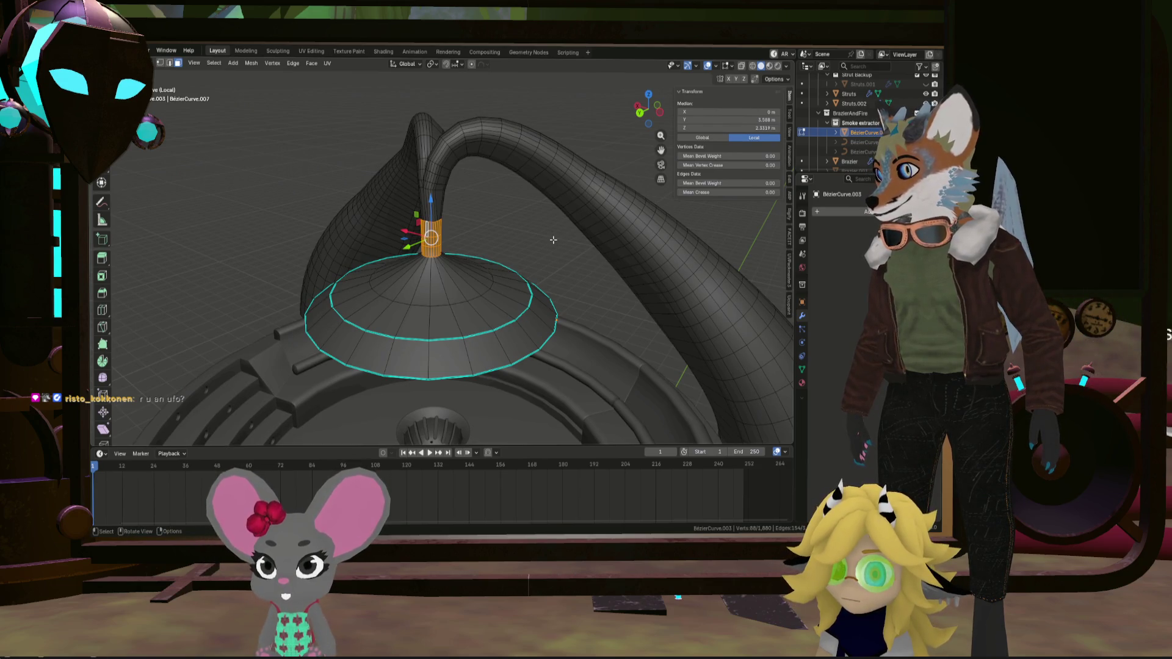
# Scale the neck band to 3.362 in X and Y only, keeping its height
pyautogui.hotkey('shift', 'z')
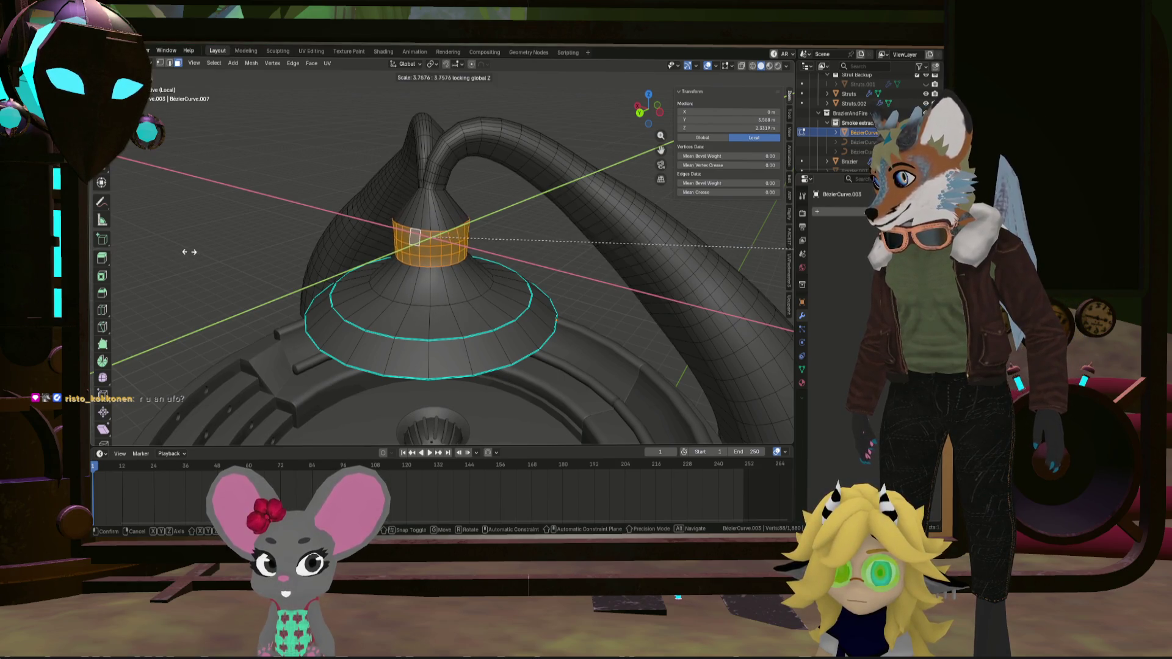
pyautogui.click(141, 251)
pyautogui.scroll(3, 320, 235)
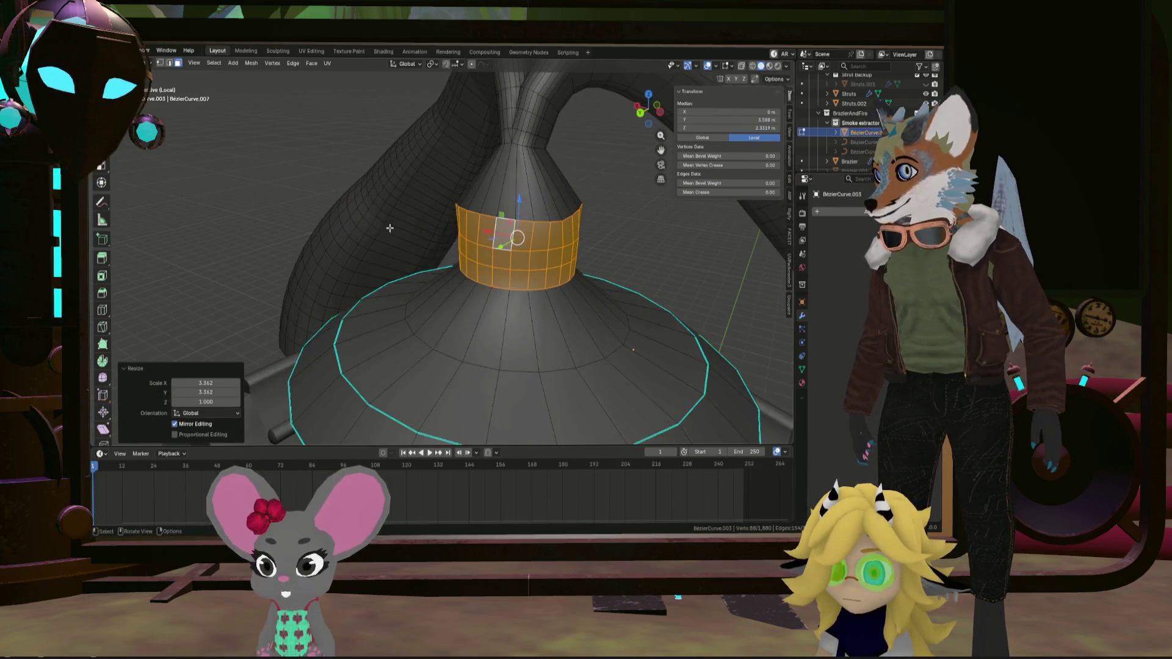
pyautogui.moveTo(342, 235); pyautogui.dragTo(489, 218, button='middle')
pyautogui.moveTo(499, 204)
pyautogui.mouseDown(button='middle')
pyautogui.moveTo(495, 248)
pyautogui.moveTo(495, 221)
pyautogui.mouseUp(button='middle')
pyautogui.keyDown('alt'); pyautogui.click(491, 218); pyautogui.keyUp('alt')
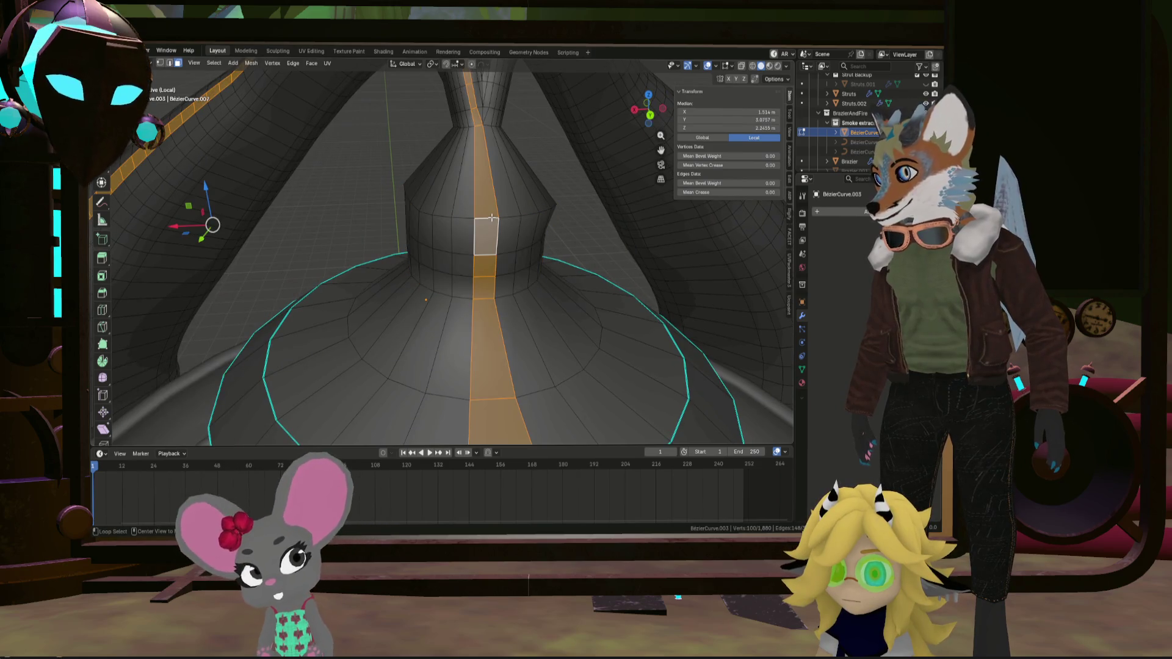
# Shrink the first two neck edge loops, the lower one to 0.944
pyautogui.keyDown('alt'); pyautogui.click(528, 231); pyautogui.keyUp('alt')
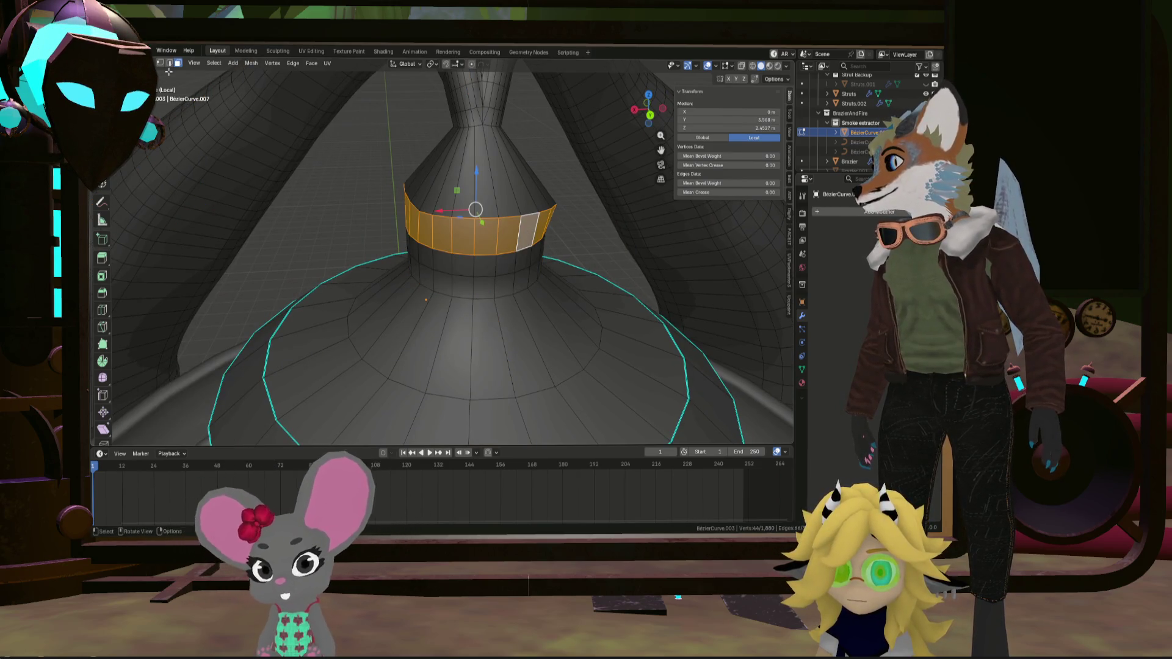
pyautogui.click(169, 64)
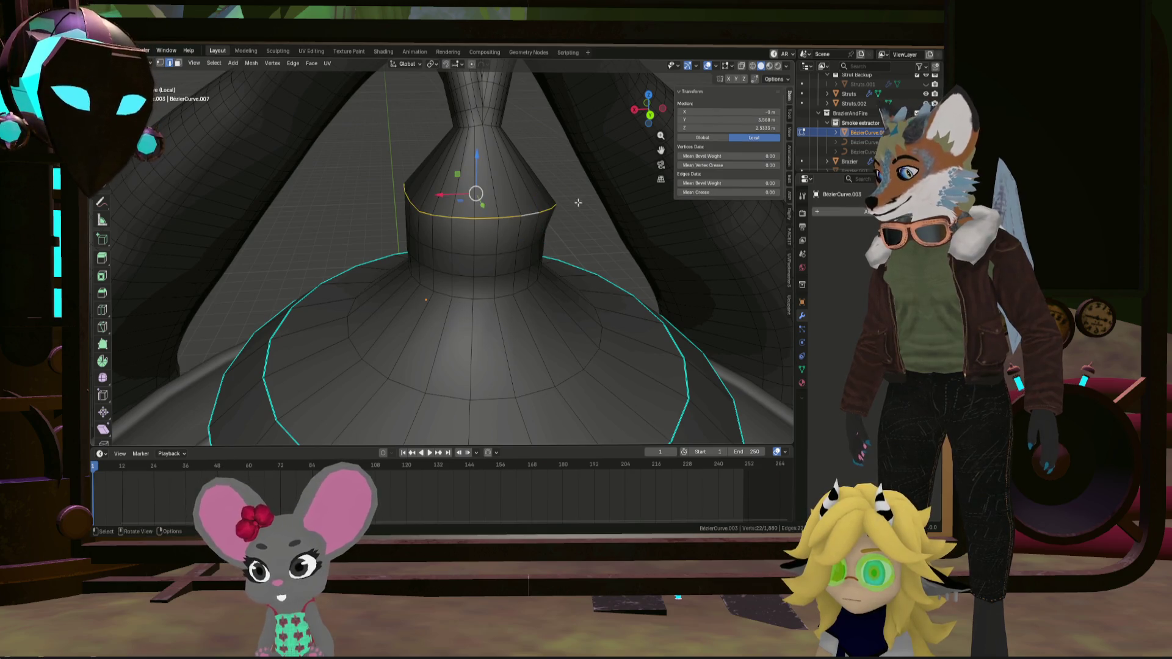
pyautogui.moveTo(578, 202)
pyautogui.mouseDown(button='middle')
pyautogui.moveTo(534, 163)
pyautogui.moveTo(491, 254)
pyautogui.mouseUp(button='middle')
pyautogui.click(562, 194)
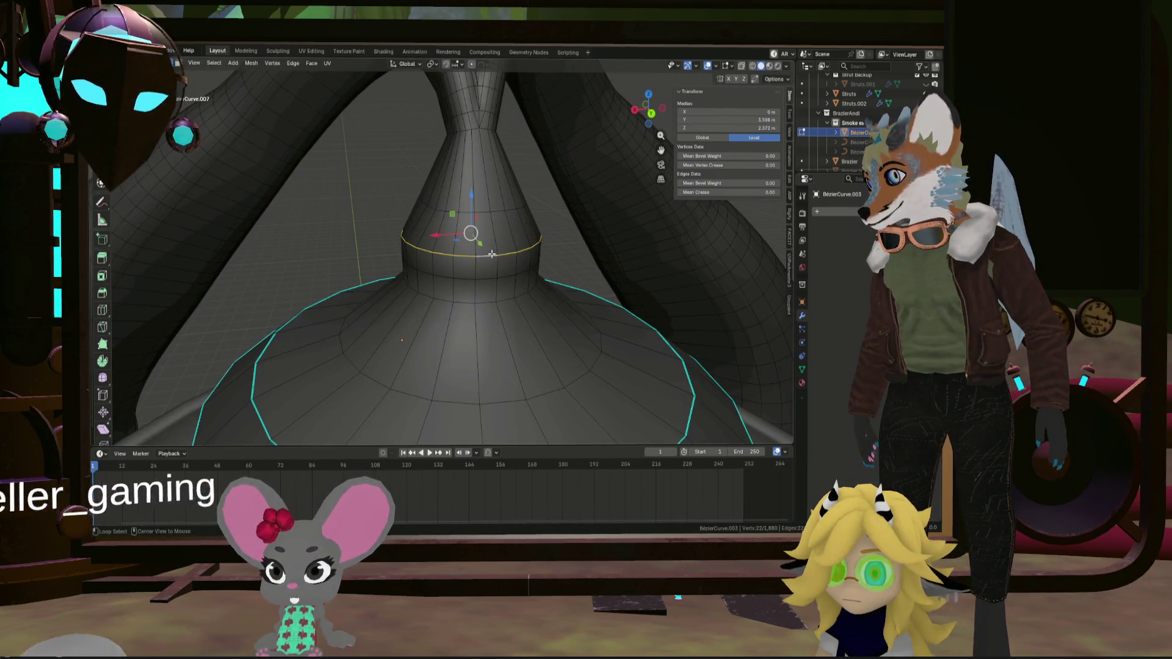
pyautogui.press('s')
pyautogui.click(576, 226)
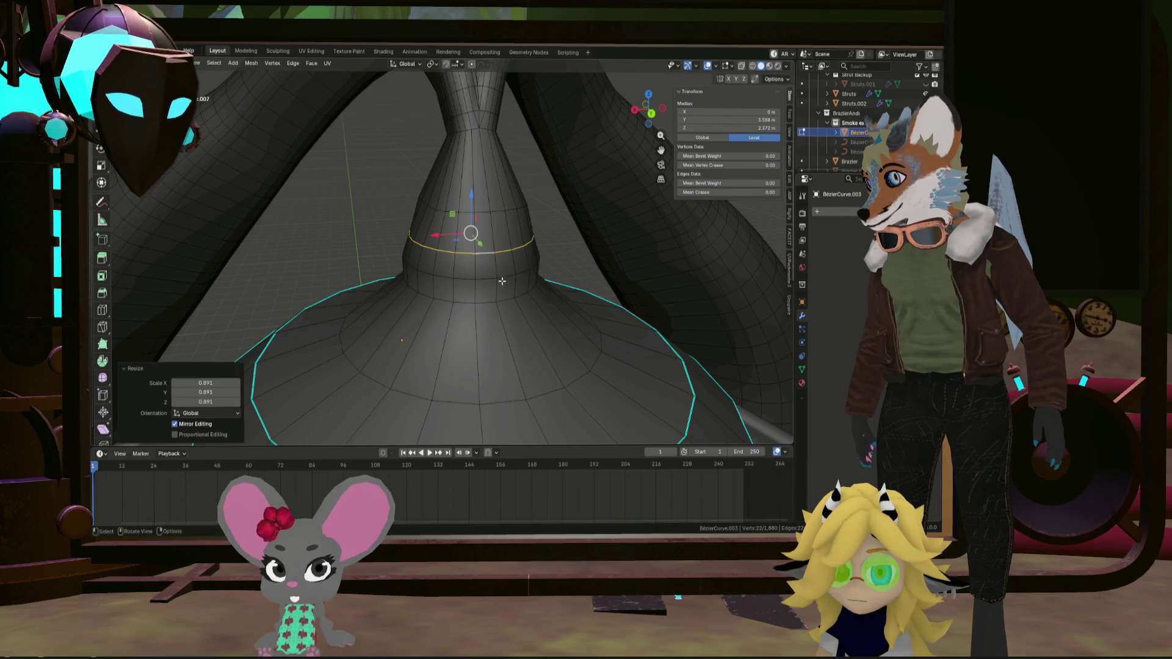
pyautogui.keyDown('alt'); pyautogui.click(557, 260); pyautogui.keyUp('alt')
pyautogui.click(584, 251)
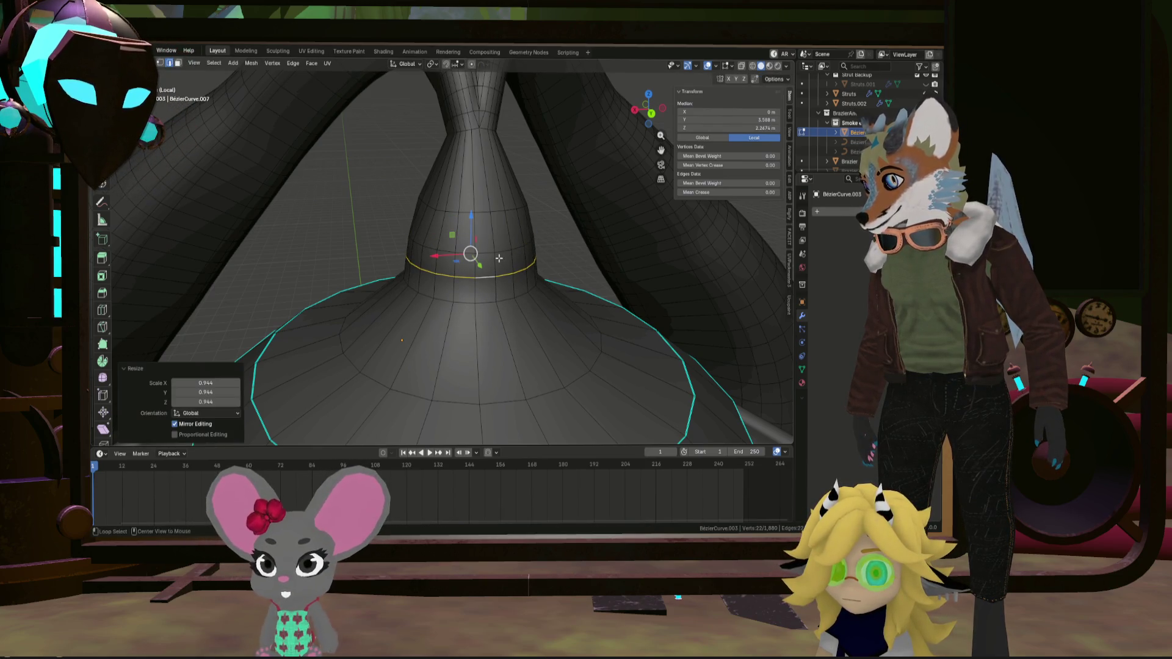
# Shrink the next two loops up the neck, the upper one to 0.930
pyautogui.keyDown('alt'); pyautogui.click(488, 252); pyautogui.keyUp('alt')
pyautogui.press('s')
pyautogui.click(584, 231)
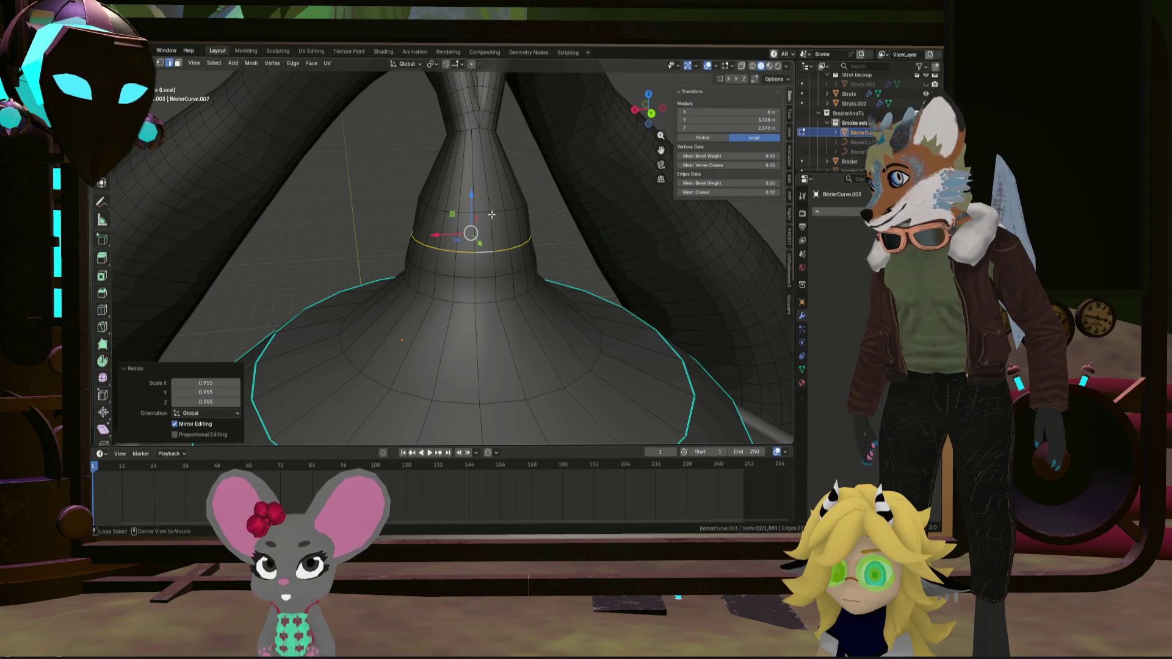
pyautogui.keyDown('alt'); pyautogui.click(491, 210); pyautogui.keyUp('alt')
pyautogui.press('s')
pyautogui.click(584, 201)
# Clear the selection and inspect the whole smoke extractor in Object Mode
pyautogui.scroll(-6, 584, 201)
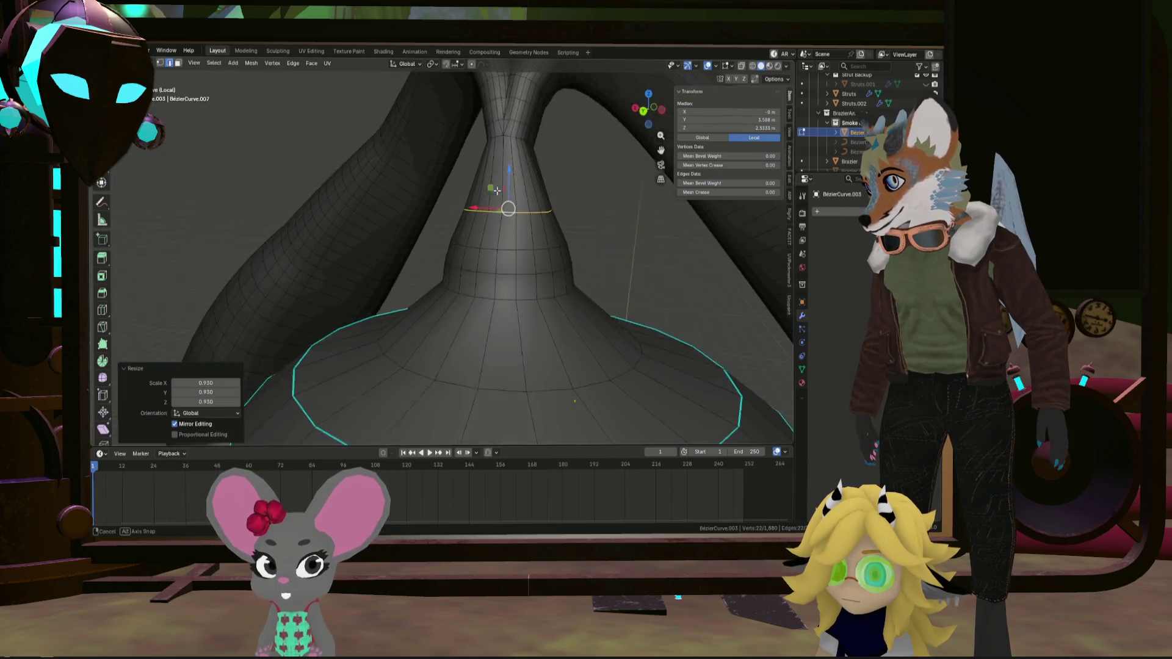
pyautogui.moveTo(501, 190)
pyautogui.mouseDown(button='middle')
pyautogui.moveTo(440, 183)
pyautogui.moveTo(579, 190)
pyautogui.moveTo(609, 220)
pyautogui.mouseUp(button='middle')
pyautogui.click(602, 203)
pyautogui.scroll(-3, 602, 203)
pyautogui.scroll(8, 608, 221)
pyautogui.press('Tab')
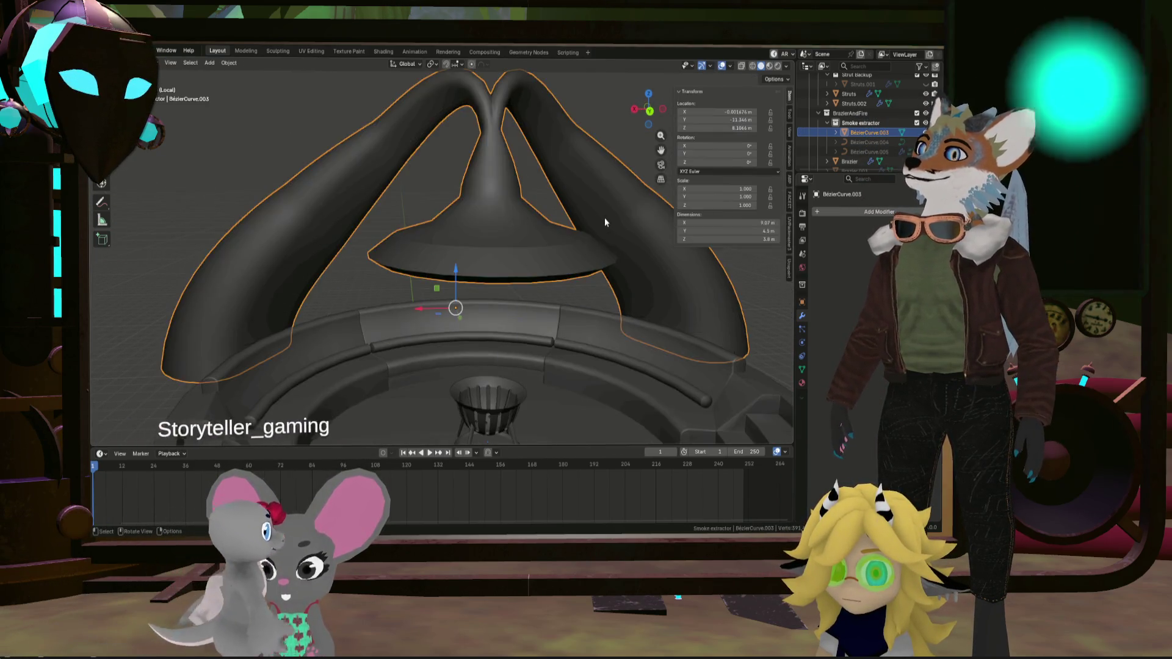
pyautogui.scroll(-4, 604, 217)
pyautogui.moveTo(423, 185)
pyautogui.mouseDown(button='middle')
pyautogui.moveTo(437, 213)
pyautogui.moveTo(547, 203)
pyautogui.moveTo(556, 245)
pyautogui.moveTo(548, 229)
pyautogui.moveTo(445, 188)
pyautogui.moveTo(354, 192)
pyautogui.mouseUp(button='middle')
pyautogui.scroll(5, 436, 214)
pyautogui.scroll(4, 551, 191)
pyautogui.scroll(3, 343, 193)
# Shrink three more cone-neck loops to about 0.911–0.918, then return to Object Mode
pyautogui.press('Tab')
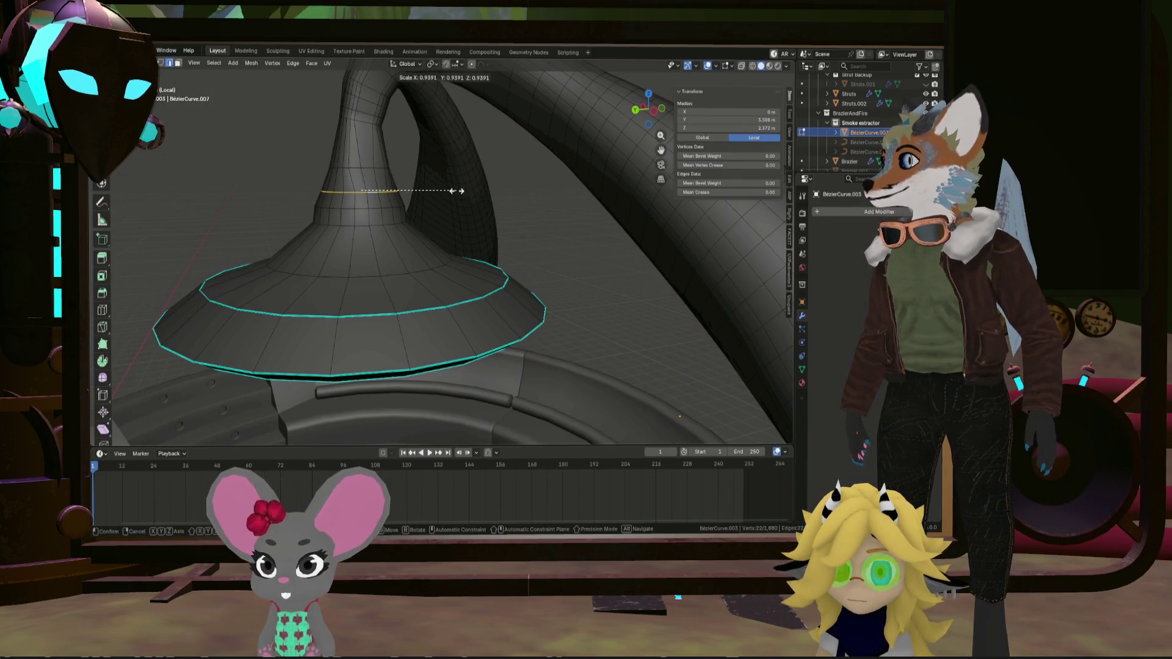
pyautogui.keyDown('alt'); pyautogui.click(375, 194); pyautogui.keyUp('alt')
pyautogui.keyDown('alt'); pyautogui.scroll(-1, 377, 209); pyautogui.keyUp('alt')
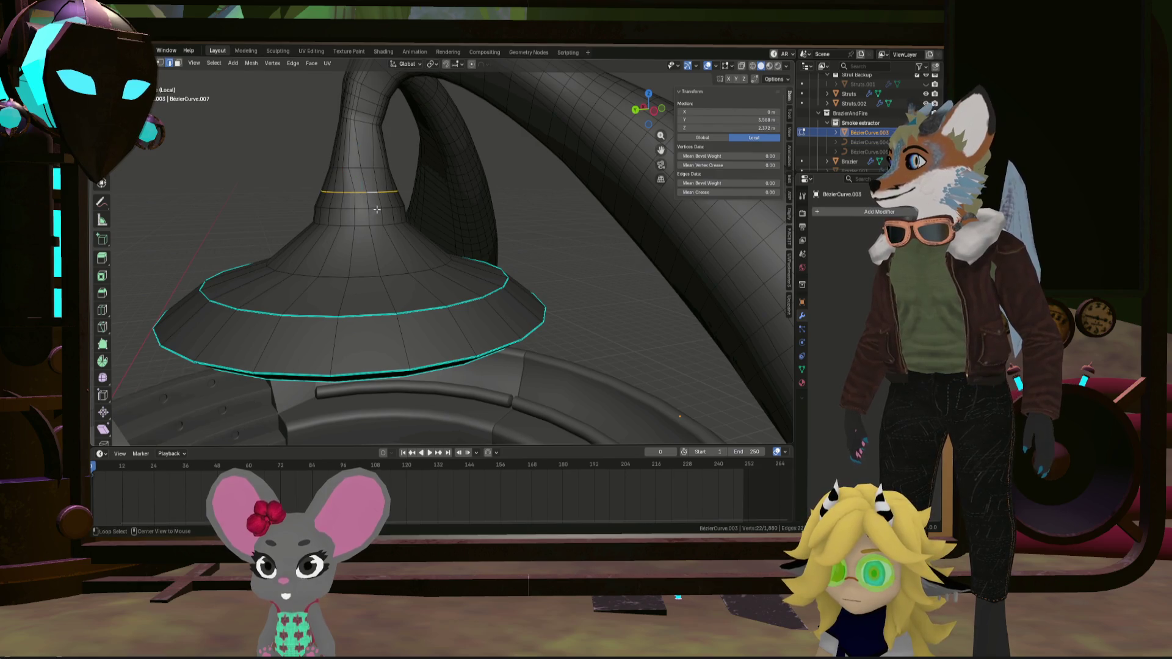
pyautogui.click(489, 207)
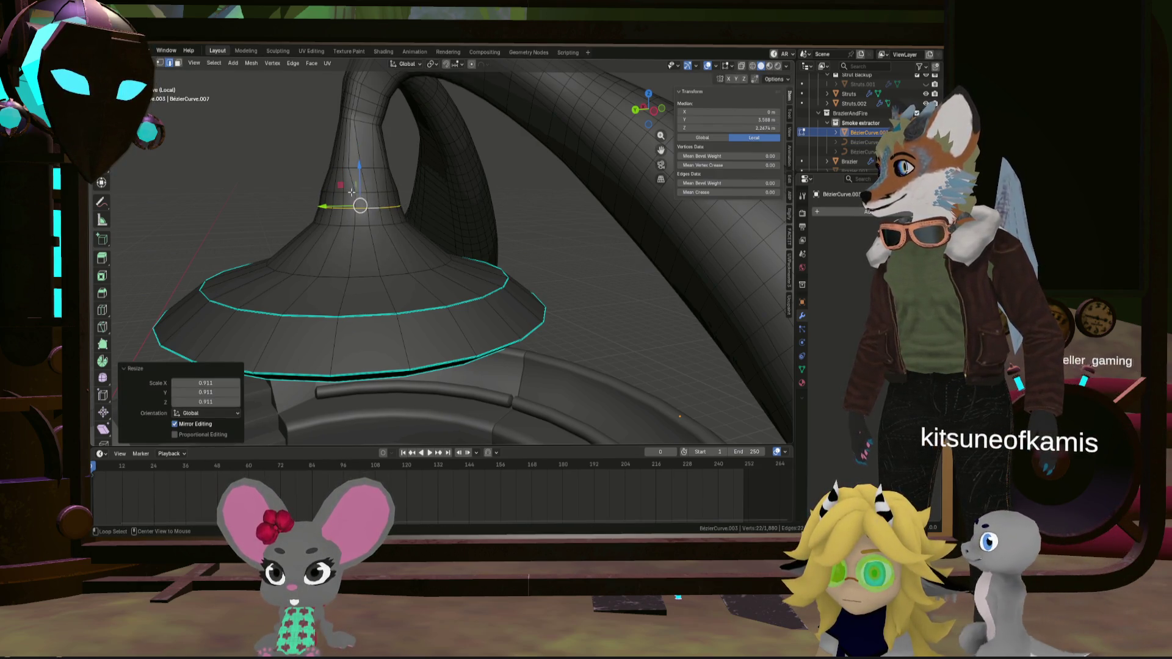
pyautogui.keyDown('alt'); pyautogui.click(352, 191); pyautogui.keyUp('alt')
pyautogui.press('s')
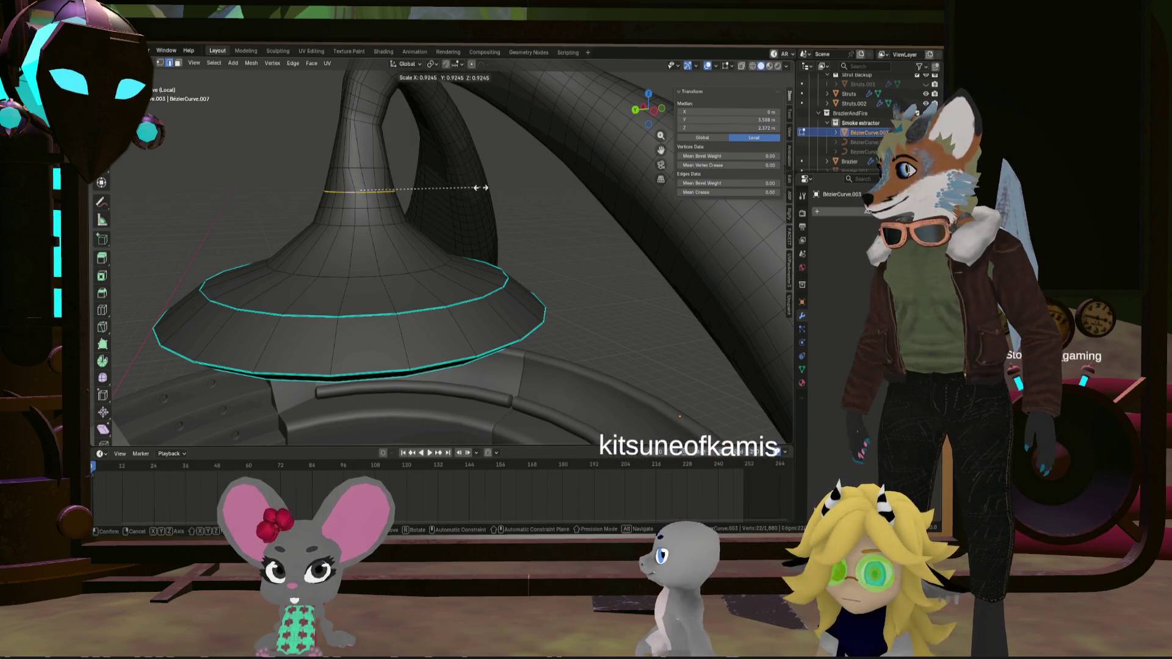
pyautogui.click(481, 187)
pyautogui.keyDown('alt'); pyautogui.click(477, 172); pyautogui.keyUp('alt')
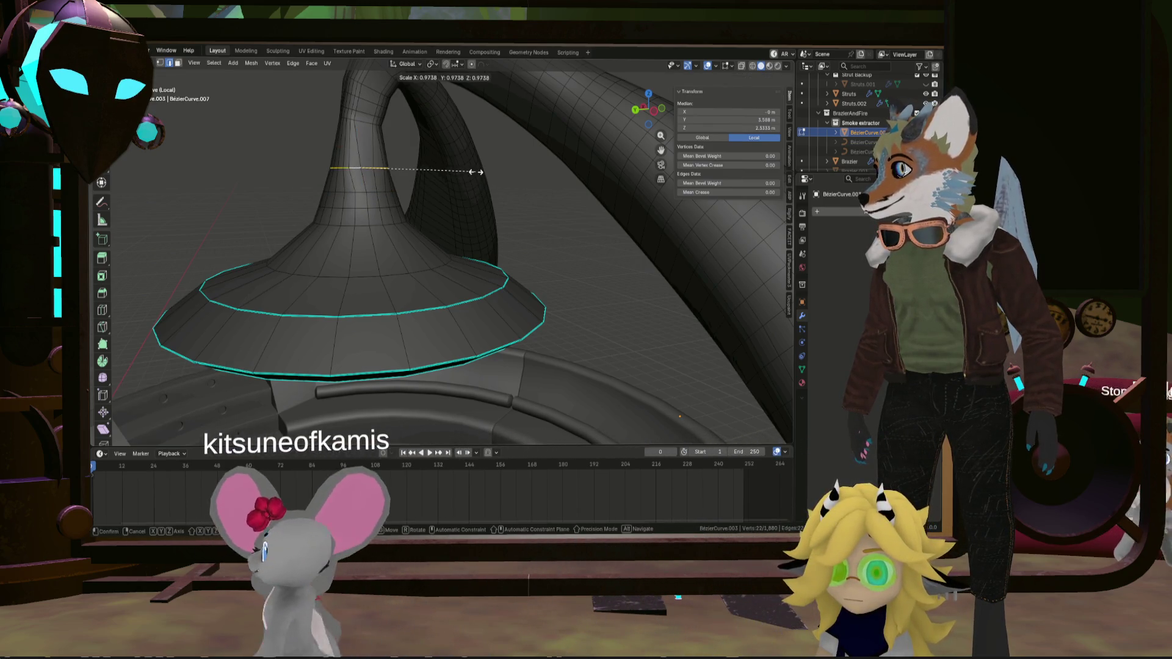
pyautogui.press('s')
pyautogui.click(406, 182)
pyautogui.moveTo(406, 181)
pyautogui.mouseDown(button='middle')
pyautogui.moveTo(354, 203)
pyautogui.moveTo(275, 198)
pyautogui.moveTo(521, 200)
pyautogui.moveTo(408, 274)
pyautogui.moveTo(364, 214)
pyautogui.moveTo(330, 202)
pyautogui.moveTo(380, 192)
pyautogui.moveTo(293, 183)
pyautogui.moveTo(448, 210)
pyautogui.moveTo(430, 215)
pyautogui.mouseUp(button='middle')
pyautogui.scroll(-3, 409, 187)
pyautogui.press('Tab')
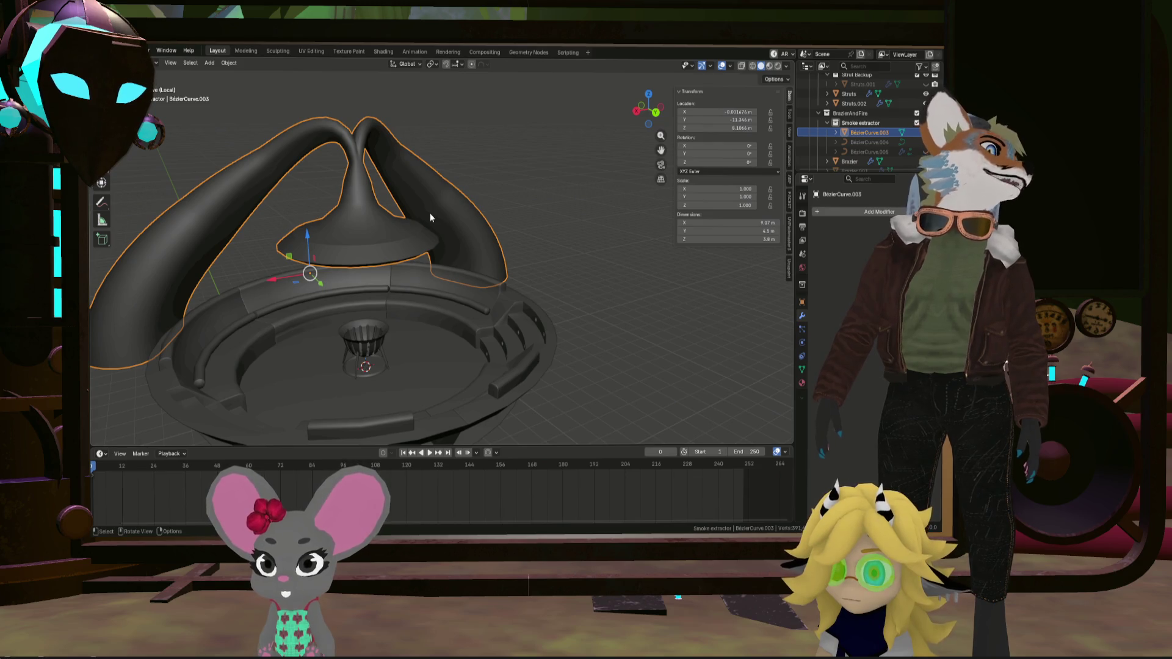
pyautogui.moveTo(428, 212)
pyautogui.mouseDown(button='middle')
pyautogui.moveTo(360, 249)
pyautogui.moveTo(399, 318)
pyautogui.mouseUp(button='middle')
pyautogui.scroll(6, 397, 324)
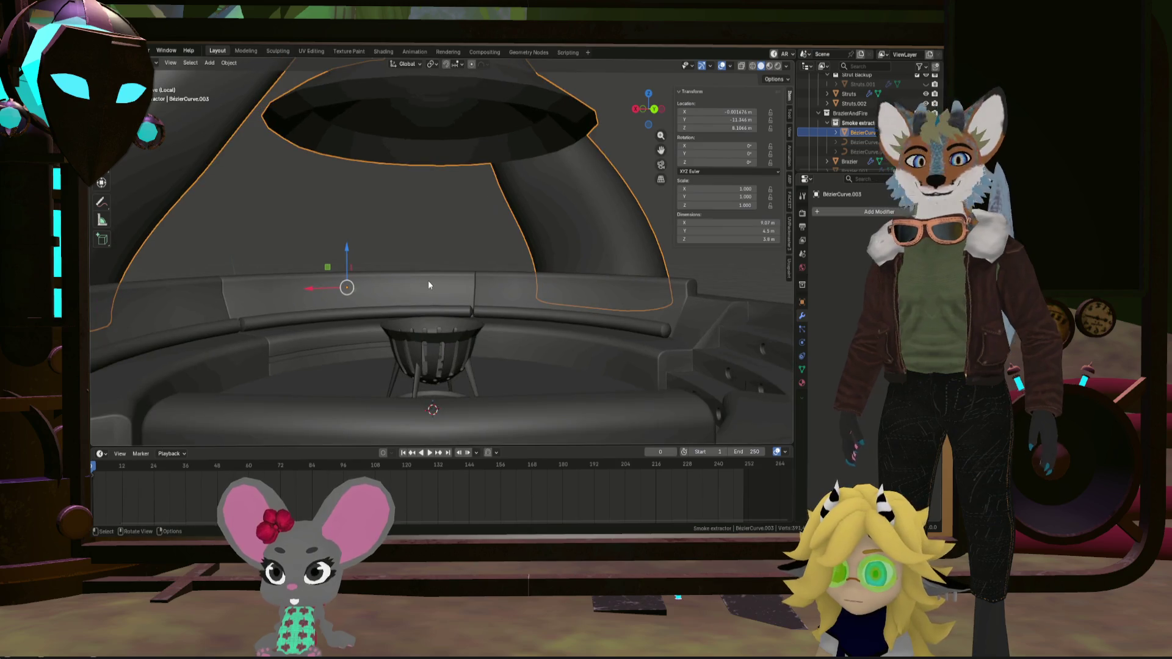
pyautogui.moveTo(435, 278); pyautogui.dragTo(468, 284, button='middle')
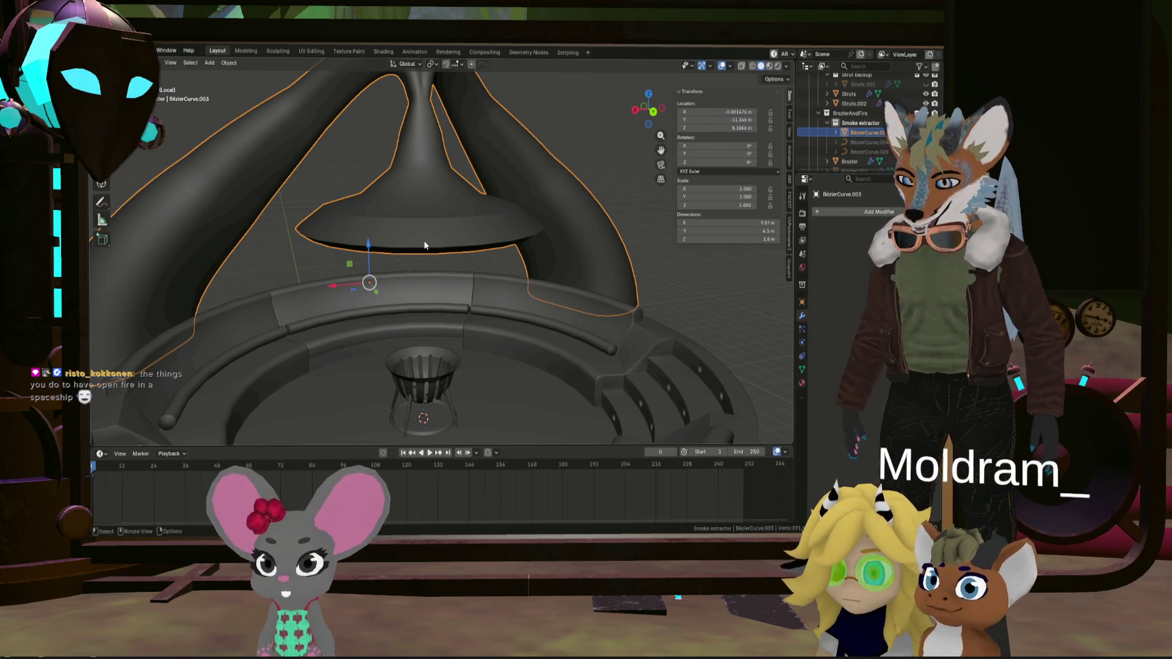
pyautogui.moveTo(423, 243)
pyautogui.keyDown('shift'); pyautogui.mouseDown(button='middle')
pyautogui.moveTo(448, 269)
pyautogui.moveTo(459, 239)
pyautogui.mouseUp(button='middle'); pyautogui.keyUp('shift')
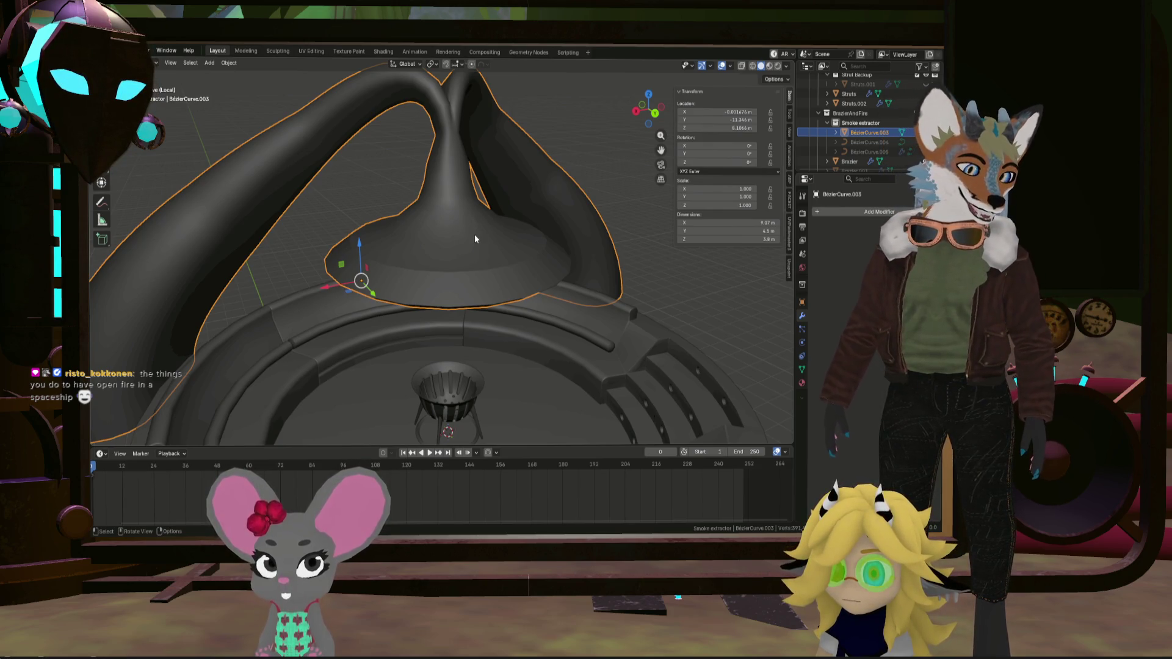
pyautogui.scroll(1, 519, 232)
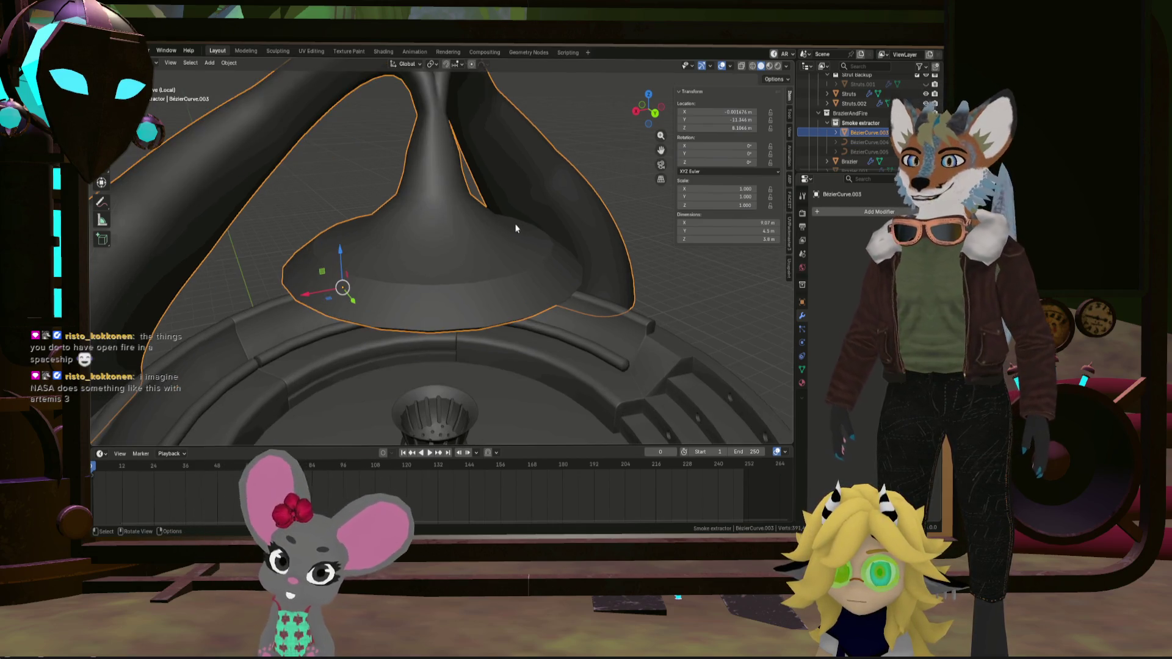
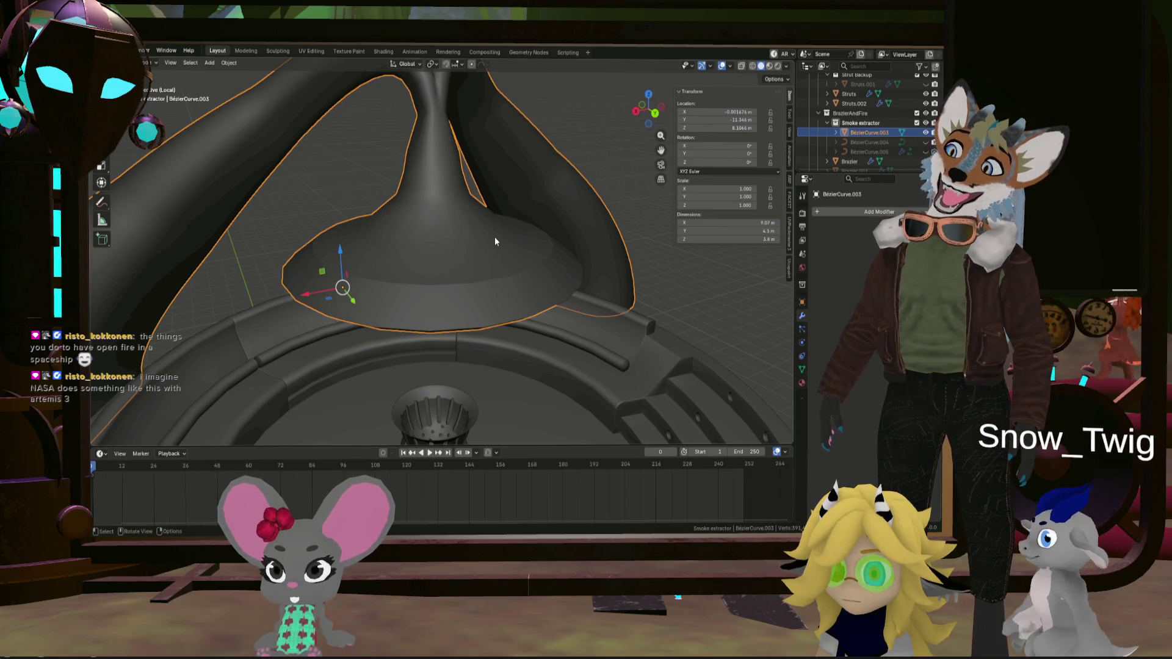
# Enter Edit Mode on the hood and select shortest edge paths from the outer ring up the funnel
pyautogui.moveTo(478, 129)
pyautogui.mouseDown(button='middle')
pyautogui.moveTo(496, 223)
pyautogui.moveTo(462, 288)
pyautogui.moveTo(416, 256)
pyautogui.moveTo(377, 288)
pyautogui.mouseUp(button='middle')
pyautogui.press('Tab')
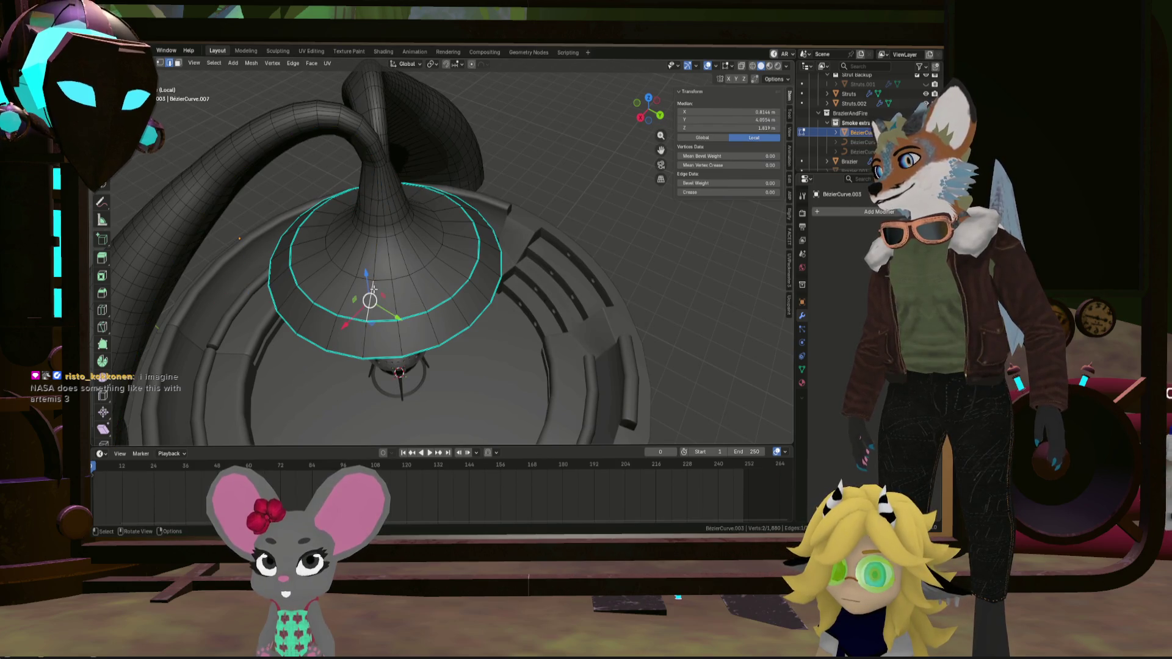
pyautogui.keyDown('ctrl'); pyautogui.click(377, 232); pyautogui.keyUp('ctrl')
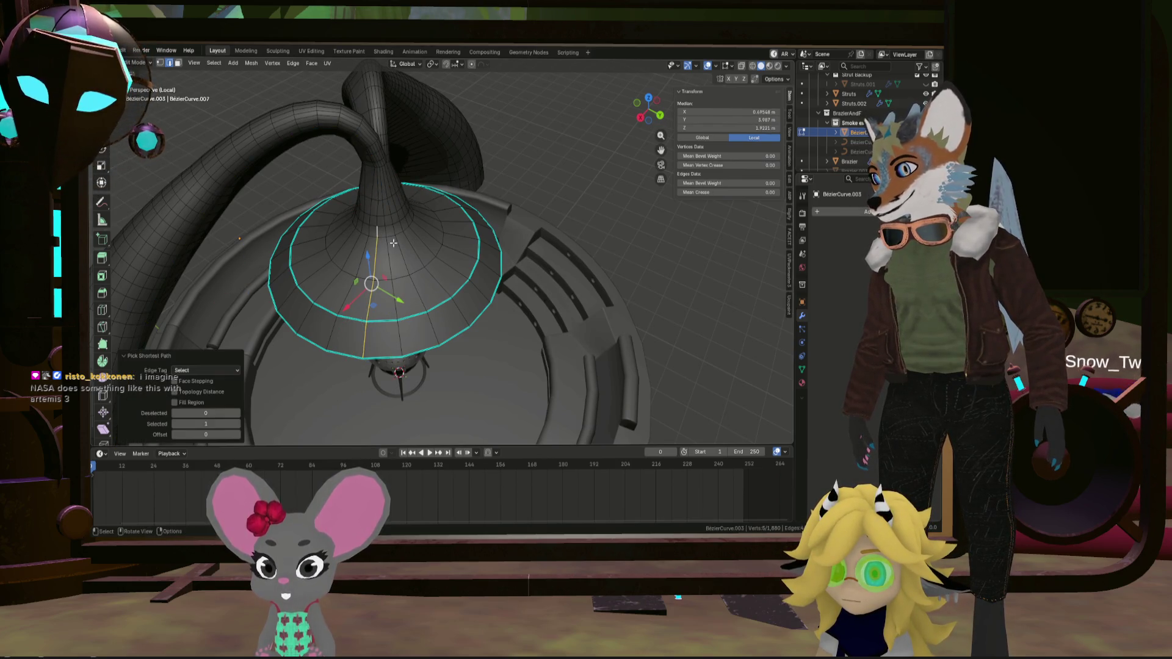
pyautogui.moveTo(378, 188)
pyautogui.mouseDown(button='middle')
pyautogui.moveTo(407, 288)
pyautogui.moveTo(435, 254)
pyautogui.mouseUp(button='middle')
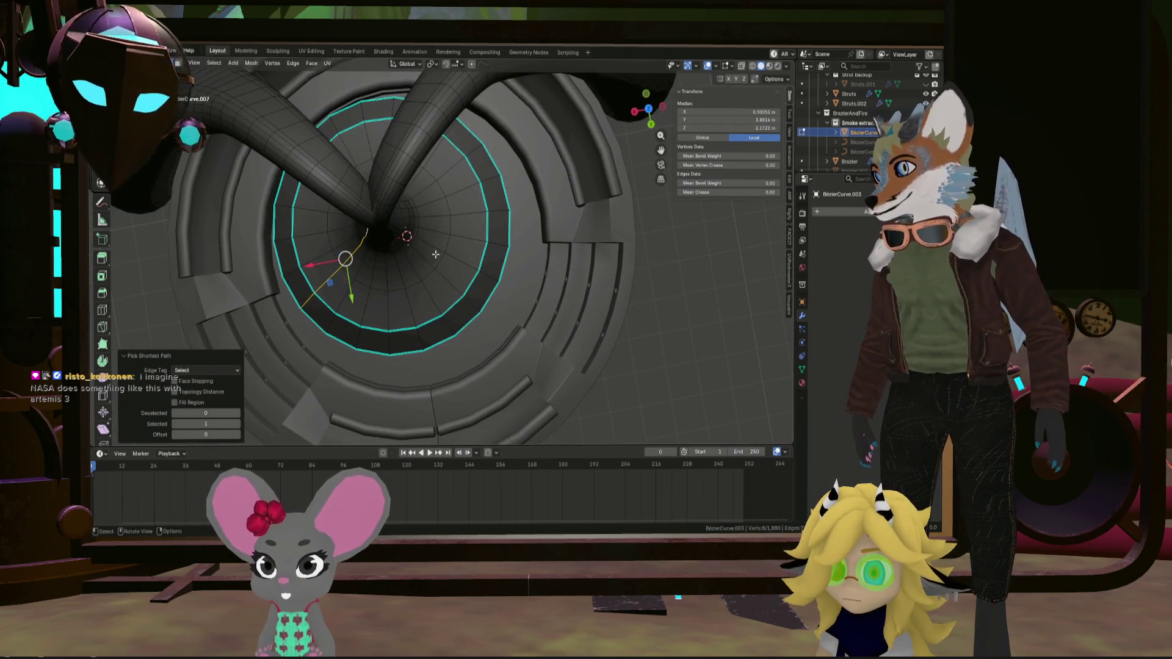
pyautogui.click(649, 110)
pyautogui.moveTo(658, 124); pyautogui.dragTo(653, 119)
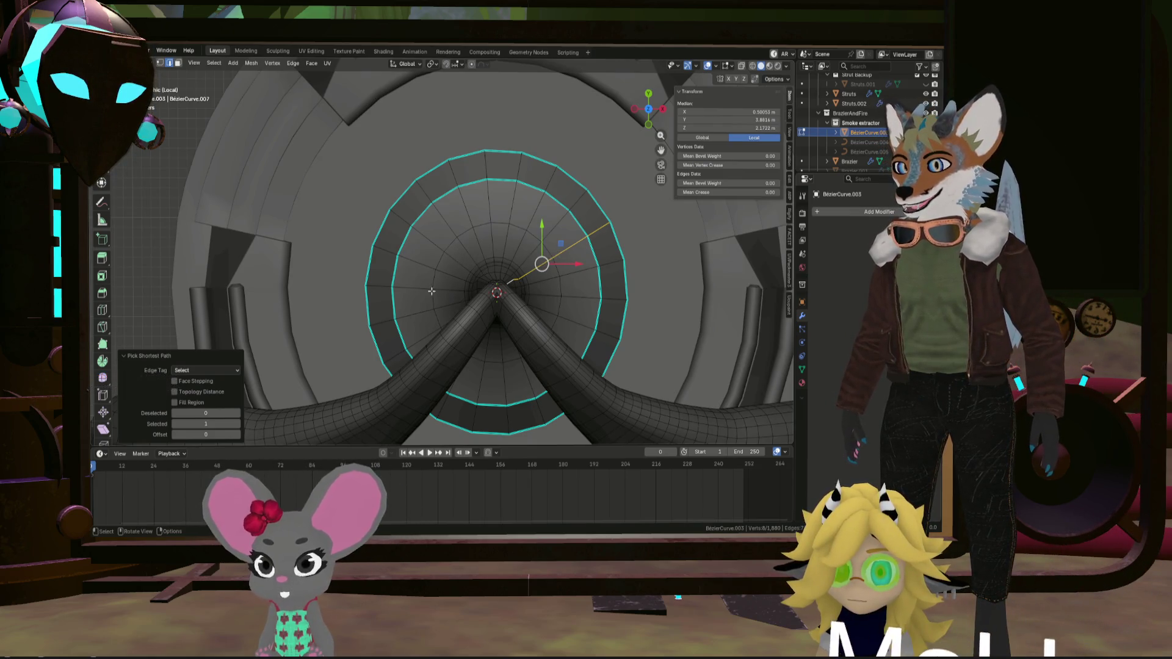
pyautogui.click(372, 286)
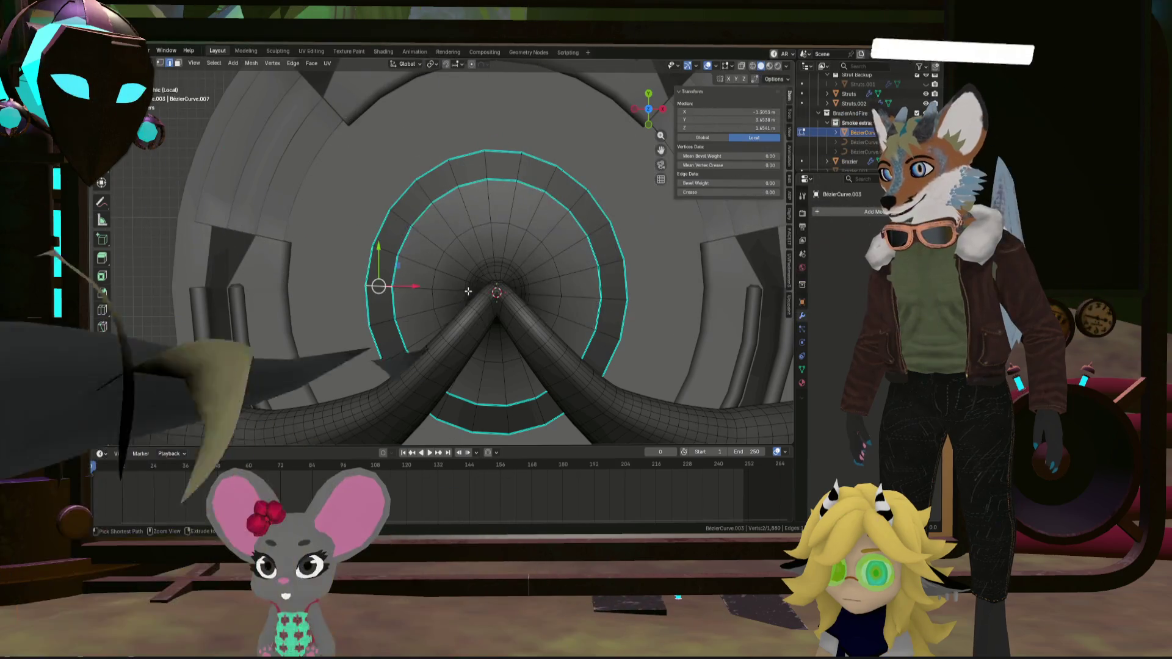
pyautogui.keyDown('ctrl'); pyautogui.click(478, 288); pyautogui.keyUp('ctrl')
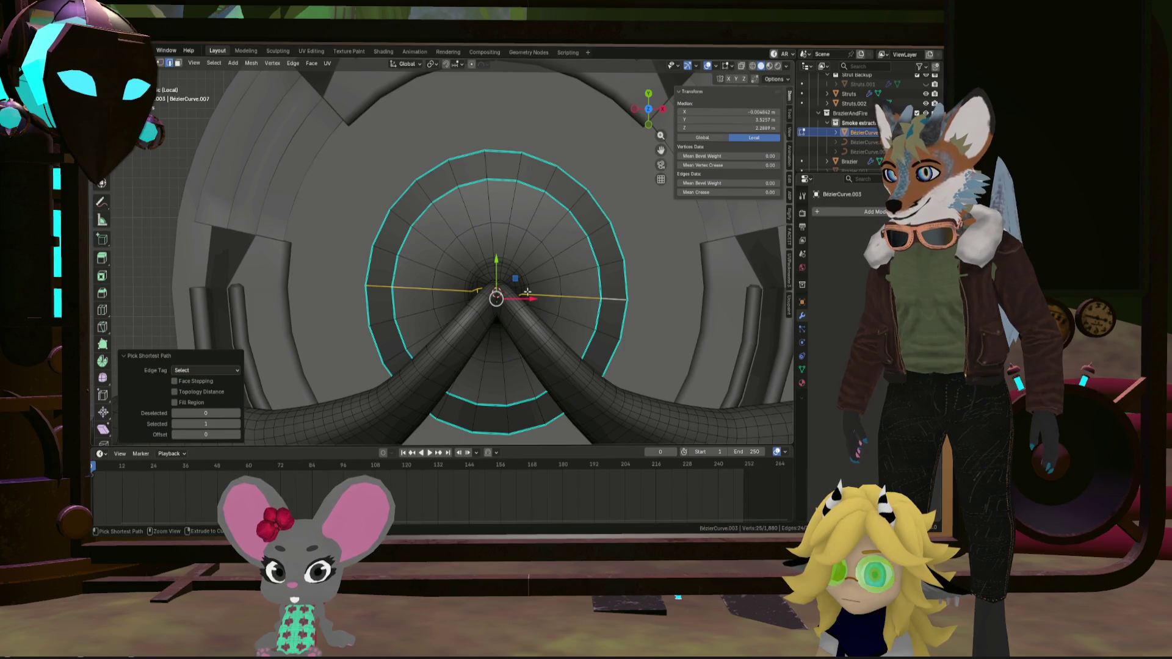
# Deselect the stray and unwanted vertices on the funnel neck
pyautogui.moveTo(526, 285)
pyautogui.mouseDown(button='middle')
pyautogui.moveTo(540, 247)
pyautogui.moveTo(545, 260)
pyautogui.moveTo(592, 265)
pyautogui.mouseUp(button='middle')
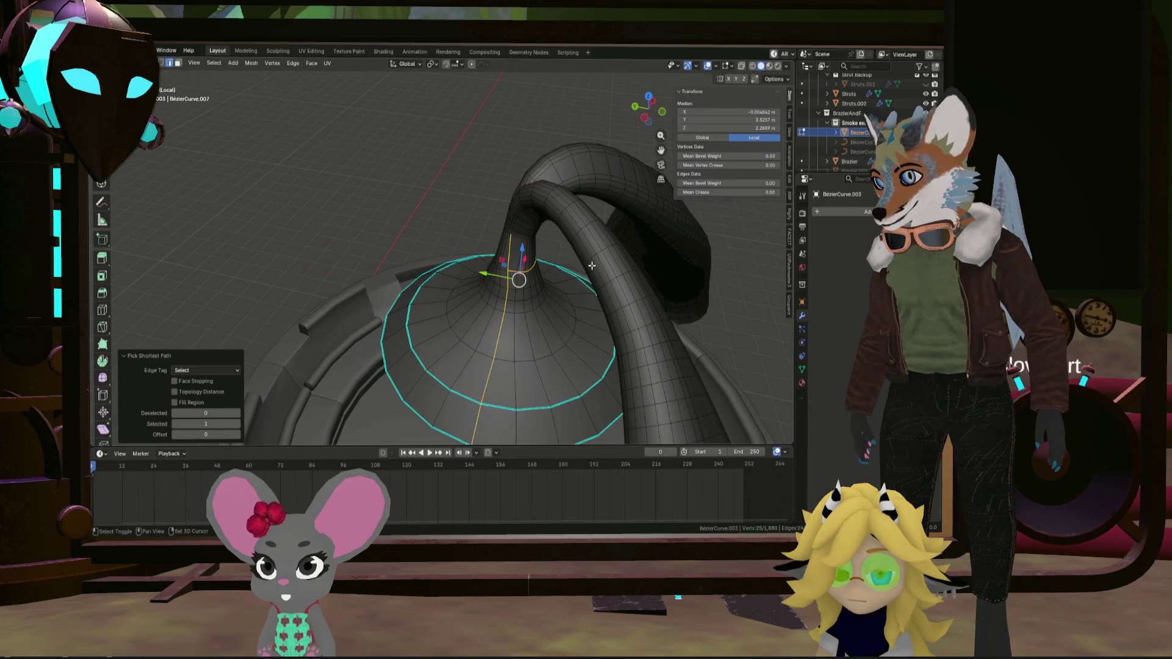
pyautogui.keyDown('shift'); pyautogui.click(514, 268); pyautogui.keyUp('shift')
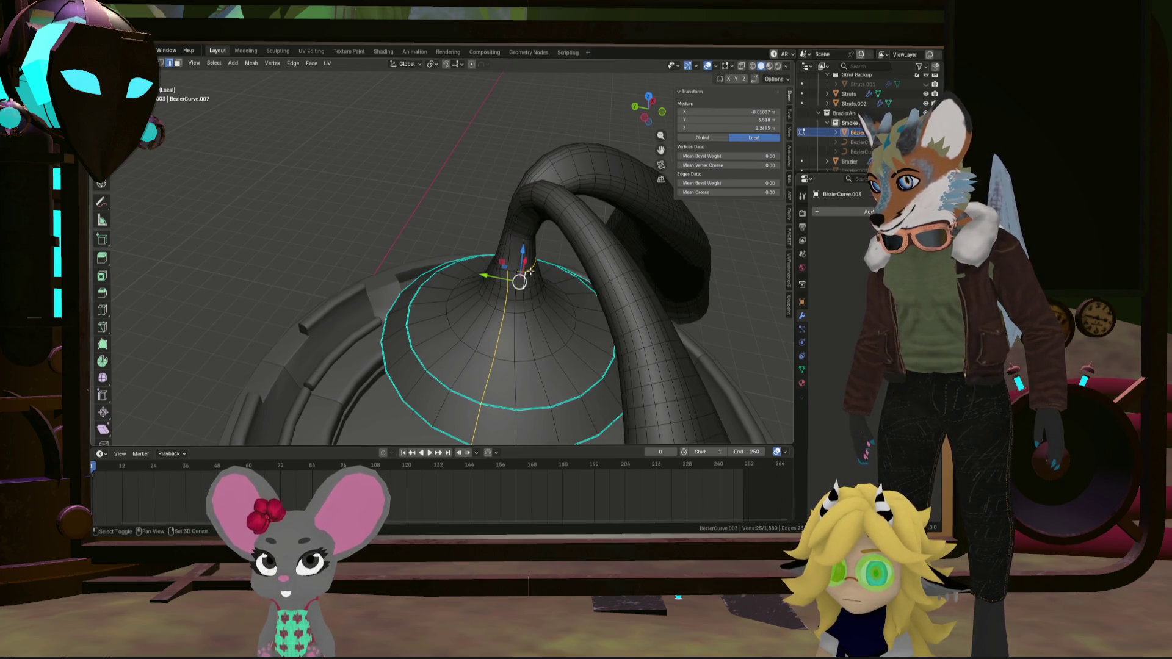
pyautogui.moveTo(525, 270); pyautogui.dragTo(536, 259, button='middle')
pyautogui.click(536, 259)
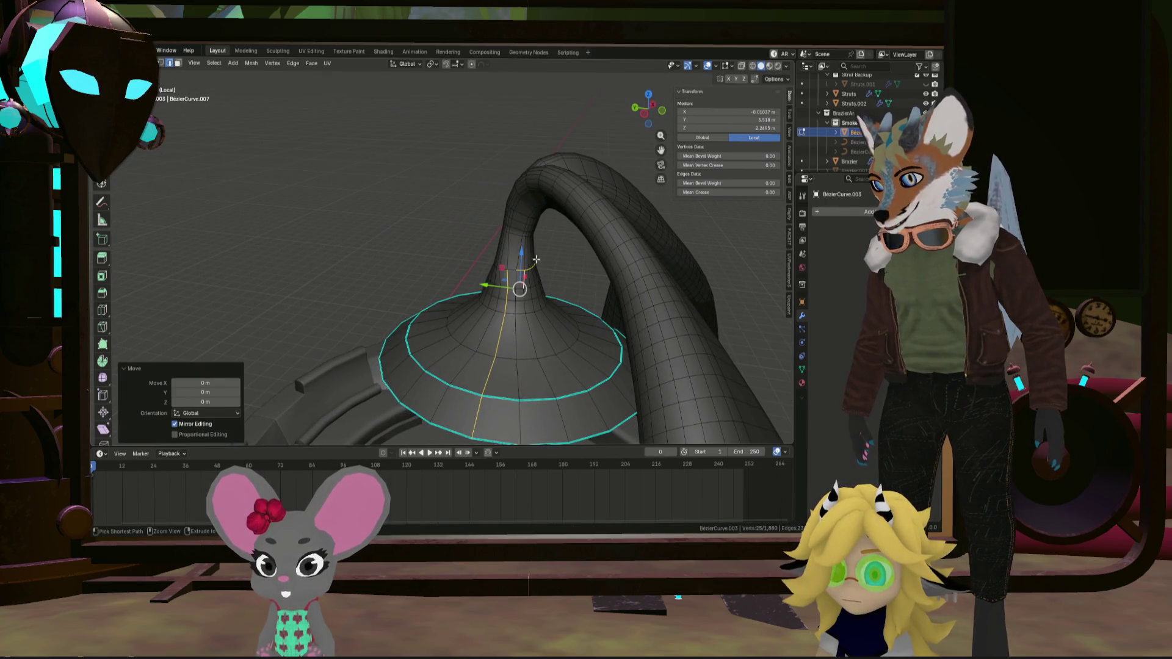
pyautogui.keyDown('ctrl'); pyautogui.moveTo(535, 246); pyautogui.dragTo(537, 280); pyautogui.keyUp('ctrl')
pyautogui.moveTo(537, 280)
pyautogui.mouseDown(button='middle')
pyautogui.moveTo(508, 267)
pyautogui.moveTo(586, 303)
pyautogui.mouseUp(button='middle')
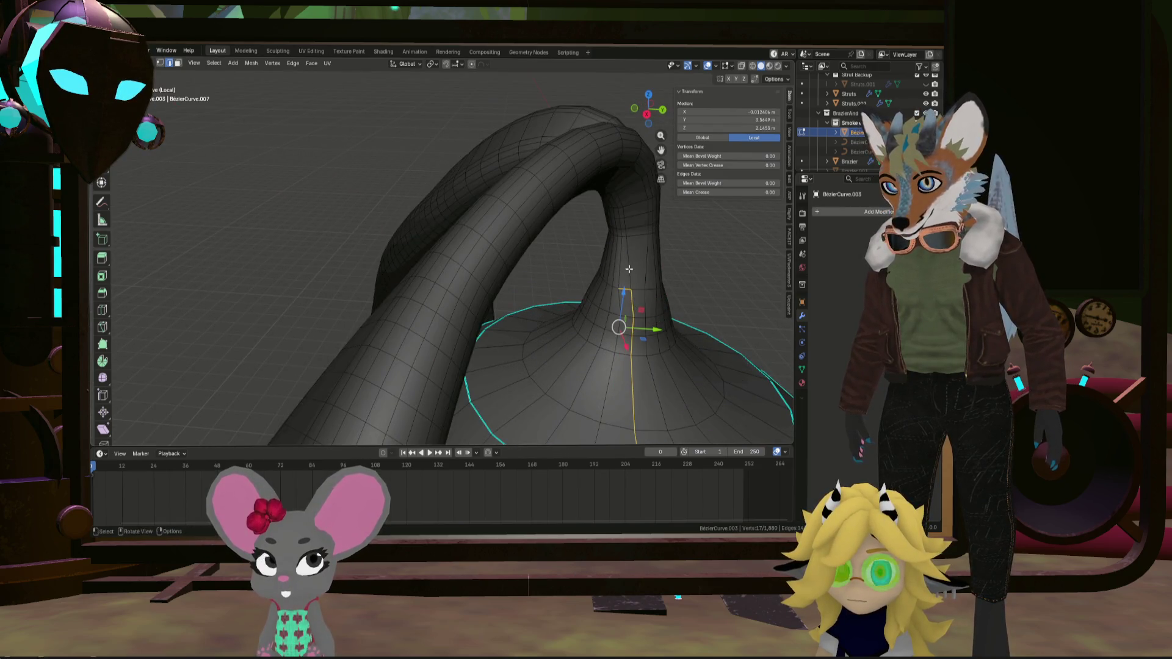
pyautogui.moveTo(629, 269); pyautogui.dragTo(616, 292, button='middle')
pyautogui.keyDown('ctrl'); pyautogui.moveTo(620, 284); pyautogui.dragTo(619, 283); pyautogui.keyUp('ctrl')
pyautogui.moveTo(620, 284)
pyautogui.mouseDown(button='middle')
pyautogui.moveTo(558, 290)
pyautogui.moveTo(573, 305)
pyautogui.moveTo(441, 203)
pyautogui.moveTo(523, 264)
pyautogui.mouseUp(button='middle')
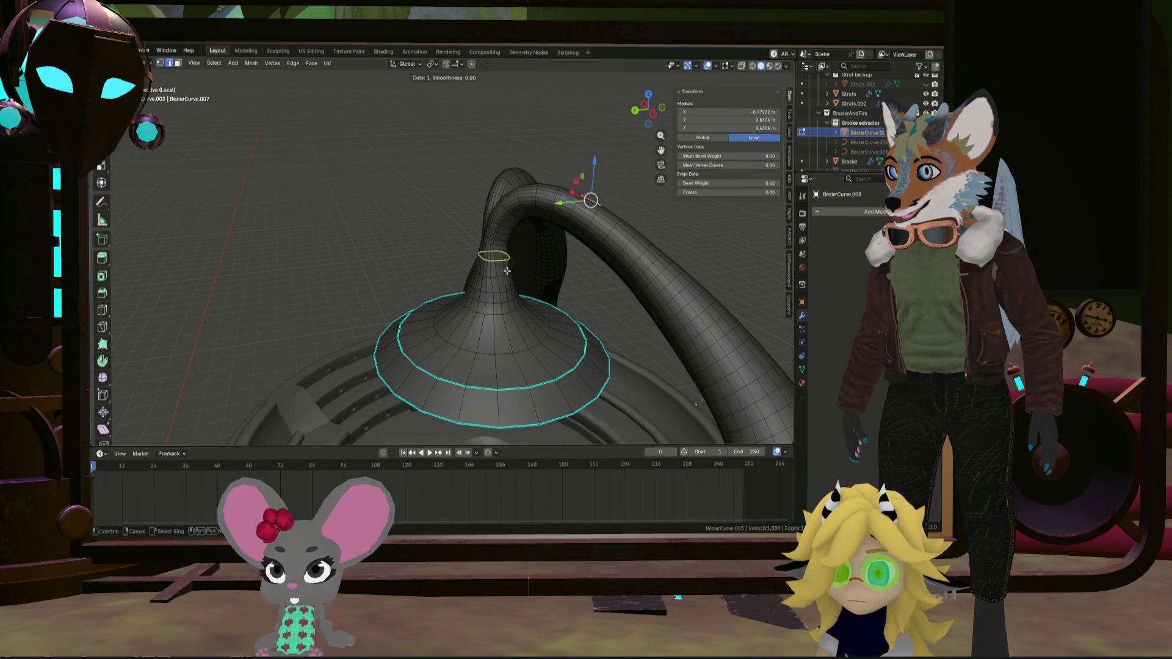
# Add a lengthwise loop cut through the funnel and tube, then select two lengthwise edge loops
pyautogui.click(504, 232)
pyautogui.moveTo(504, 232); pyautogui.dragTo(430, 290, button='middle')
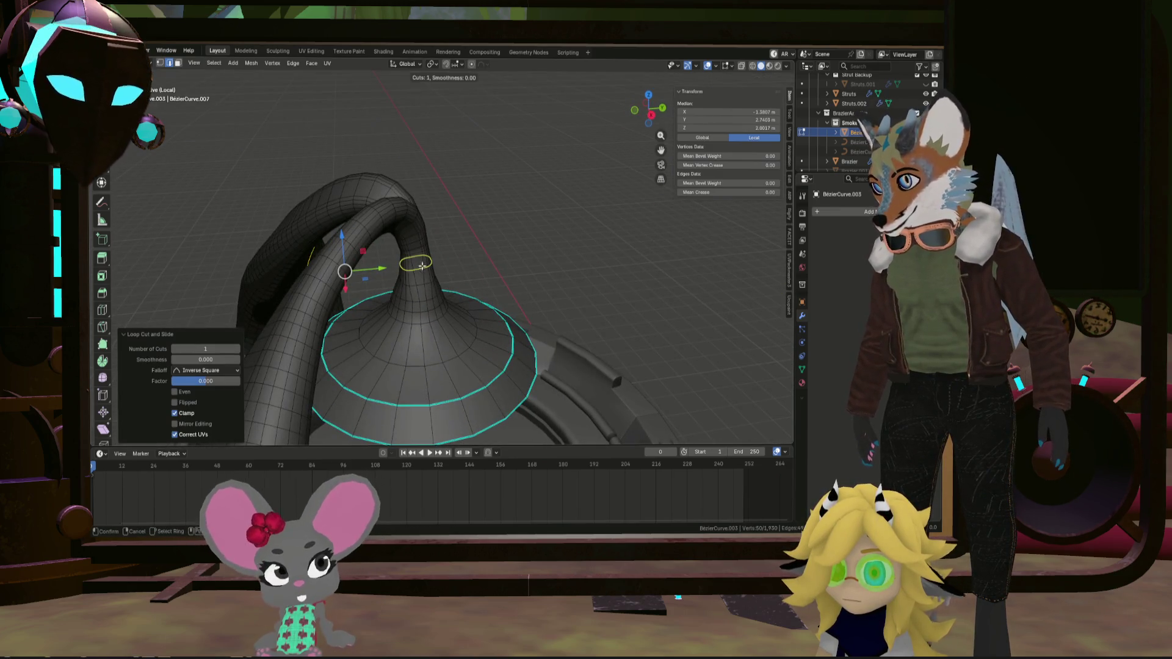
pyautogui.moveTo(414, 249); pyautogui.dragTo(335, 281, button='middle')
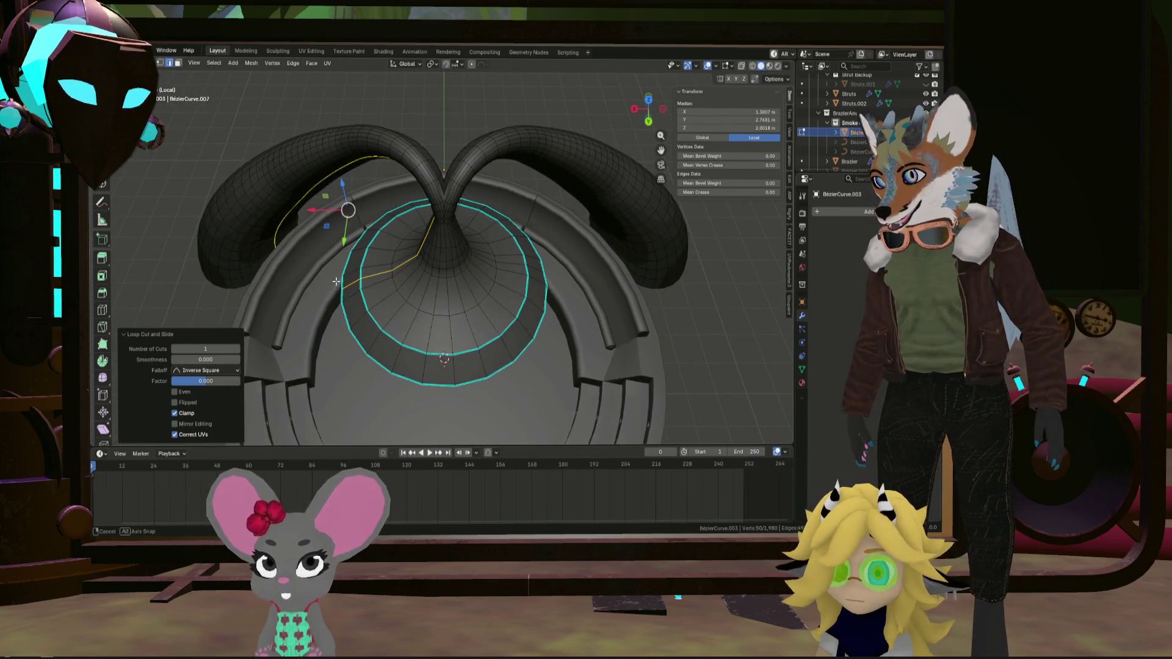
pyautogui.moveTo(415, 307); pyautogui.dragTo(489, 380, button='middle')
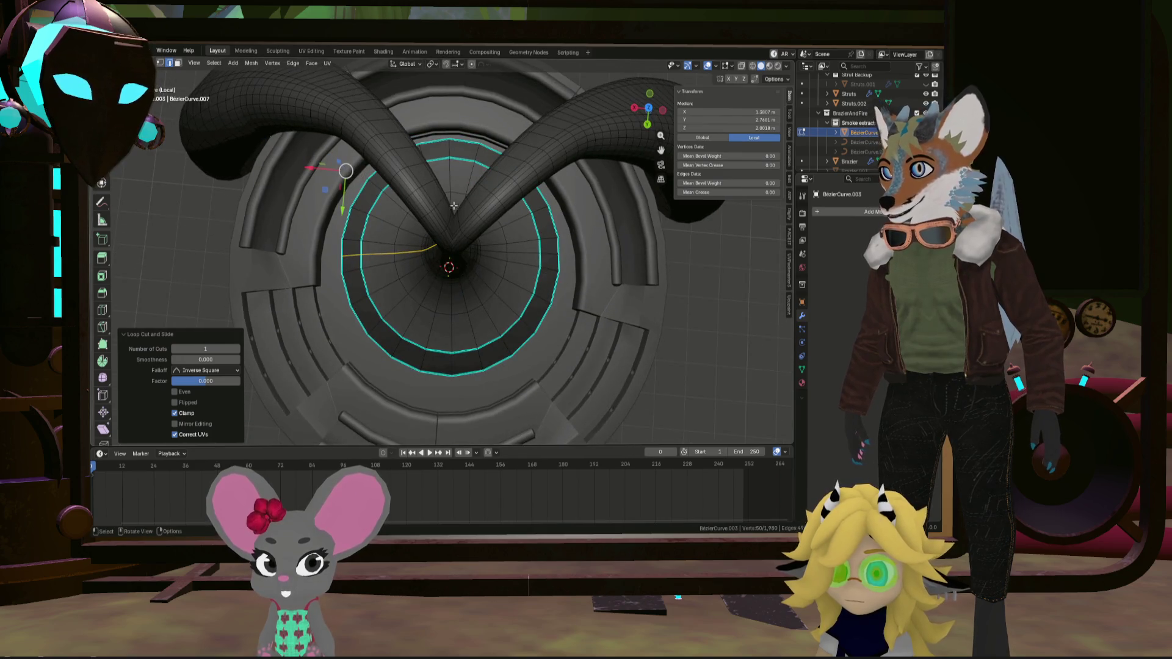
pyautogui.keyDown('alt'); pyautogui.click(450, 170); pyautogui.keyUp('alt')
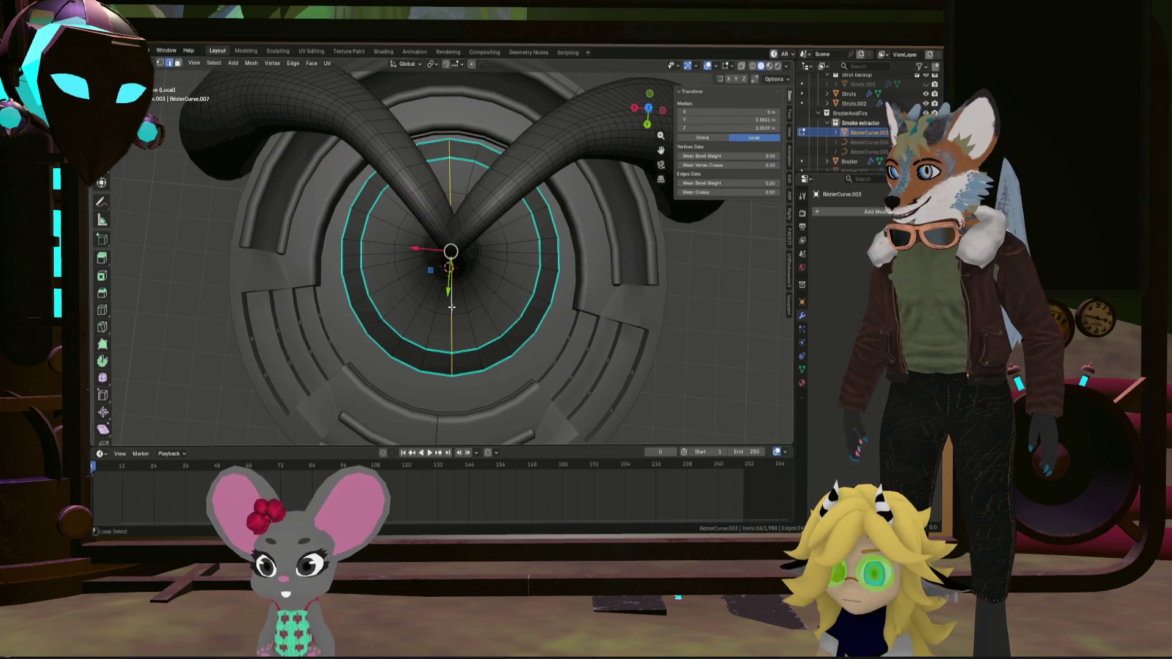
pyautogui.keyDown('alt'); pyautogui.keyDown('shift'); pyautogui.click(524, 257); pyautogui.keyUp('shift'); pyautogui.keyUp('alt')
# Deselect the loop portions on both tubes, leaving only the radiating funnel edges
pyautogui.moveTo(524, 257); pyautogui.dragTo(488, 199, button='middle')
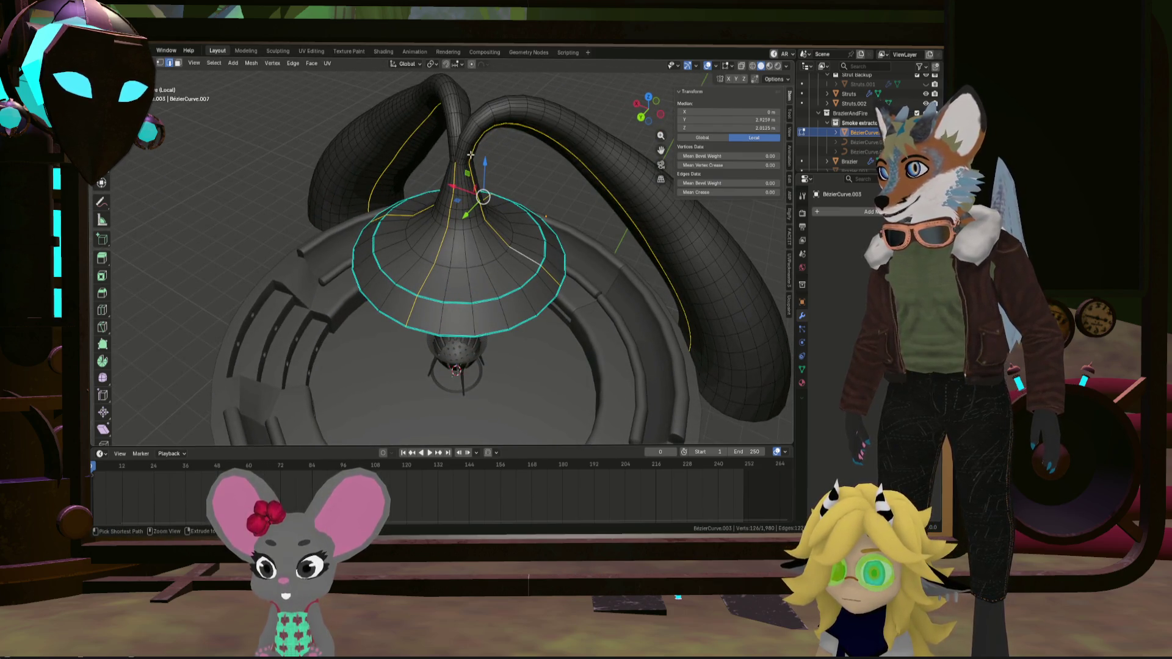
pyautogui.moveTo(502, 141); pyautogui.dragTo(464, 126, button='middle')
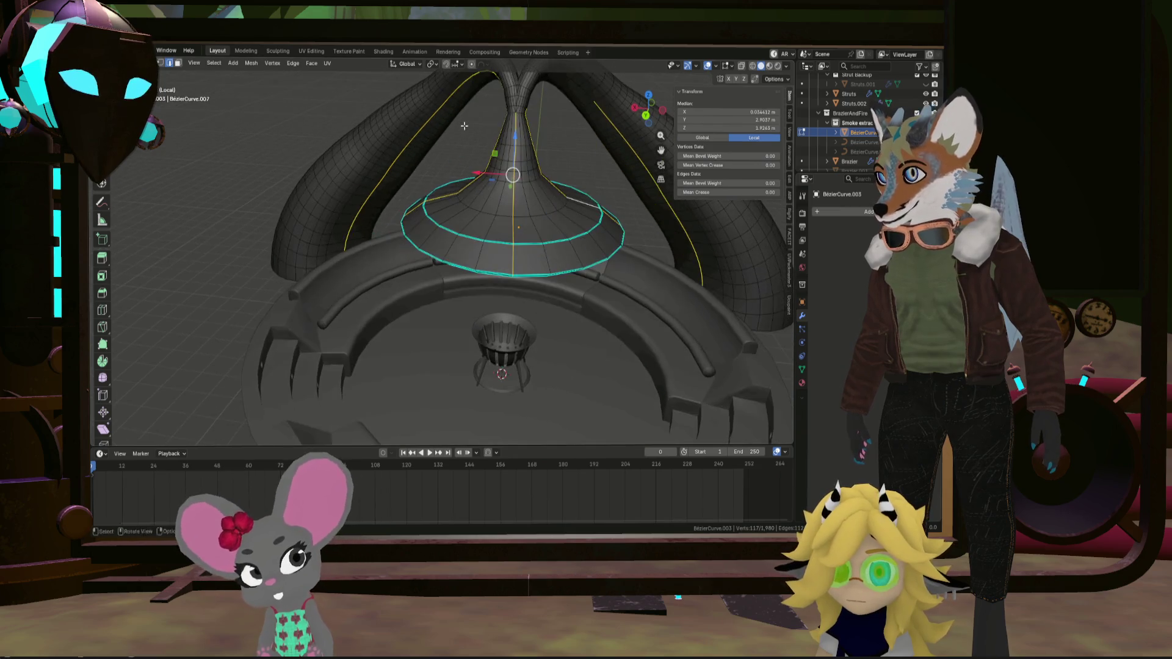
pyautogui.moveTo(529, 91); pyautogui.dragTo(535, 95, button='middle')
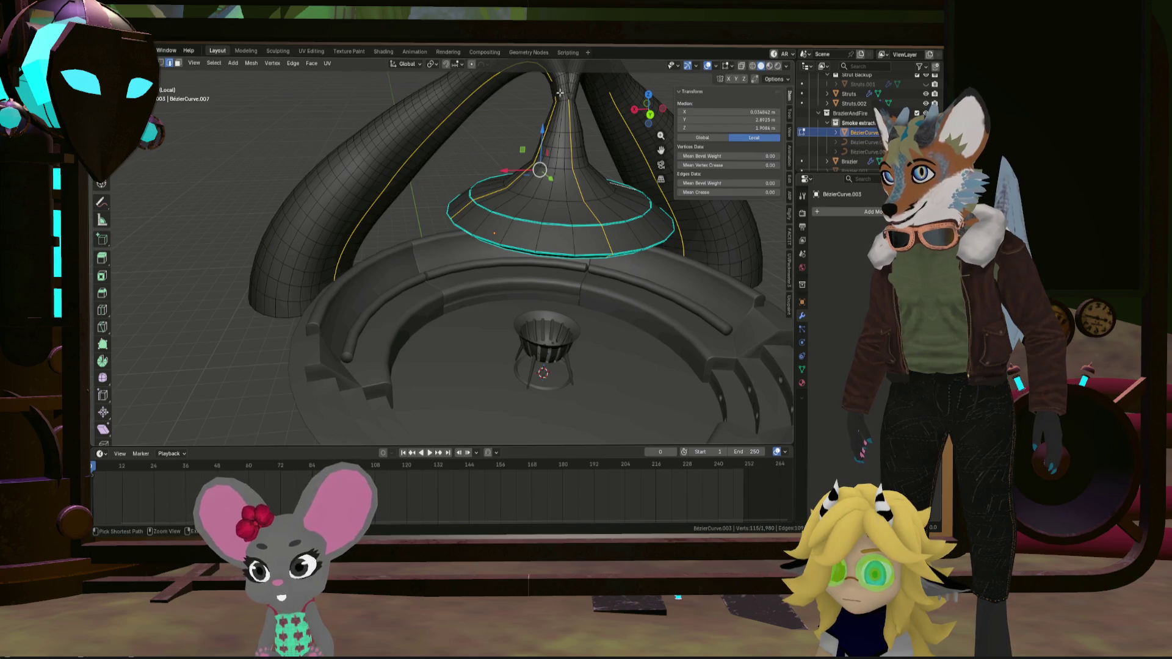
pyautogui.moveTo(560, 92); pyautogui.dragTo(549, 101, button='middle')
pyautogui.moveTo(401, 165)
pyautogui.mouseDown()
pyautogui.moveTo(528, 72)
pyautogui.moveTo(492, 81)
pyautogui.mouseUp()
pyautogui.moveTo(492, 86); pyautogui.dragTo(451, 154, button='middle')
pyautogui.moveTo(451, 155); pyautogui.dragTo(514, 96)
pyautogui.moveTo(614, 138); pyautogui.dragTo(488, 116, button='middle')
pyautogui.moveTo(485, 112)
pyautogui.mouseDown()
pyautogui.moveTo(583, 209)
pyautogui.moveTo(574, 173)
pyautogui.mouseUp()
pyautogui.moveTo(574, 174)
pyautogui.mouseDown(button='middle')
pyautogui.moveTo(460, 266)
pyautogui.moveTo(624, 227)
pyautogui.moveTo(591, 275)
pyautogui.moveTo(552, 264)
pyautogui.moveTo(504, 279)
pyautogui.moveTo(528, 294)
pyautogui.mouseUp(button='middle')
pyautogui.keyDown('alt'); pyautogui.keyDown('shift'); pyautogui.click(624, 227); pyautogui.keyUp('shift'); pyautogui.keyUp('alt')
pyautogui.scroll(2, 591, 276)
pyautogui.hotkey('ctrl', 'b')
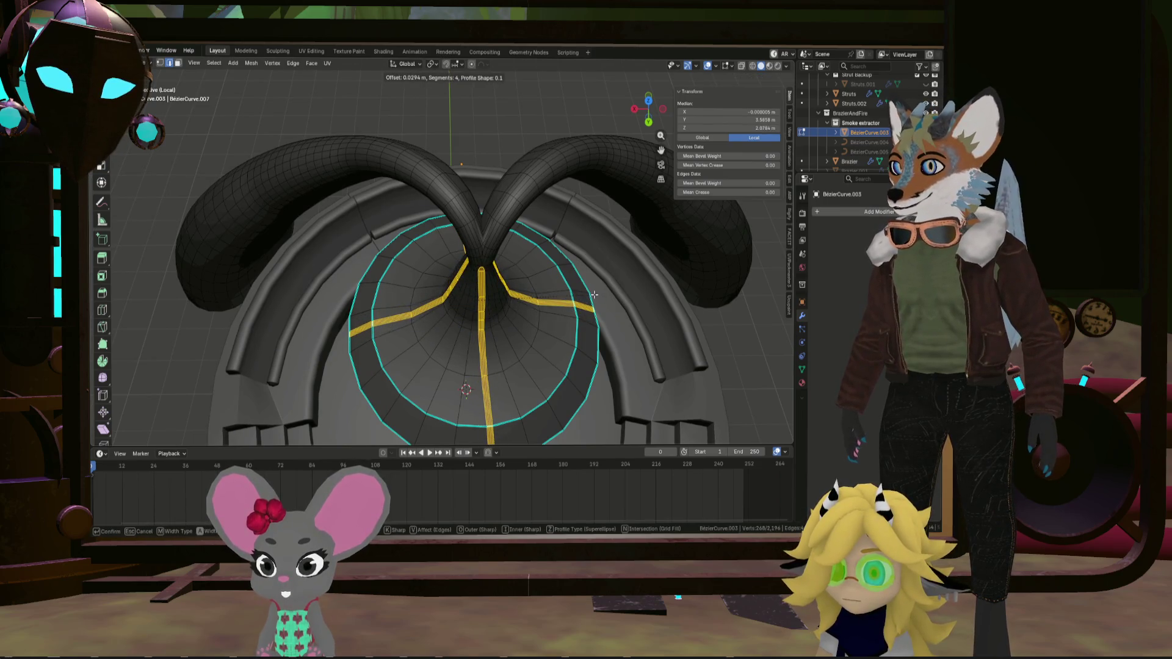
pyautogui.click(593, 294)
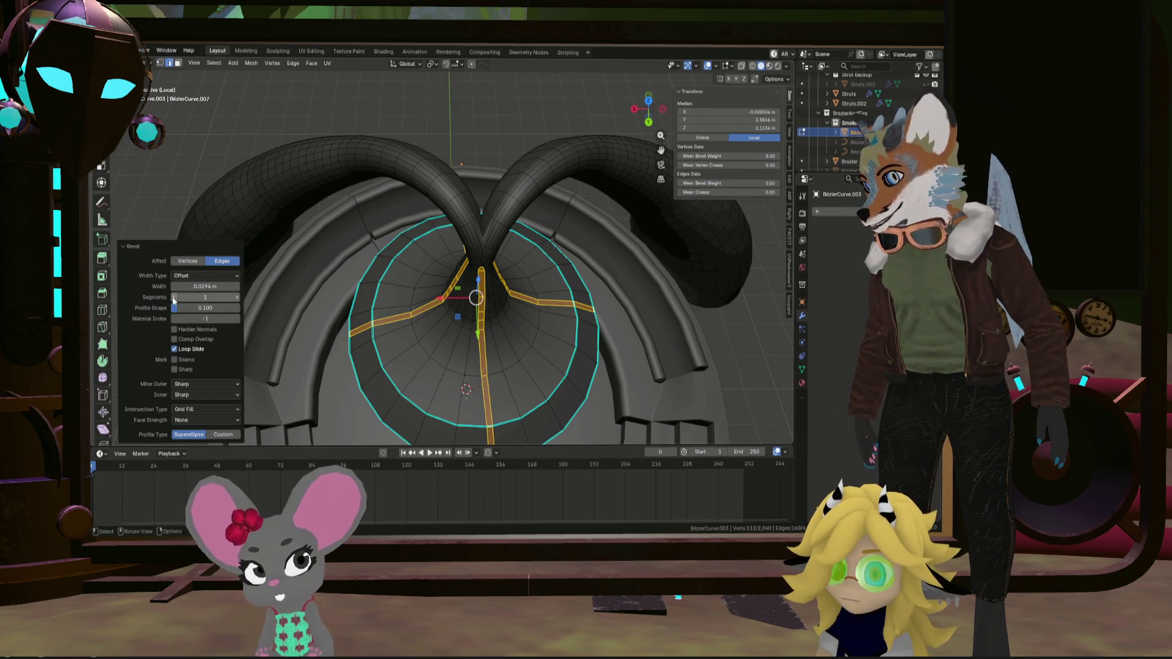
pyautogui.moveTo(427, 257)
pyautogui.mouseDown(button='middle')
pyautogui.moveTo(448, 204)
pyautogui.moveTo(464, 235)
pyautogui.mouseUp(button='middle')
pyautogui.press('g')
pyautogui.press('z')
pyautogui.press('z')
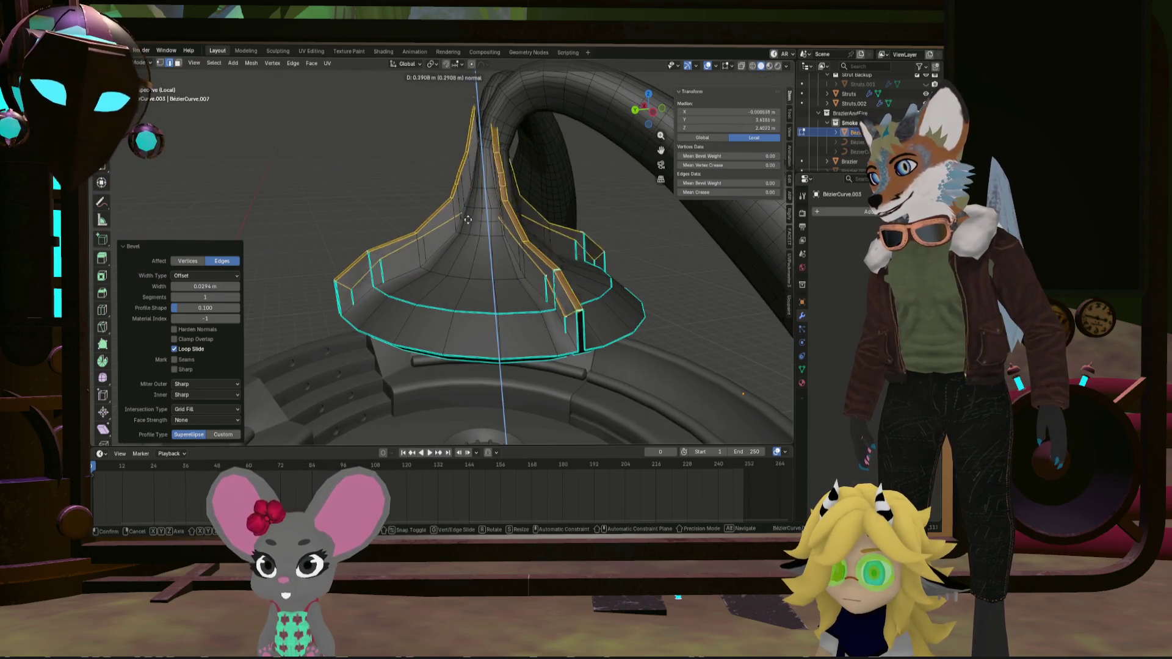
pyautogui.rightClick(466, 255)
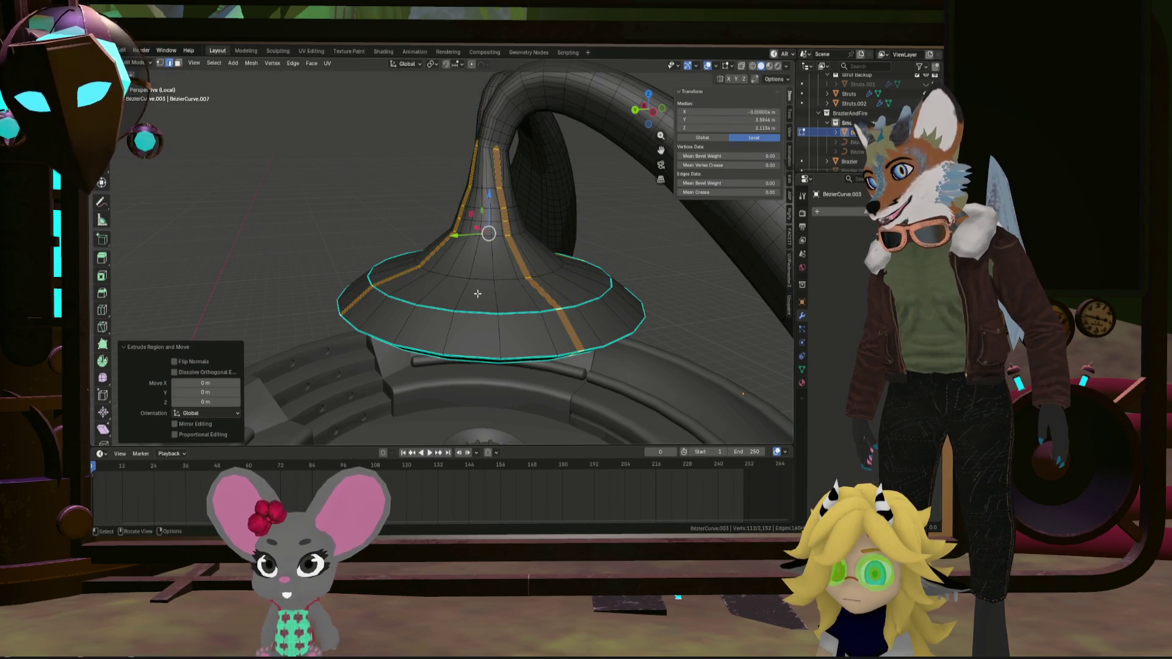
pyautogui.moveTo(478, 298)
pyautogui.mouseDown(button='middle')
pyautogui.moveTo(505, 217)
pyautogui.moveTo(452, 306)
pyautogui.moveTo(468, 303)
pyautogui.mouseUp(button='middle')
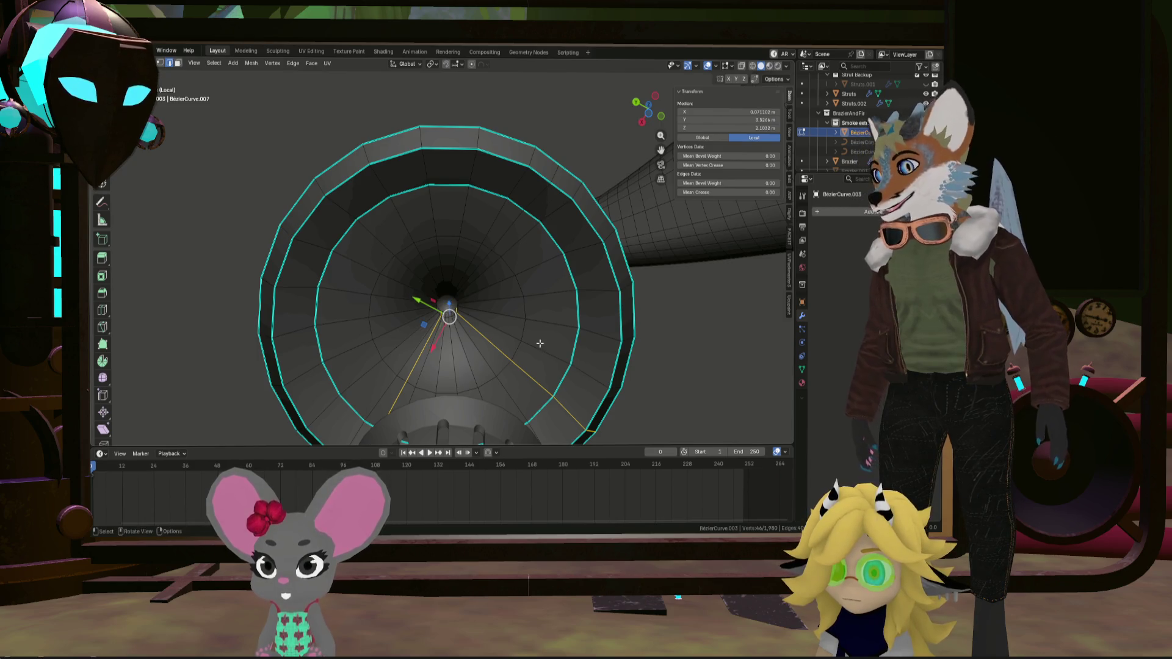
pyautogui.scroll(5, 445, 309)
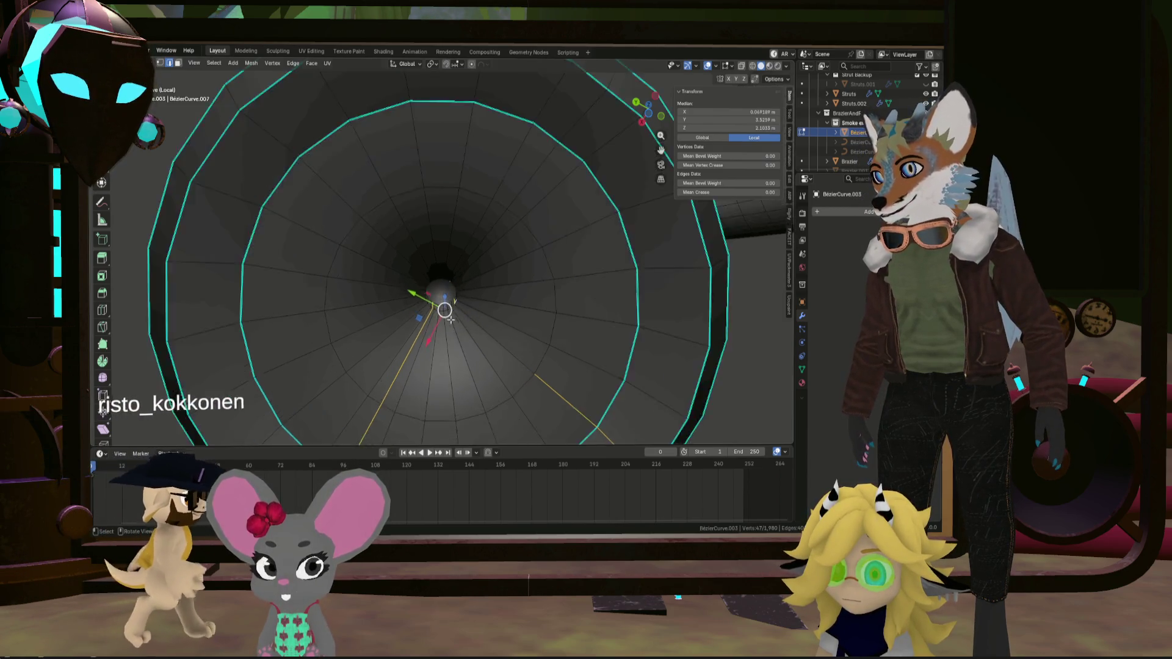
pyautogui.moveTo(428, 289)
pyautogui.mouseDown(button='middle')
pyautogui.moveTo(382, 254)
pyautogui.moveTo(464, 248)
pyautogui.moveTo(488, 270)
pyautogui.moveTo(497, 254)
pyautogui.moveTo(439, 184)
pyautogui.moveTo(439, 356)
pyautogui.mouseUp(button='middle')
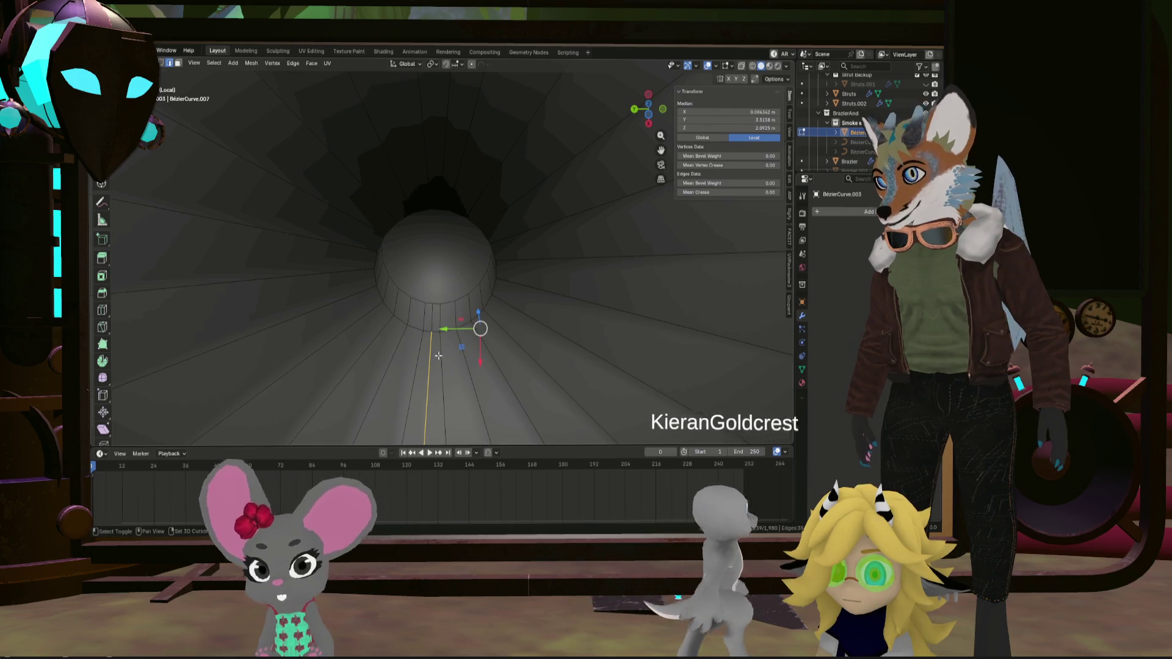
pyautogui.scroll(-3, 438, 356)
pyautogui.scroll(-3, 437, 389)
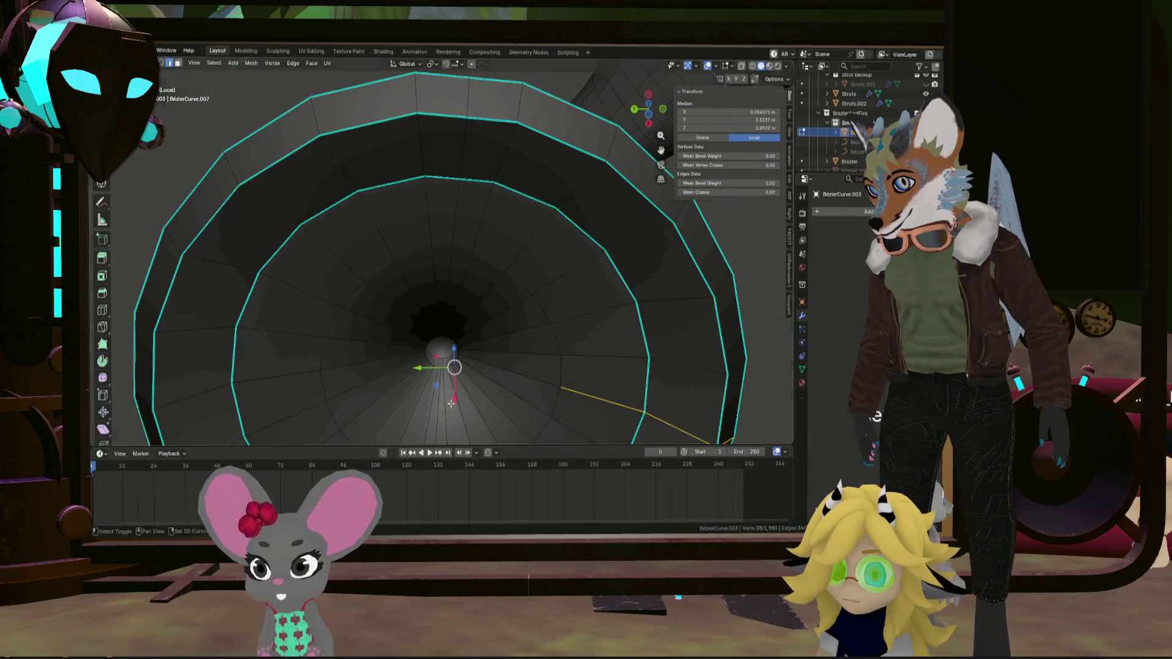
pyautogui.scroll(2, 451, 366)
pyautogui.scroll(-3, 476, 330)
pyautogui.scroll(1, 497, 296)
pyautogui.moveTo(496, 296); pyautogui.dragTo(539, 295, button='middle')
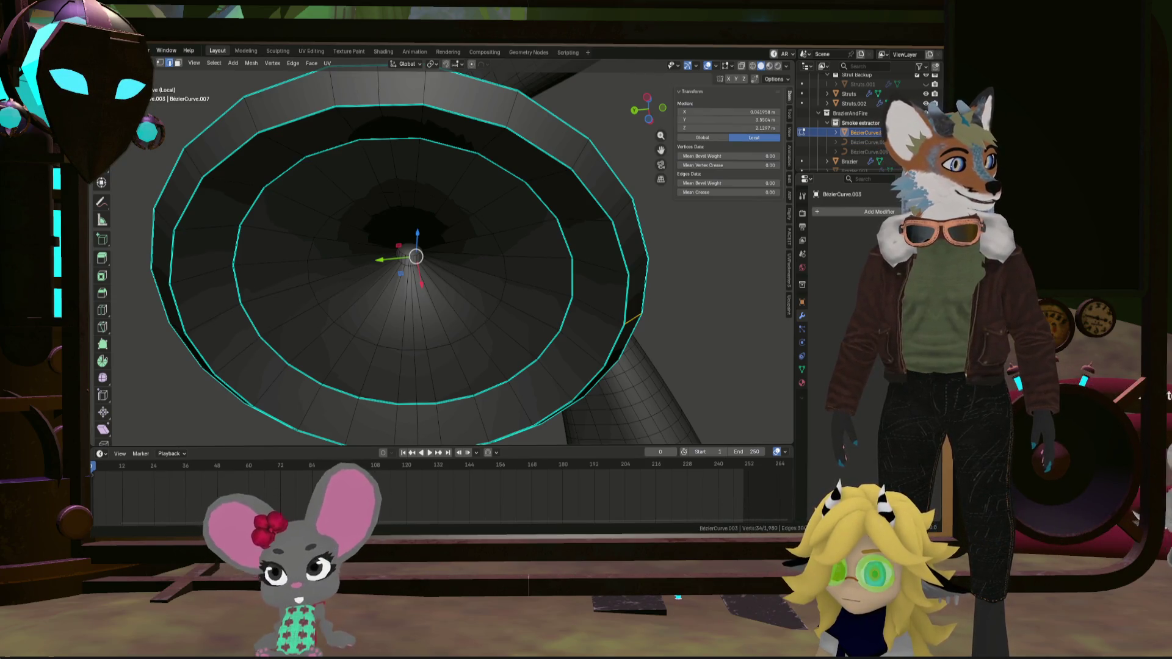
pyautogui.moveTo(610, 274); pyautogui.dragTo(650, 213, button='middle')
pyautogui.press('KP_Decimal')
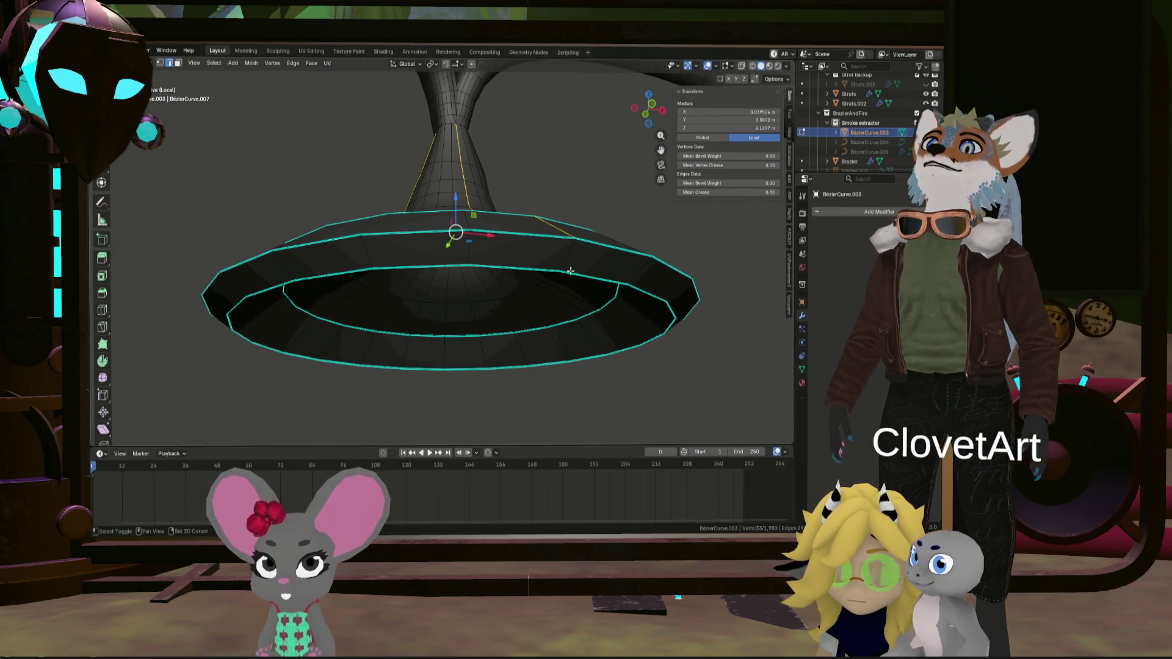
pyautogui.moveTo(570, 271)
pyautogui.mouseDown(button='middle')
pyautogui.moveTo(710, 278)
pyautogui.moveTo(394, 337)
pyautogui.moveTo(342, 390)
pyautogui.moveTo(295, 406)
pyautogui.moveTo(342, 415)
pyautogui.moveTo(458, 293)
pyautogui.mouseUp(button='middle')
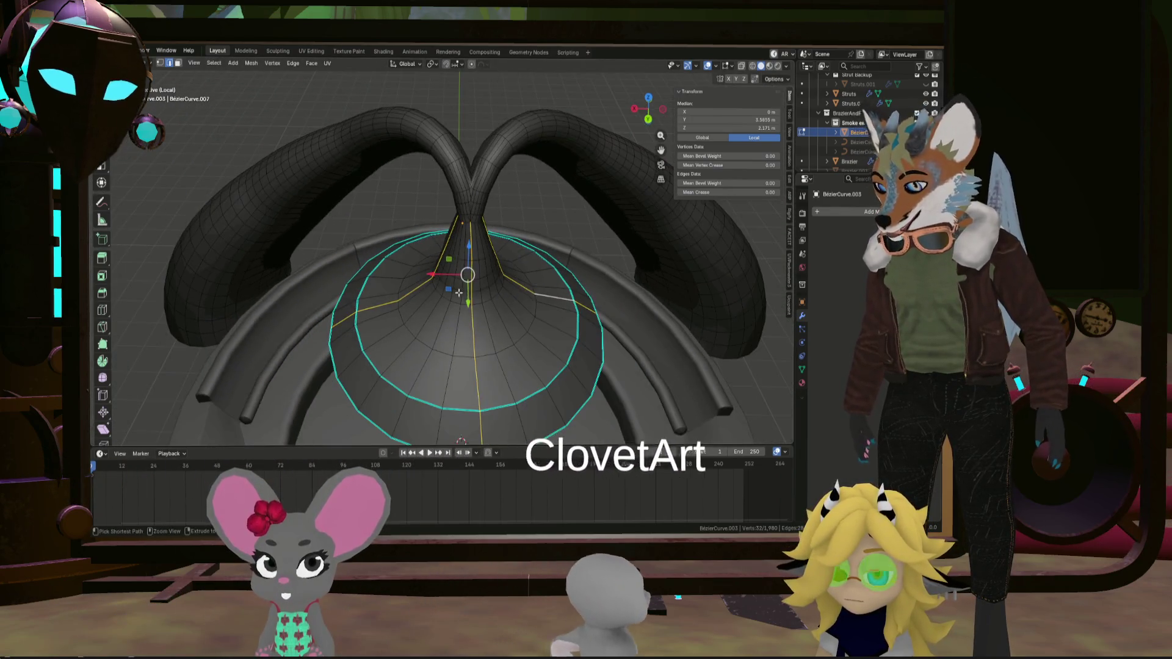
pyautogui.hotkey('ctrl', 'b')
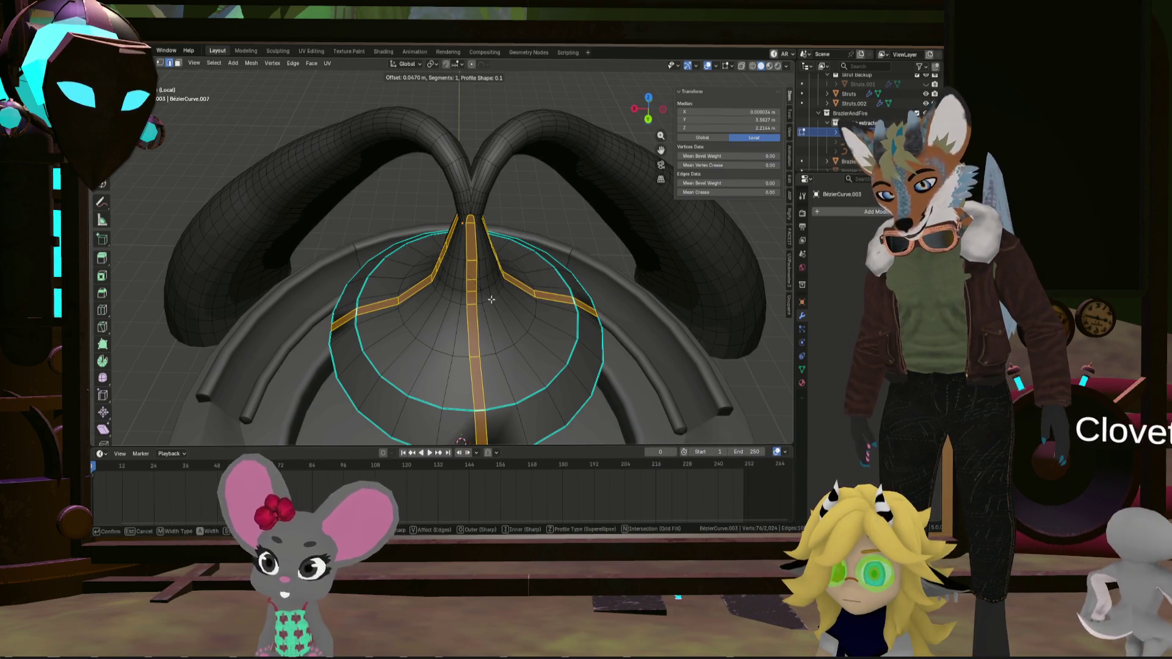
pyautogui.click(494, 91)
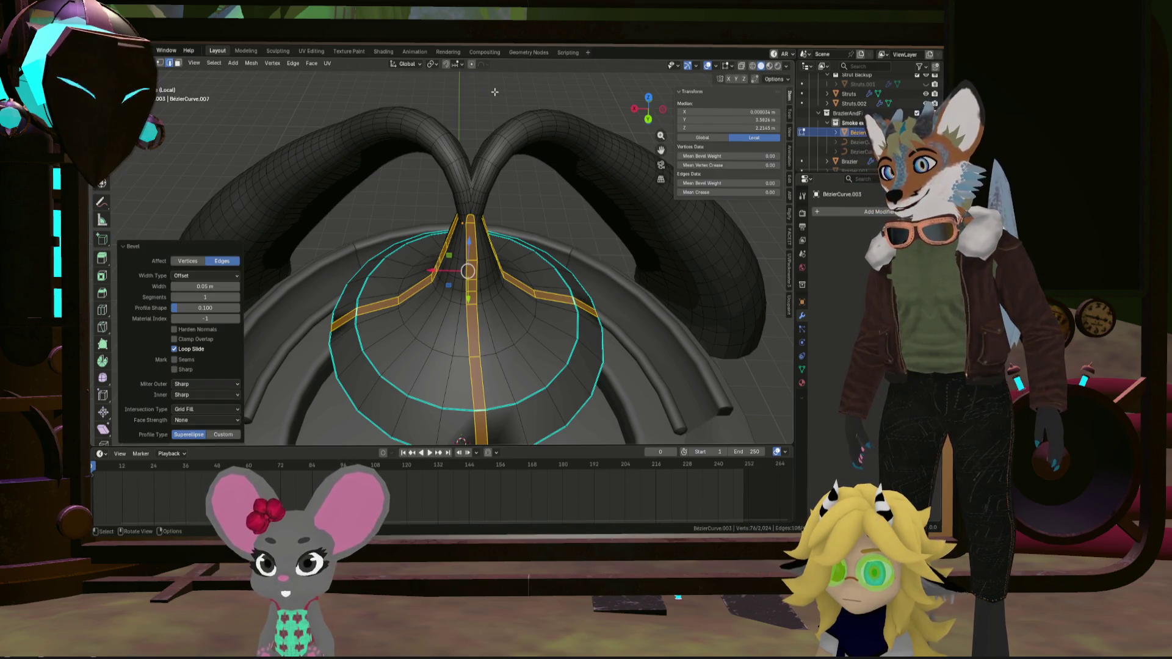
pyautogui.click(581, 293)
pyautogui.moveTo(581, 293)
pyautogui.mouseDown(button='middle')
pyautogui.moveTo(420, 137)
pyautogui.moveTo(511, 190)
pyautogui.mouseUp(button='middle')
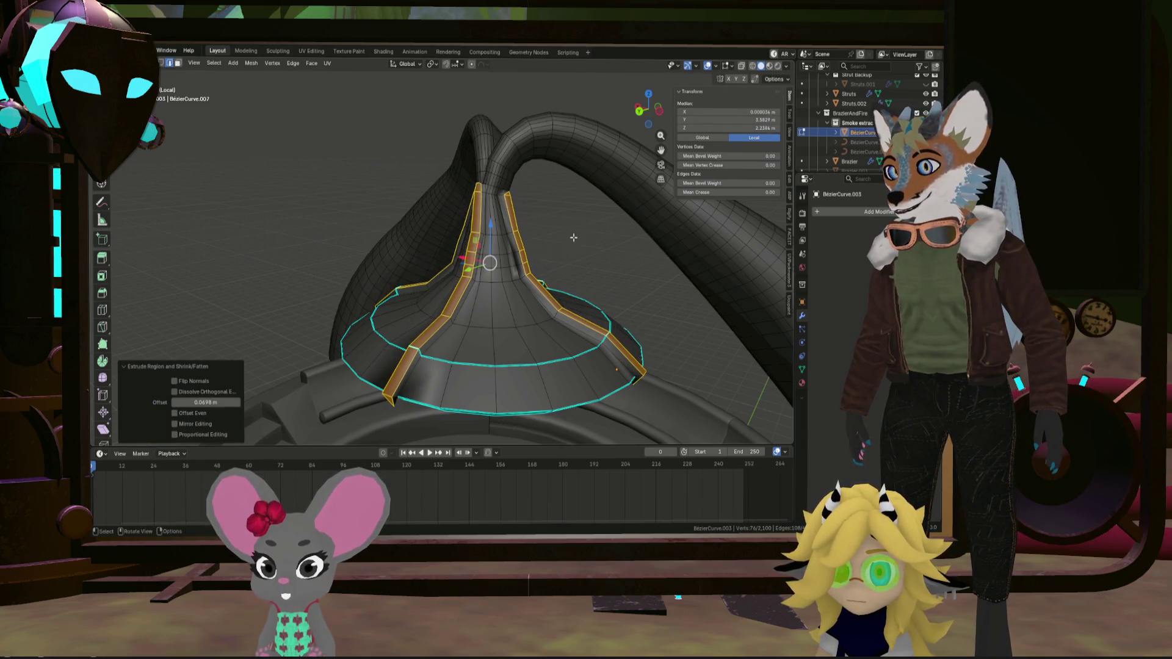
pyautogui.moveTo(573, 238)
pyautogui.mouseDown(button='middle')
pyautogui.moveTo(549, 274)
pyautogui.moveTo(576, 256)
pyautogui.moveTo(528, 268)
pyautogui.moveTo(405, 253)
pyautogui.moveTo(236, 270)
pyautogui.mouseUp(button='middle')
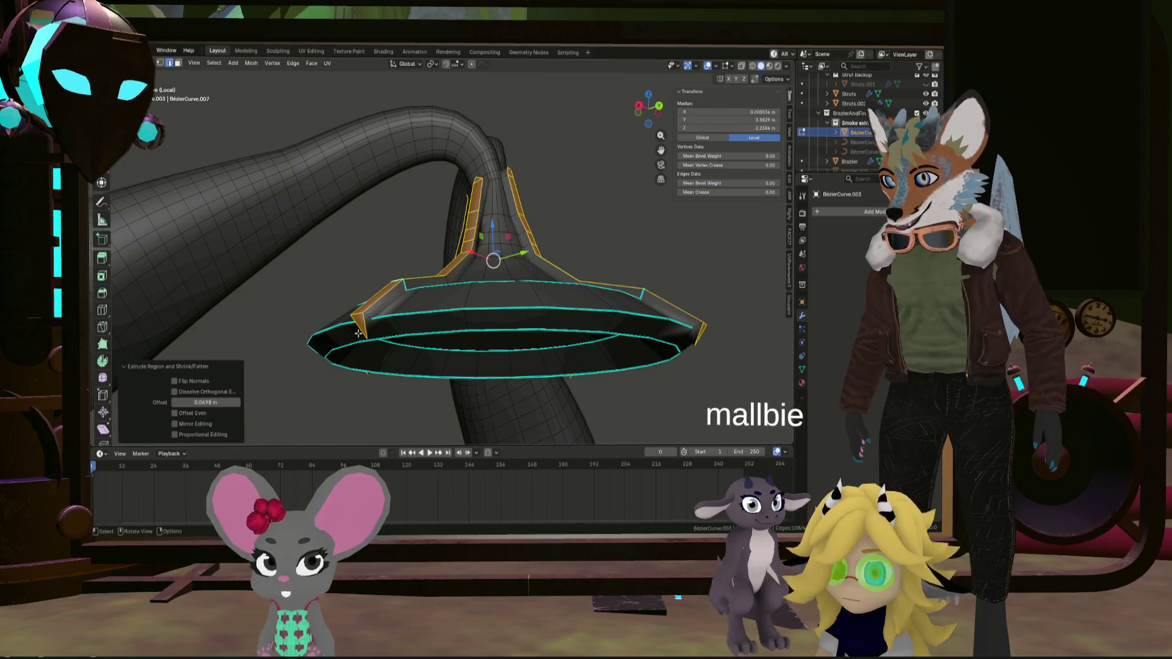
pyautogui.moveTo(413, 317)
pyautogui.mouseDown(button='middle')
pyautogui.moveTo(481, 286)
pyautogui.moveTo(540, 301)
pyautogui.moveTo(456, 282)
pyautogui.moveTo(515, 293)
pyautogui.moveTo(624, 283)
pyautogui.moveTo(471, 311)
pyautogui.moveTo(611, 342)
pyautogui.moveTo(520, 346)
pyautogui.moveTo(540, 305)
pyautogui.mouseUp(button='middle')
pyautogui.scroll(5, 521, 346)
# Select edges along the left-side struts of the hood
pyautogui.click(546, 297)
pyautogui.click(551, 301)
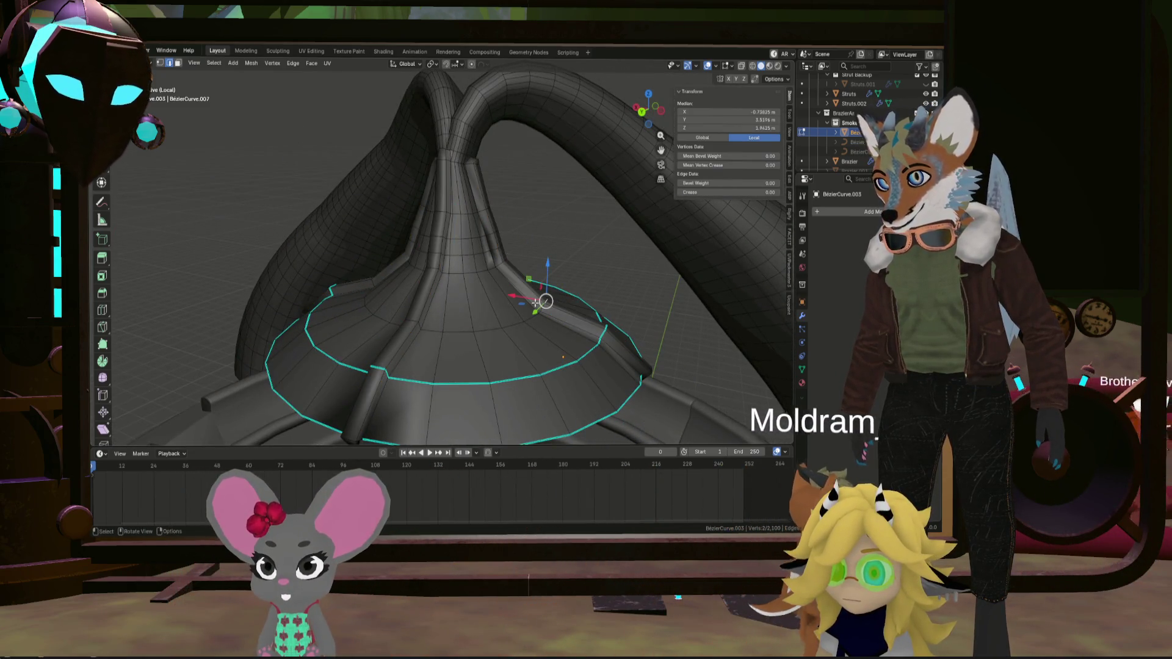
pyautogui.keyDown('shift'); pyautogui.click(353, 269); pyautogui.keyUp('shift')
pyautogui.moveTo(352, 269); pyautogui.dragTo(466, 278, button='middle')
pyautogui.keyDown('shift'); pyautogui.click(373, 271); pyautogui.keyUp('shift')
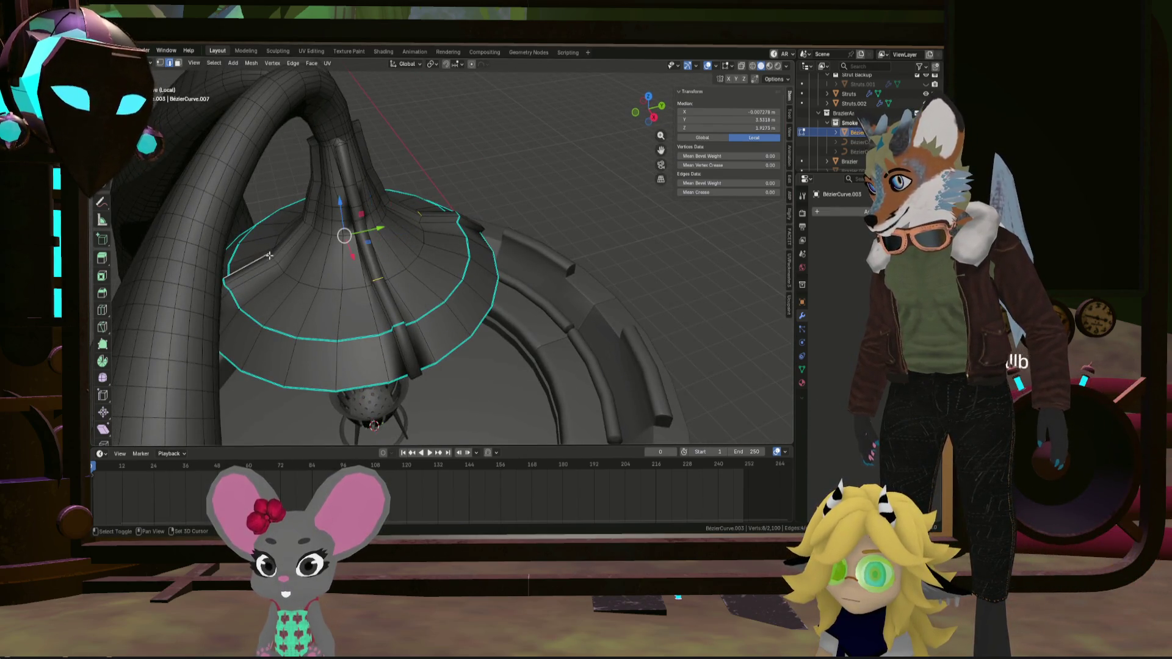
pyautogui.moveTo(269, 255)
pyautogui.mouseDown(button='middle')
pyautogui.moveTo(352, 293)
pyautogui.moveTo(566, 319)
pyautogui.moveTo(585, 333)
pyautogui.mouseUp(button='middle')
# Add the central and right strut edge loops and mark the selection sharp
pyautogui.keyDown('alt'); pyautogui.keyDown('shift'); pyautogui.click(352, 293); pyautogui.keyUp('shift'); pyautogui.keyUp('alt')
pyautogui.keyDown('alt'); pyautogui.keyDown('shift'); pyautogui.click(447, 312); pyautogui.keyUp('shift'); pyautogui.keyUp('alt')
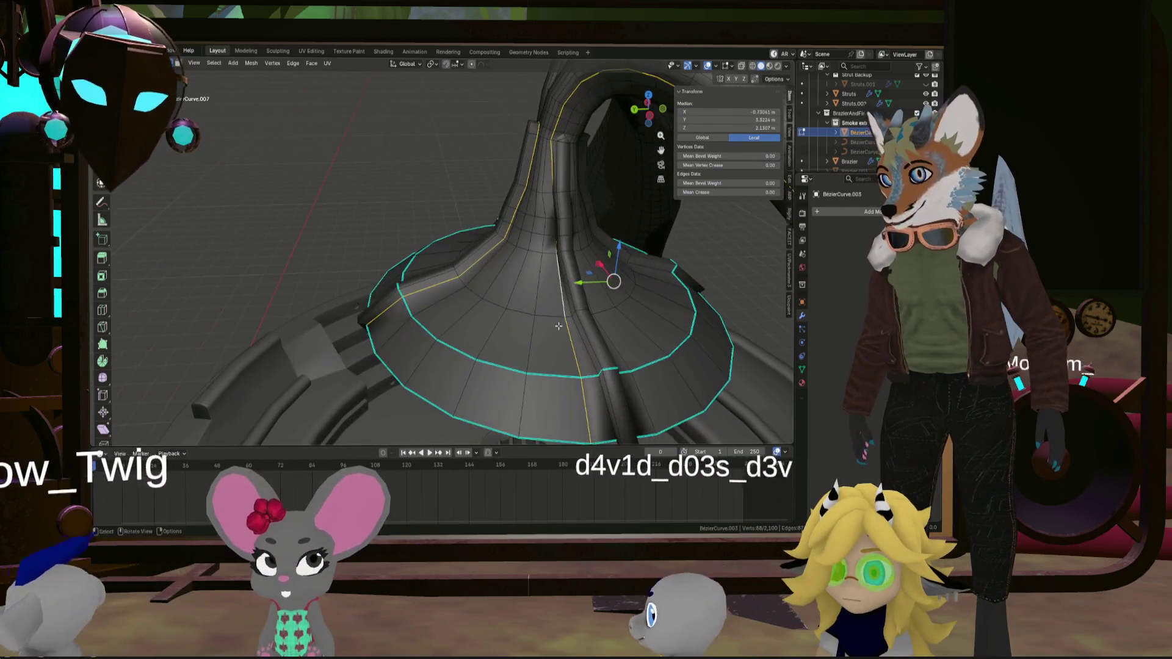
pyautogui.keyDown('alt'); pyautogui.keyDown('shift'); pyautogui.click(584, 333); pyautogui.keyUp('shift'); pyautogui.keyUp('alt')
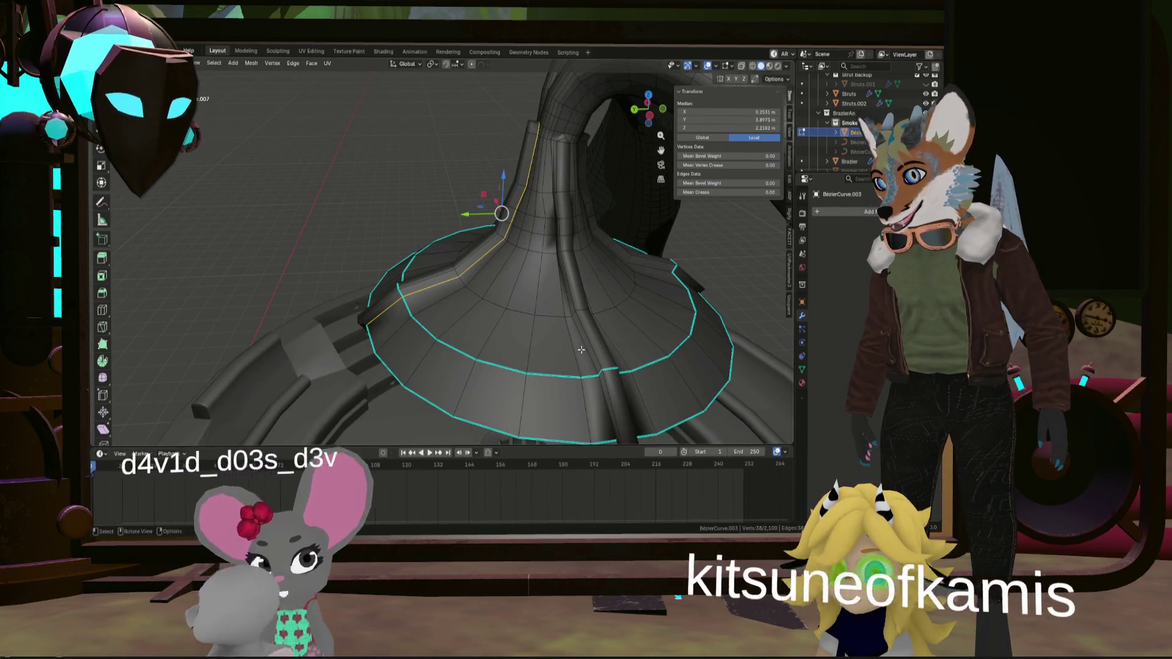
pyautogui.keyDown('alt'); pyautogui.keyDown('shift'); pyautogui.click(581, 349); pyautogui.keyUp('shift'); pyautogui.keyUp('alt')
pyautogui.moveTo(581, 350)
pyautogui.mouseDown(button='middle')
pyautogui.moveTo(662, 356)
pyautogui.moveTo(549, 302)
pyautogui.moveTo(433, 281)
pyautogui.mouseUp(button='middle')
pyautogui.scroll(8, 547, 300)
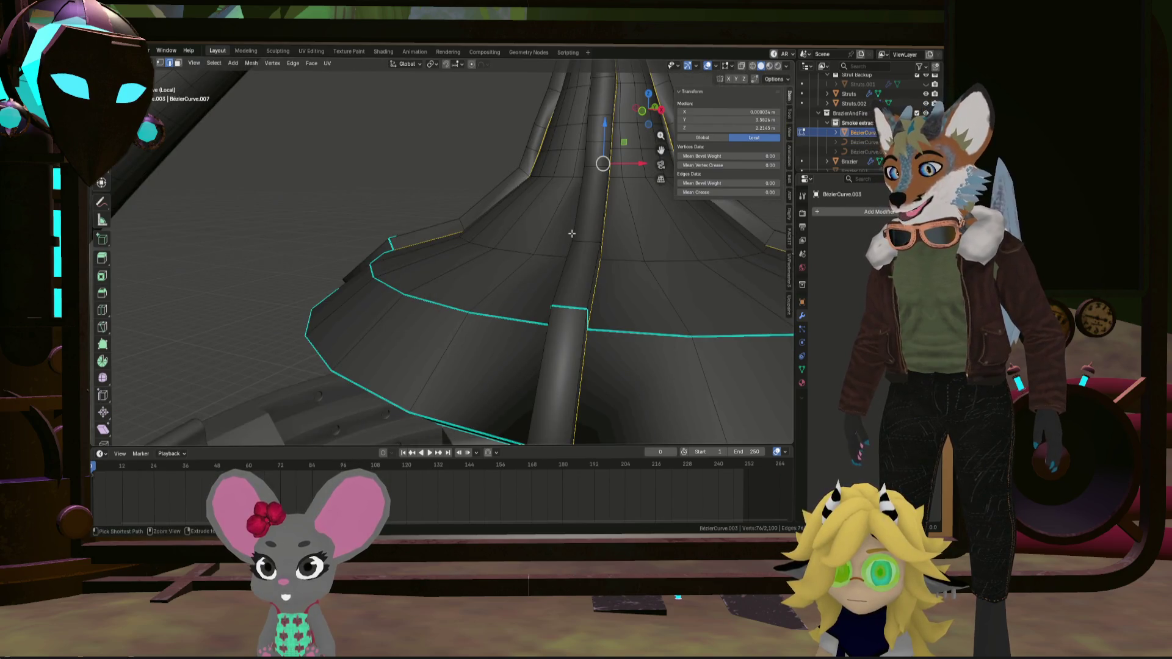
pyautogui.hotkey('ctrl', 'e')
pyautogui.click(554, 247)
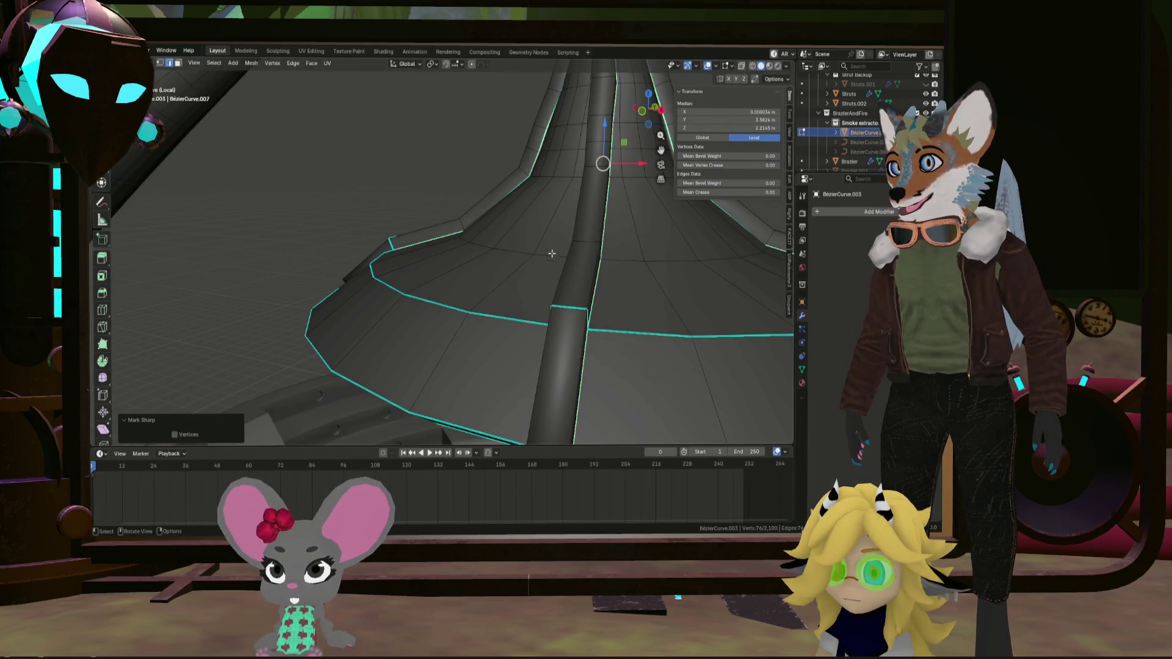
# Add one more strut edge loop and mark it sharp as well
pyautogui.moveTo(563, 301); pyautogui.dragTo(319, 259, button='middle')
pyautogui.keyDown('alt'); pyautogui.keyDown('shift'); pyautogui.click(487, 291); pyautogui.keyUp('shift'); pyautogui.keyUp('alt')
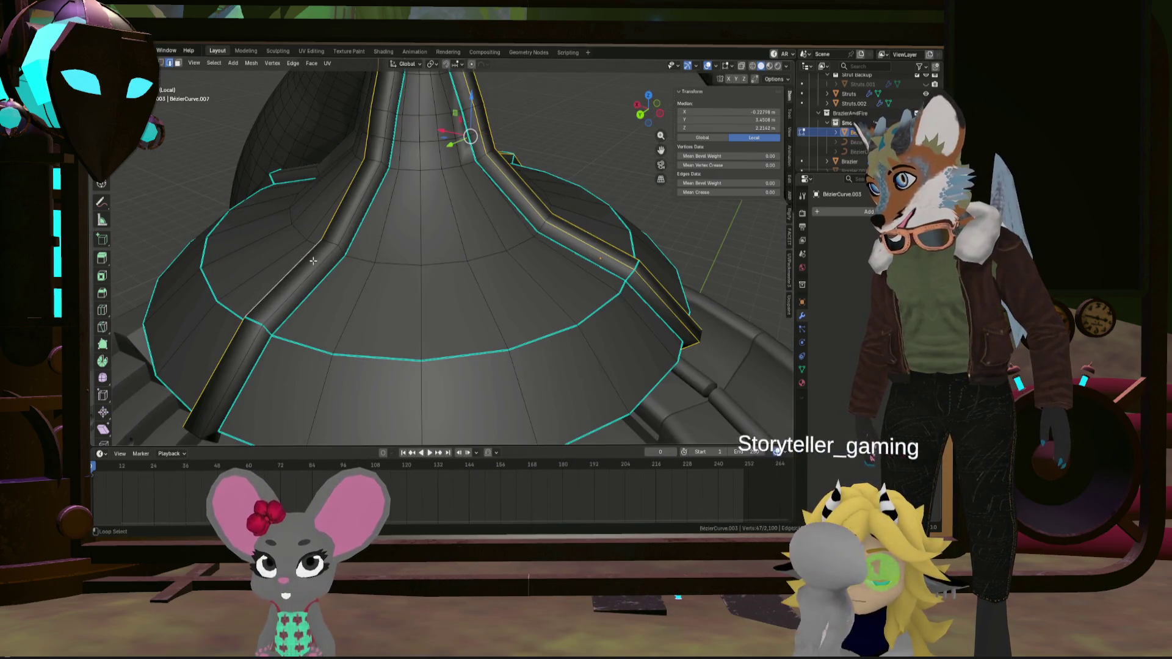
pyautogui.moveTo(297, 172)
pyautogui.mouseDown(button='middle')
pyautogui.moveTo(469, 248)
pyautogui.moveTo(464, 313)
pyautogui.moveTo(487, 303)
pyautogui.mouseUp(button='middle')
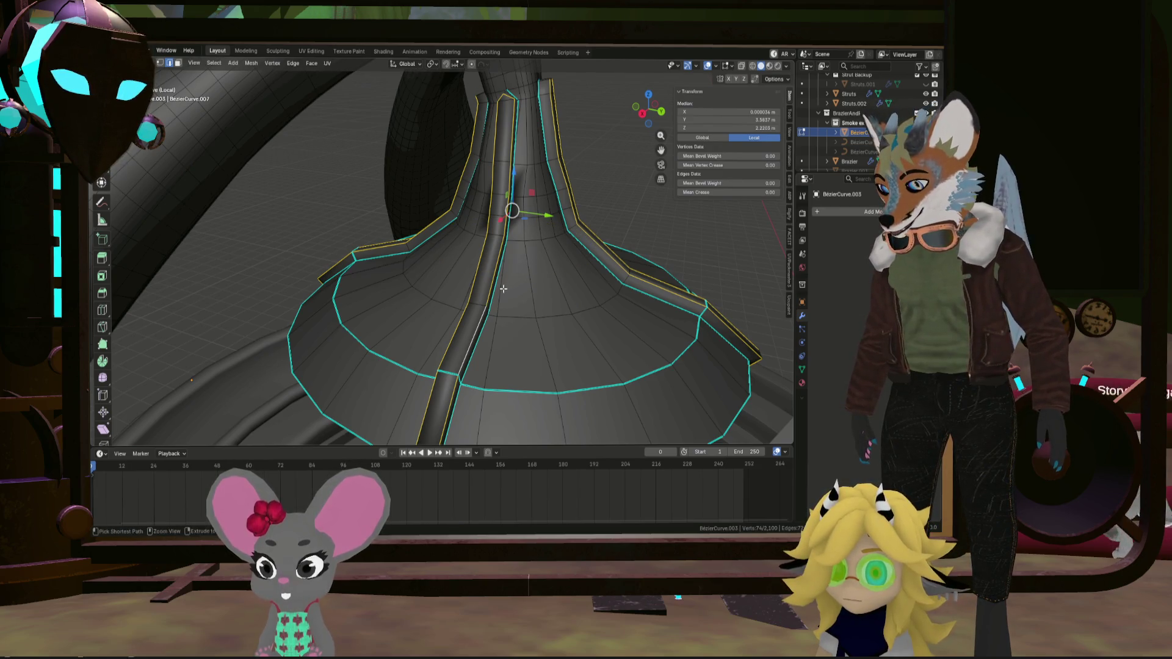
pyautogui.rightClick(503, 288)
pyautogui.click(503, 288)
# Raise the selected strut vertices 0.16 m along the Z axis
pyautogui.moveTo(503, 288); pyautogui.dragTo(520, 301, button='middle')
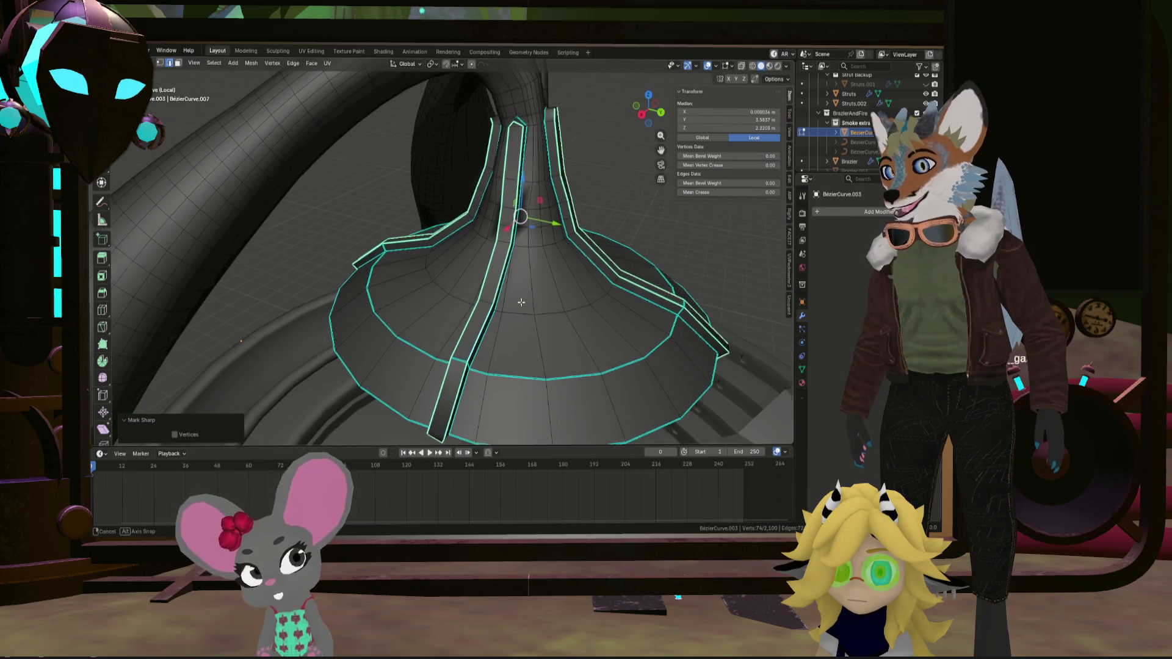
pyautogui.moveTo(426, 238)
pyautogui.mouseDown(button='middle')
pyautogui.moveTo(421, 246)
pyautogui.moveTo(452, 248)
pyautogui.mouseUp(button='middle')
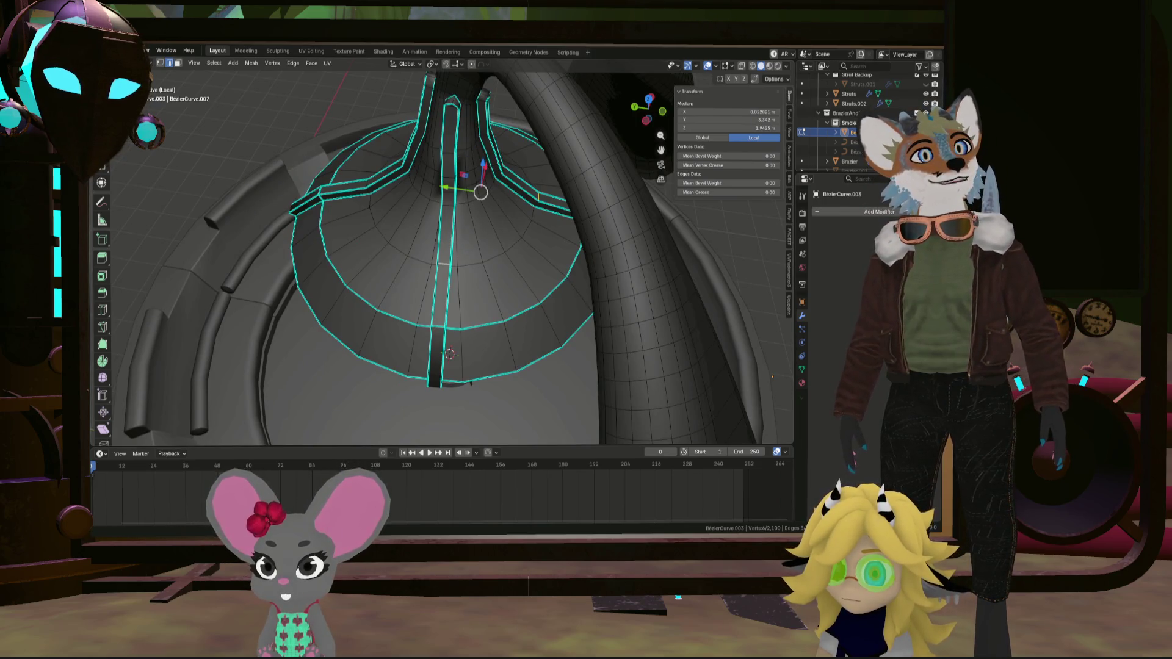
pyautogui.moveTo(366, 183)
pyautogui.mouseDown(button='middle')
pyautogui.moveTo(332, 158)
pyautogui.moveTo(398, 204)
pyautogui.mouseUp(button='middle')
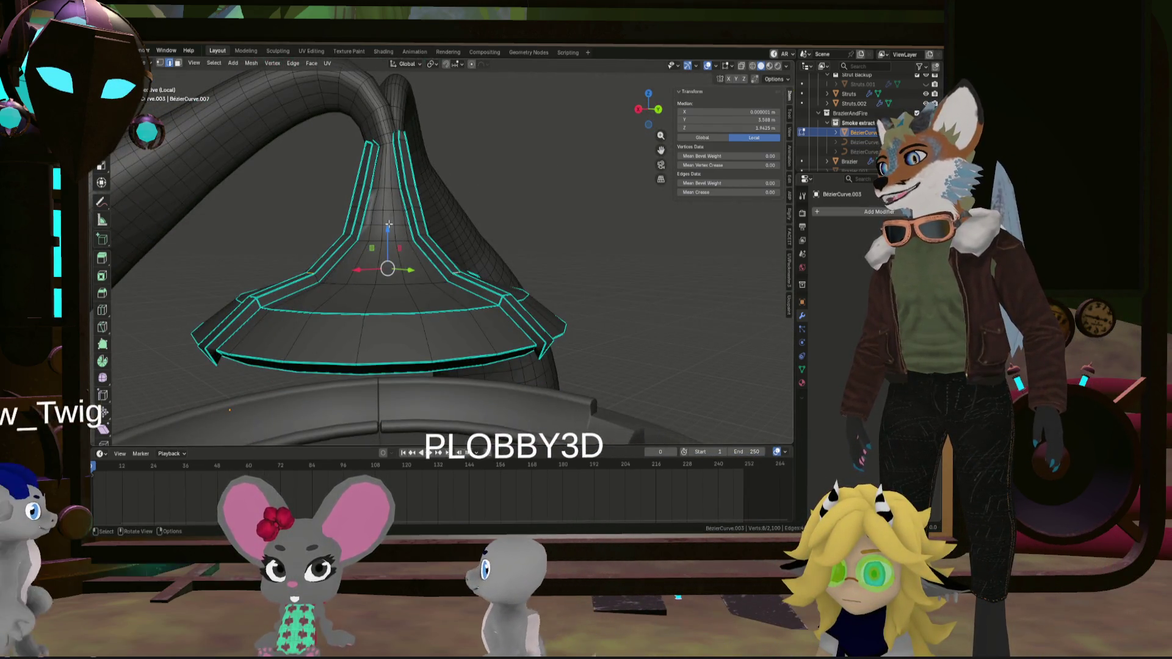
pyautogui.press('g')
pyautogui.press('z')
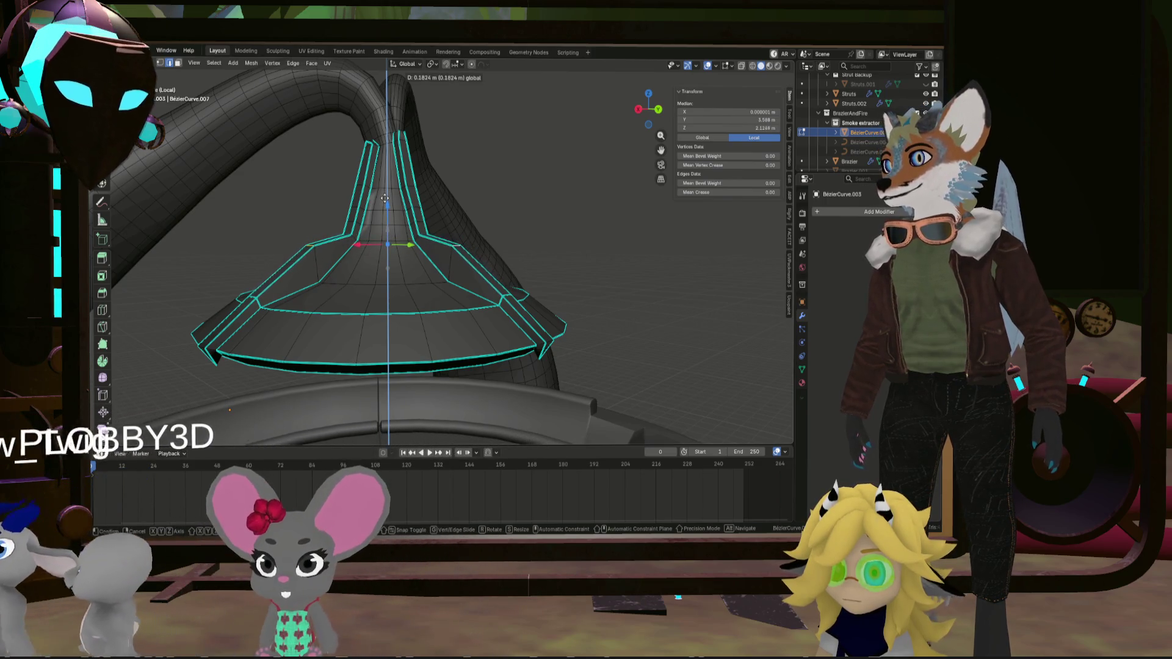
pyautogui.click(432, 183)
# Add more strut and rim vertices and raise them a further 0.0819 m along Z
pyautogui.moveTo(432, 183)
pyautogui.mouseDown(button='middle')
pyautogui.moveTo(411, 315)
pyautogui.moveTo(366, 294)
pyautogui.moveTo(407, 264)
pyautogui.moveTo(434, 313)
pyautogui.moveTo(407, 281)
pyautogui.mouseUp(button='middle')
pyautogui.keyDown('shift'); pyautogui.click(350, 316); pyautogui.keyUp('shift')
pyautogui.keyDown('shift'); pyautogui.click(380, 280); pyautogui.keyUp('shift')
pyautogui.scroll(3, 433, 312)
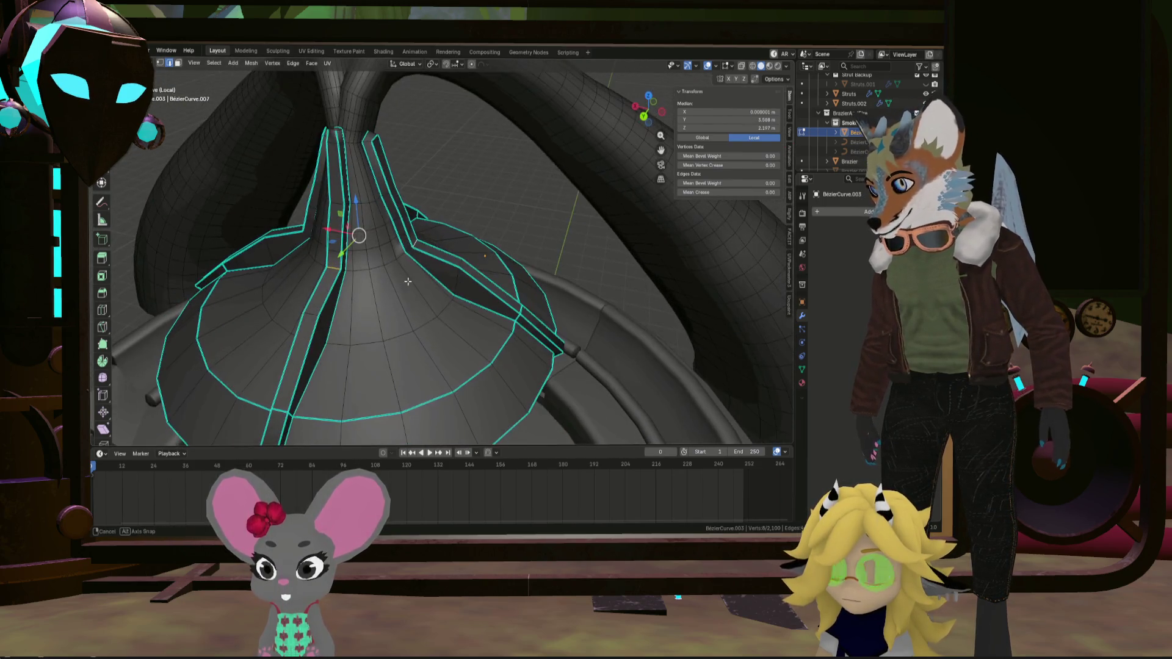
pyautogui.moveTo(334, 272)
pyautogui.mouseDown(button='middle')
pyautogui.moveTo(318, 217)
pyautogui.moveTo(354, 201)
pyautogui.moveTo(381, 228)
pyautogui.mouseUp(button='middle')
pyautogui.click(338, 184)
pyautogui.scroll(-4, 366, 214)
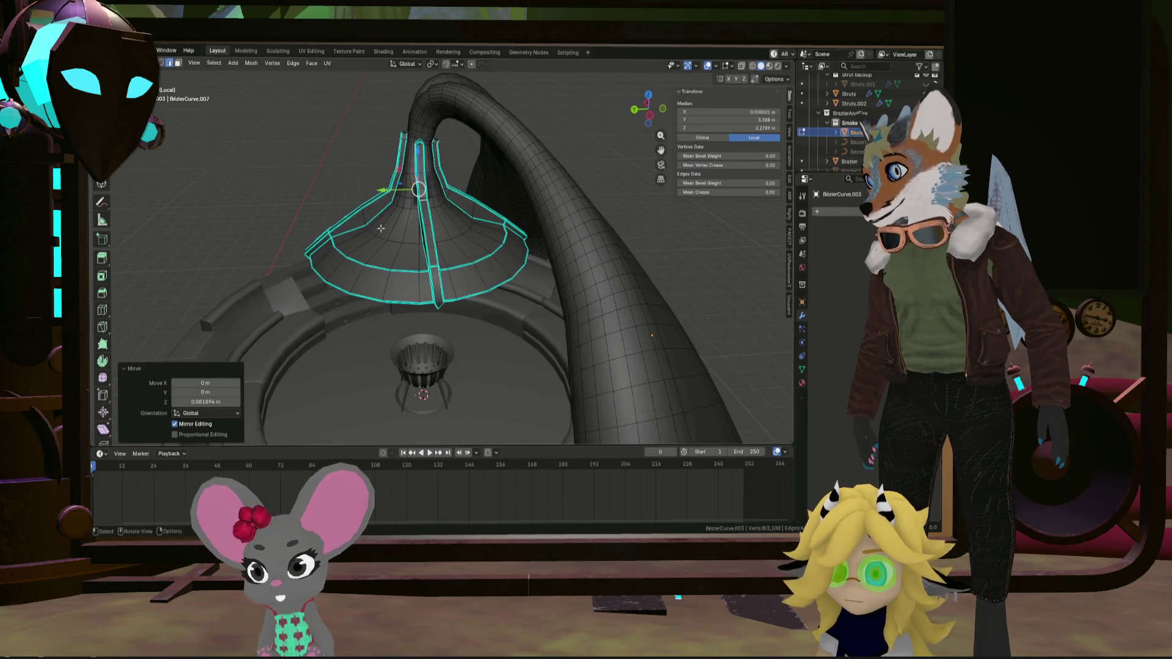
# Select several strut vertices around the hood
pyautogui.scroll(5, 326, 251)
pyautogui.click(327, 233)
pyautogui.scroll(-5, 327, 232)
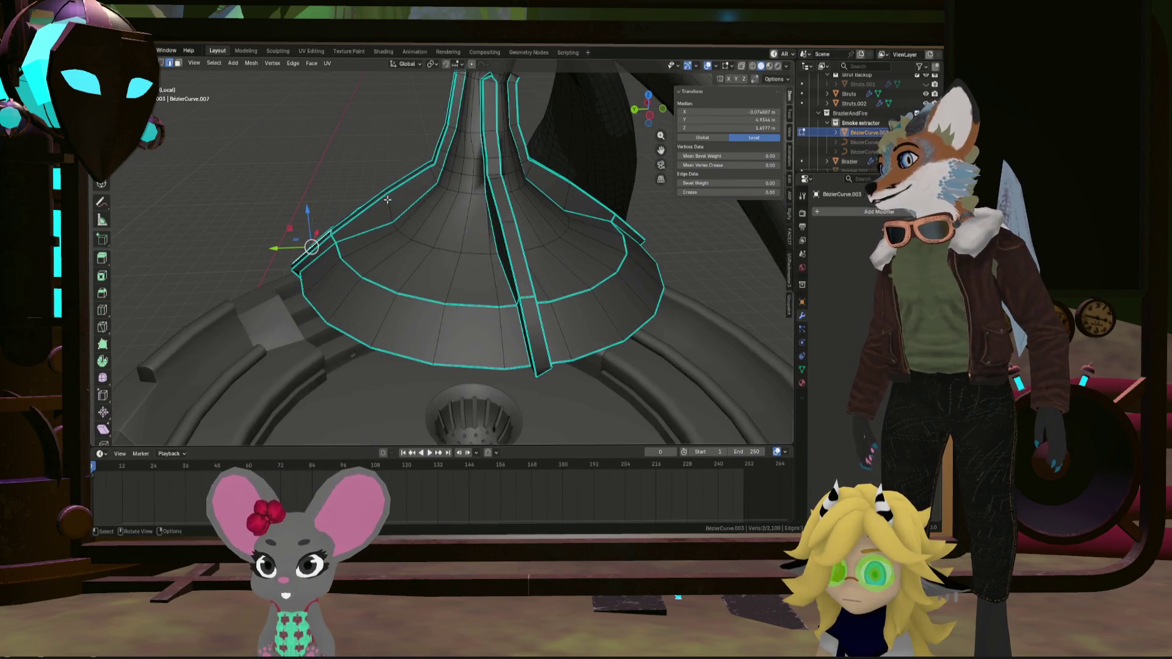
pyautogui.click(429, 169)
pyautogui.moveTo(429, 169); pyautogui.dragTo(496, 178, button='middle')
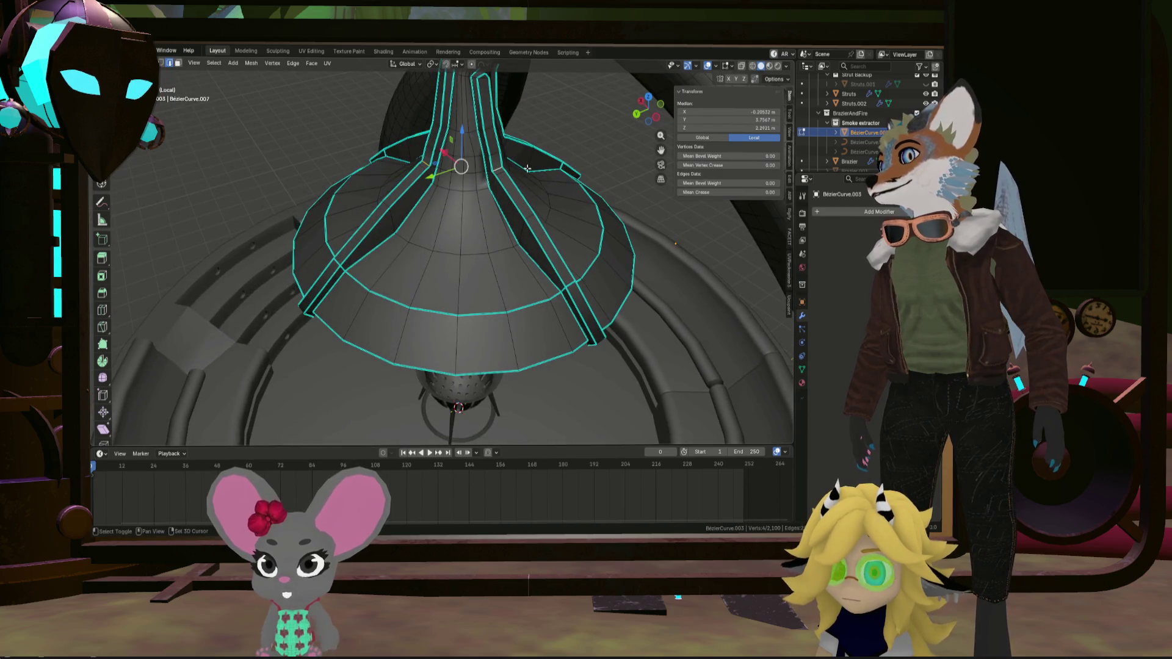
pyautogui.keyDown('shift'); pyautogui.click(415, 162); pyautogui.keyUp('shift')
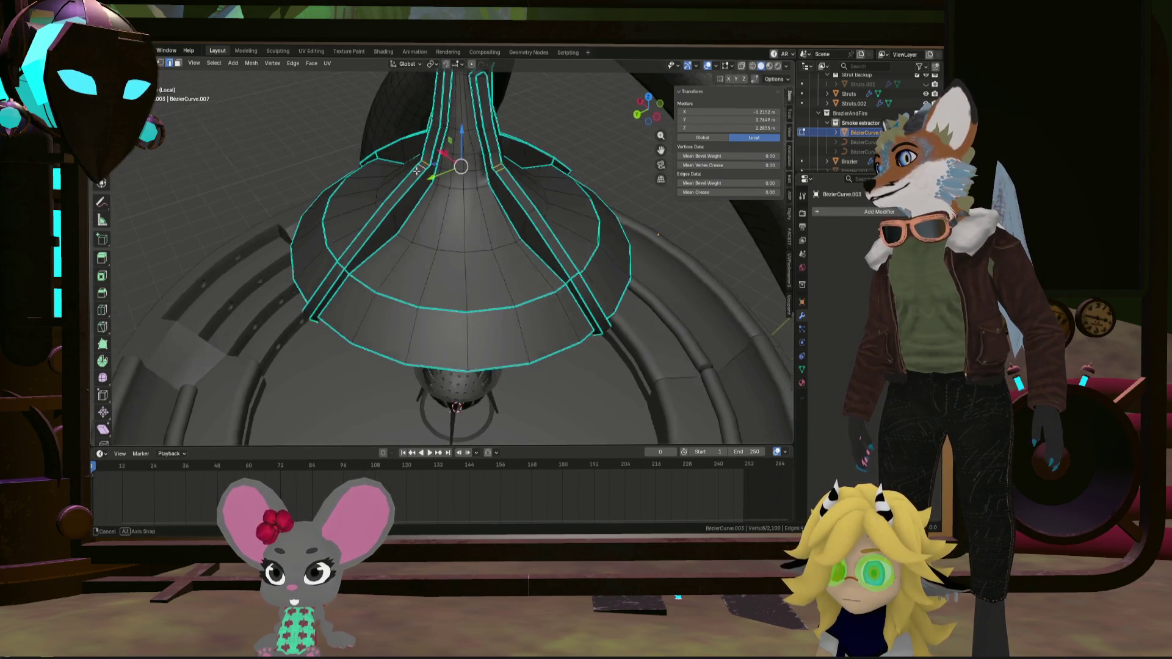
pyautogui.moveTo(415, 163); pyautogui.dragTo(460, 189, button='middle')
pyautogui.keyDown('shift'); pyautogui.click(335, 167); pyautogui.keyUp('shift')
# Add the remaining strut vertices and scale the selection outward by 1.408
pyautogui.moveTo(335, 167)
pyautogui.mouseDown(button='middle')
pyautogui.moveTo(328, 154)
pyautogui.moveTo(342, 165)
pyautogui.mouseUp(button='middle')
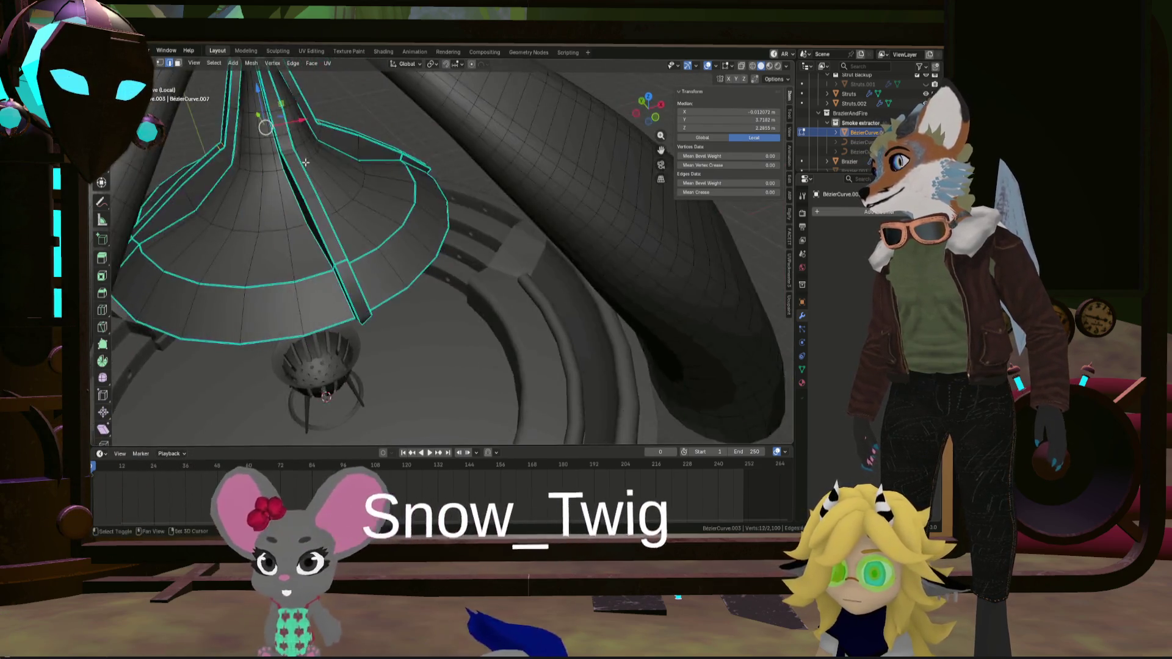
pyautogui.scroll(3, 351, 173)
pyautogui.keyDown('shift'); pyautogui.click(351, 173); pyautogui.keyUp('shift')
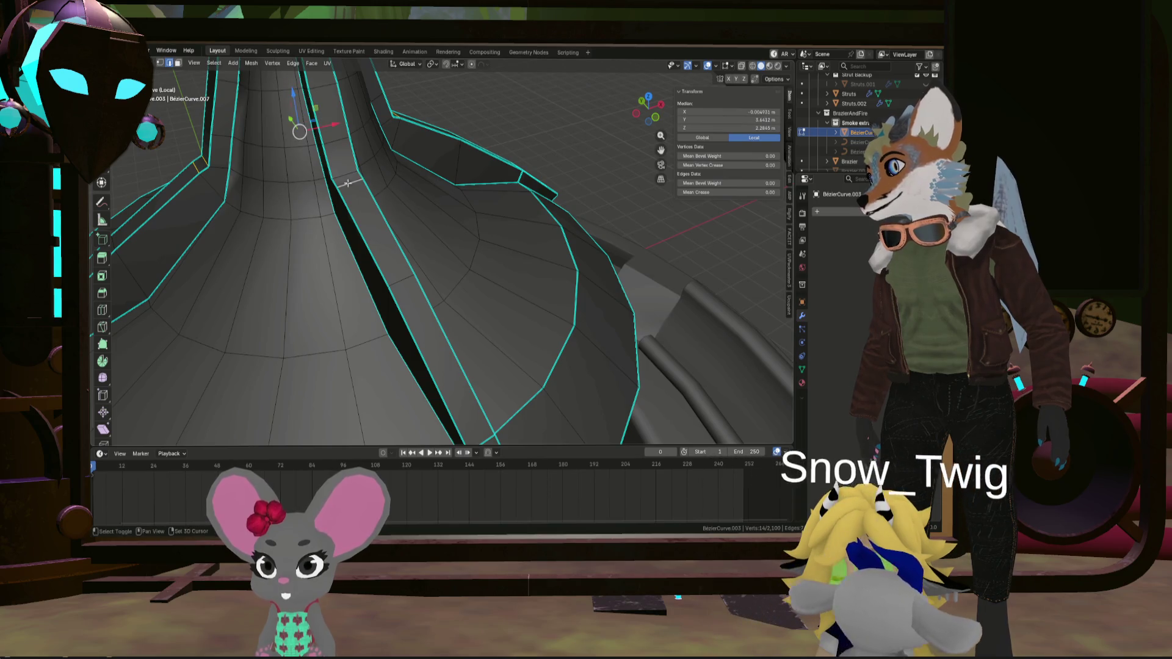
pyautogui.keyDown('shift'); pyautogui.click(347, 183); pyautogui.keyUp('shift')
pyautogui.scroll(-5, 347, 183)
pyautogui.moveTo(347, 183)
pyautogui.mouseDown(button='middle')
pyautogui.moveTo(323, 152)
pyautogui.moveTo(455, 165)
pyautogui.moveTo(451, 216)
pyautogui.moveTo(446, 201)
pyautogui.mouseUp(button='middle')
pyautogui.press('s')
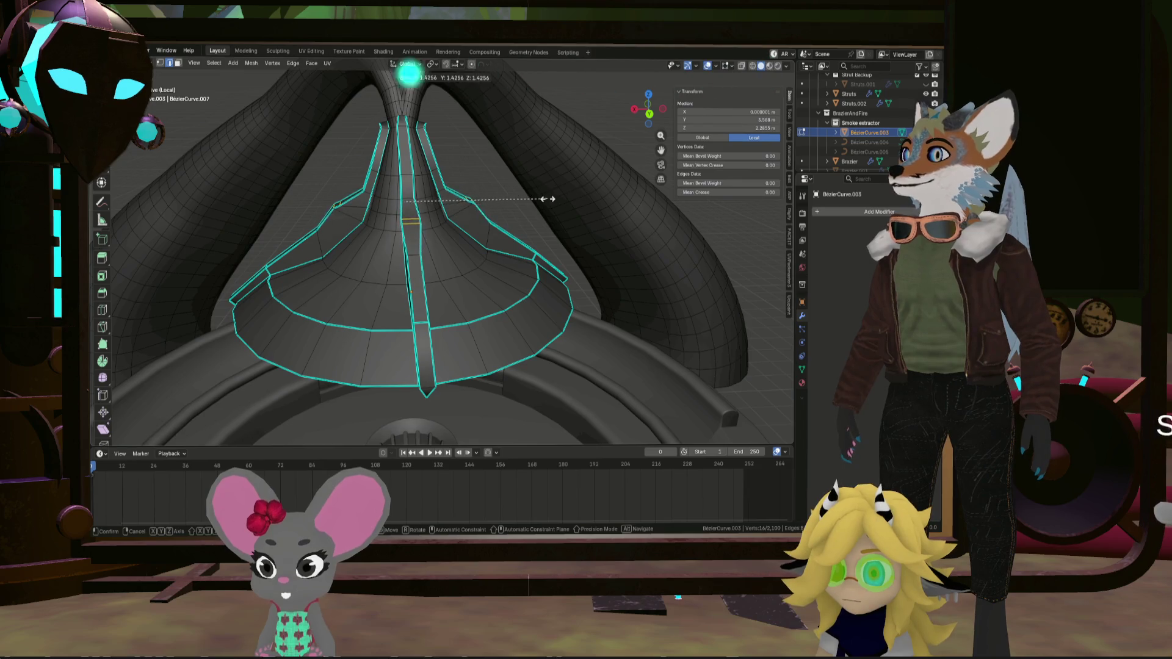
pyautogui.click(546, 199)
# Select a single strut edge and scale it up by 1.1774
pyautogui.moveTo(546, 199)
pyautogui.mouseDown(button='middle')
pyautogui.moveTo(400, 204)
pyautogui.moveTo(406, 194)
pyautogui.moveTo(413, 221)
pyautogui.moveTo(353, 210)
pyautogui.moveTo(288, 230)
pyautogui.moveTo(287, 241)
pyautogui.moveTo(450, 263)
pyautogui.moveTo(427, 250)
pyautogui.moveTo(389, 257)
pyautogui.mouseUp(button='middle')
pyautogui.click(415, 210)
pyautogui.press('s')
pyautogui.click(470, 248)
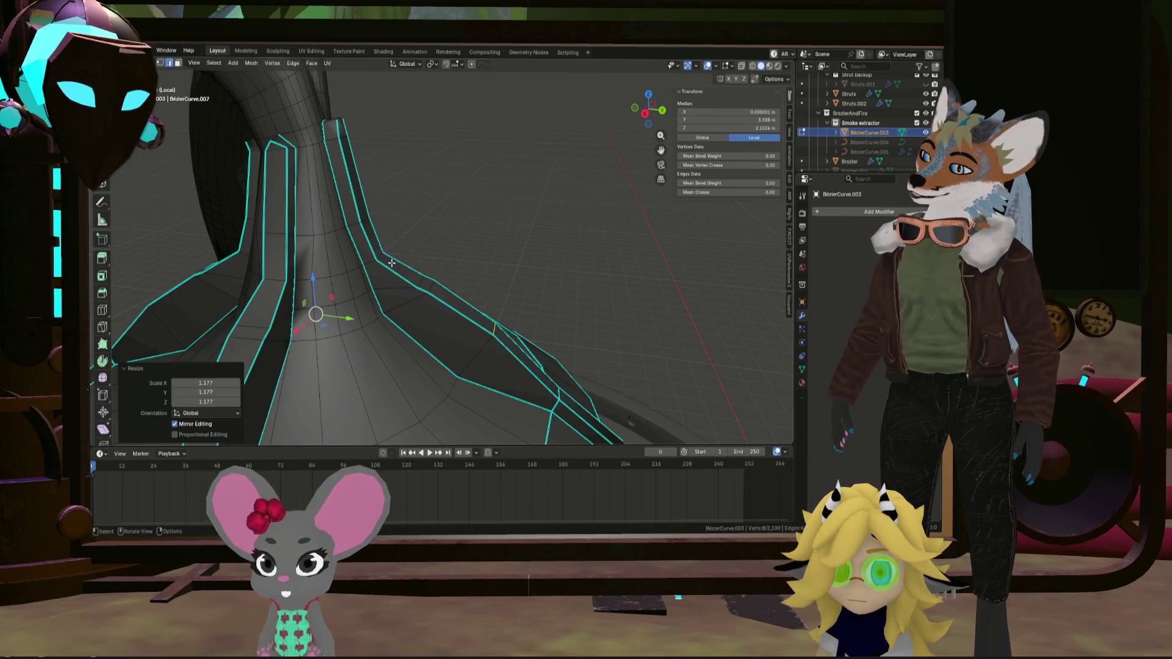
pyautogui.moveTo(352, 263)
pyautogui.mouseDown(button='middle')
pyautogui.moveTo(315, 167)
pyautogui.moveTo(188, 61)
pyautogui.mouseUp(button='middle')
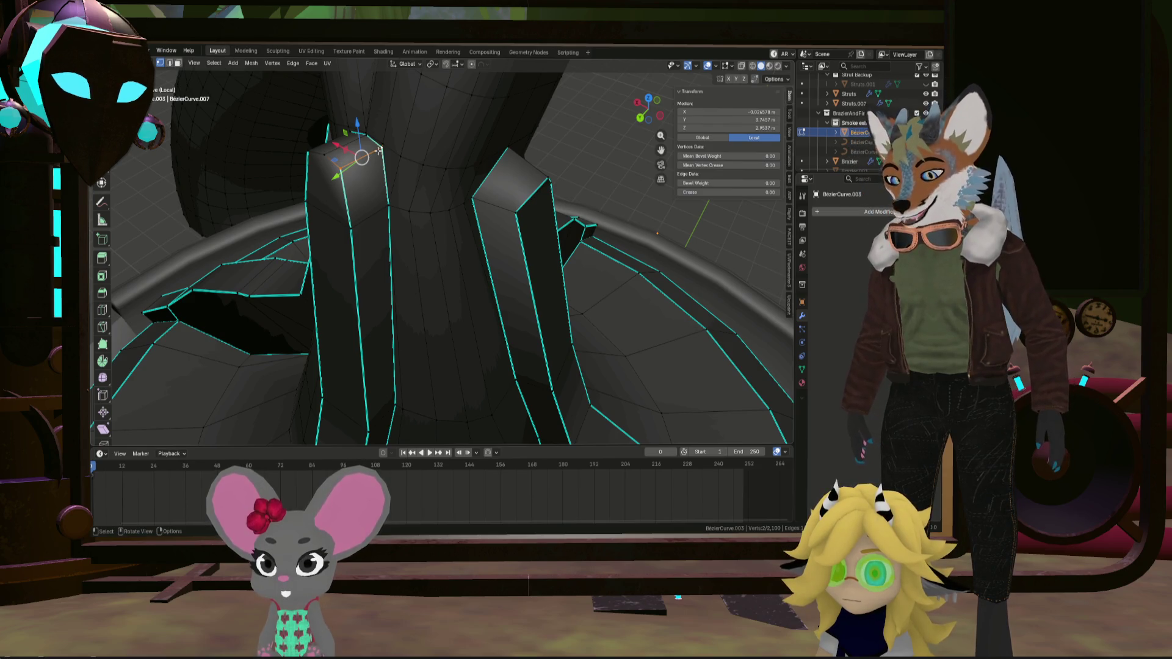
# Merge the first selected strut-top vertices at their centre and clear the selection
pyautogui.press('x')
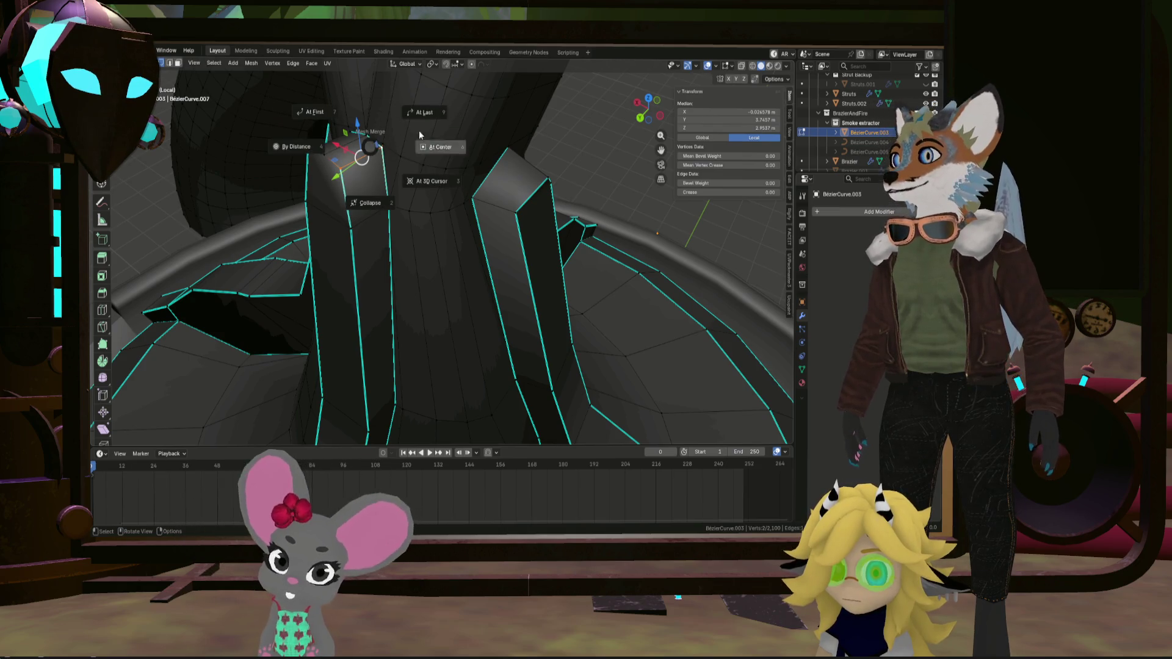
pyautogui.click(419, 130)
pyautogui.moveTo(419, 130); pyautogui.dragTo(360, 114, button='middle')
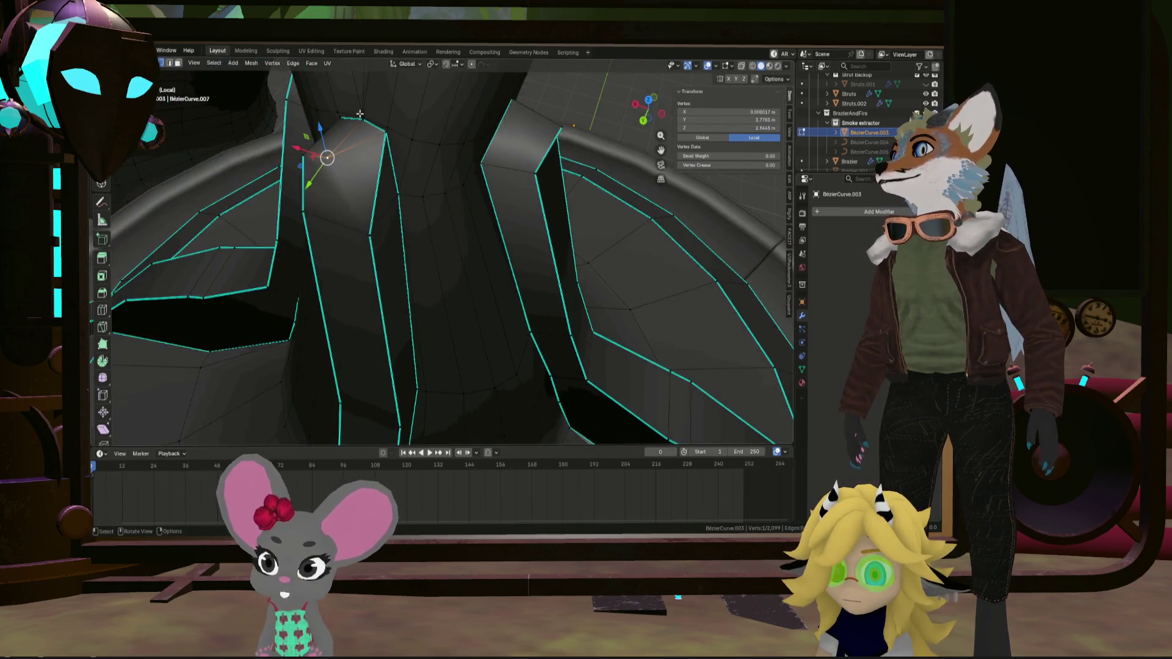
pyautogui.scroll(-10, 360, 114)
pyautogui.moveTo(427, 183)
pyautogui.mouseDown(button='middle')
pyautogui.moveTo(470, 214)
pyautogui.moveTo(262, 165)
pyautogui.mouseUp(button='middle')
pyautogui.hotkey('alt', 'a')
# Merge the next two strut-tip vertex pairs At Last
pyautogui.scroll(6, 471, 214)
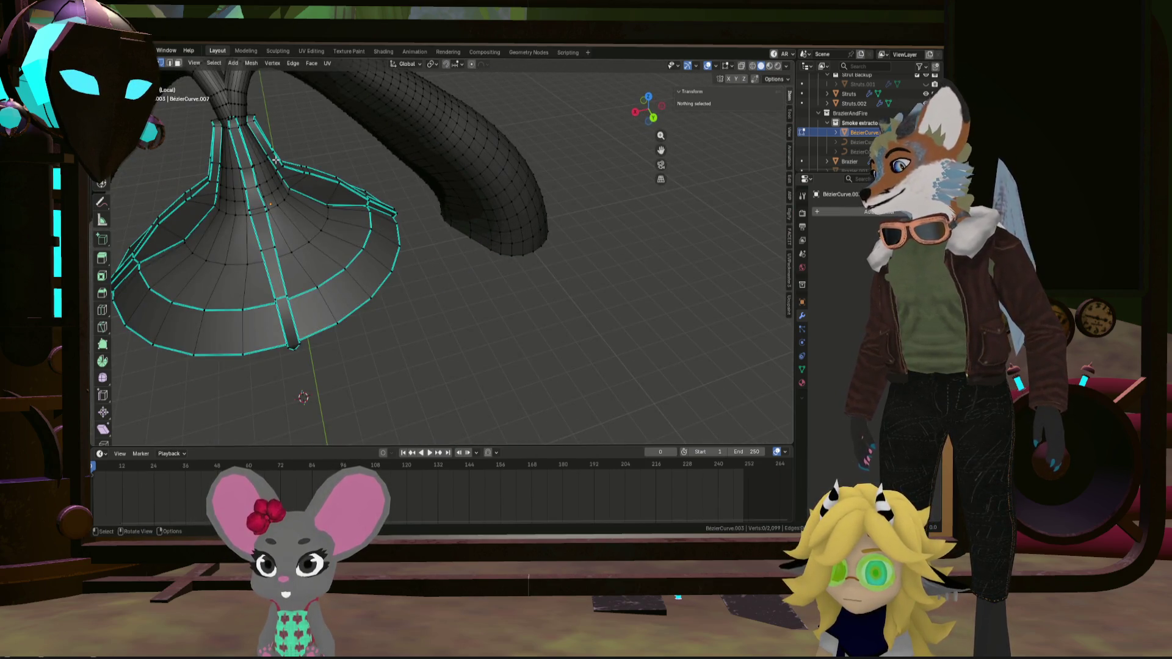
pyautogui.scroll(-3, 275, 160)
pyautogui.scroll(10, 352, 181)
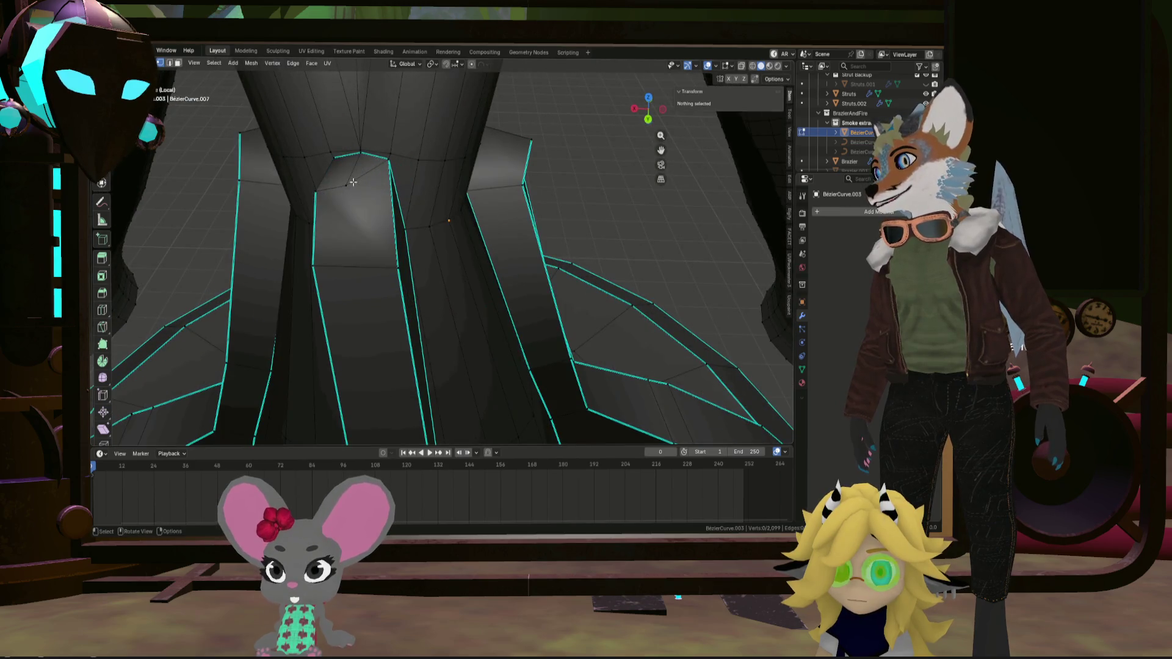
pyautogui.scroll(3, 363, 159)
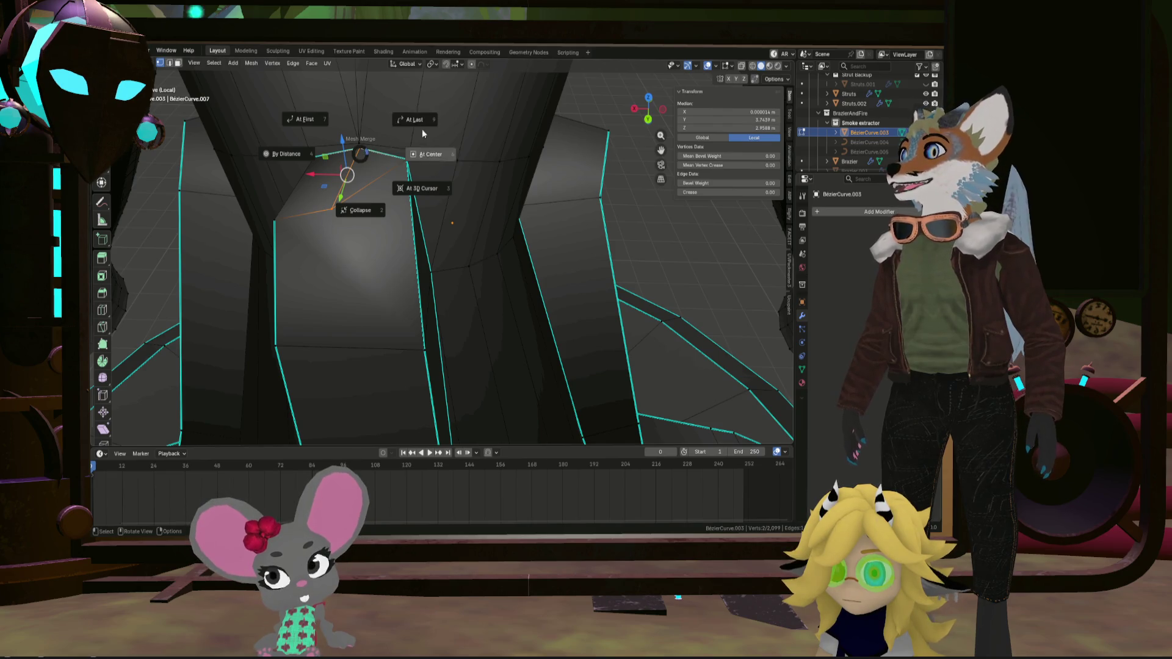
pyautogui.click(423, 130)
pyautogui.hotkey('alt', 'a')
pyautogui.moveTo(293, 209); pyautogui.dragTo(288, 228, button='middle')
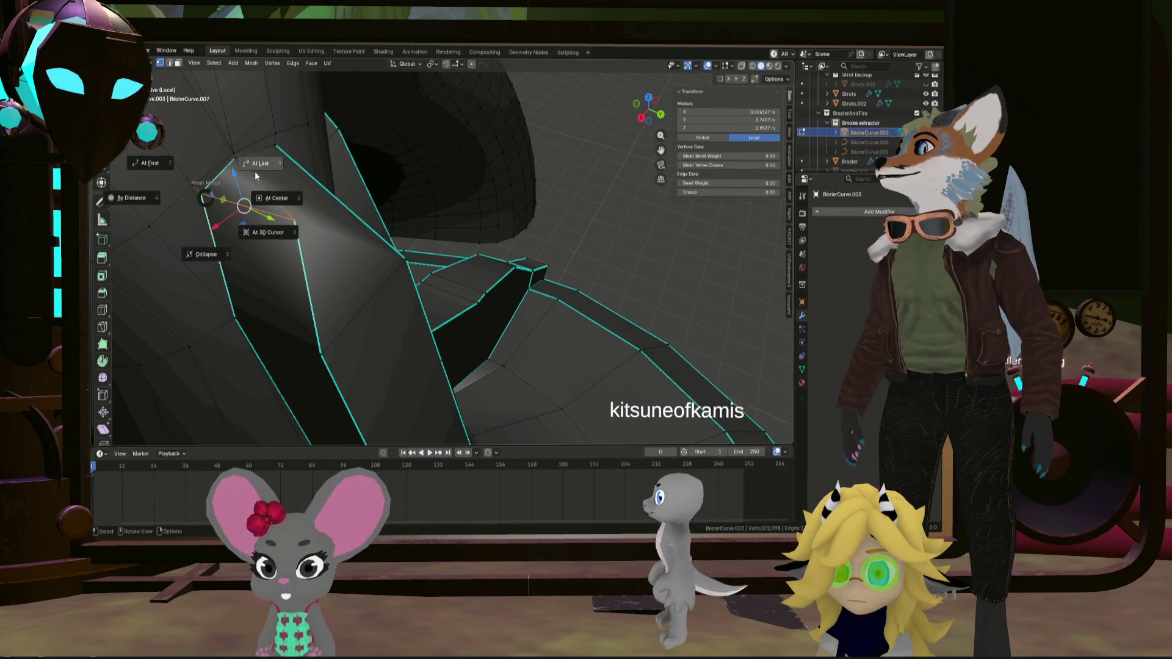
pyautogui.click(208, 199)
pyautogui.press('m')
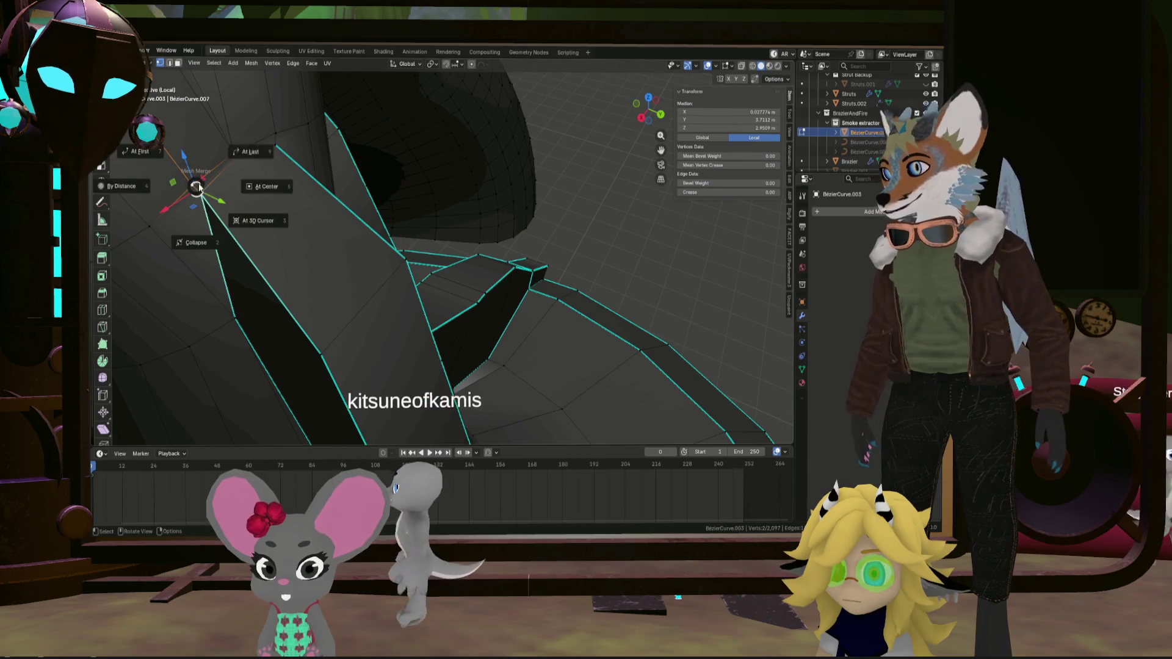
pyautogui.click(241, 162)
pyautogui.moveTo(282, 164); pyautogui.dragTo(275, 206, button='middle')
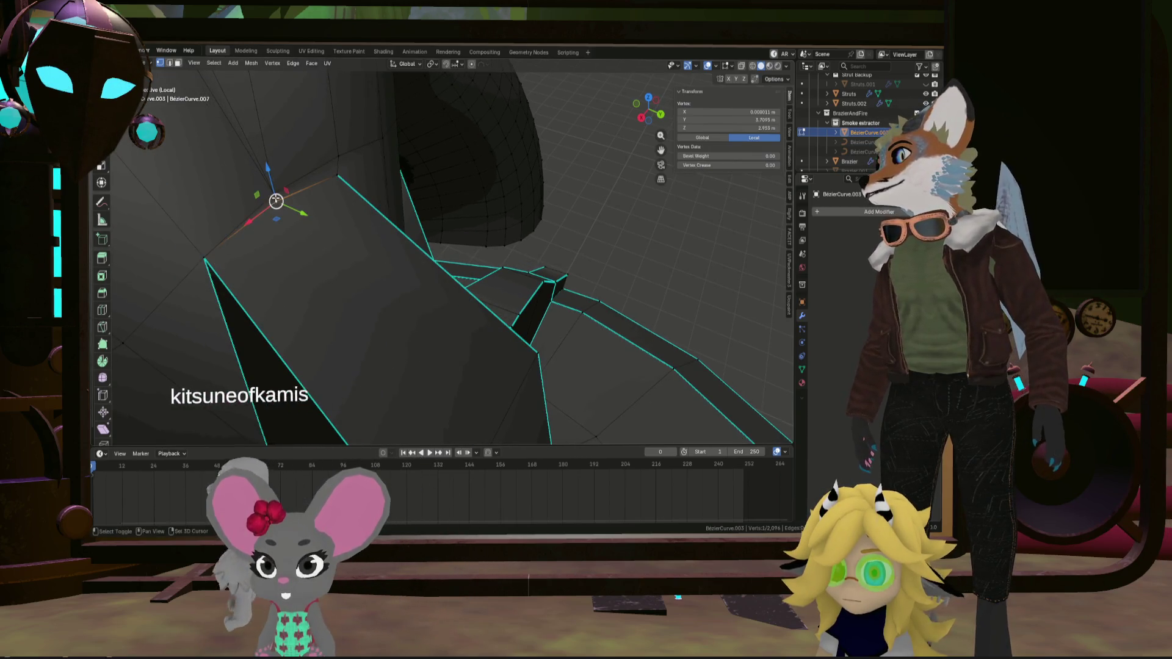
# Merge two more strut-tip pairs At Last and slide one vertex along Y
pyautogui.press('m')
pyautogui.click(337, 175)
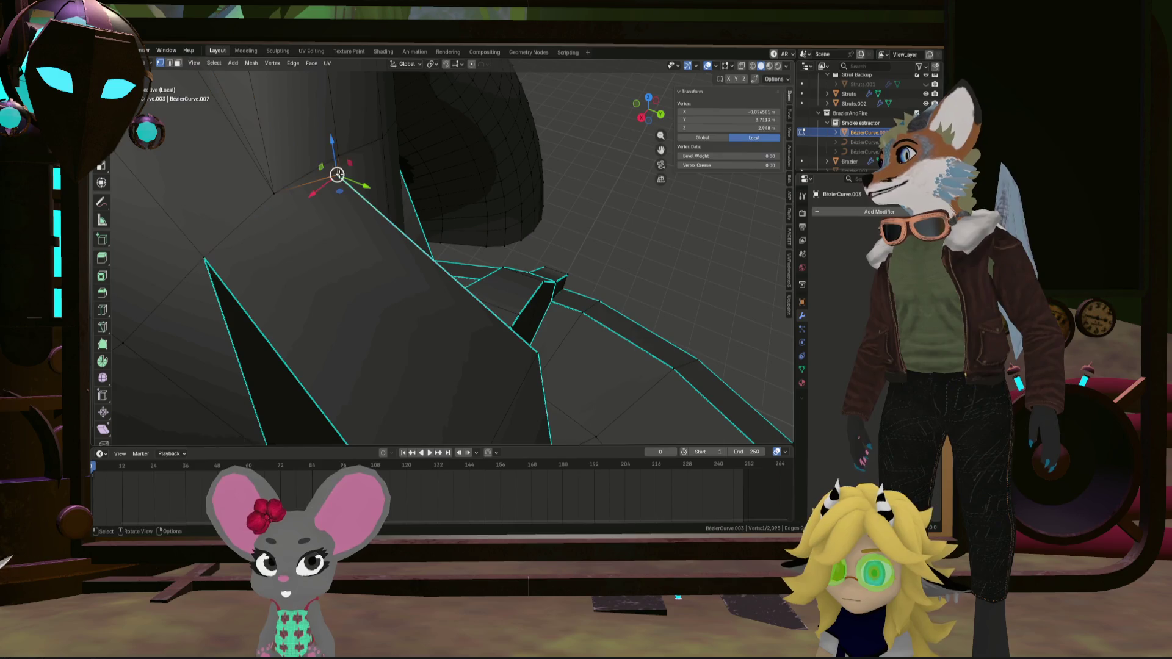
pyautogui.press('m')
pyautogui.click(342, 164)
pyautogui.moveTo(342, 165)
pyautogui.mouseDown(button='middle')
pyautogui.moveTo(286, 190)
pyautogui.moveTo(393, 173)
pyautogui.moveTo(402, 234)
pyautogui.mouseUp(button='middle')
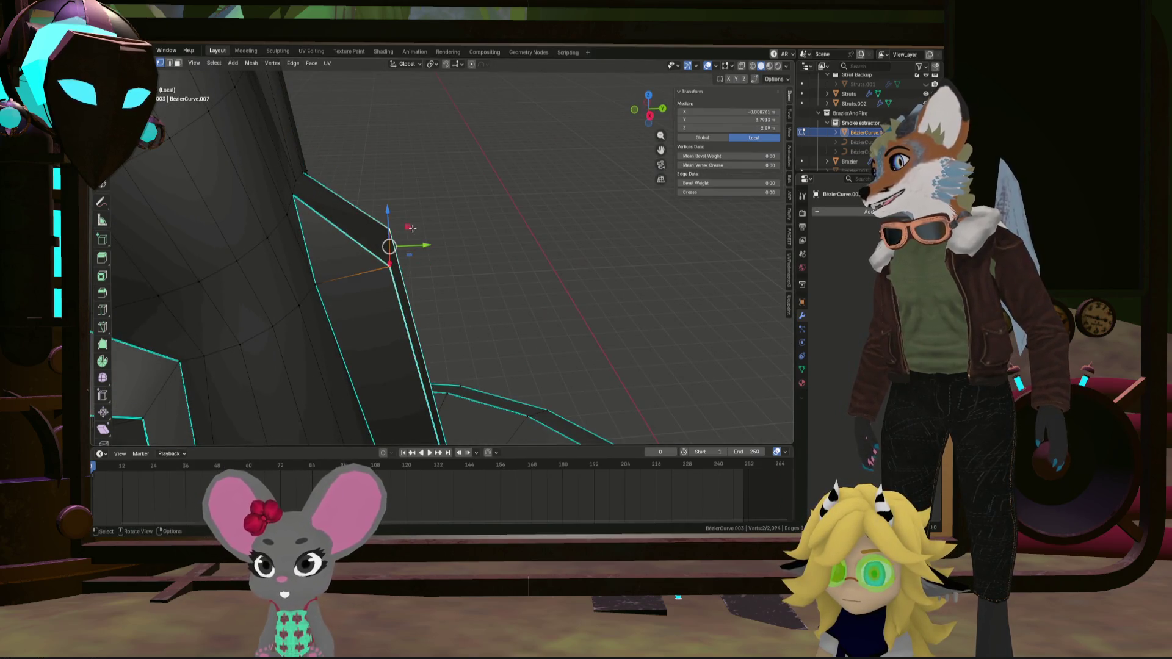
pyautogui.click(364, 251)
pyautogui.moveTo(364, 250); pyautogui.dragTo(272, 243, button='middle')
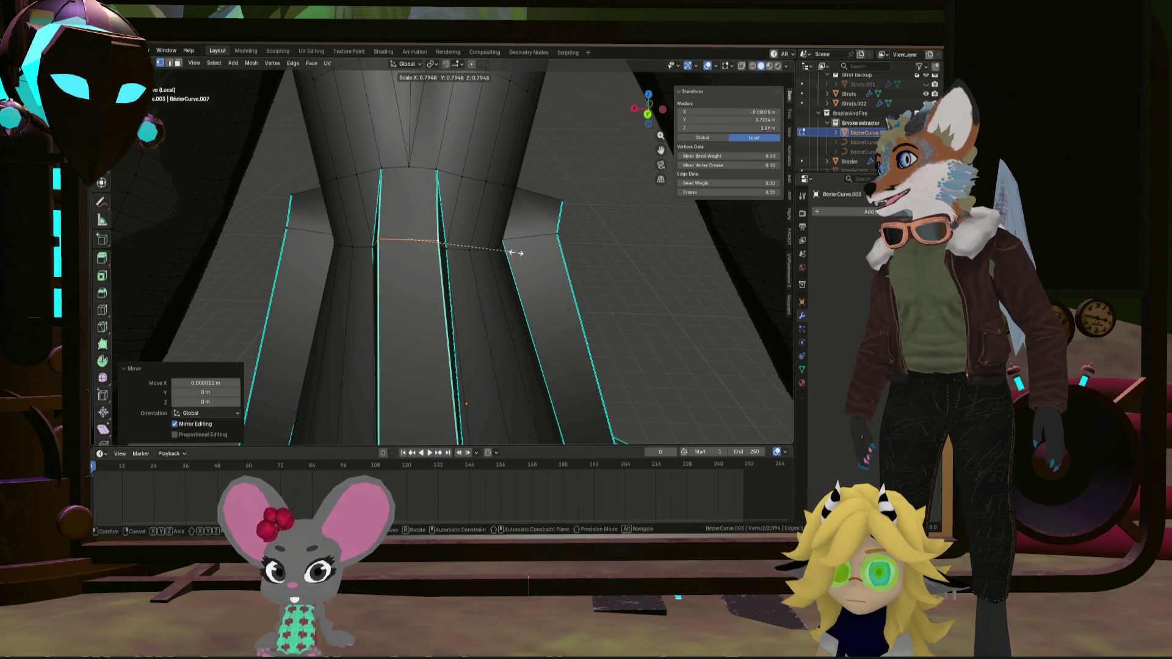
pyautogui.moveTo(514, 252)
pyautogui.mouseDown(button='middle')
pyautogui.moveTo(474, 259)
pyautogui.moveTo(440, 246)
pyautogui.moveTo(350, 268)
pyautogui.moveTo(428, 227)
pyautogui.moveTo(451, 232)
pyautogui.moveTo(489, 166)
pyautogui.mouseUp(button='middle')
pyautogui.scroll(8, 439, 238)
pyautogui.scroll(-6, 451, 232)
pyautogui.scroll(6, 466, 216)
# Select and merge three more strut-top vertex pairs into single points
pyautogui.click(490, 166)
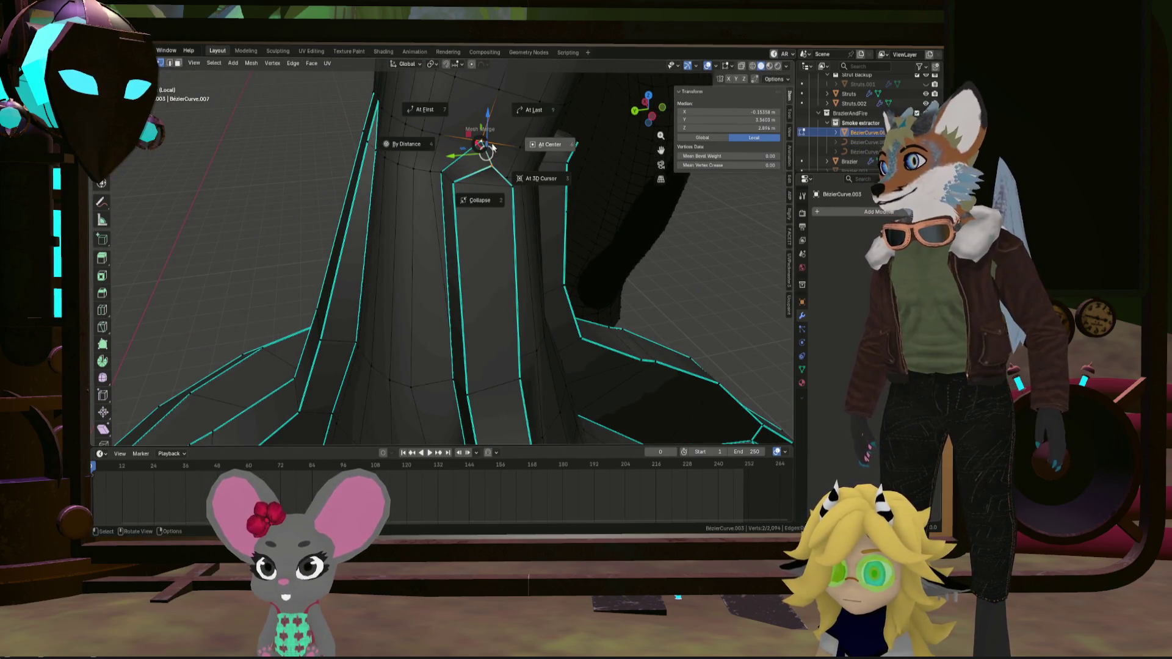
pyautogui.click(545, 110)
pyautogui.moveTo(545, 110); pyautogui.dragTo(468, 170, button='middle')
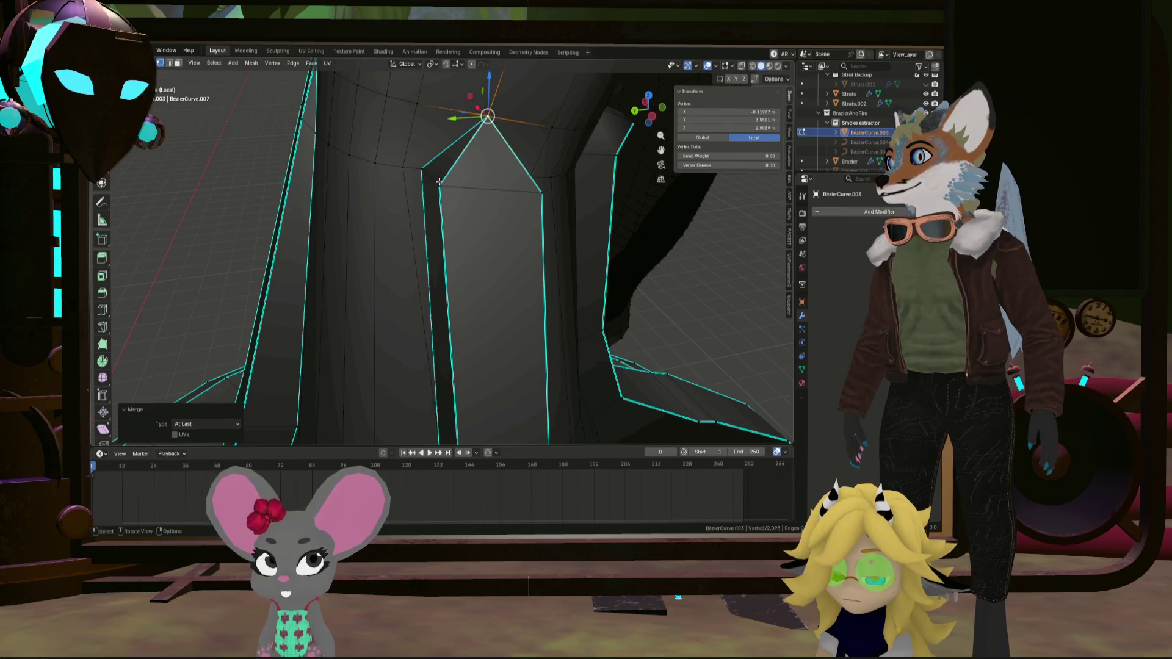
pyautogui.click(516, 149)
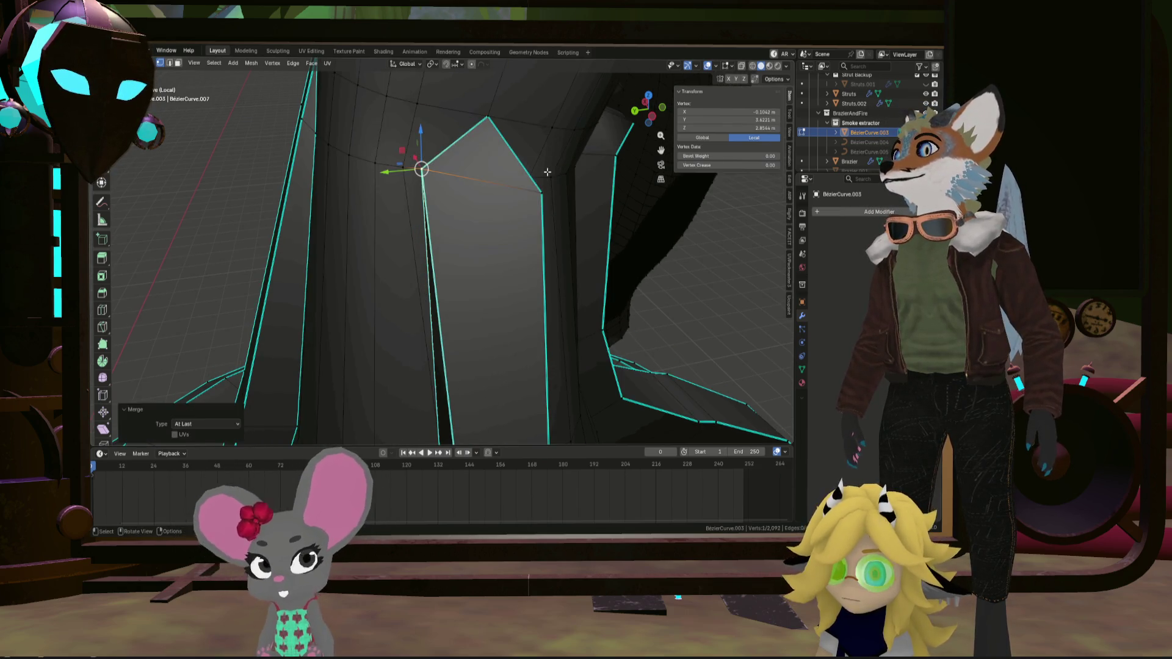
pyautogui.click(539, 196)
pyautogui.moveTo(539, 195); pyautogui.dragTo(503, 194, button='middle')
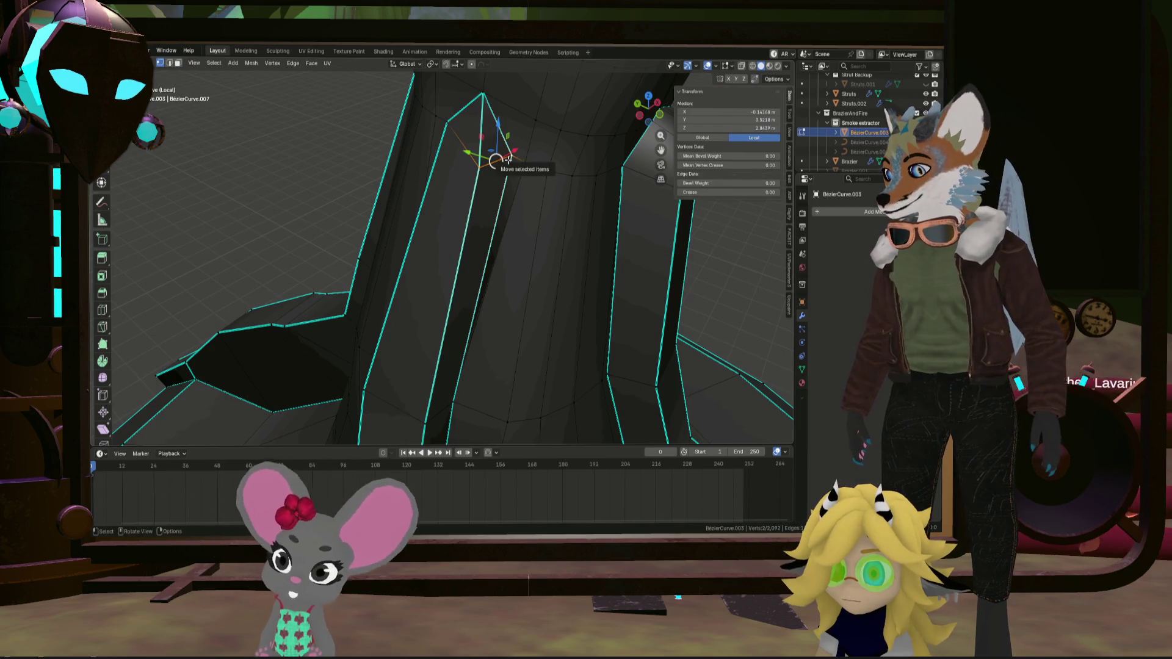
pyautogui.click(550, 144)
pyautogui.moveTo(550, 144)
pyautogui.mouseDown(button='middle')
pyautogui.moveTo(537, 159)
pyautogui.moveTo(585, 188)
pyautogui.mouseUp(button='middle')
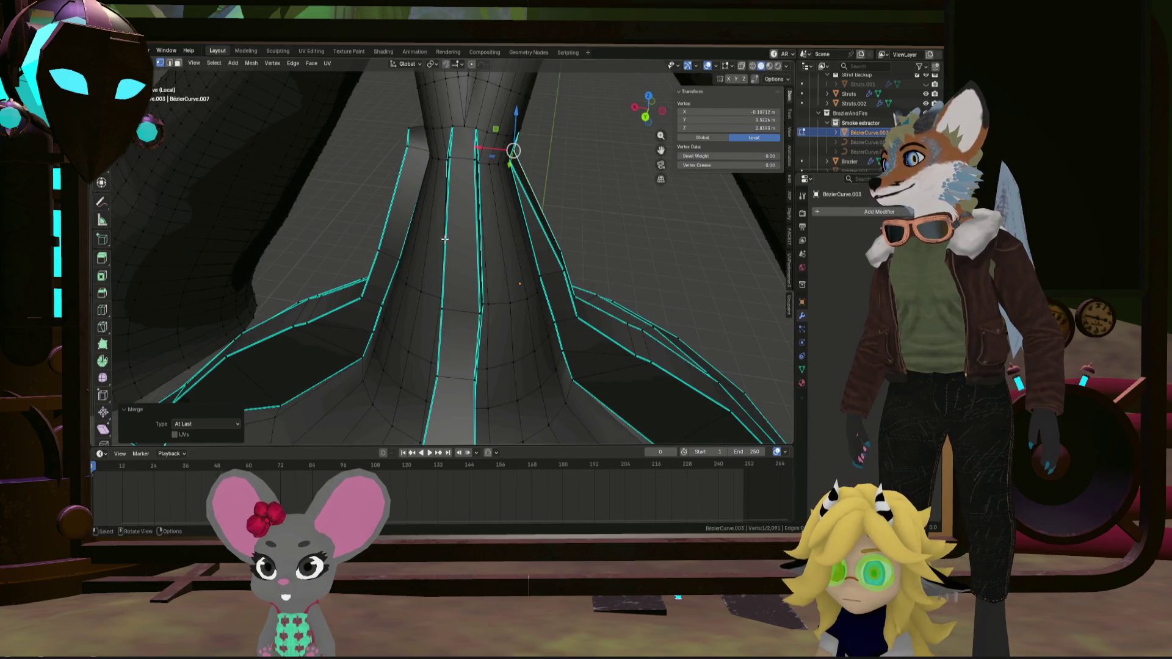
# Merge the tip vertex pairs on the neighbouring struts around the neck
pyautogui.moveTo(445, 239); pyautogui.dragTo(470, 214, button='middle')
pyautogui.scroll(3, 386, 136)
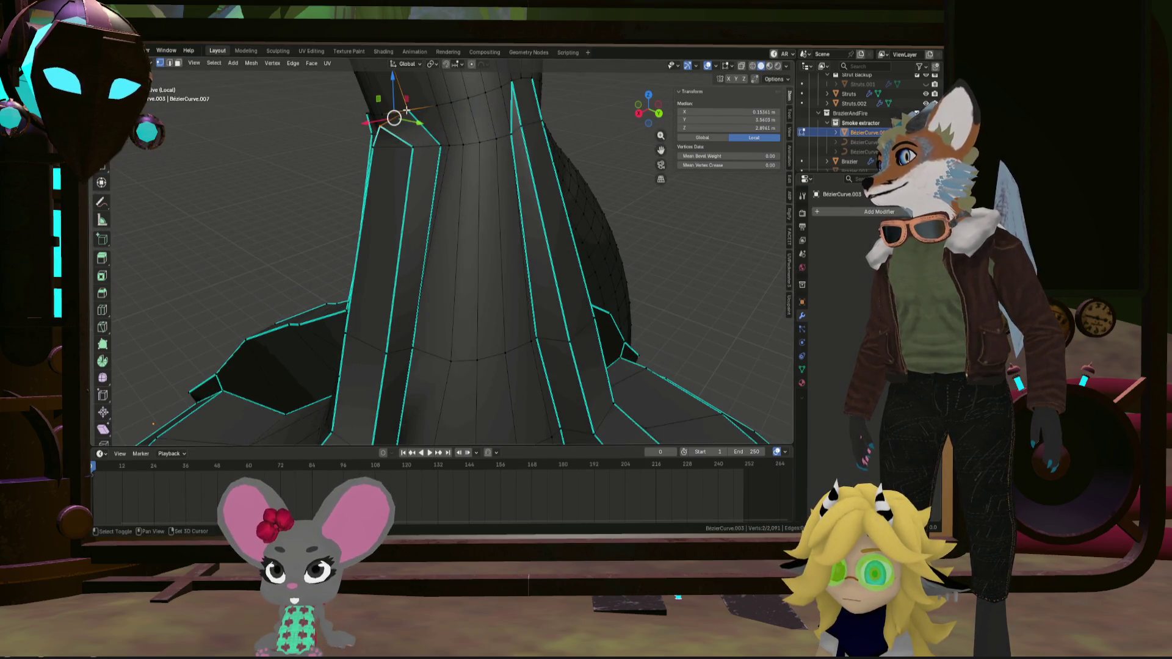
pyautogui.click(481, 75)
pyautogui.moveTo(482, 76); pyautogui.dragTo(405, 162, button='middle')
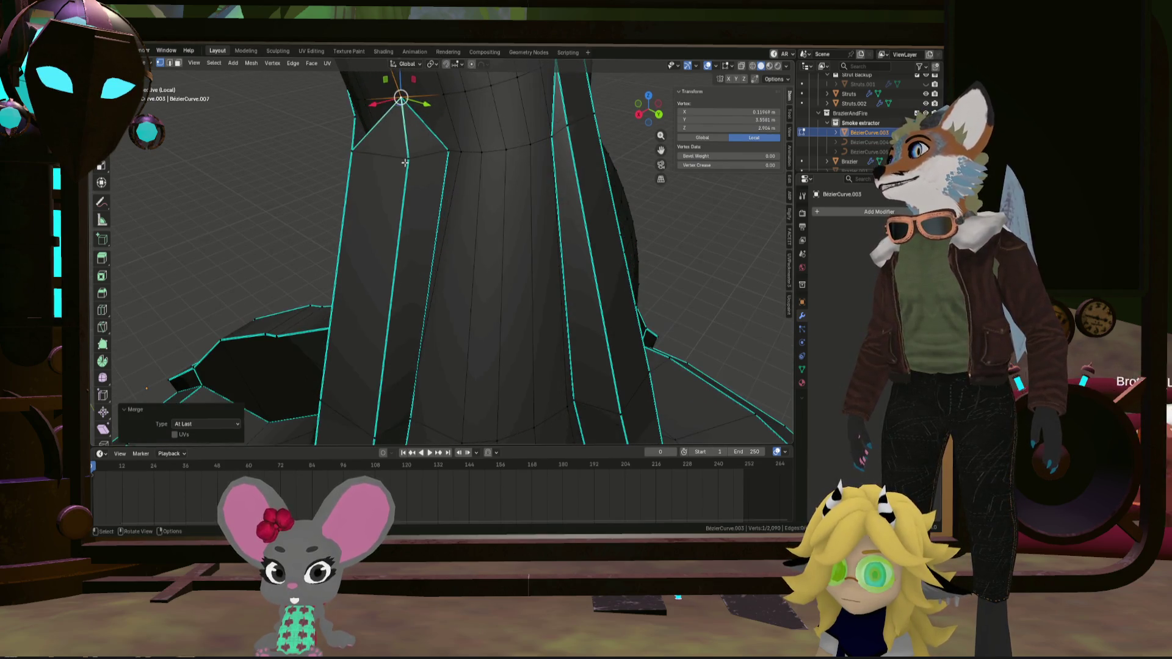
pyautogui.click(453, 147)
pyautogui.moveTo(452, 147); pyautogui.dragTo(453, 157, button='middle')
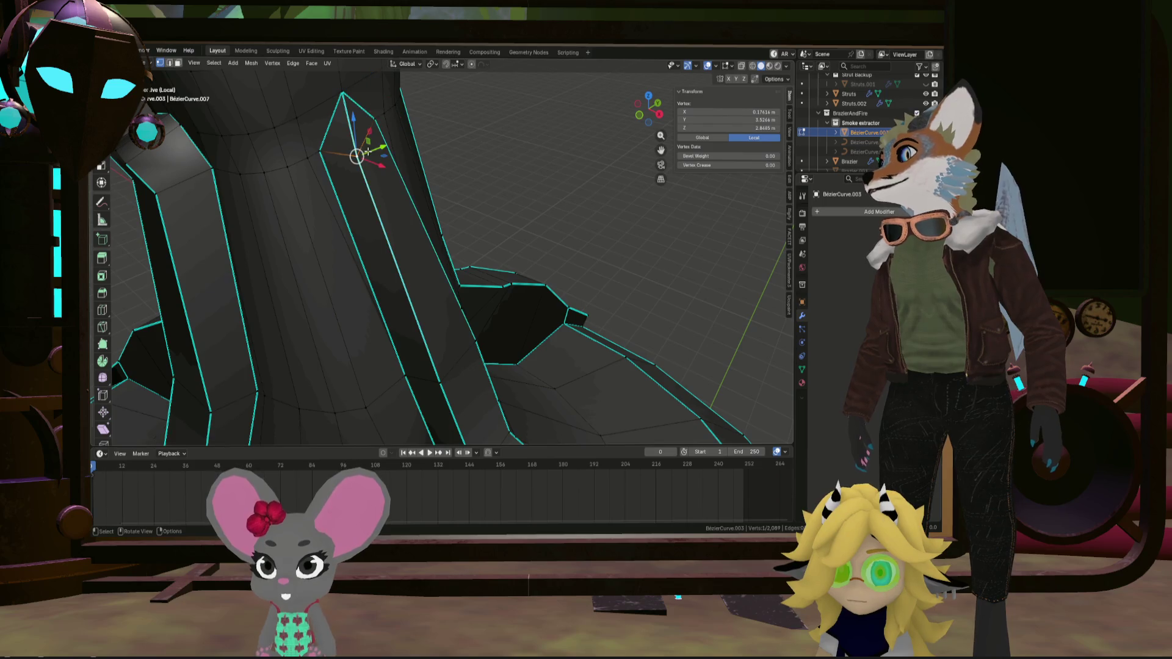
pyautogui.press('m')
pyautogui.click(379, 121)
pyautogui.moveTo(379, 121)
pyautogui.mouseDown(button='middle')
pyautogui.moveTo(327, 149)
pyautogui.moveTo(238, 146)
pyautogui.moveTo(255, 185)
pyautogui.mouseUp(button='middle')
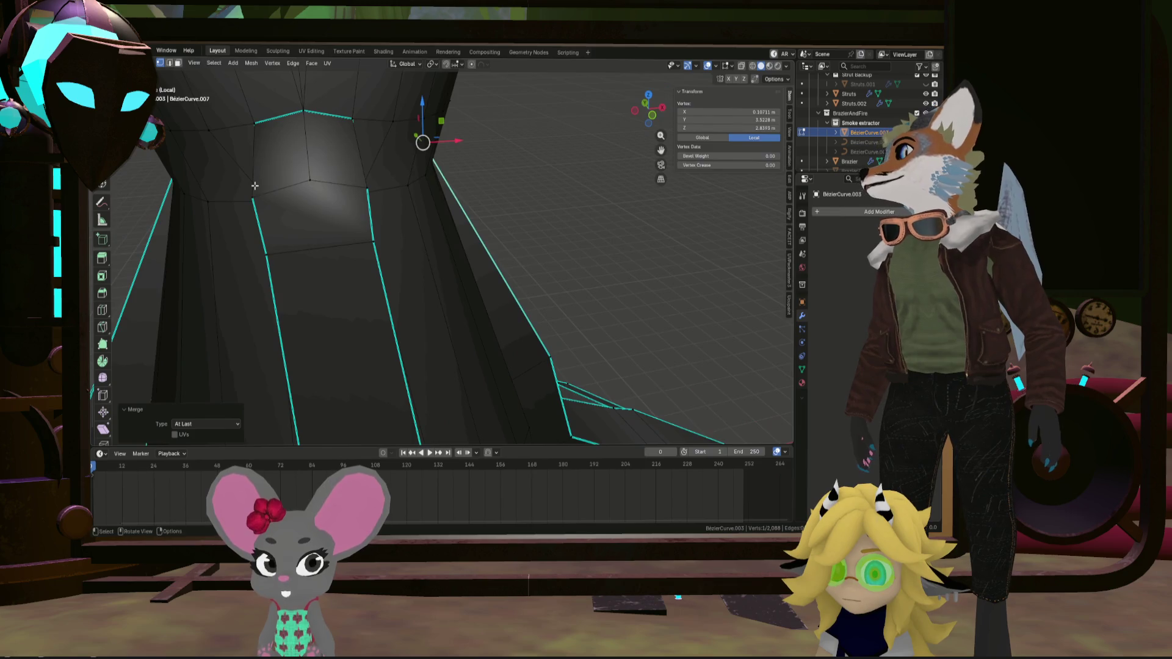
# Merge the final strut-top pairs At Last and begin selecting another vertex pair
pyautogui.click(318, 108)
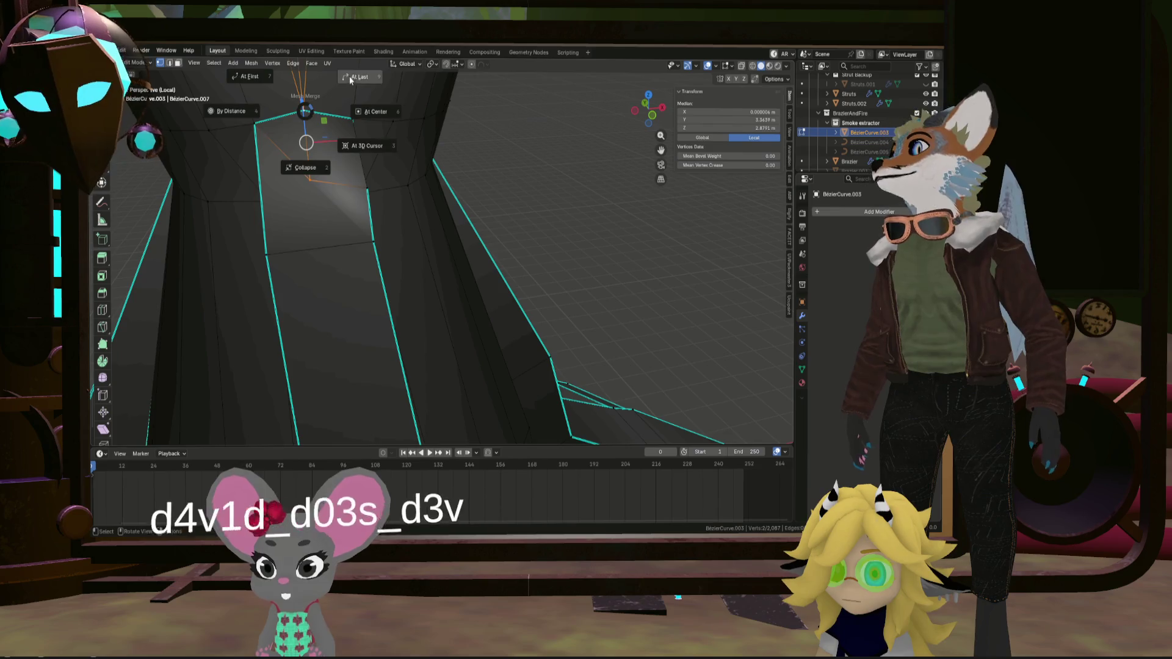
pyautogui.click(351, 79)
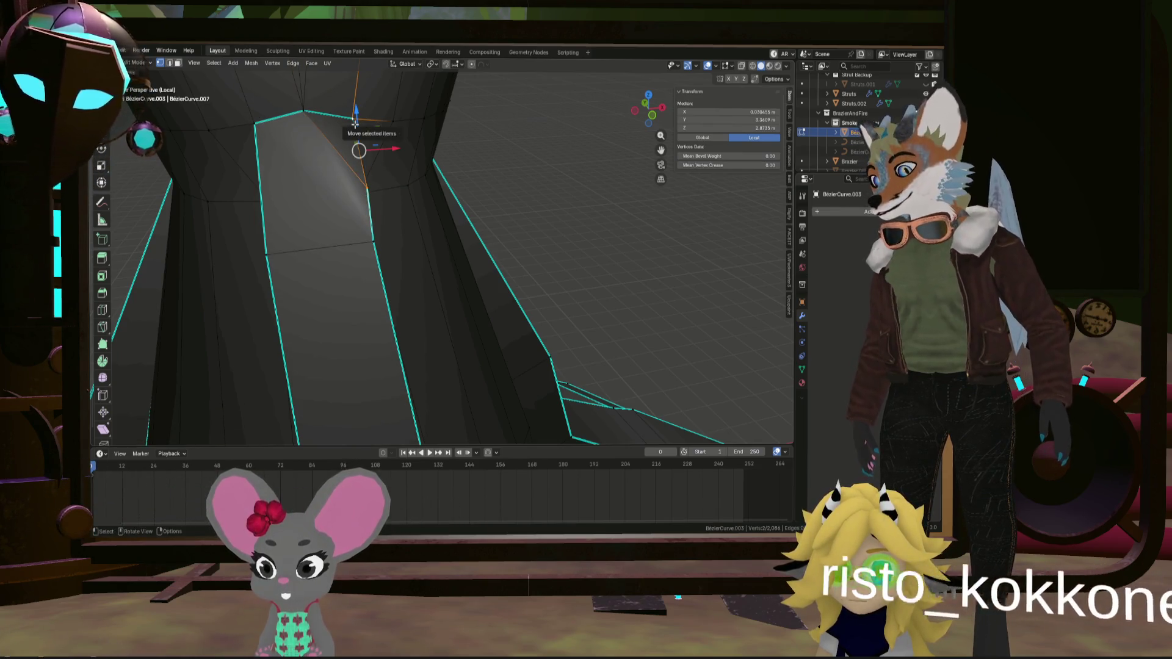
pyautogui.press('m')
pyautogui.click(355, 81)
pyautogui.moveTo(355, 81)
pyautogui.mouseDown(button='middle')
pyautogui.moveTo(306, 150)
pyautogui.moveTo(399, 154)
pyautogui.moveTo(447, 183)
pyautogui.moveTo(557, 411)
pyautogui.moveTo(571, 130)
pyautogui.moveTo(504, 115)
pyautogui.mouseUp(button='middle')
pyautogui.keyDown('shift'); pyautogui.click(570, 130); pyautogui.keyUp('shift')
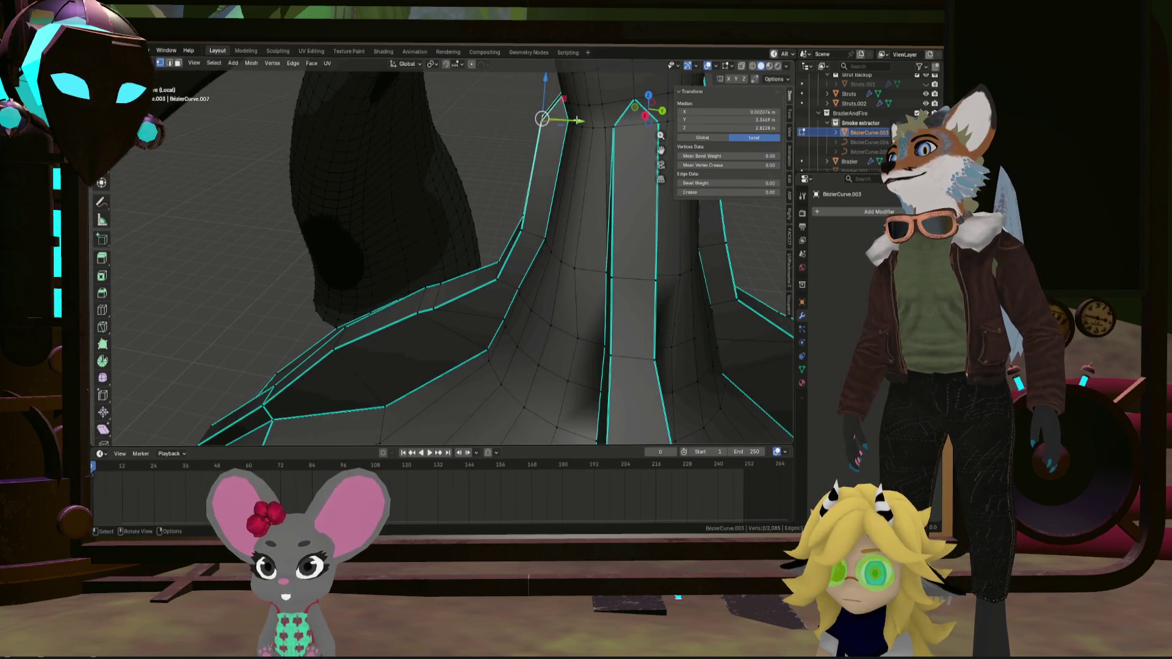
# Select the strut-base vertices at the flared hood base and scale them up about 1.25
pyautogui.click(595, 120)
pyautogui.moveTo(595, 120)
pyautogui.mouseDown(button='middle')
pyautogui.moveTo(580, 232)
pyautogui.moveTo(557, 222)
pyautogui.mouseUp(button='middle')
pyautogui.click(577, 233)
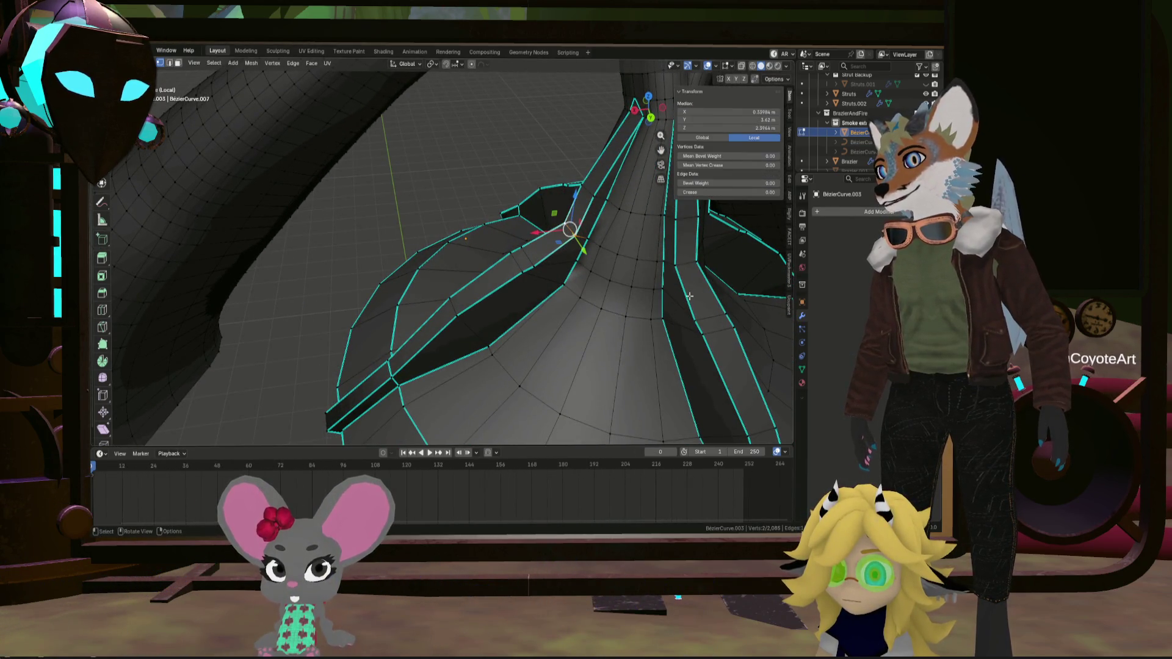
pyautogui.keyDown('shift'); pyautogui.click(694, 264); pyautogui.keyUp('shift')
pyautogui.moveTo(694, 264)
pyautogui.mouseDown(button='middle')
pyautogui.moveTo(470, 365)
pyautogui.moveTo(478, 183)
pyautogui.moveTo(423, 184)
pyautogui.moveTo(488, 152)
pyautogui.moveTo(554, 201)
pyautogui.moveTo(550, 189)
pyautogui.moveTo(587, 202)
pyautogui.moveTo(497, 155)
pyautogui.moveTo(497, 199)
pyautogui.mouseUp(button='middle')
pyautogui.keyDown('shift'); pyautogui.click(538, 185); pyautogui.keyUp('shift')
pyautogui.scroll(5, 544, 180)
pyautogui.scroll(-4, 496, 162)
pyautogui.press('s')
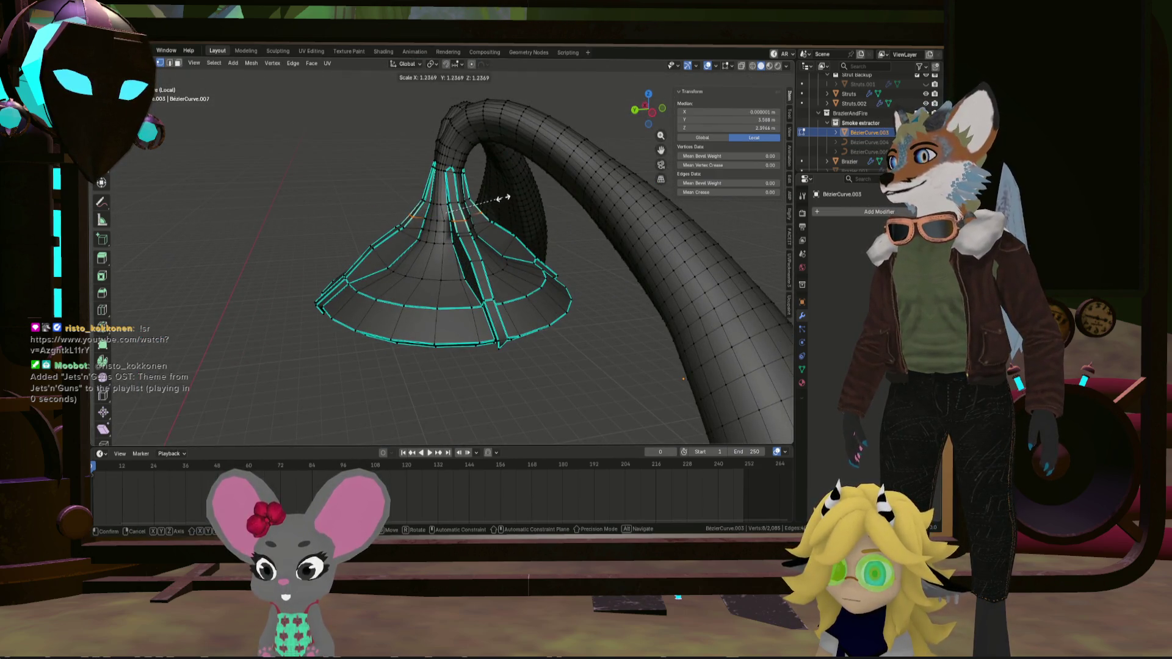
pyautogui.click(506, 196)
# Select the flare vertices on both sides and lower them 0.035541 m along Z
pyautogui.moveTo(507, 197); pyautogui.dragTo(540, 193, button='middle')
pyautogui.scroll(4, 502, 225)
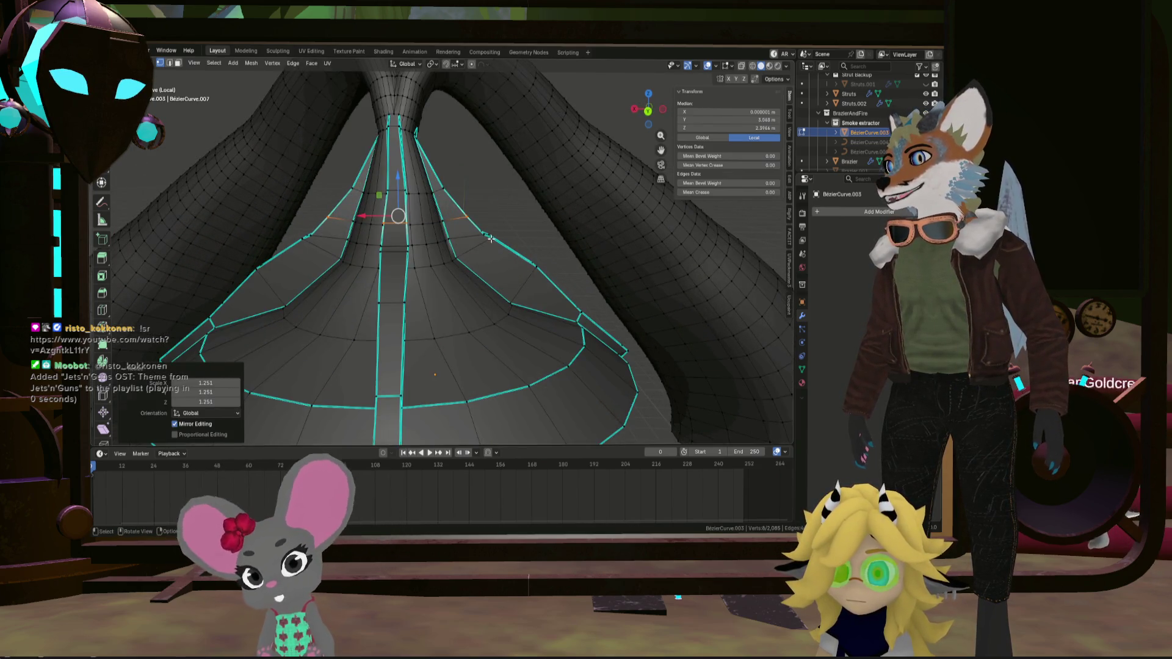
pyautogui.click(490, 239)
pyautogui.moveTo(490, 239)
pyautogui.mouseDown(button='middle')
pyautogui.moveTo(479, 230)
pyautogui.moveTo(545, 276)
pyautogui.mouseUp(button='middle')
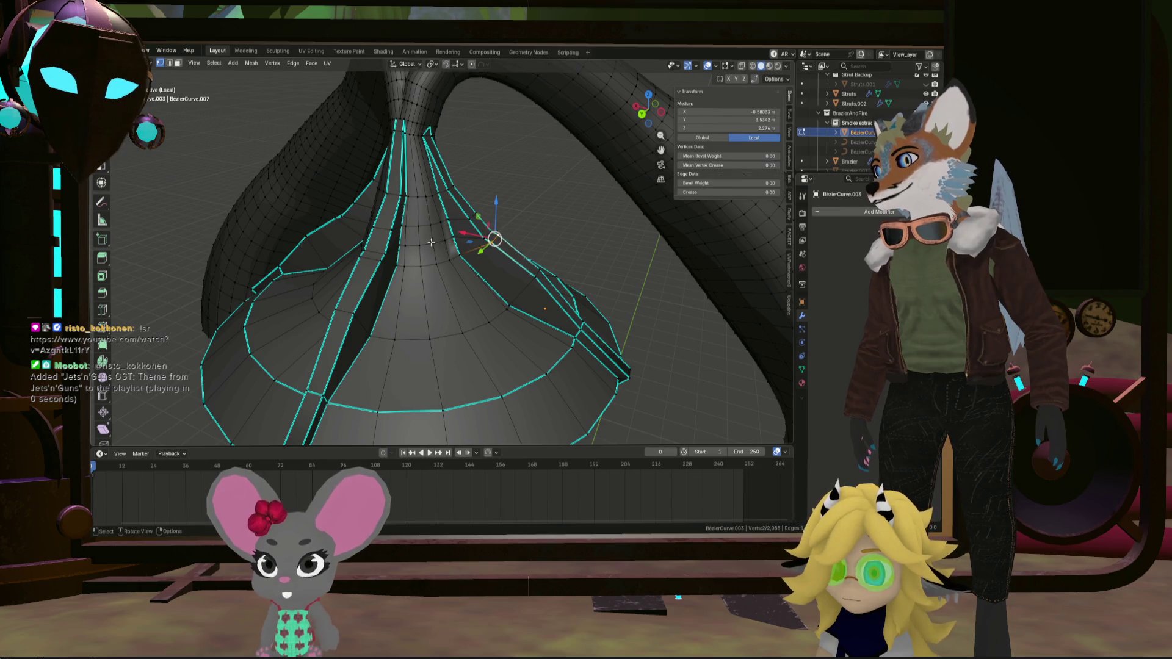
pyautogui.moveTo(366, 259)
pyautogui.mouseDown(button='middle')
pyautogui.moveTo(507, 235)
pyautogui.moveTo(477, 216)
pyautogui.moveTo(419, 257)
pyautogui.moveTo(405, 246)
pyautogui.moveTo(385, 310)
pyautogui.moveTo(352, 278)
pyautogui.moveTo(351, 381)
pyautogui.moveTo(415, 302)
pyautogui.moveTo(427, 247)
pyautogui.mouseUp(button='middle')
pyautogui.keyDown('shift'); pyautogui.click(501, 227); pyautogui.keyUp('shift')
pyautogui.keyDown('shift'); pyautogui.click(454, 230); pyautogui.keyUp('shift')
pyautogui.press('g')
pyautogui.press('z')
pyautogui.click(405, 246)
# Select the shortest vertex path along the flare edge, starting from the corner vertex
pyautogui.scroll(-3, 397, 269)
pyautogui.click(338, 381)
pyautogui.scroll(3, 431, 244)
pyautogui.keyDown('ctrl'); pyautogui.click(431, 244); pyautogui.keyUp('ctrl')
pyautogui.scroll(-2, 432, 244)
pyautogui.rightClick(427, 248)
pyautogui.moveTo(427, 235)
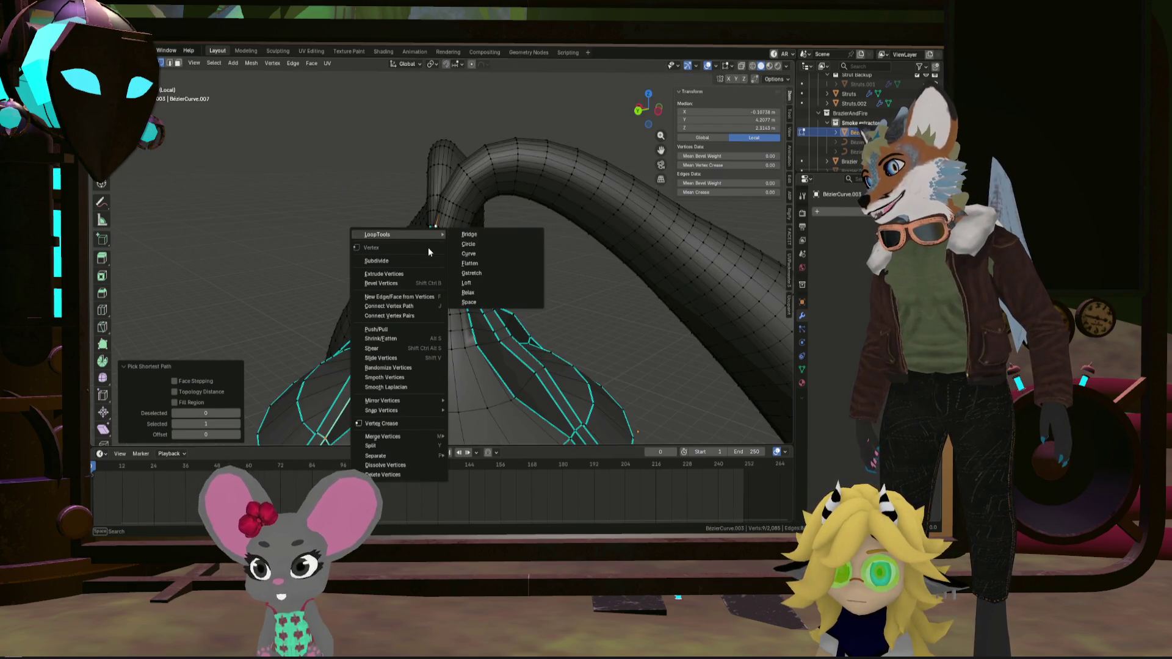
# Flatten the selected flare-edge vertices and spread them evenly along their path
pyautogui.click(494, 263)
pyautogui.rightClick(493, 262)
pyautogui.moveTo(492, 262)
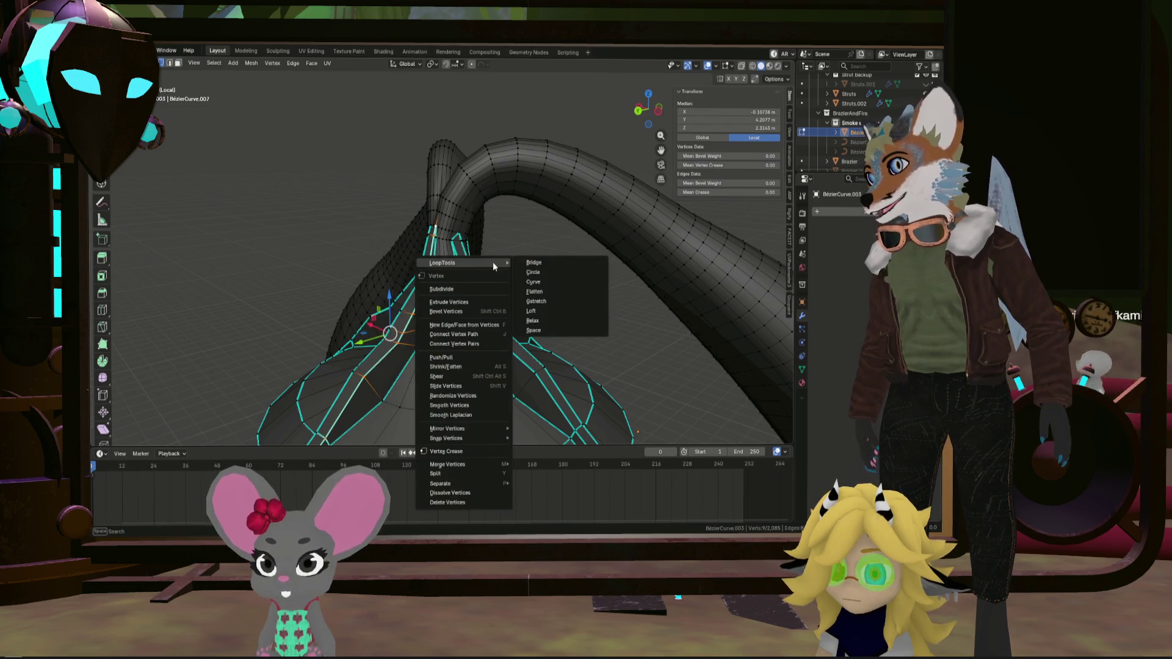
pyautogui.click(542, 298)
pyautogui.moveTo(541, 298)
pyautogui.mouseDown(button='middle')
pyautogui.moveTo(467, 338)
pyautogui.moveTo(420, 309)
pyautogui.moveTo(492, 305)
pyautogui.moveTo(514, 272)
pyautogui.moveTo(424, 354)
pyautogui.mouseUp(button='middle')
pyautogui.rightClick(420, 308)
pyautogui.click(481, 321)
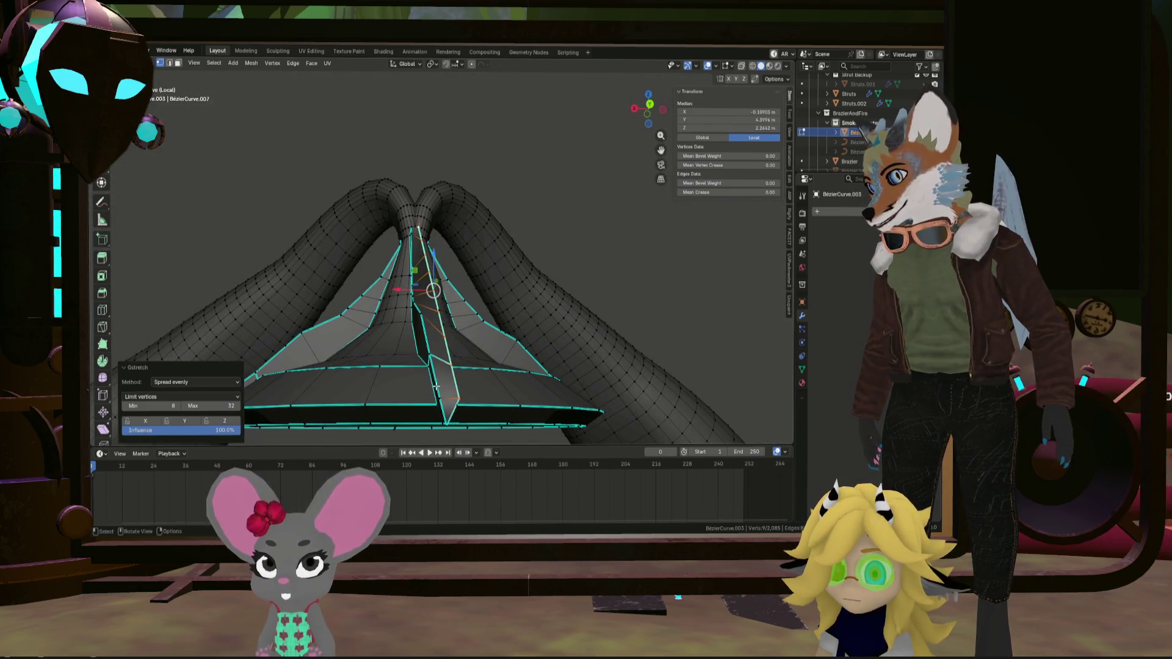
# Select a strut-edge vertex path near the funnel neck and straighten it with Gstretch
pyautogui.moveTo(419, 255); pyautogui.dragTo(407, 226, button='middle')
pyautogui.scroll(5, 407, 208)
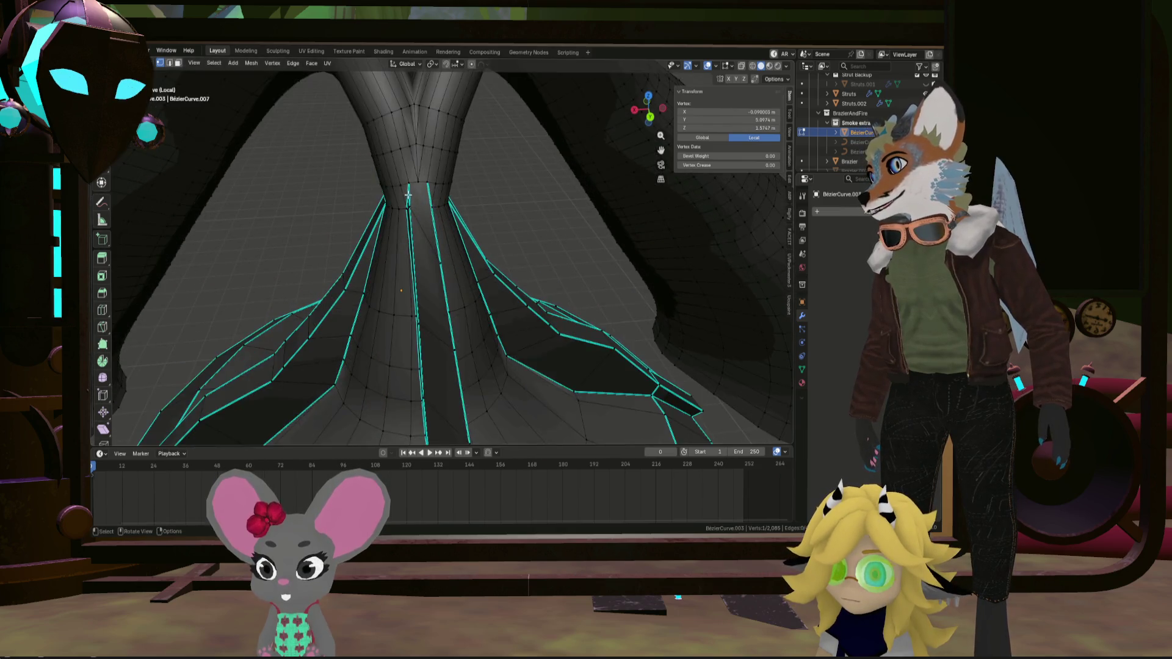
pyautogui.keyDown('ctrl'); pyautogui.click(409, 180); pyautogui.keyUp('ctrl')
pyautogui.rightClick(408, 180)
pyautogui.moveTo(408, 180)
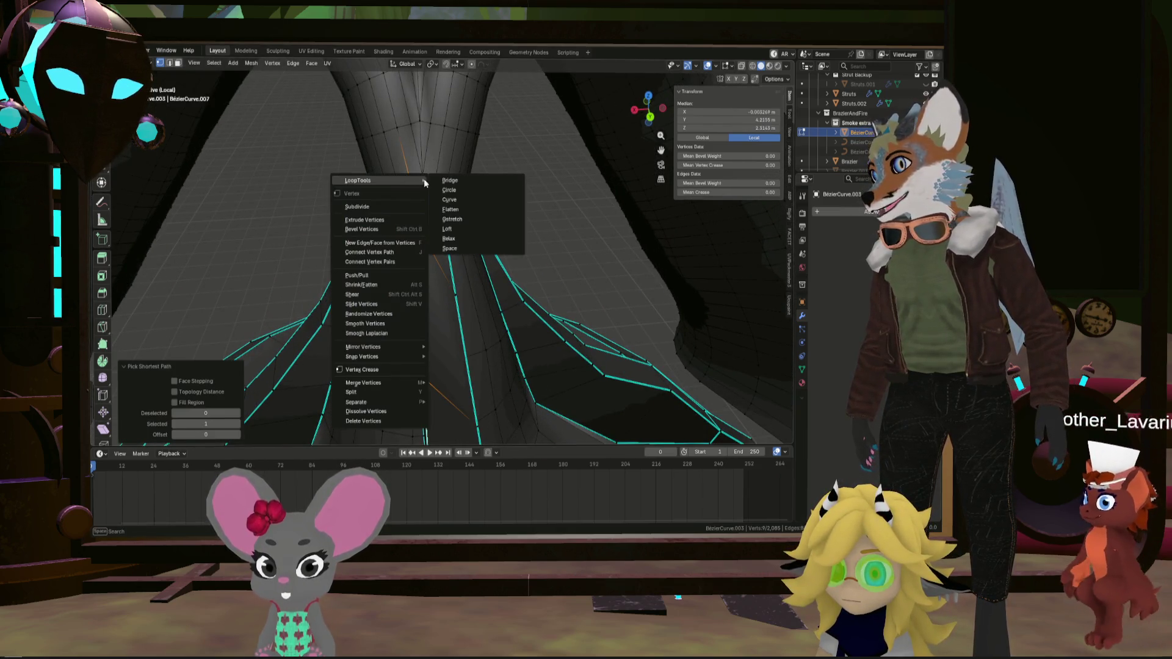
pyautogui.click(464, 219)
pyautogui.moveTo(464, 219)
pyautogui.mouseDown(button='middle')
pyautogui.moveTo(494, 276)
pyautogui.moveTo(555, 254)
pyautogui.moveTo(368, 262)
pyautogui.moveTo(489, 268)
pyautogui.mouseUp(button='middle')
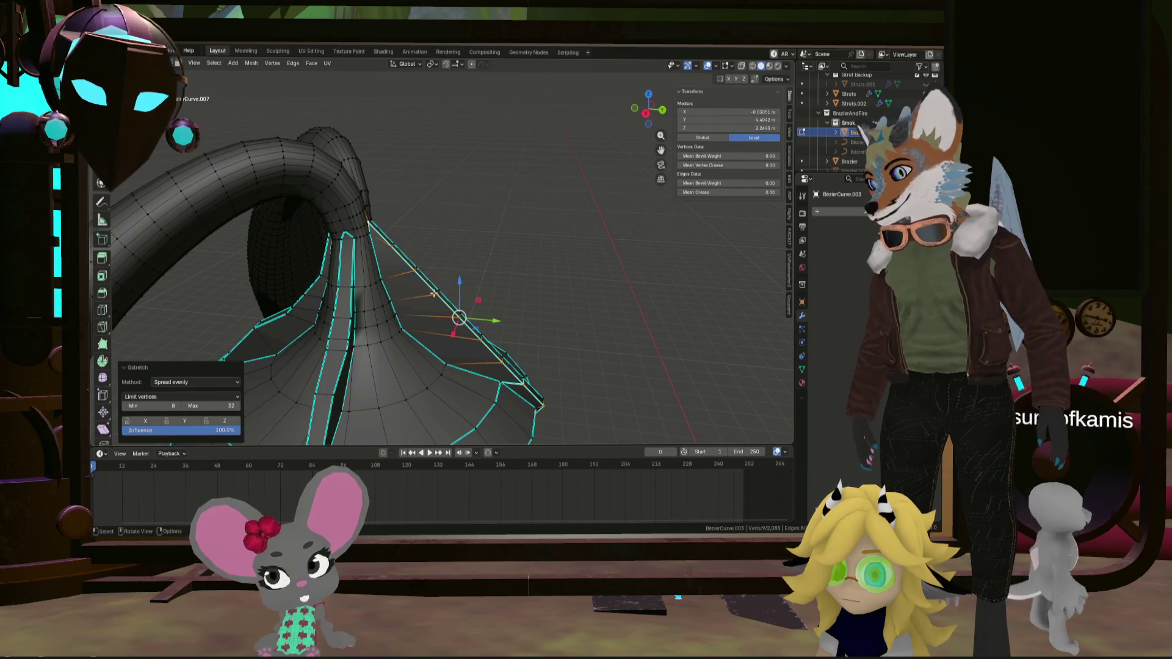
# Select the vertex path along another strut edge and space it evenly with Gstretch
pyautogui.moveTo(434, 294)
pyautogui.mouseDown(button='middle')
pyautogui.moveTo(440, 313)
pyautogui.moveTo(394, 388)
pyautogui.moveTo(439, 212)
pyautogui.mouseUp(button='middle')
pyautogui.click(389, 392)
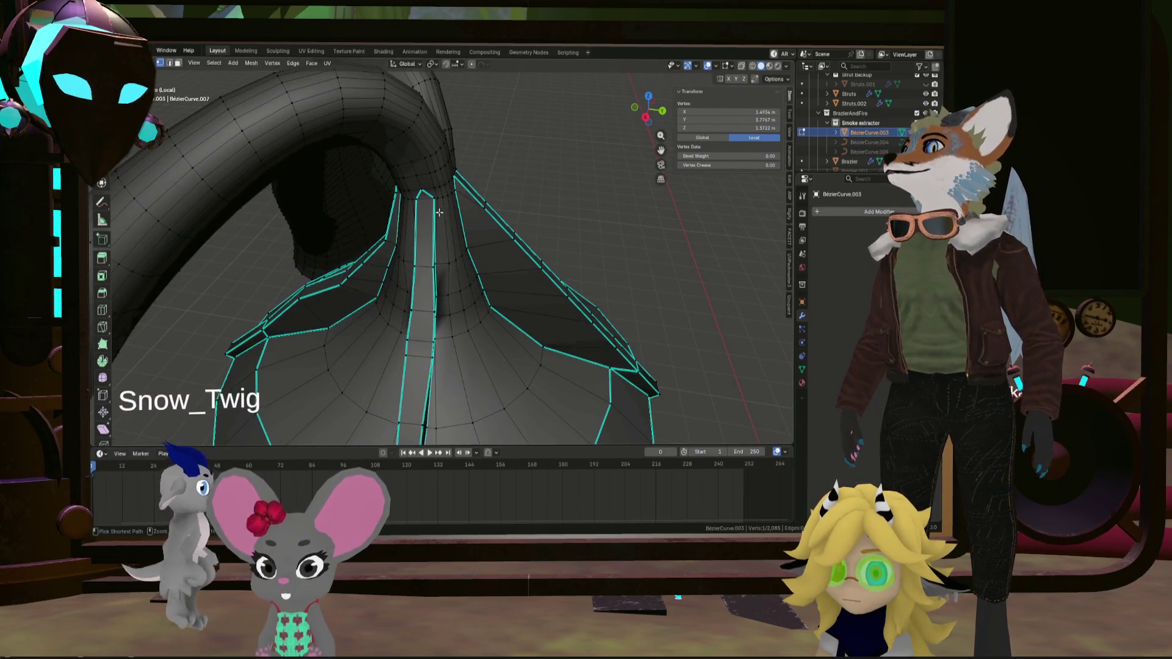
pyautogui.keyDown('ctrl'); pyautogui.click(435, 199); pyautogui.keyUp('ctrl')
pyautogui.rightClick(434, 200)
pyautogui.moveTo(434, 199)
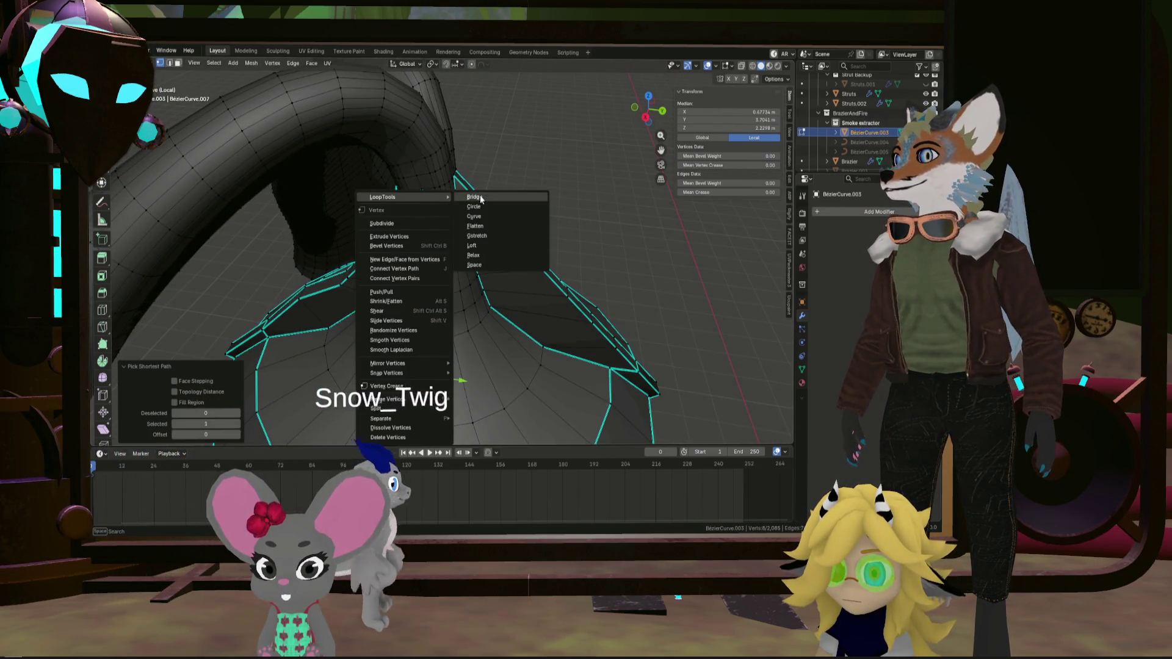
pyautogui.click(477, 236)
# Select the next strut edge from its bottom vertex and straighten it with Gstretch
pyautogui.moveTo(477, 236); pyautogui.dragTo(437, 435, button='middle')
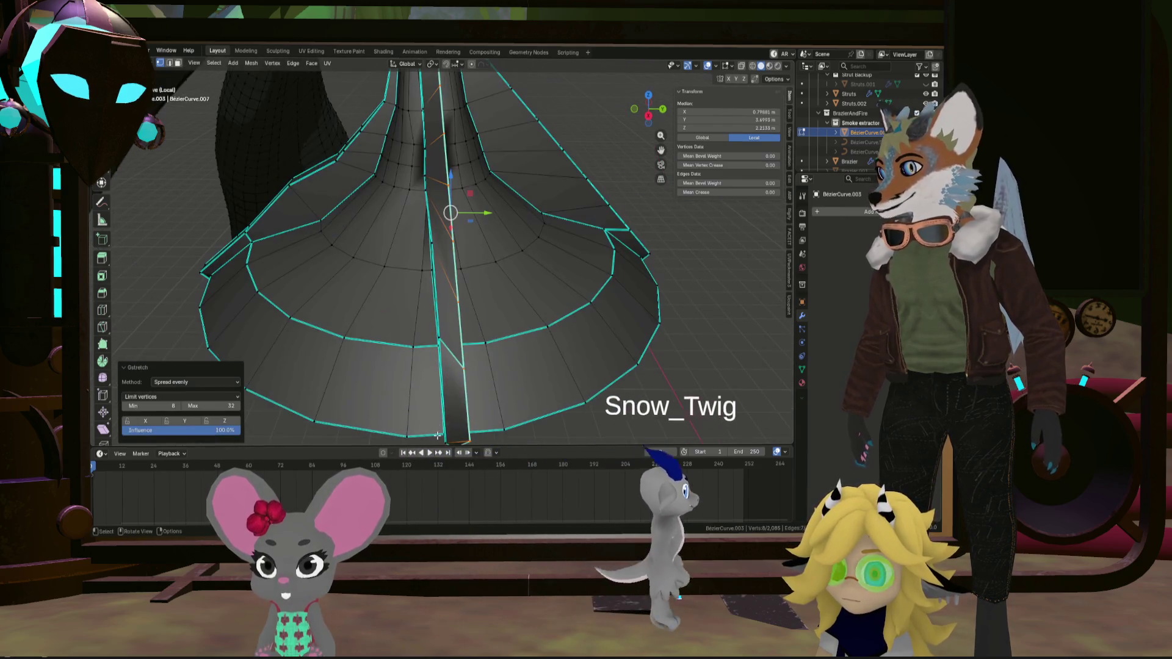
pyautogui.click(439, 436)
pyautogui.moveTo(430, 206); pyautogui.dragTo(448, 233, button='middle')
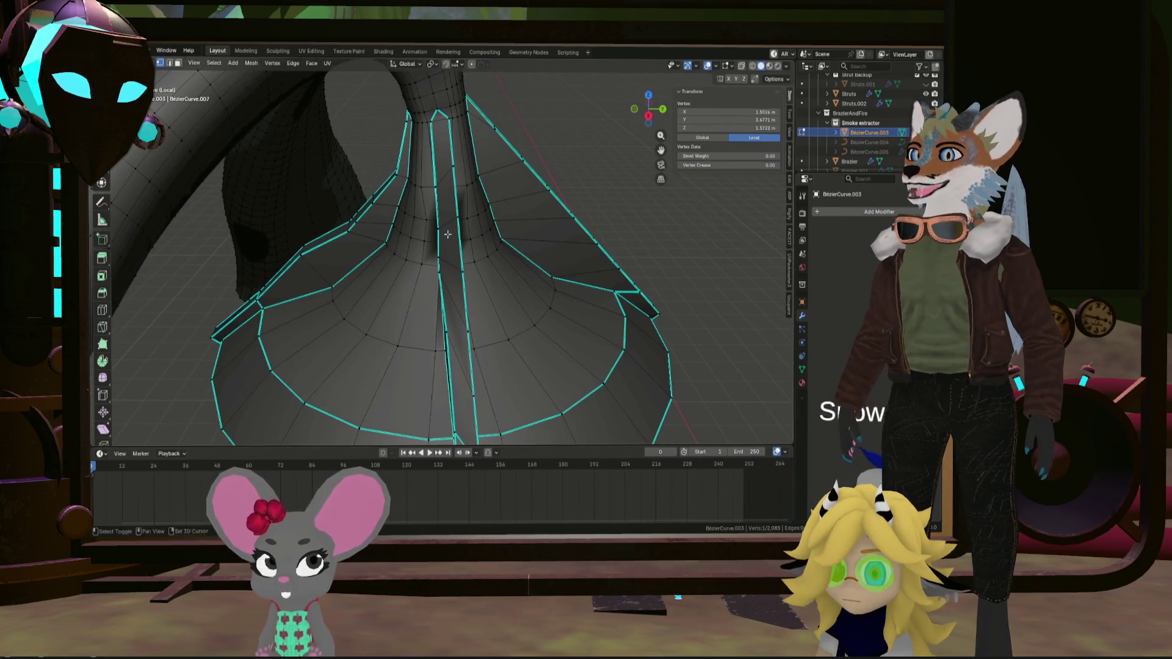
pyautogui.rightClick(432, 122)
pyautogui.press('Escape')
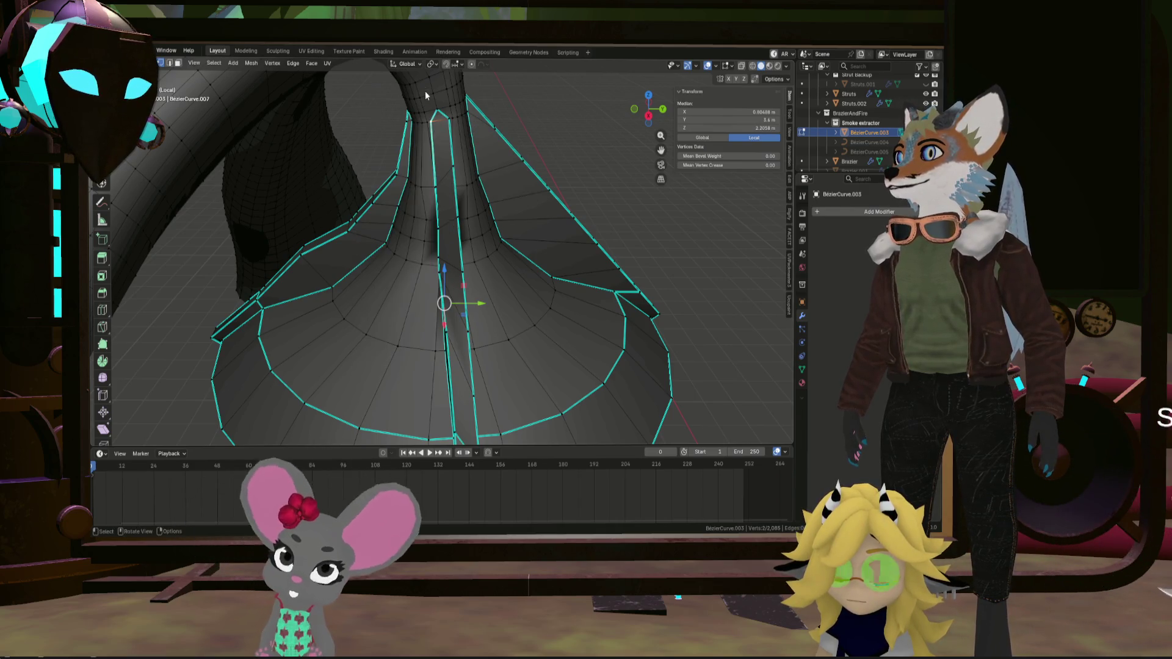
pyautogui.scroll(-4, 453, 304)
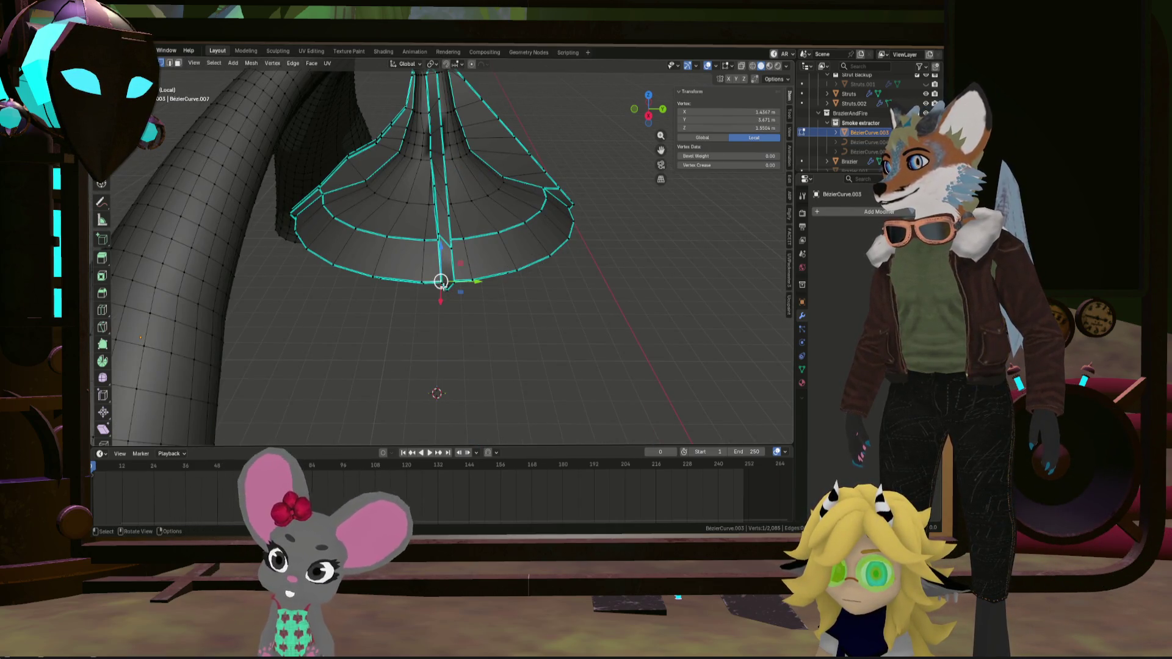
pyautogui.scroll(5, 451, 226)
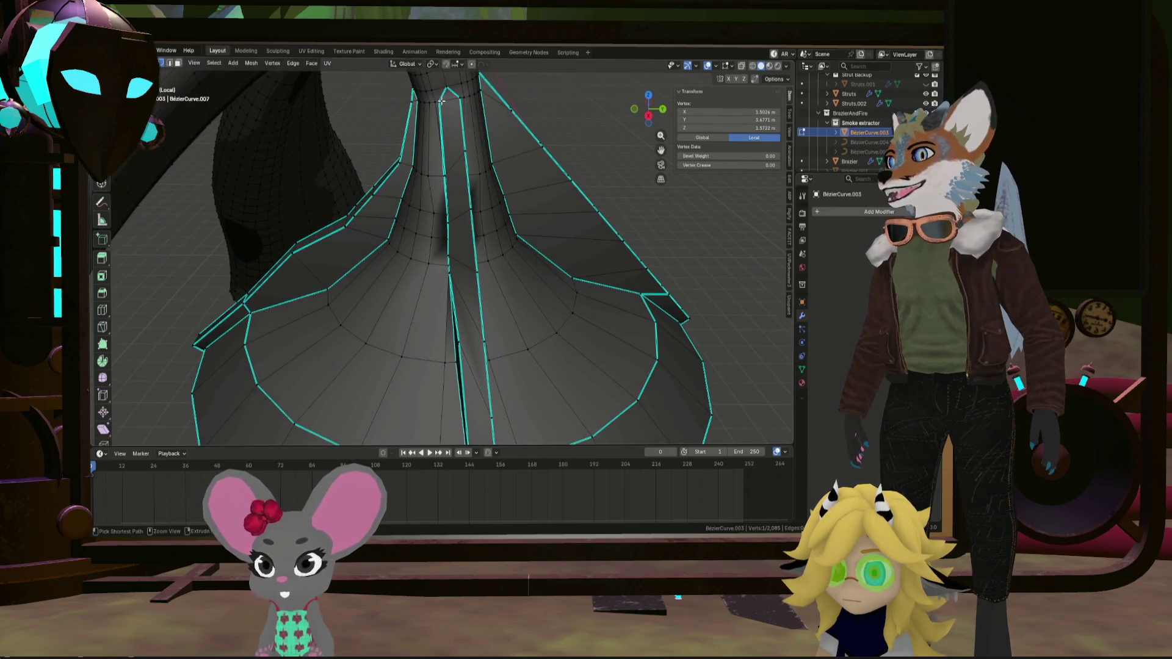
pyautogui.keyDown('ctrl'); pyautogui.click(441, 100); pyautogui.keyUp('ctrl')
pyautogui.rightClick(441, 100)
pyautogui.click(494, 143)
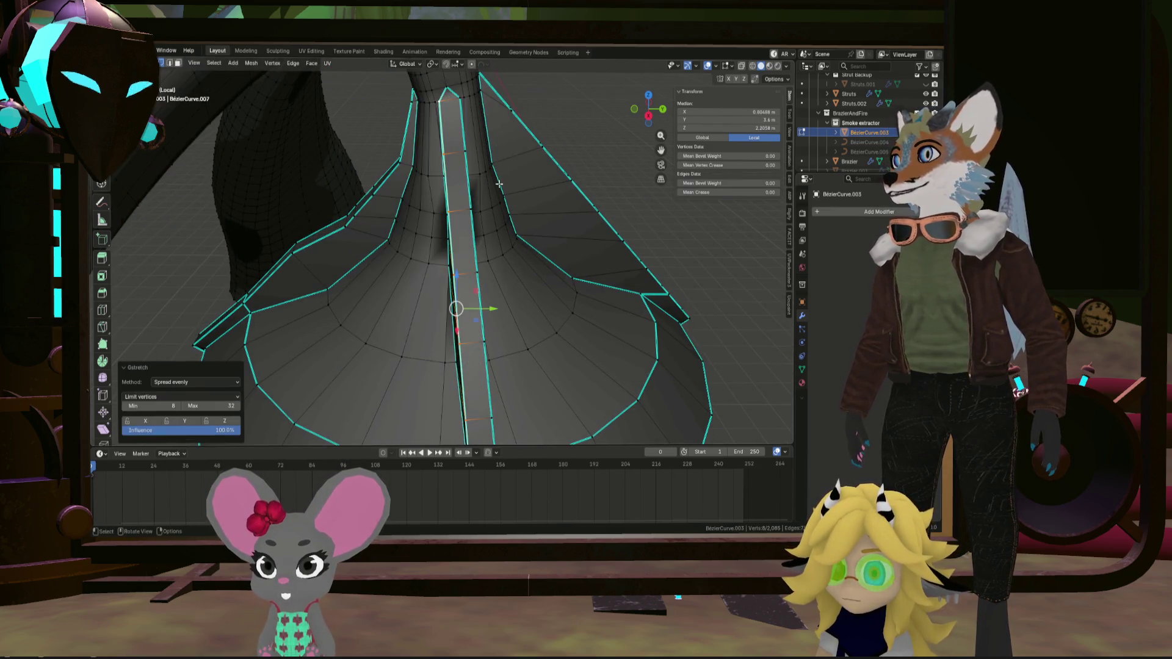
# Start a new selection at one vertex on the funnel
pyautogui.moveTo(494, 144)
pyautogui.mouseDown(button='middle')
pyautogui.moveTo(434, 206)
pyautogui.moveTo(373, 224)
pyautogui.moveTo(458, 244)
pyautogui.moveTo(526, 238)
pyautogui.moveTo(391, 340)
pyautogui.mouseUp(button='middle')
pyautogui.click(387, 254)
pyautogui.scroll(-5, 387, 254)
pyautogui.scroll(5, 391, 339)
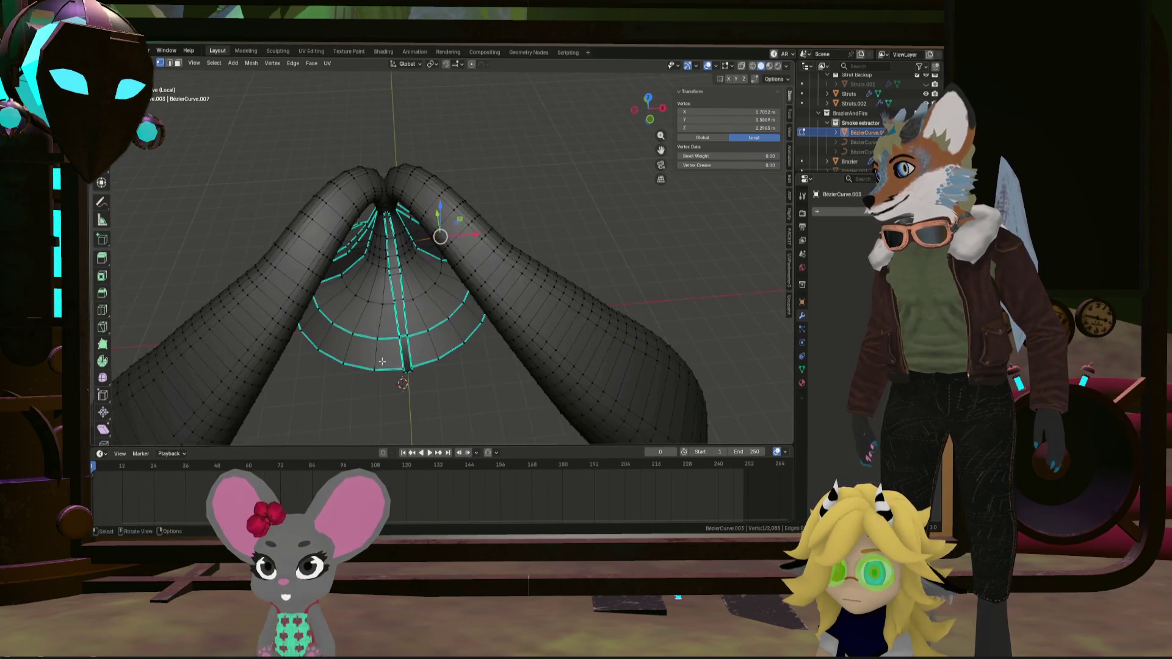
# Straighten the strut edge at the funnel's narrow top with Gstretch
pyautogui.moveTo(408, 325)
pyautogui.mouseDown(button='middle')
pyautogui.moveTo(378, 149)
pyautogui.moveTo(391, 136)
pyautogui.mouseUp(button='middle')
pyautogui.keyDown('ctrl'); pyautogui.click(381, 124); pyautogui.keyUp('ctrl')
pyautogui.scroll(4, 385, 126)
pyautogui.rightClick(391, 135)
pyautogui.moveTo(392, 136)
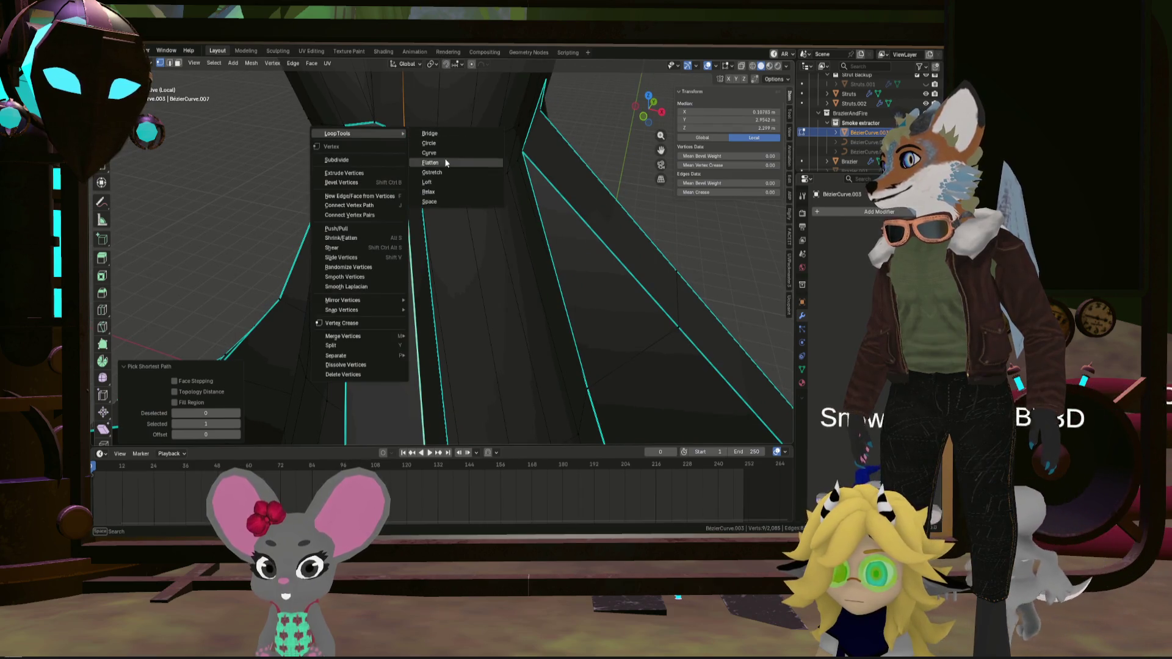
pyautogui.click(432, 172)
pyautogui.scroll(-5, 383, 165)
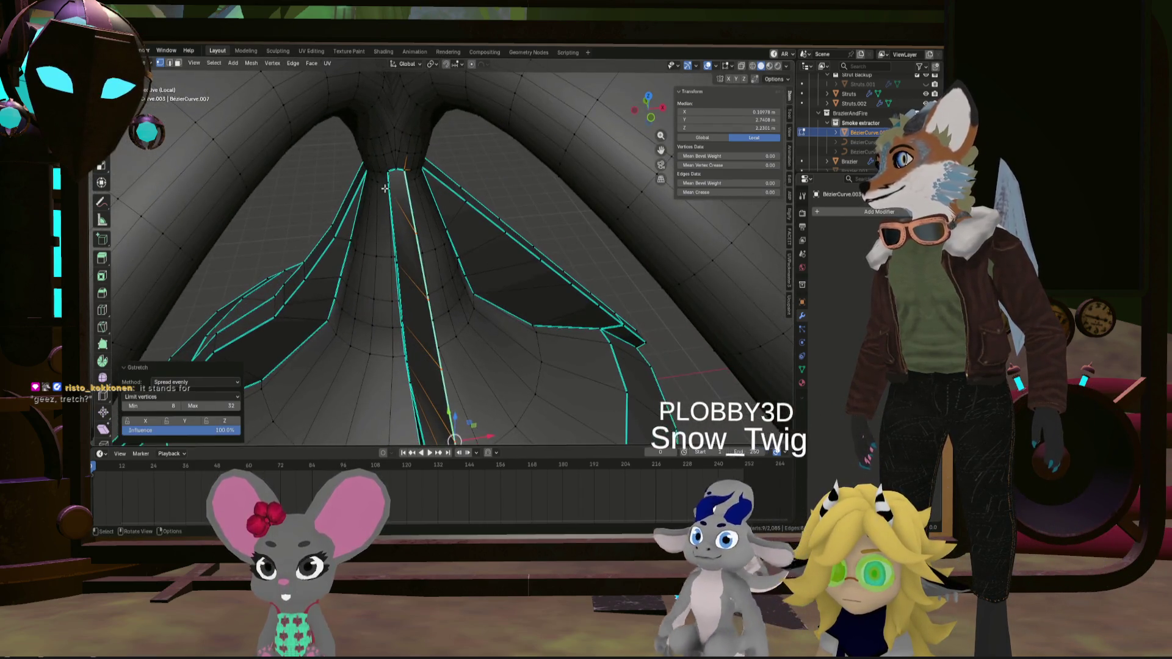
# Select the next strut down to its bottom tip and straighten it with Gstretch
pyautogui.click(387, 175)
pyautogui.scroll(5, 397, 188)
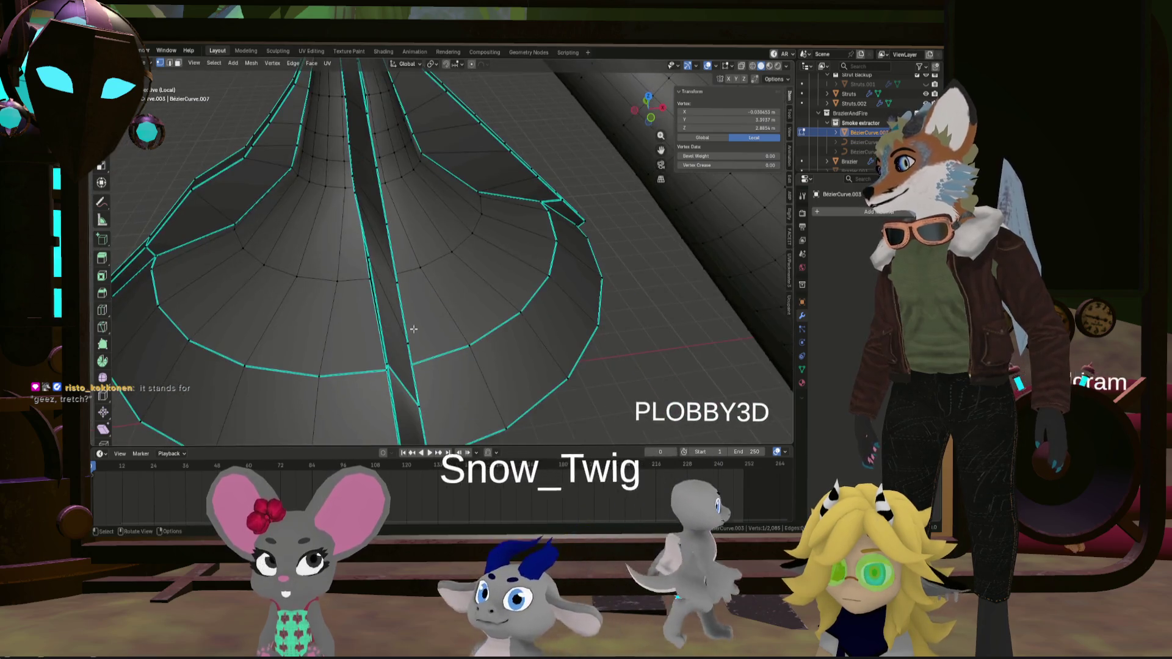
pyautogui.moveTo(414, 329); pyautogui.dragTo(372, 266, button='middle')
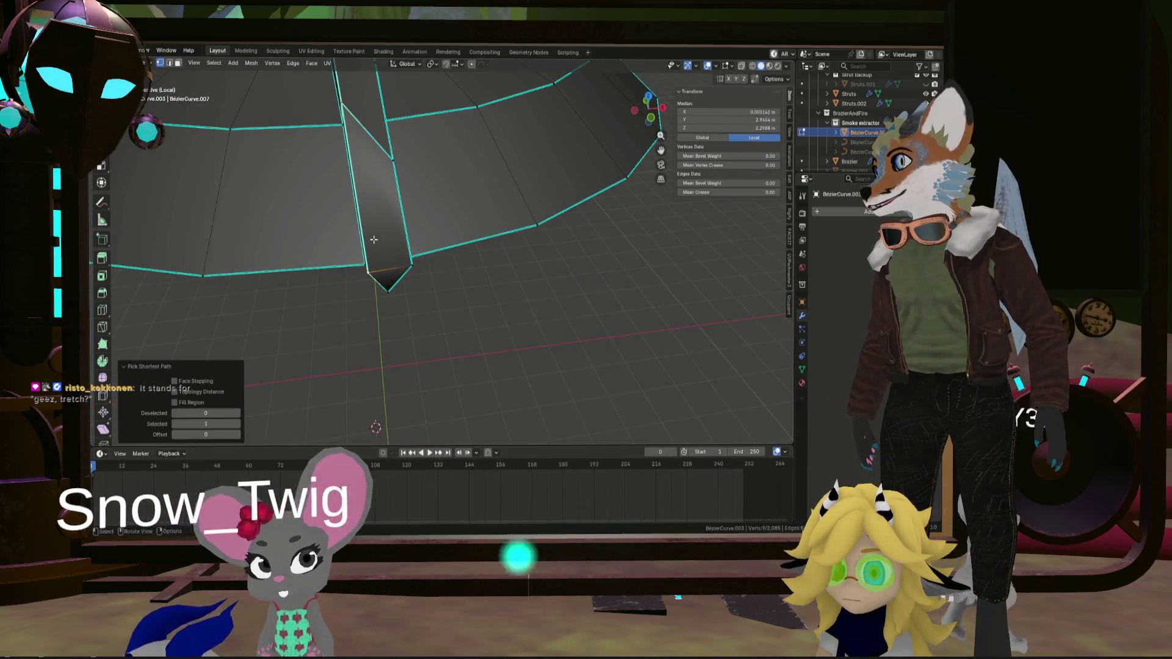
pyautogui.rightClick(374, 240)
pyautogui.click(431, 261)
pyautogui.scroll(-3, 415, 253)
# Select the vertex path along another strut edge and straighten it with Gstretch
pyautogui.moveTo(431, 261)
pyautogui.mouseDown(button='middle')
pyautogui.moveTo(415, 253)
pyautogui.moveTo(428, 221)
pyautogui.moveTo(401, 230)
pyautogui.moveTo(517, 183)
pyautogui.mouseUp(button='middle')
pyautogui.moveTo(385, 170)
pyautogui.mouseDown(button='middle')
pyautogui.moveTo(353, 204)
pyautogui.moveTo(387, 188)
pyautogui.moveTo(497, 204)
pyautogui.moveTo(515, 112)
pyautogui.moveTo(492, 214)
pyautogui.mouseUp(button='middle')
pyautogui.scroll(4, 506, 202)
pyautogui.scroll(-5, 502, 106)
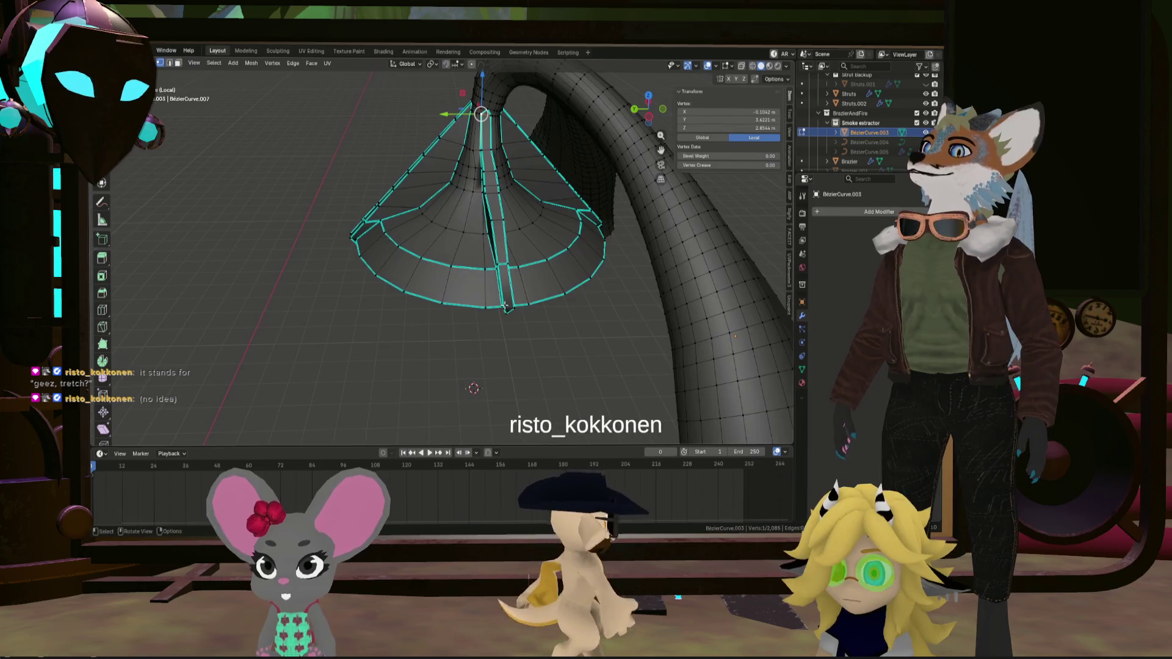
pyautogui.scroll(4, 486, 312)
pyautogui.keyDown('ctrl'); pyautogui.click(485, 312); pyautogui.keyUp('ctrl')
pyautogui.rightClick(489, 292)
pyautogui.moveTo(489, 284)
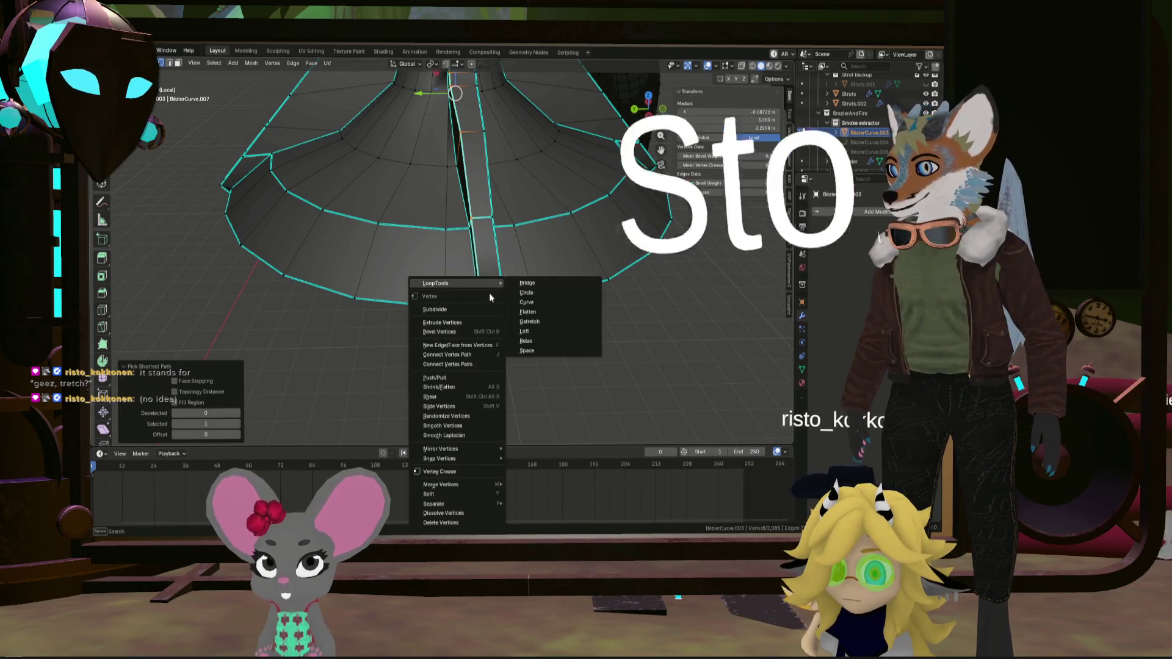
pyautogui.click(556, 322)
# Straighten an eight-vertex strut-edge path with Gstretch
pyautogui.click(497, 305)
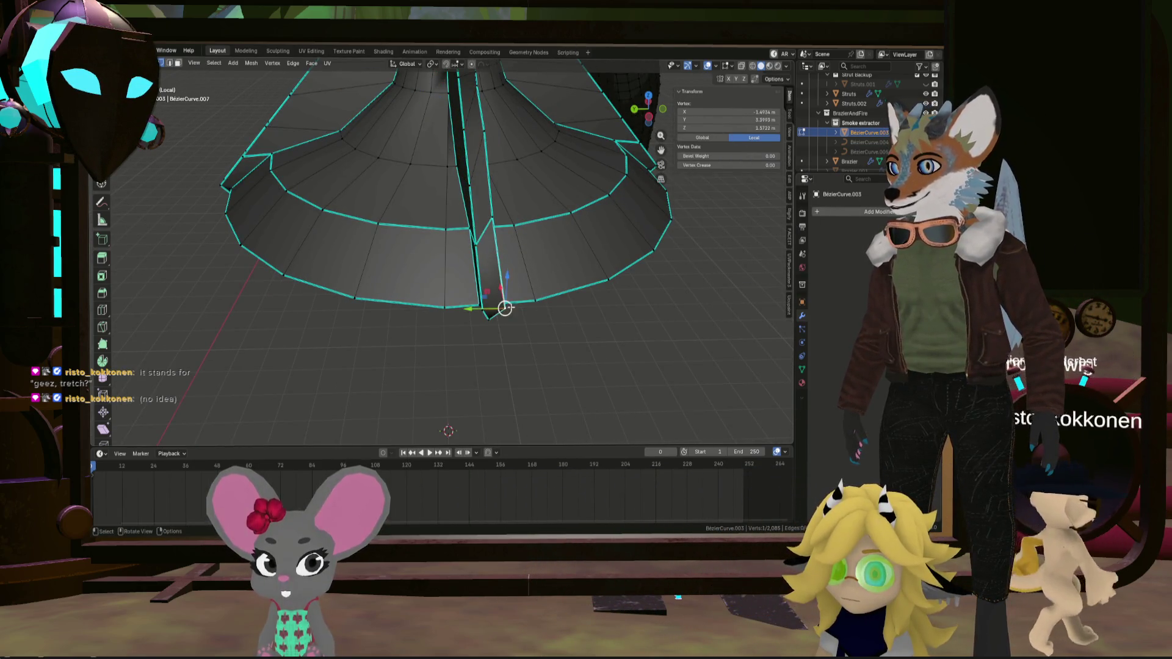
pyautogui.moveTo(497, 306); pyautogui.dragTo(493, 316, button='middle')
pyautogui.keyDown('ctrl'); pyautogui.click(495, 214); pyautogui.keyUp('ctrl')
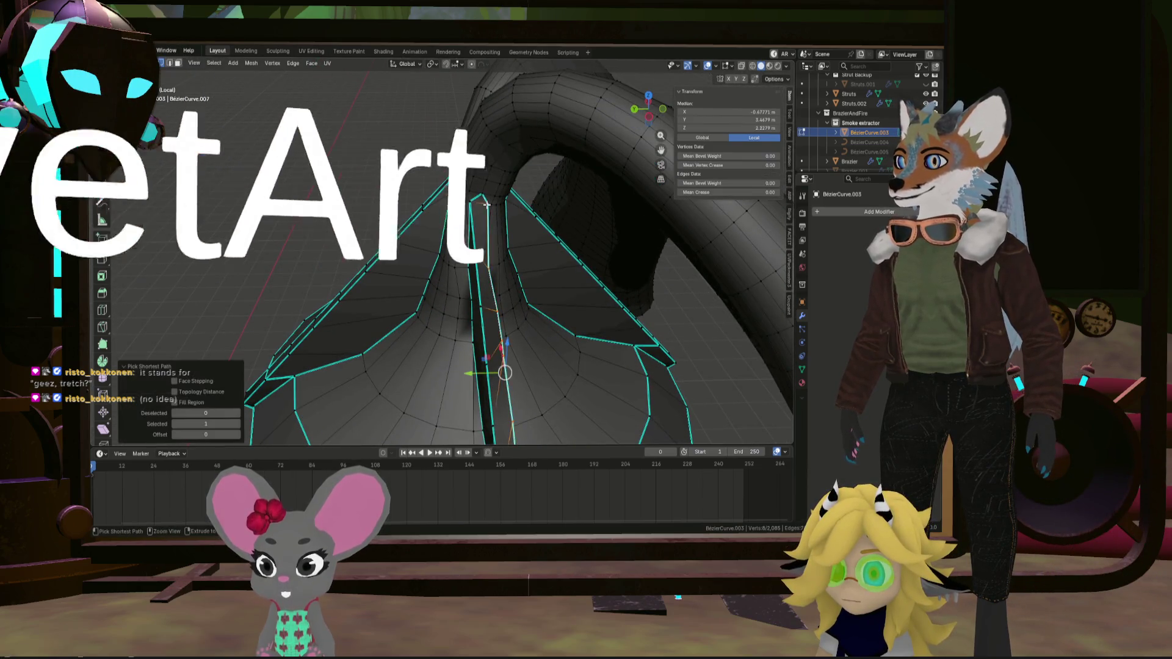
pyautogui.rightClick(489, 207)
pyautogui.moveTo(491, 206)
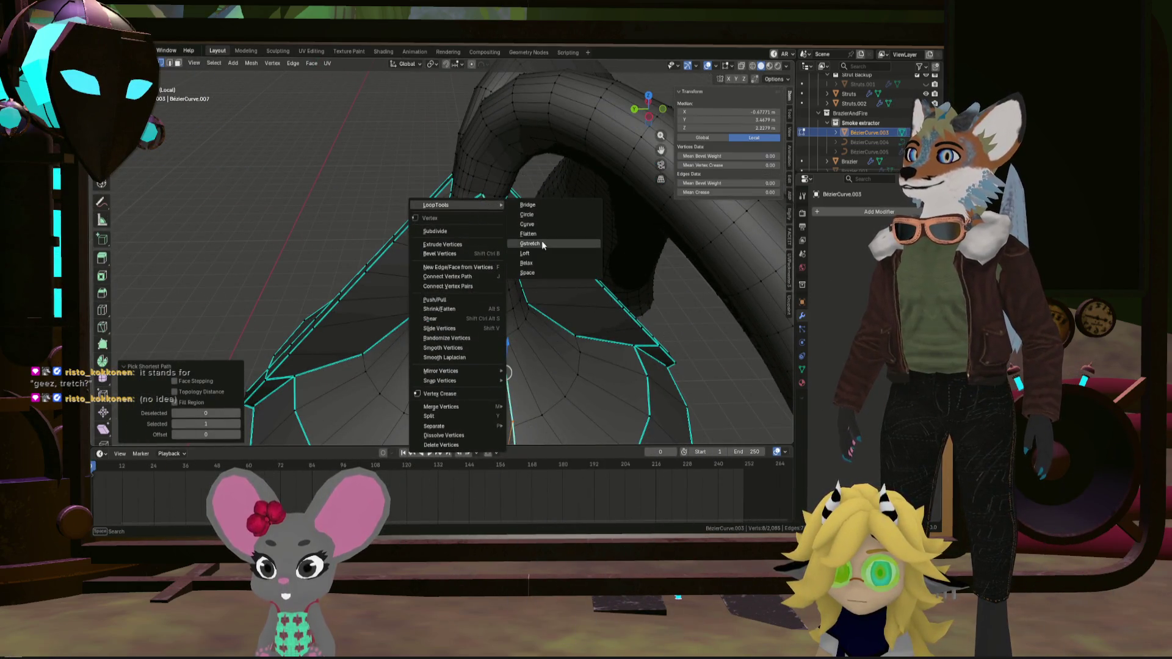
pyautogui.click(541, 243)
pyautogui.scroll(-5, 541, 243)
pyautogui.moveTo(540, 243)
pyautogui.mouseDown(button='middle')
pyautogui.moveTo(368, 270)
pyautogui.moveTo(549, 269)
pyautogui.mouseUp(button='middle')
pyautogui.scroll(5, 464, 263)
pyautogui.moveTo(379, 257); pyautogui.dragTo(294, 304, button='middle')
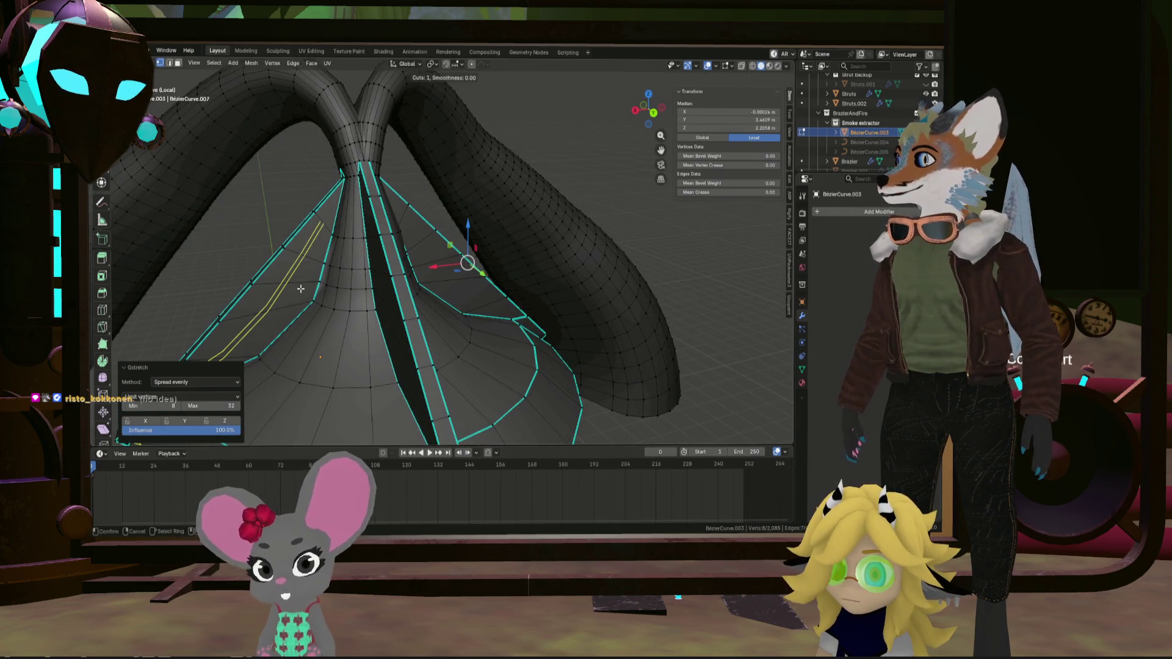
# Add a centred edge loop around the hood
pyautogui.rightClick(303, 289)
pyautogui.scroll(-4, 304, 289)
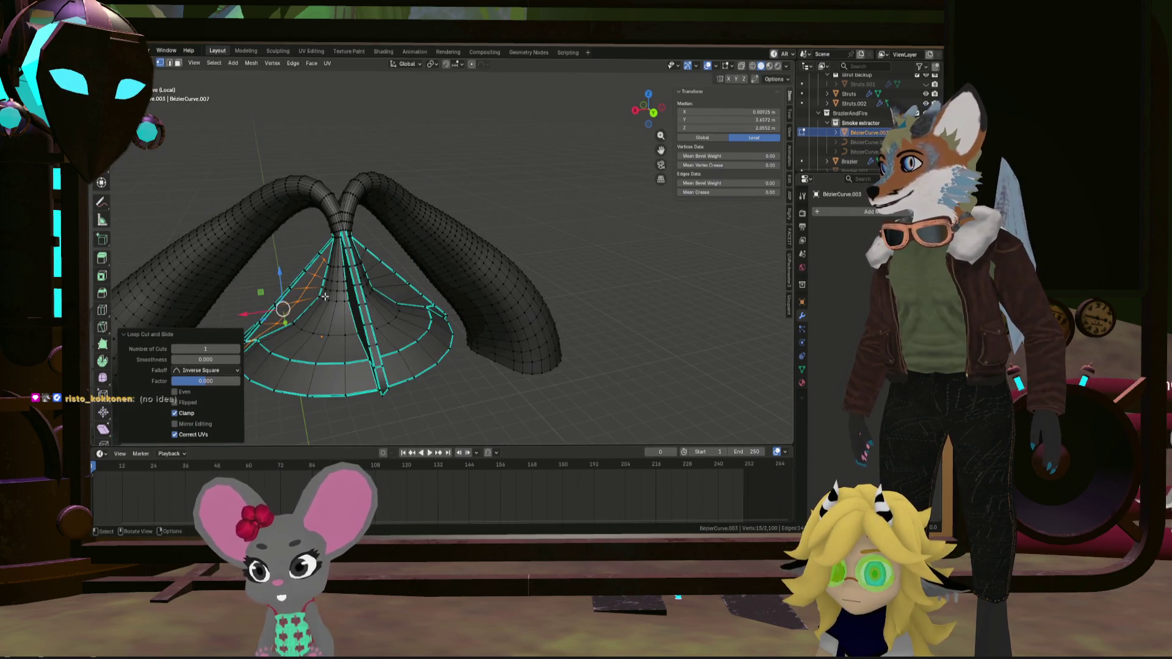
pyautogui.moveTo(304, 290)
pyautogui.mouseDown(button='middle')
pyautogui.moveTo(331, 305)
pyautogui.moveTo(426, 307)
pyautogui.mouseUp(button='middle')
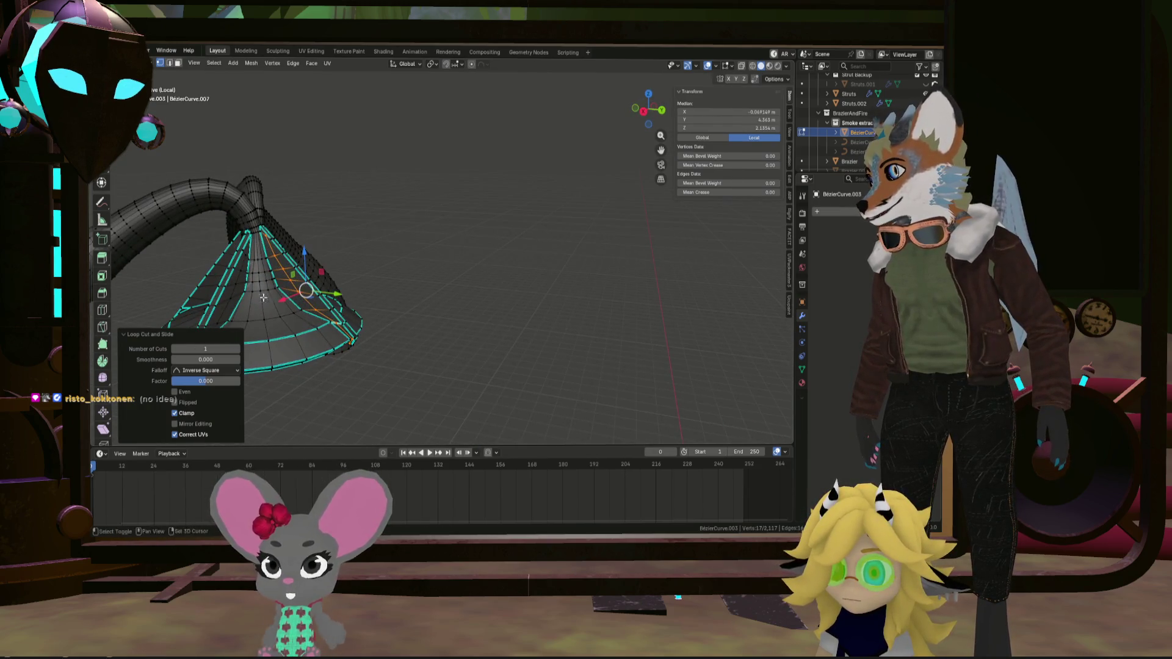
pyautogui.moveTo(263, 297)
pyautogui.mouseDown(button='middle')
pyautogui.moveTo(366, 296)
pyautogui.moveTo(342, 292)
pyautogui.mouseUp(button='middle')
pyautogui.scroll(4, 377, 295)
pyautogui.scroll(-4, 377, 293)
pyautogui.scroll(4, 328, 290)
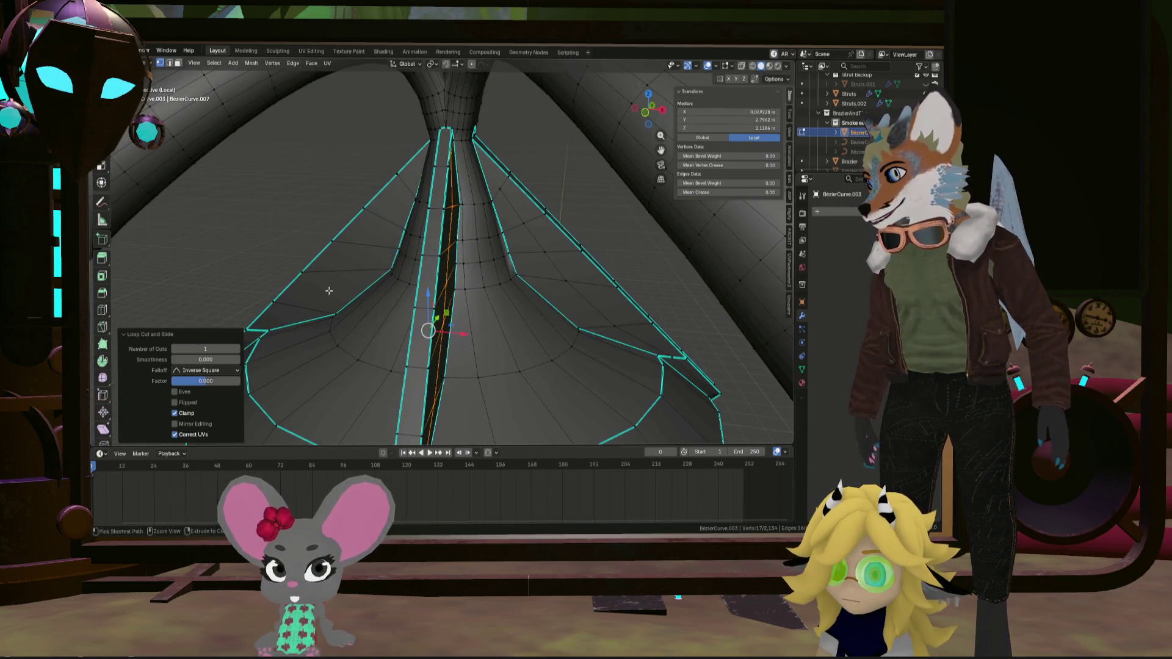
pyautogui.rightClick(325, 267)
pyautogui.scroll(-8, 325, 266)
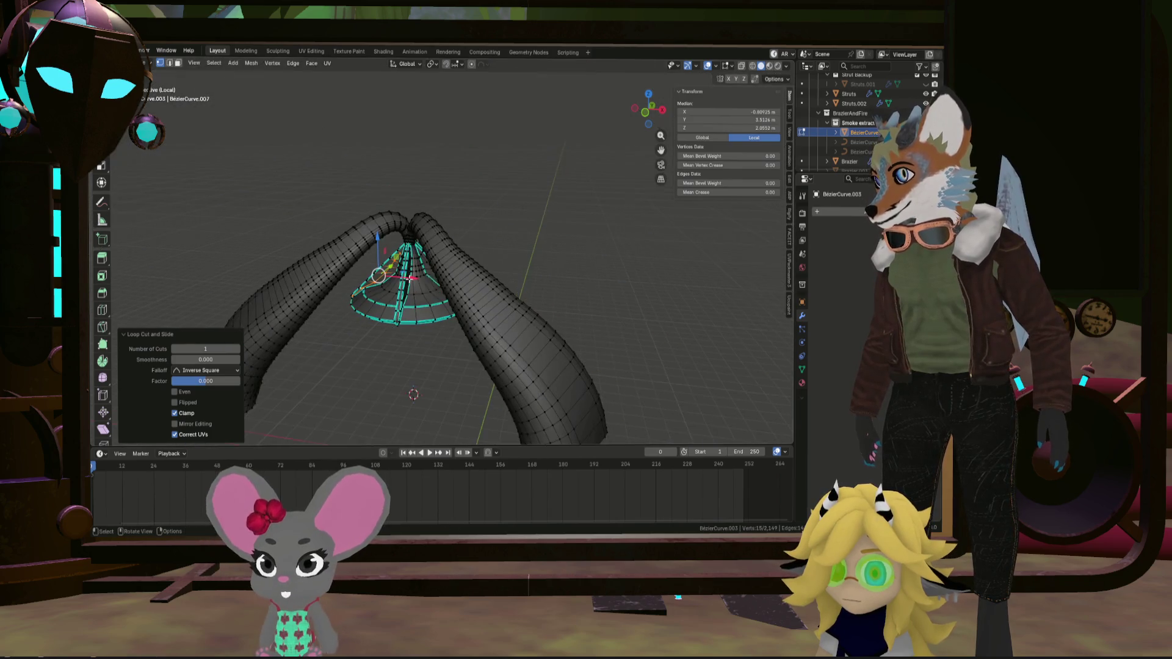
# Clear the selection and pick the first panel vertex from a front view below
pyautogui.click(504, 224)
pyautogui.moveTo(504, 224); pyautogui.dragTo(452, 236, button='middle')
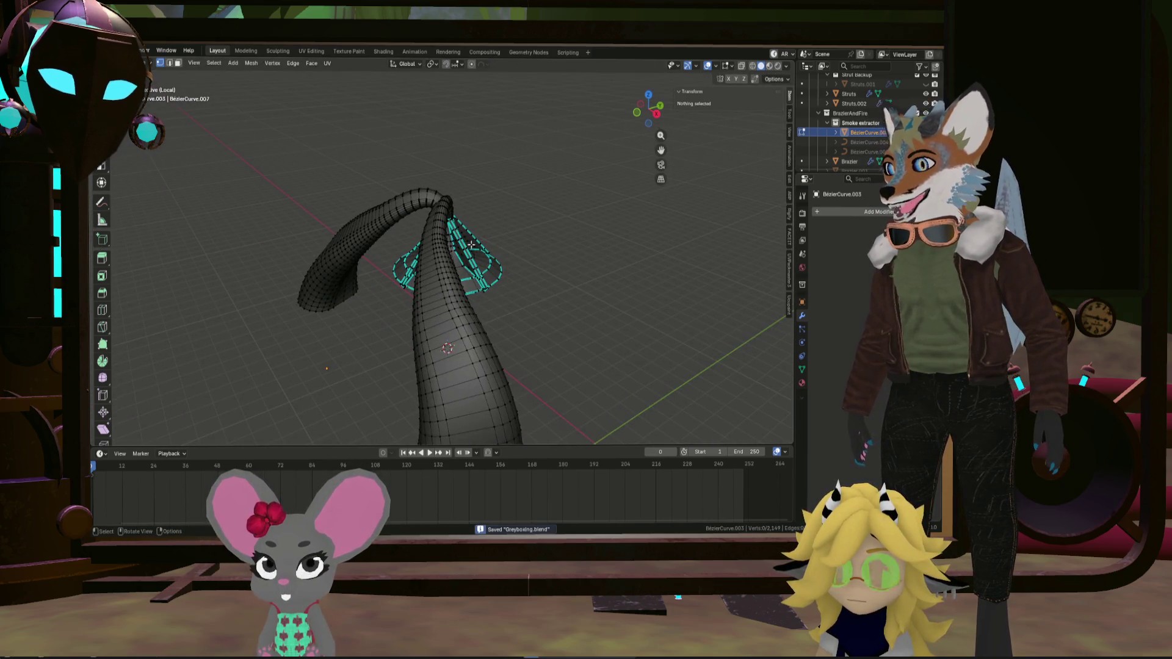
pyautogui.scroll(3, 516, 253)
pyautogui.moveTo(497, 288)
pyautogui.mouseDown(button='middle')
pyautogui.moveTo(460, 382)
pyautogui.moveTo(393, 220)
pyautogui.mouseUp(button='middle')
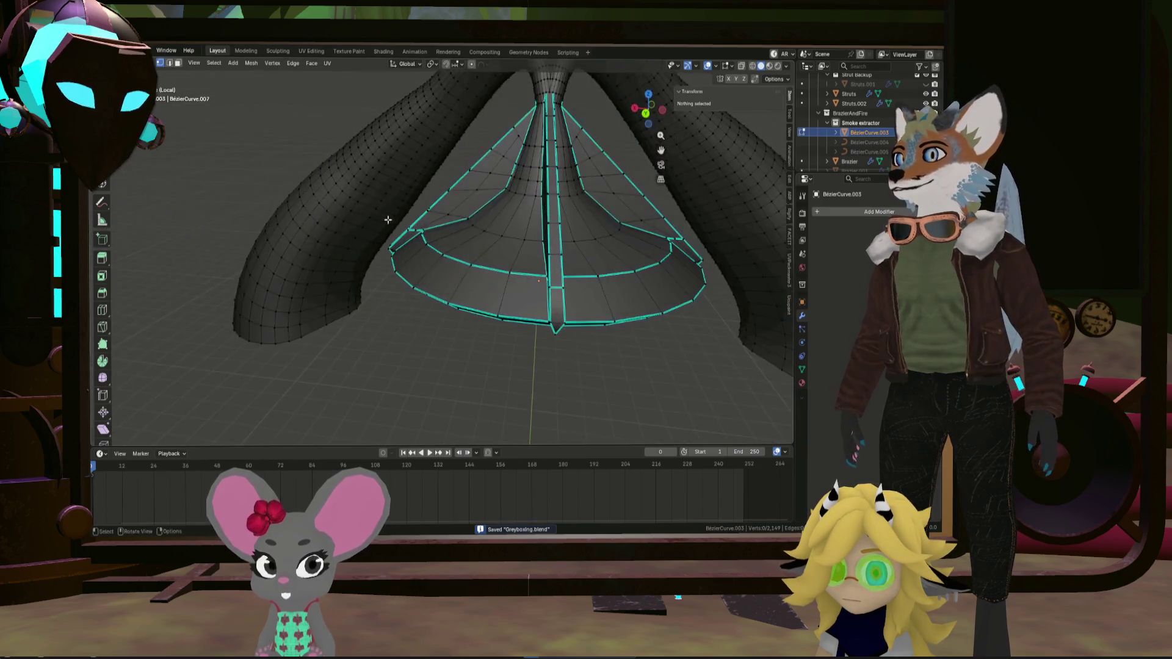
pyautogui.scroll(3, 404, 246)
pyautogui.scroll(5, 405, 246)
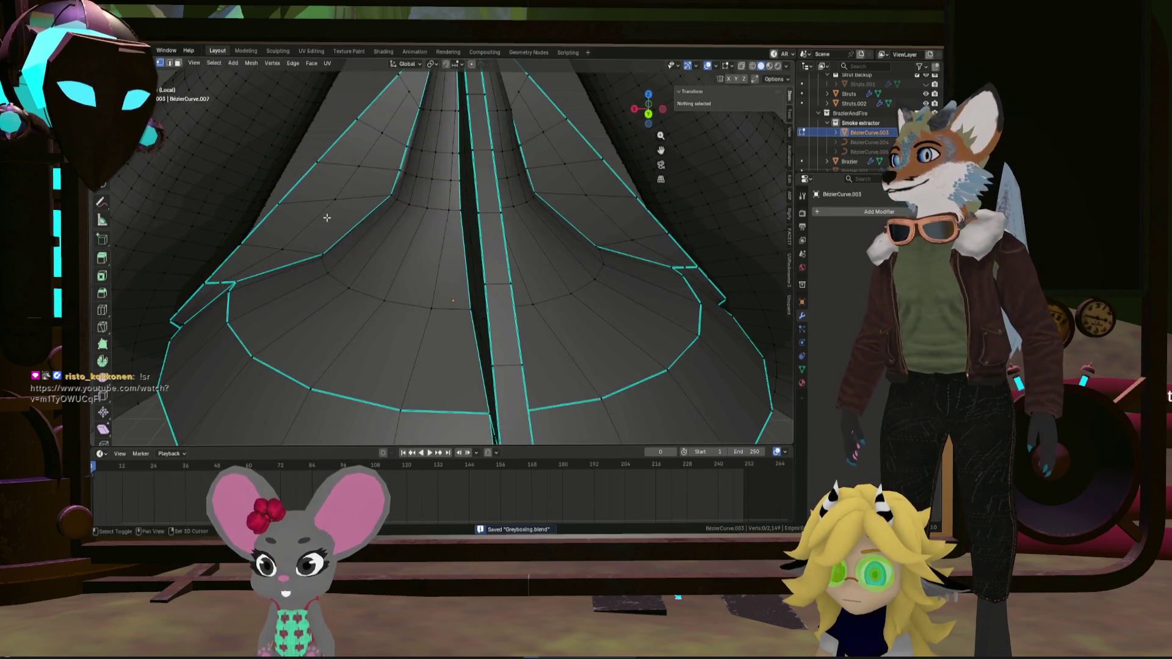
pyautogui.keyDown('shift'); pyautogui.click(377, 247); pyautogui.keyUp('shift')
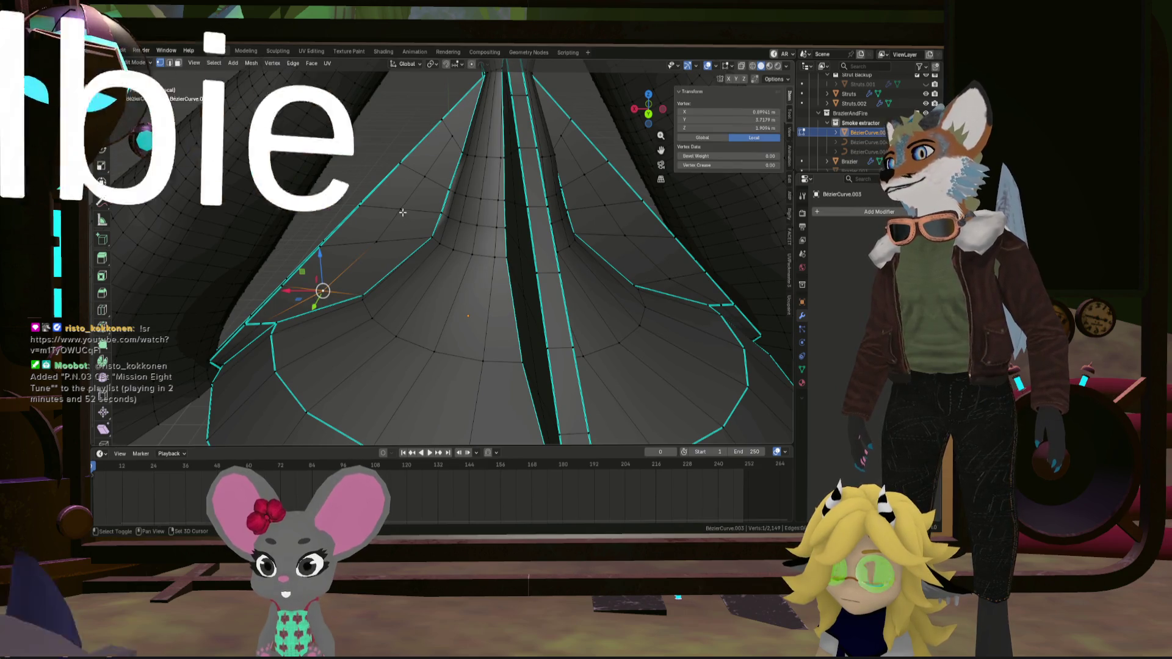
# Add two more panel vertices to the selection from above the cone
pyautogui.moveTo(377, 246); pyautogui.dragTo(398, 322, button='middle')
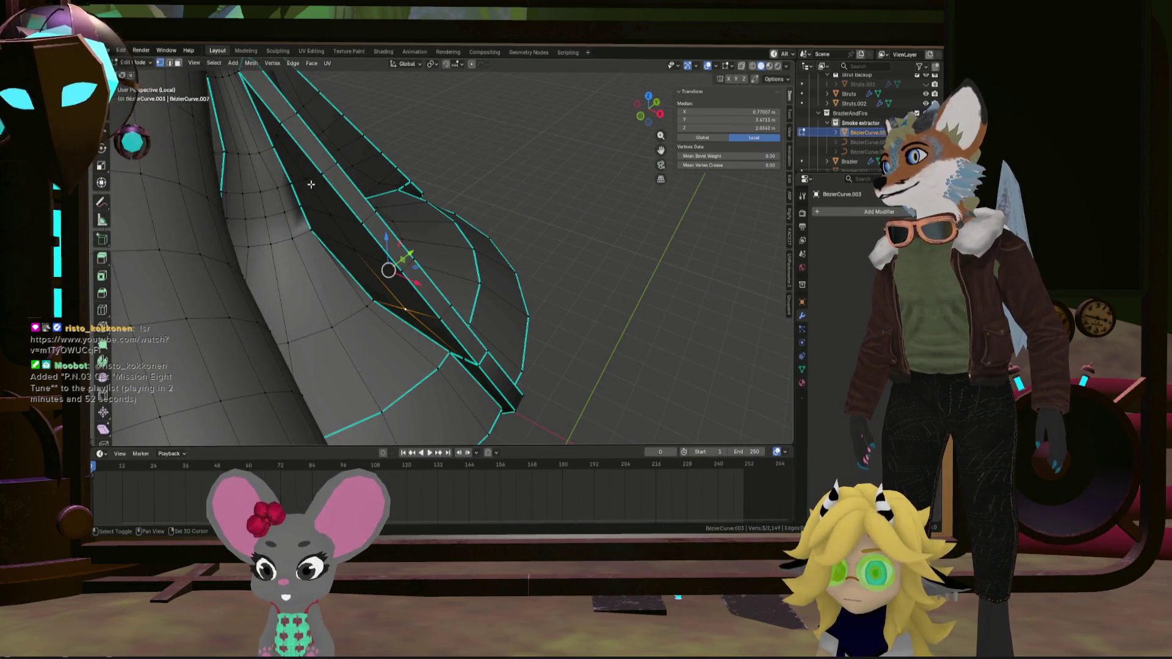
pyautogui.moveTo(311, 184)
pyautogui.mouseDown(button='middle')
pyautogui.moveTo(341, 201)
pyautogui.moveTo(359, 187)
pyautogui.moveTo(216, 121)
pyautogui.moveTo(294, 193)
pyautogui.moveTo(243, 199)
pyautogui.mouseUp(button='middle')
pyautogui.scroll(2, 253, 162)
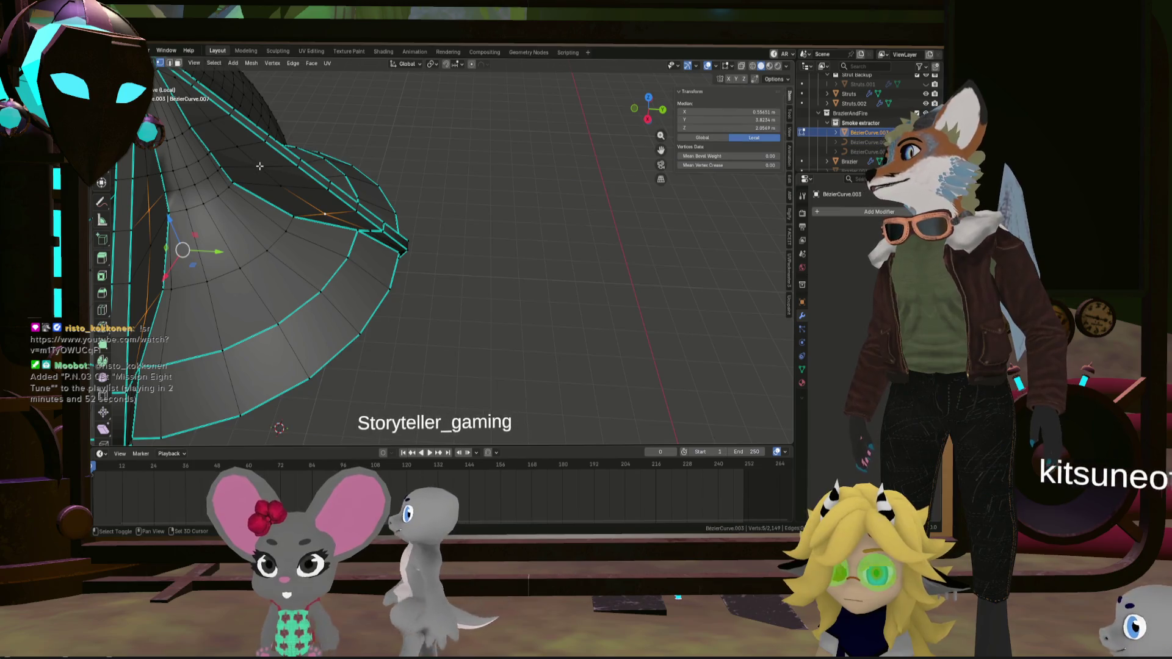
pyautogui.moveTo(259, 166)
pyautogui.mouseDown(button='middle')
pyautogui.moveTo(299, 217)
pyautogui.moveTo(288, 181)
pyautogui.mouseUp(button='middle')
pyautogui.keyDown('shift'); pyautogui.click(303, 223); pyautogui.keyUp('shift')
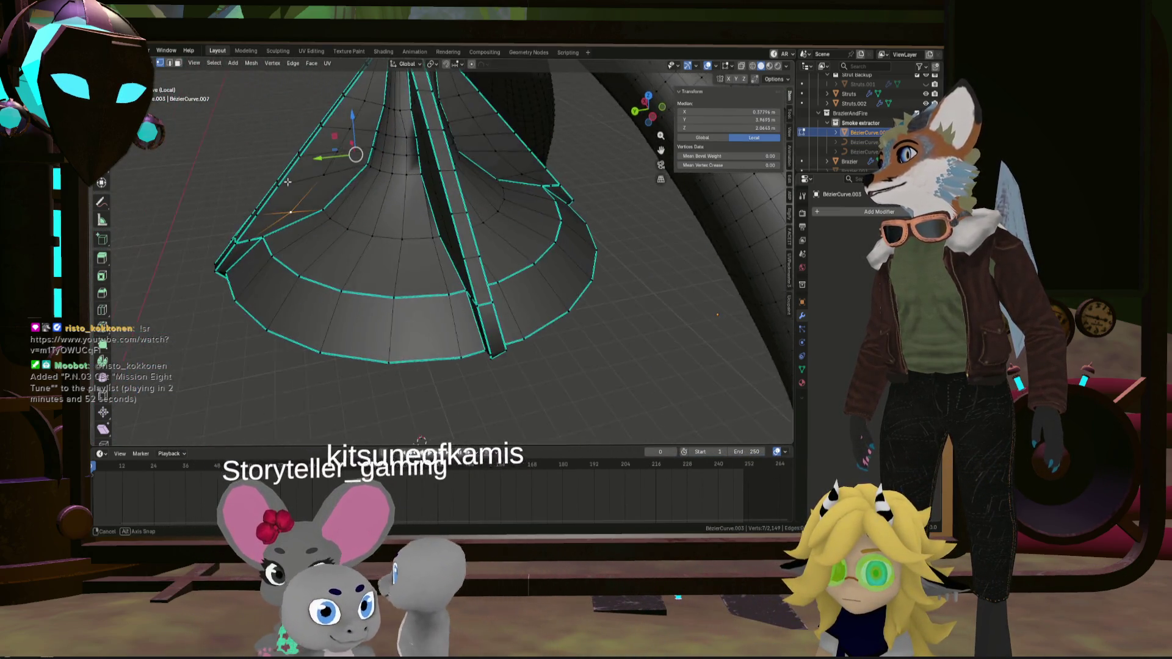
pyautogui.keyDown('shift'); pyautogui.click(342, 146); pyautogui.keyUp('shift')
# Add the last two panel vertices near the funnel front and curved tube
pyautogui.moveTo(341, 146)
pyautogui.mouseDown(button='middle')
pyautogui.moveTo(413, 182)
pyautogui.moveTo(324, 232)
pyautogui.moveTo(243, 230)
pyautogui.moveTo(567, 298)
pyautogui.mouseUp(button='middle')
pyautogui.keyDown('shift'); pyautogui.click(327, 215); pyautogui.keyUp('shift')
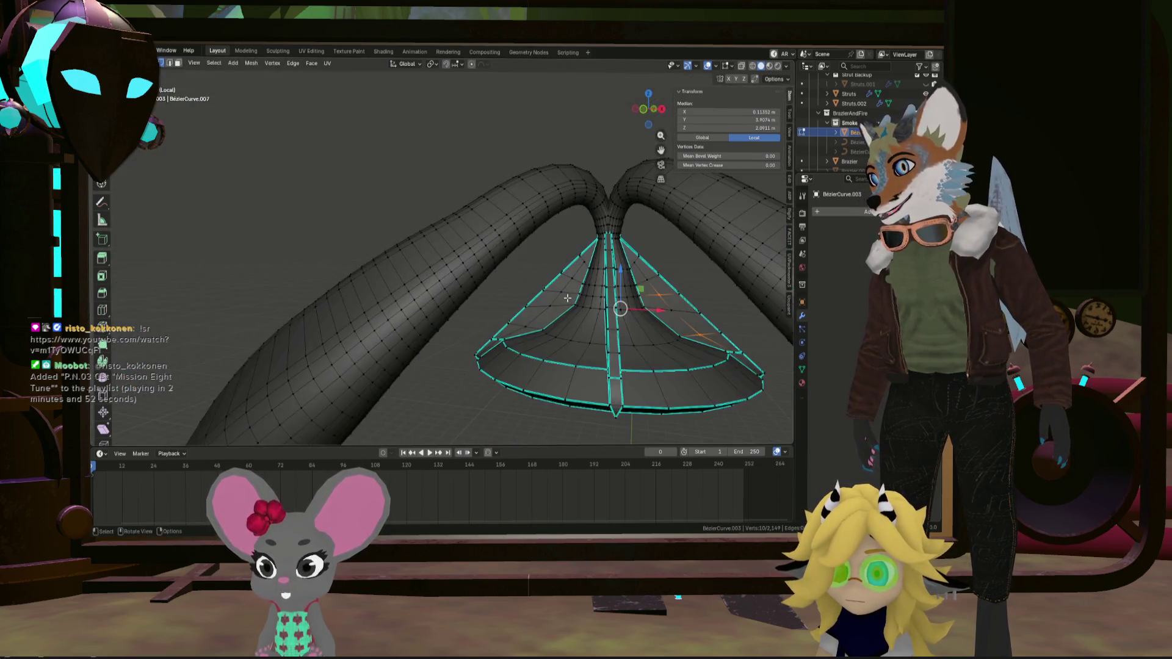
pyautogui.scroll(5, 567, 298)
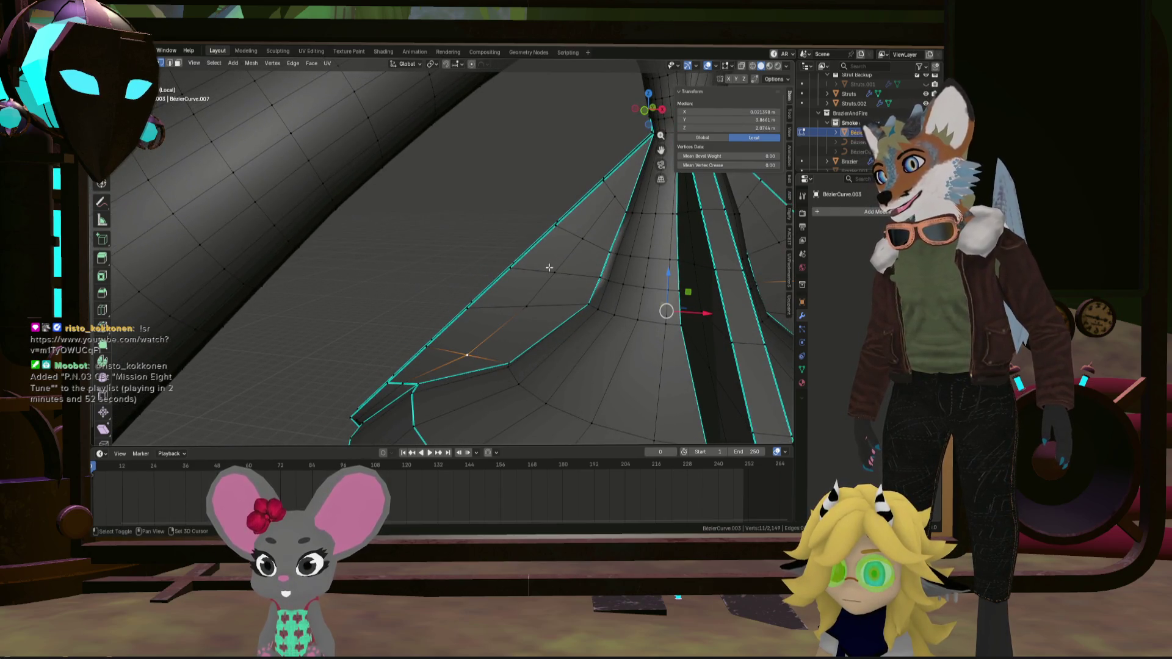
pyautogui.scroll(-5, 564, 273)
pyautogui.moveTo(565, 274)
pyautogui.mouseDown(button='middle')
pyautogui.moveTo(564, 309)
pyautogui.moveTo(501, 291)
pyautogui.moveTo(512, 295)
pyautogui.mouseUp(button='middle')
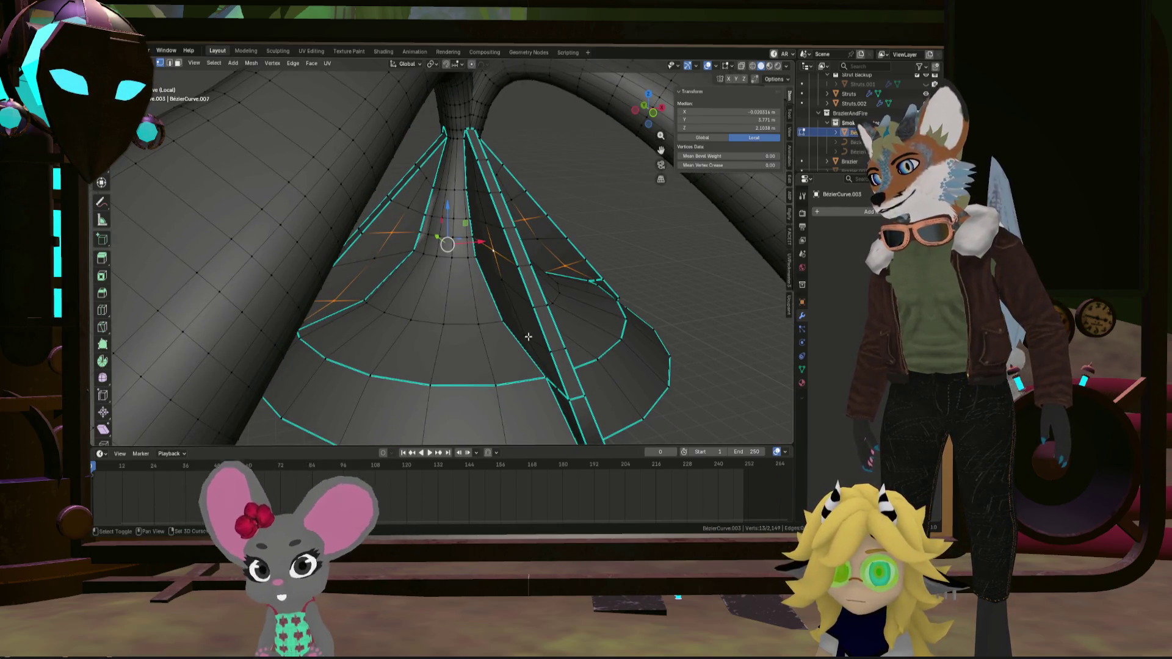
pyautogui.moveTo(528, 336); pyautogui.dragTo(555, 341, button='middle')
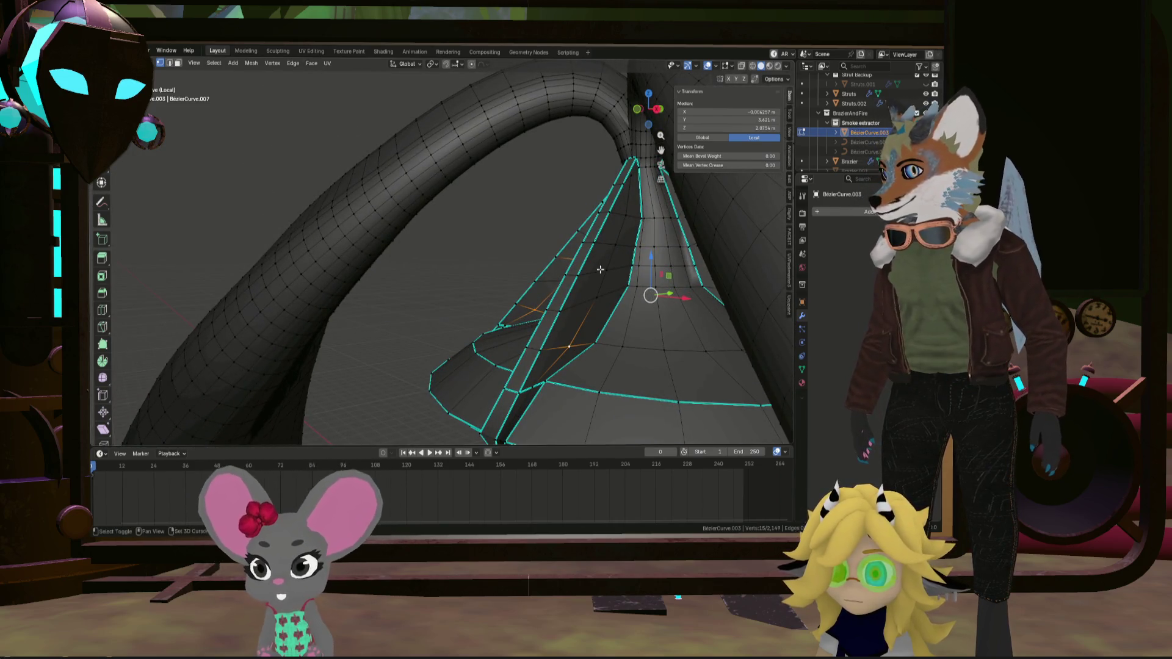
pyautogui.keyDown('shift'); pyautogui.click(600, 269); pyautogui.keyUp('shift')
pyautogui.moveTo(600, 269); pyautogui.dragTo(600, 287, button='middle')
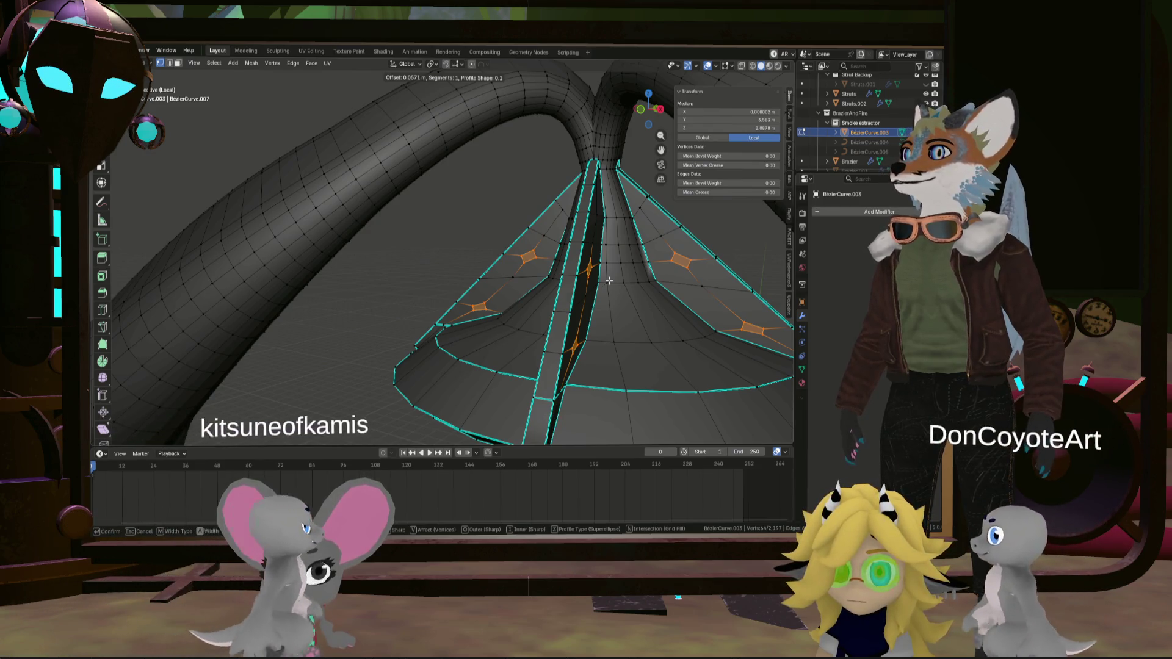
# Confirm the vertex bevel on the panel vertices with 0.05 m width and 4 segments
pyautogui.click(609, 280)
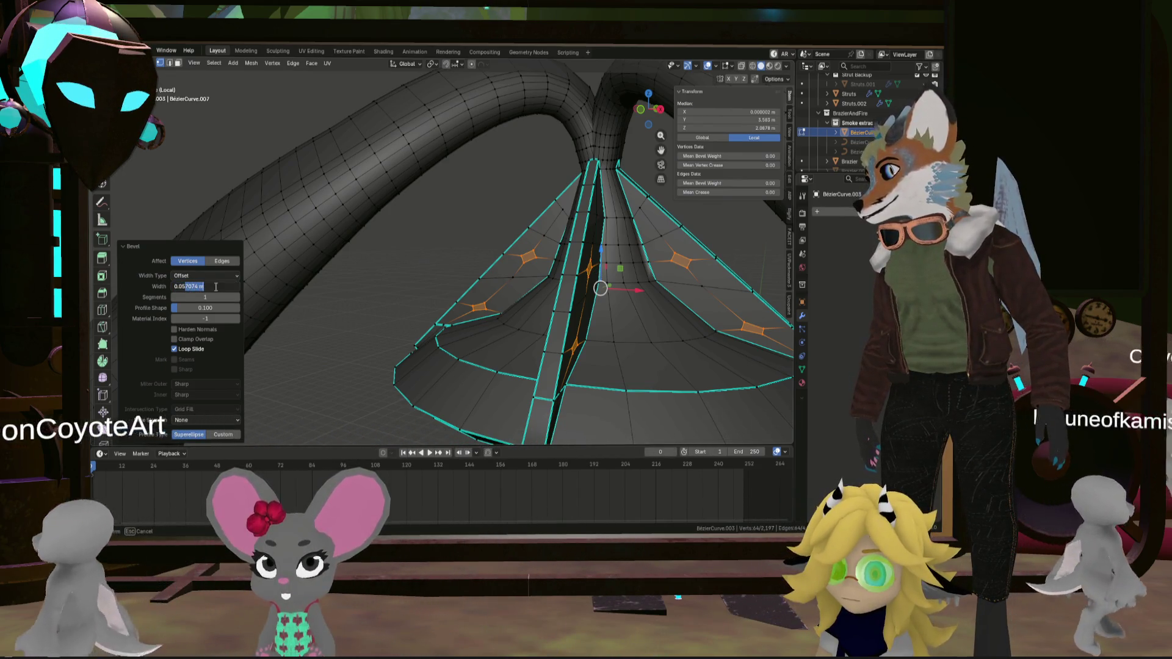
pyautogui.moveTo(185, 286); pyautogui.dragTo(222, 283)
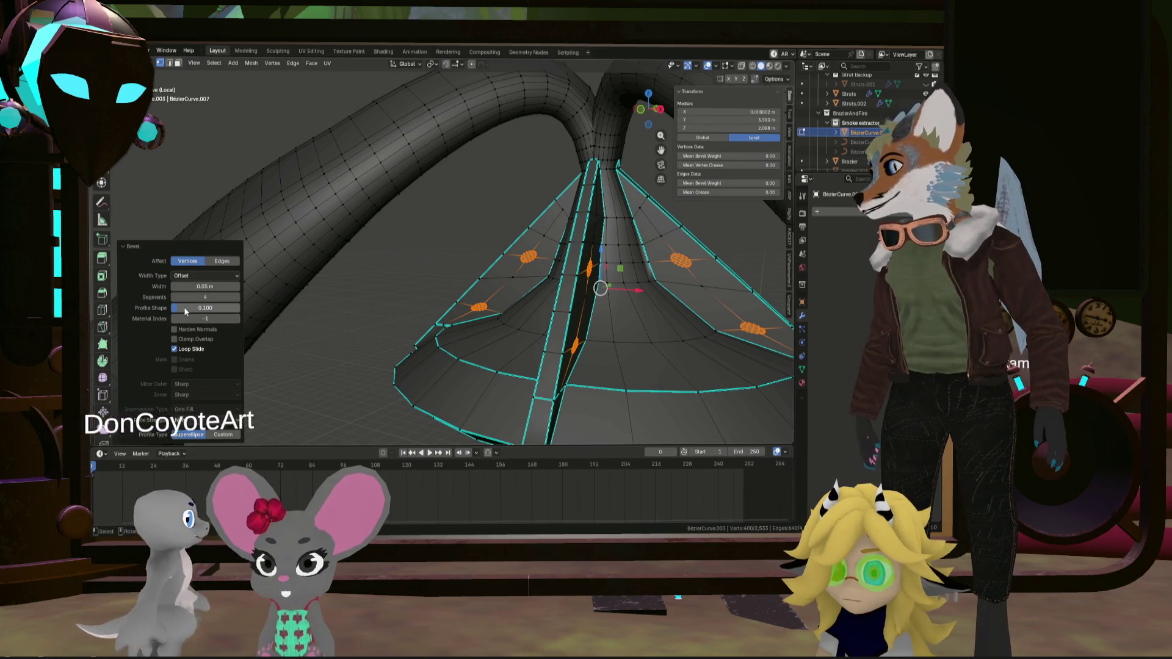
pyautogui.moveTo(545, 293); pyautogui.dragTo(419, 293, button='middle')
# Make the bevelled panel openings round with LoopTools Circle
pyautogui.rightClick(488, 294)
pyautogui.moveTo(488, 294)
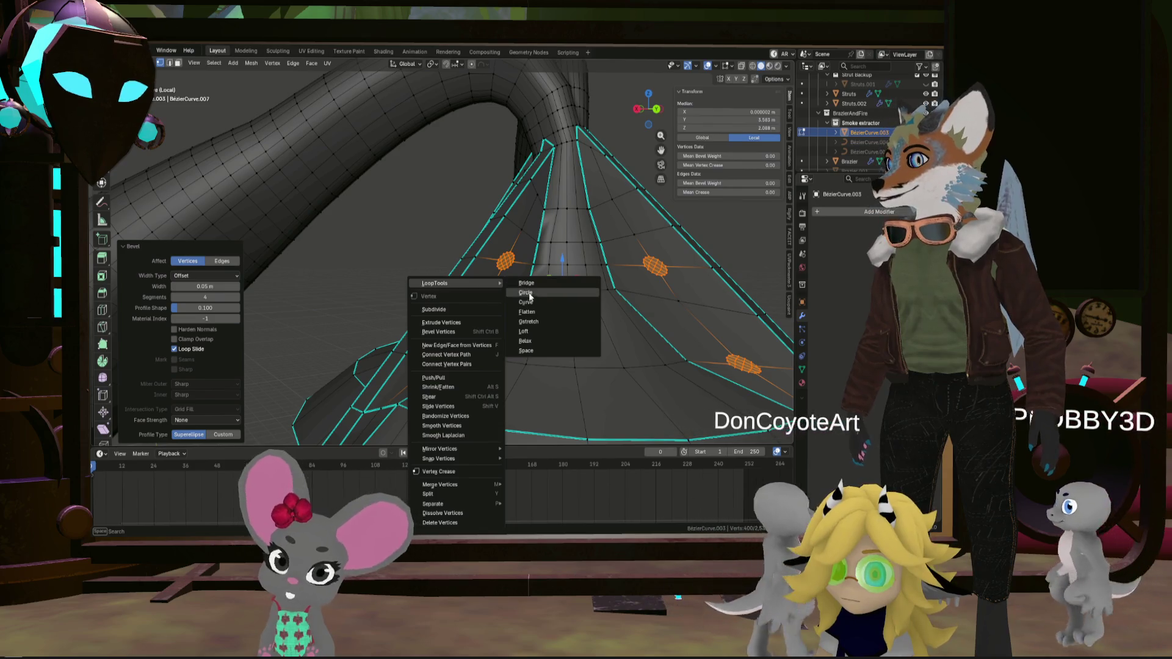
pyautogui.click(532, 294)
pyautogui.moveTo(531, 293)
pyautogui.mouseDown(button='middle')
pyautogui.moveTo(677, 308)
pyautogui.moveTo(665, 287)
pyautogui.mouseUp(button='middle')
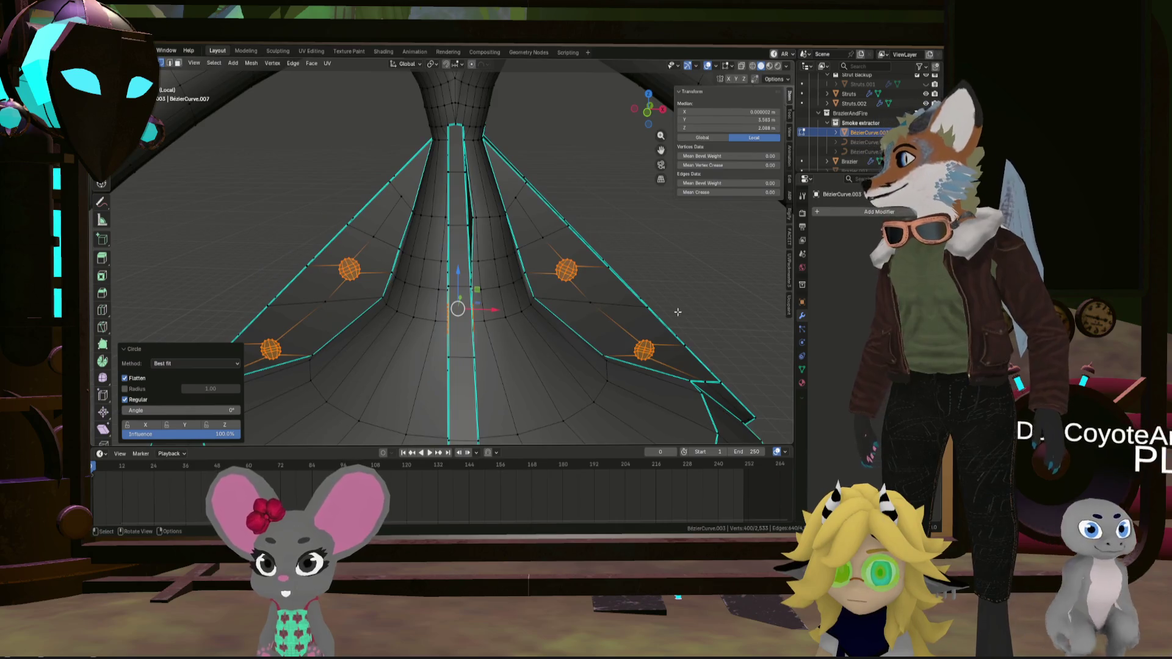
# Join the selected hole loops with LoopTools Bridge faces
pyautogui.rightClick(665, 287)
pyautogui.moveTo(664, 286)
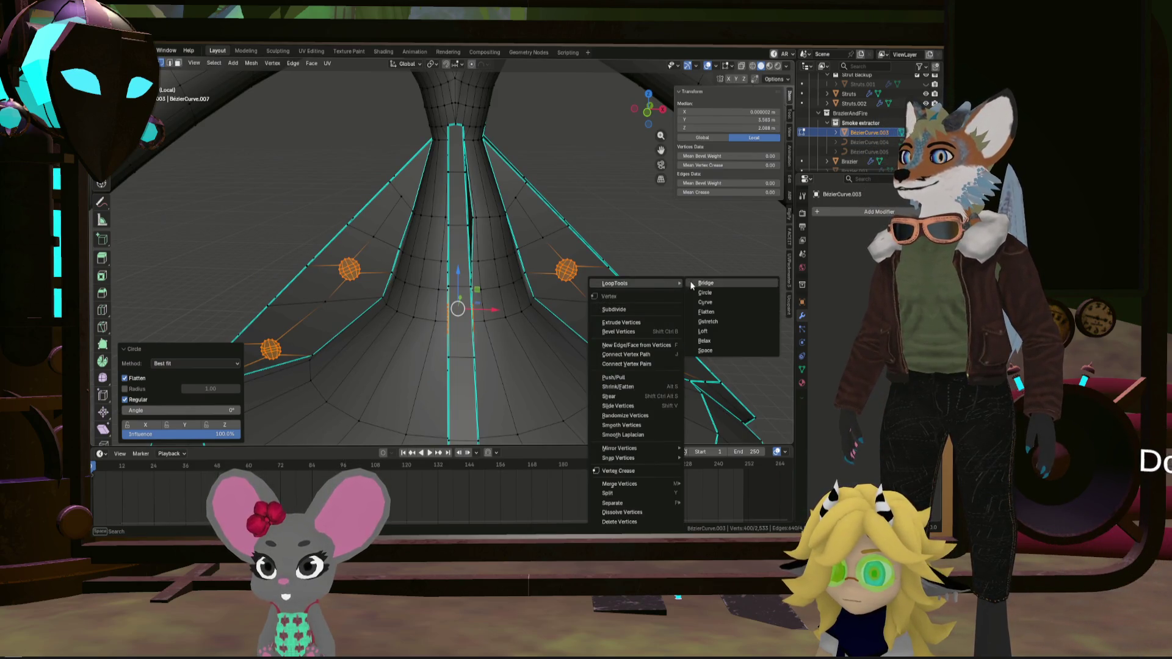
pyautogui.click(724, 284)
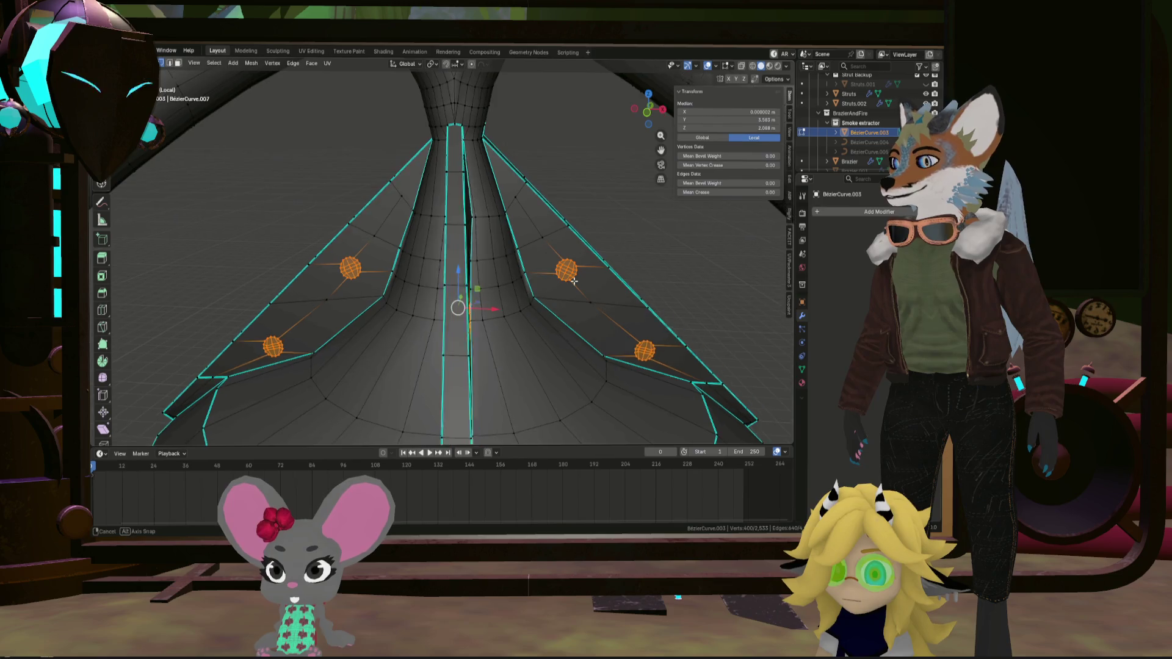
pyautogui.moveTo(573, 281)
pyautogui.mouseDown(button='middle')
pyautogui.moveTo(435, 278)
pyautogui.moveTo(566, 287)
pyautogui.mouseUp(button='middle')
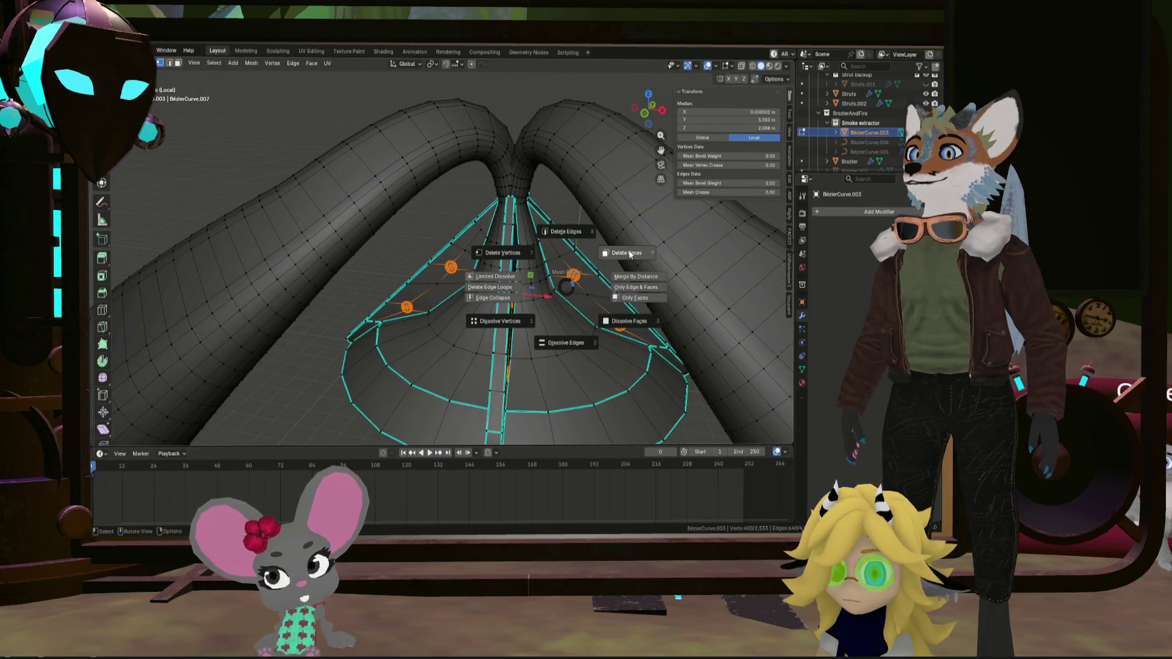
# Delete the bridging faces so the vent holes open through the hood panel
pyautogui.click(629, 255)
pyautogui.moveTo(629, 255)
pyautogui.mouseDown(button='middle')
pyautogui.moveTo(628, 286)
pyautogui.moveTo(581, 296)
pyautogui.moveTo(427, 288)
pyautogui.mouseUp(button='middle')
pyautogui.scroll(5, 604, 291)
pyautogui.scroll(3, 427, 288)
pyautogui.moveTo(409, 351); pyautogui.dragTo(294, 171, button='middle')
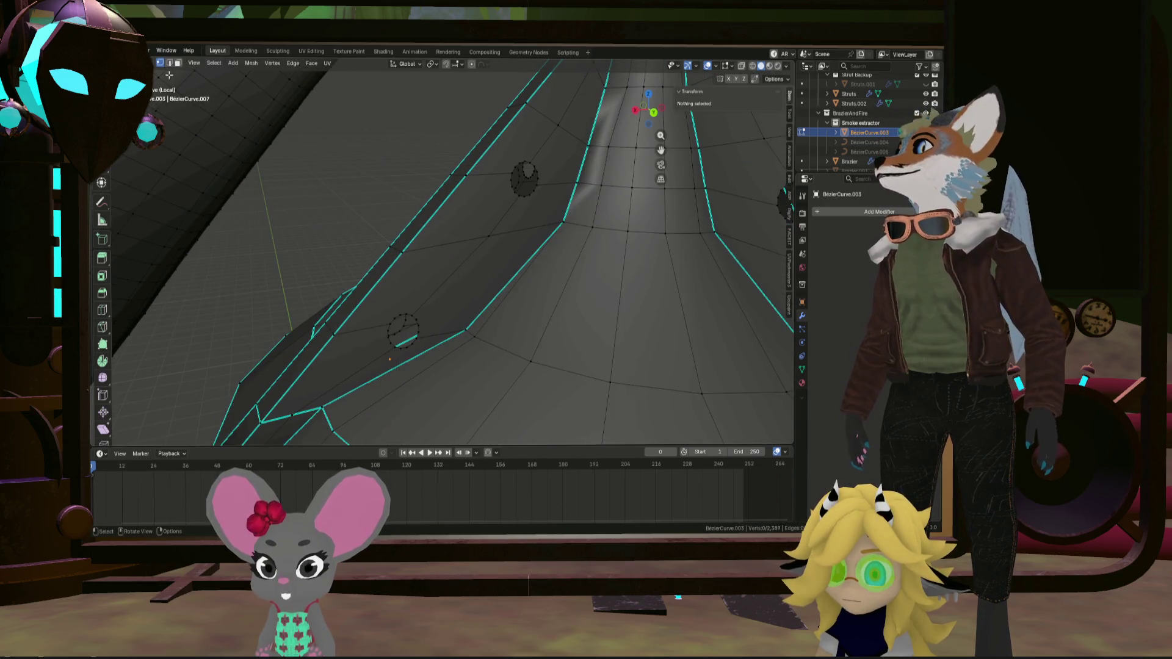
pyautogui.moveTo(293, 244)
pyautogui.mouseDown(button='middle')
pyautogui.moveTo(379, 287)
pyautogui.moveTo(369, 300)
pyautogui.moveTo(406, 269)
pyautogui.moveTo(445, 303)
pyautogui.moveTo(367, 320)
pyautogui.moveTo(352, 347)
pyautogui.moveTo(449, 246)
pyautogui.moveTo(542, 285)
pyautogui.moveTo(476, 254)
pyautogui.moveTo(523, 236)
pyautogui.mouseUp(button='middle')
# Select a pair of edges beside one vent hole opening
pyautogui.click(391, 318)
pyautogui.scroll(2, 367, 306)
pyautogui.click(394, 286)
pyautogui.scroll(3, 450, 247)
pyautogui.click(421, 241)
pyautogui.keyDown('shift'); pyautogui.click(413, 226); pyautogui.keyUp('shift')
pyautogui.moveTo(413, 225)
pyautogui.mouseDown(button='middle')
pyautogui.moveTo(379, 218)
pyautogui.moveTo(409, 238)
pyautogui.moveTo(418, 313)
pyautogui.mouseUp(button='middle')
# Edge-slide the selected edges along the strut by a factor of about 0.46
pyautogui.moveTo(487, 303)
pyautogui.mouseDown(button='middle')
pyautogui.moveTo(599, 305)
pyautogui.moveTo(566, 312)
pyautogui.moveTo(580, 322)
pyautogui.moveTo(539, 314)
pyautogui.mouseUp(button='middle')
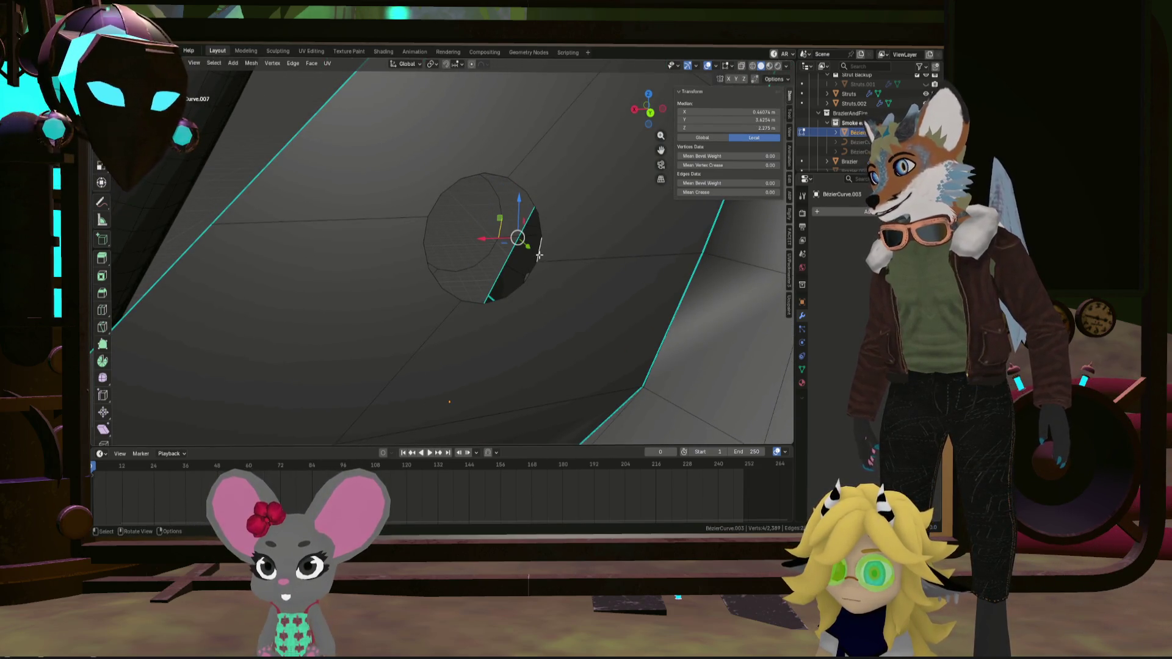
pyautogui.moveTo(517, 229)
pyautogui.mouseDown(button='middle')
pyautogui.moveTo(471, 282)
pyautogui.moveTo(526, 249)
pyautogui.moveTo(596, 308)
pyautogui.moveTo(432, 321)
pyautogui.moveTo(419, 320)
pyautogui.moveTo(432, 305)
pyautogui.moveTo(393, 269)
pyautogui.mouseUp(button='middle')
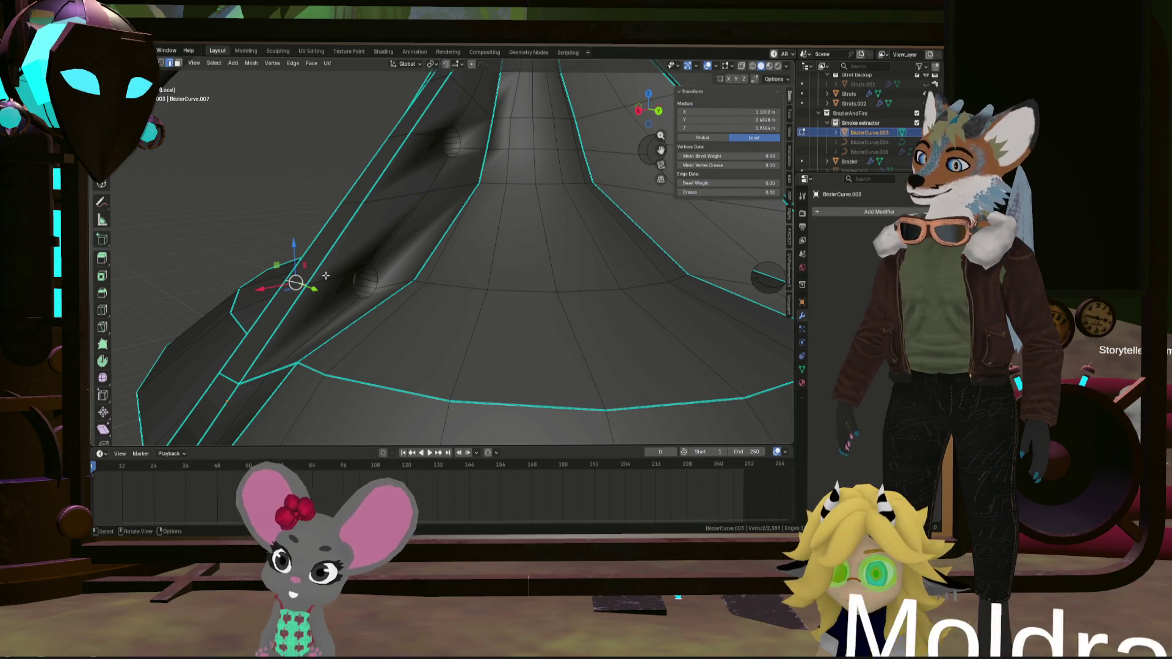
pyautogui.press('g')
pyautogui.press('g')
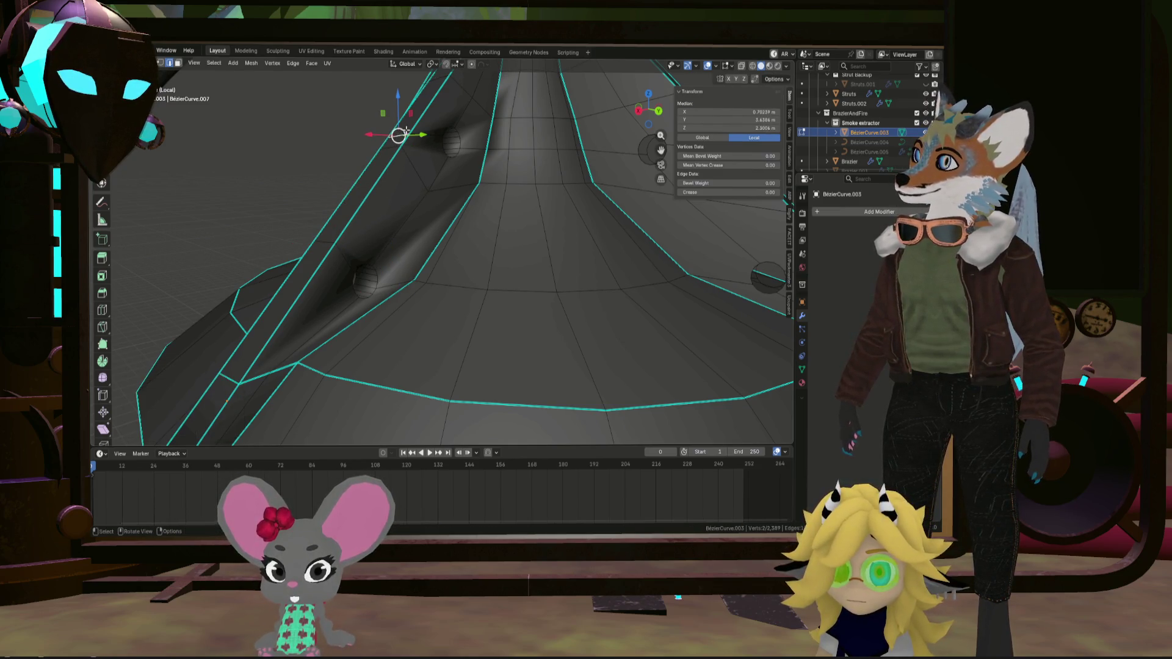
pyautogui.moveTo(424, 117)
pyautogui.mouseDown(button='middle')
pyautogui.moveTo(446, 137)
pyautogui.moveTo(549, 149)
pyautogui.moveTo(515, 166)
pyautogui.moveTo(393, 181)
pyautogui.mouseUp(button='middle')
pyautogui.scroll(2, 500, 178)
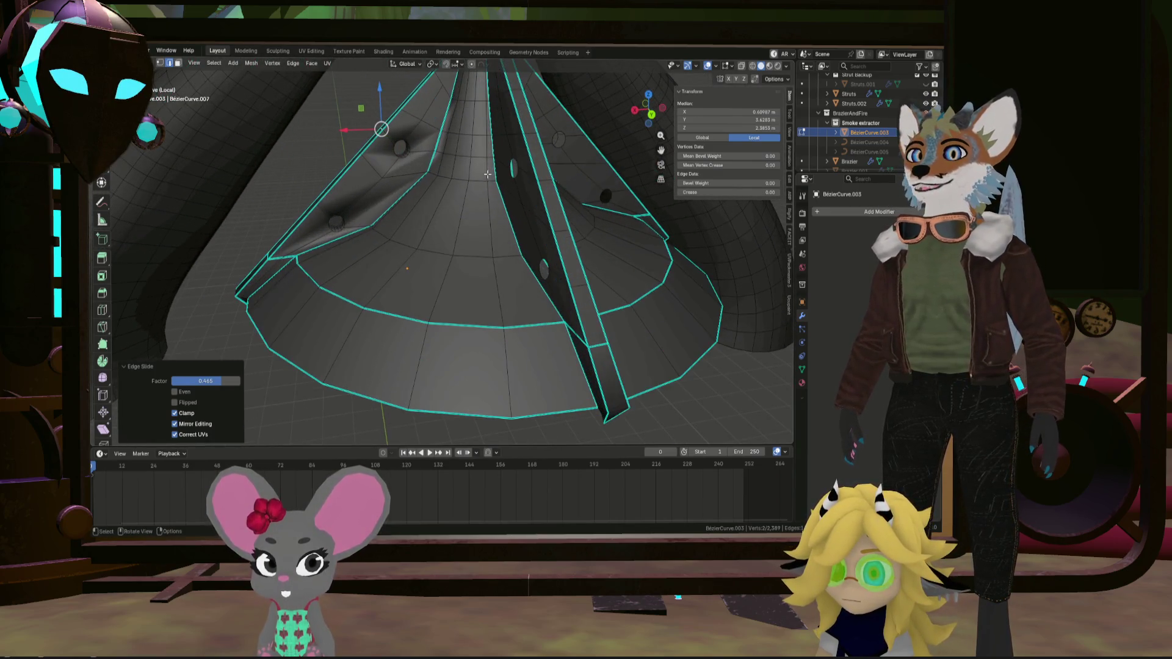
# Switch to Object Mode and inspect the hood's shading
pyautogui.moveTo(521, 158)
pyautogui.keyDown('shift'); pyautogui.mouseDown(button='middle')
pyautogui.moveTo(551, 178)
pyautogui.moveTo(579, 240)
pyautogui.mouseUp(button='middle'); pyautogui.keyUp('shift')
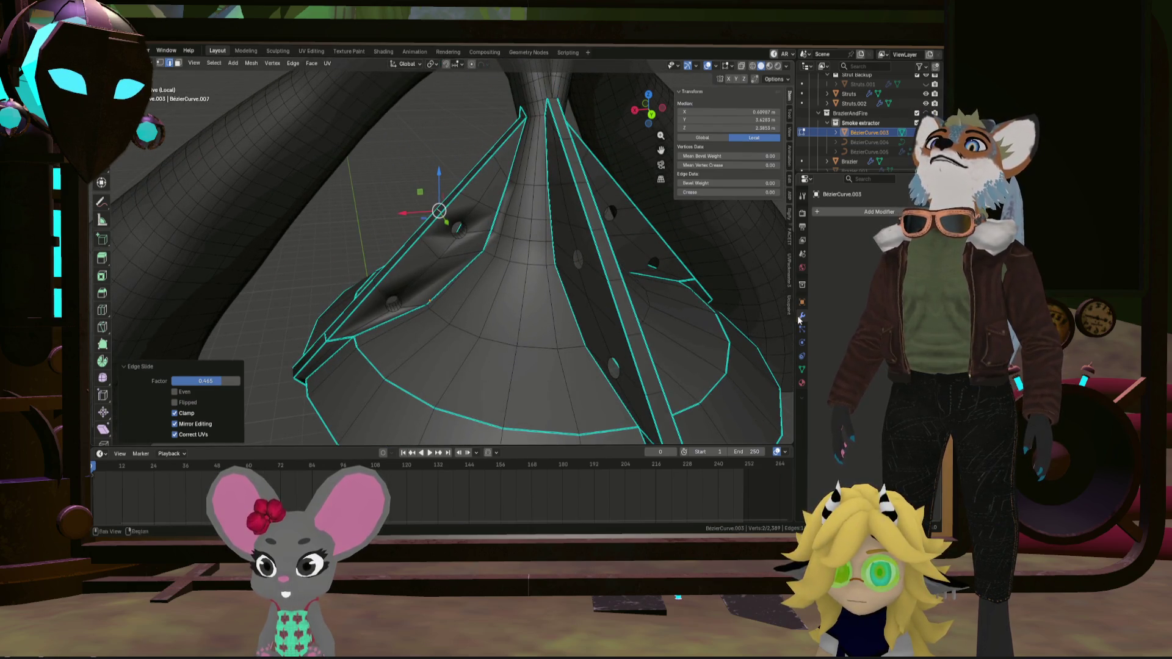
pyautogui.scroll(-5, 555, 254)
pyautogui.press('Tab')
pyautogui.scroll(4, 537, 254)
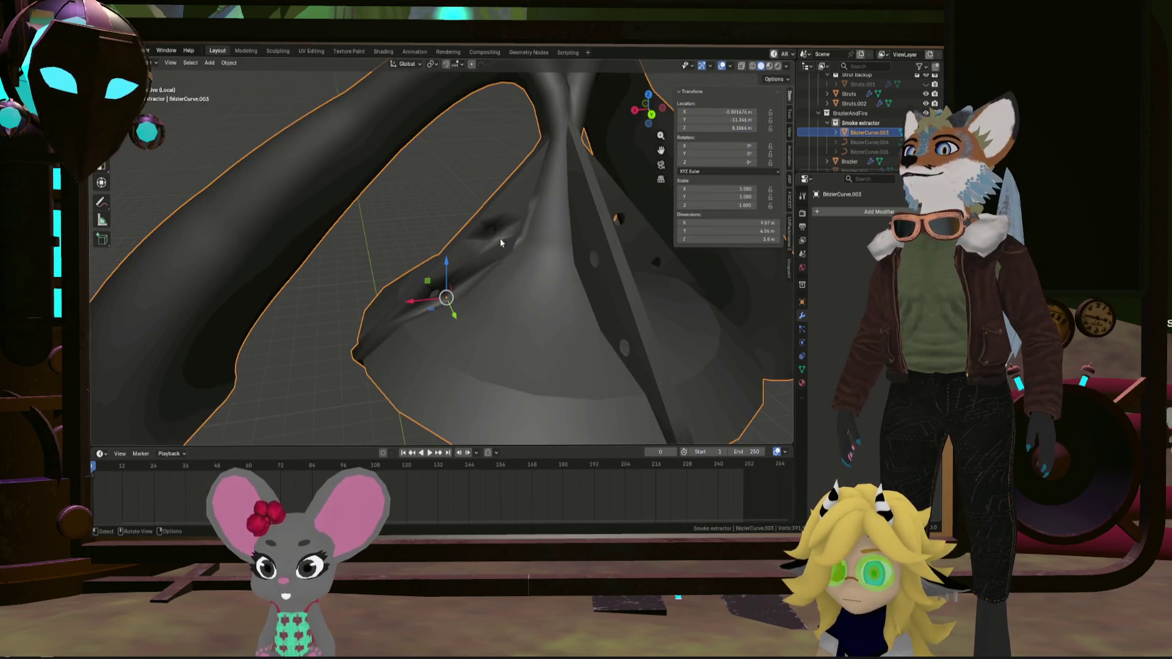
pyautogui.moveTo(500, 238)
pyautogui.mouseDown(button='middle')
pyautogui.moveTo(559, 216)
pyautogui.moveTo(493, 243)
pyautogui.moveTo(504, 192)
pyautogui.moveTo(503, 226)
pyautogui.moveTo(484, 248)
pyautogui.moveTo(438, 262)
pyautogui.moveTo(496, 239)
pyautogui.mouseUp(button='middle')
# Return to Edit Mode and line up a vent hole's rim loop for selection
pyautogui.press('Tab')
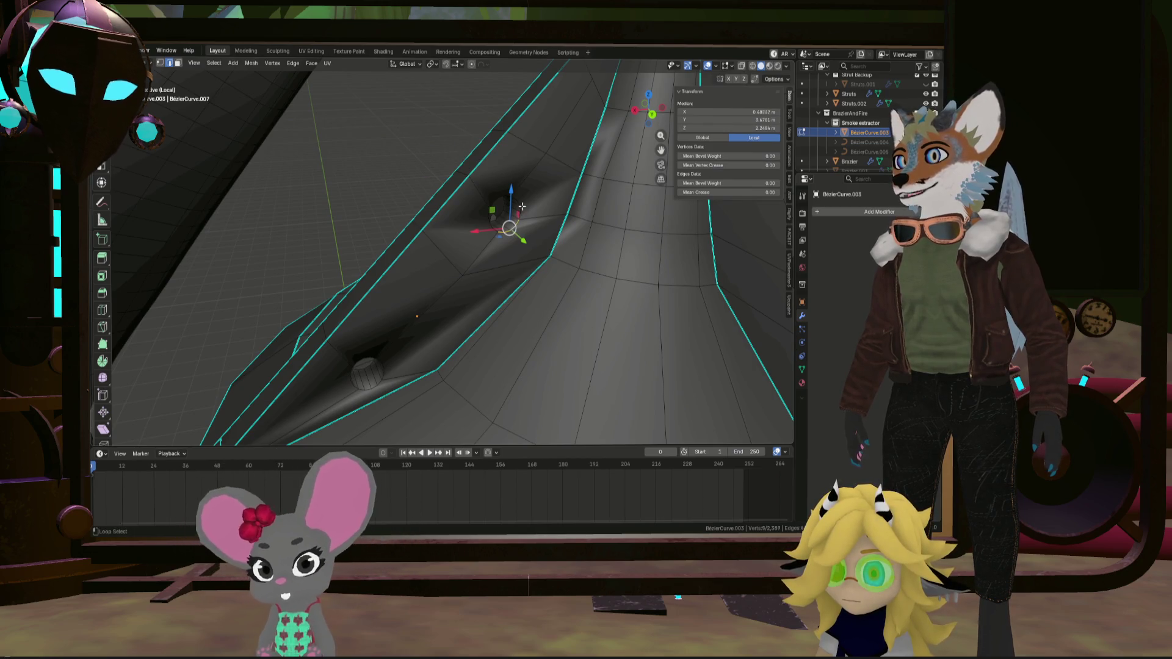
pyautogui.moveTo(515, 230); pyautogui.dragTo(509, 198, button='middle')
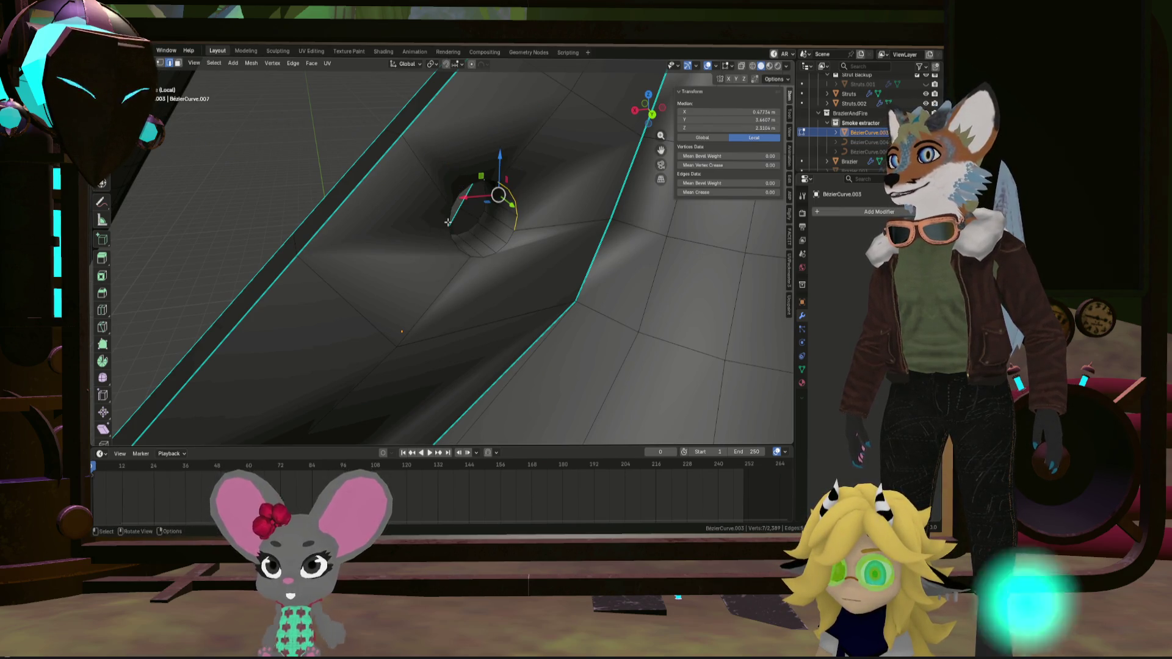
pyautogui.press('alt')
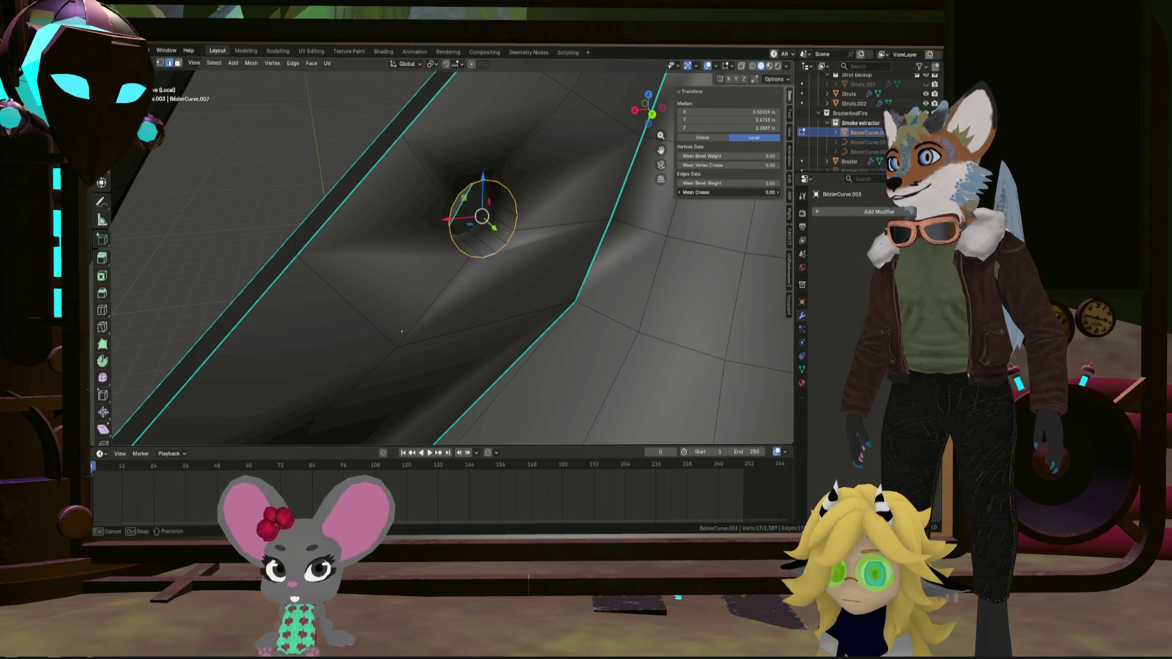
# Mark the selected vent-hole rim loop as sharp
pyautogui.hotkey('ctrl', 'e')
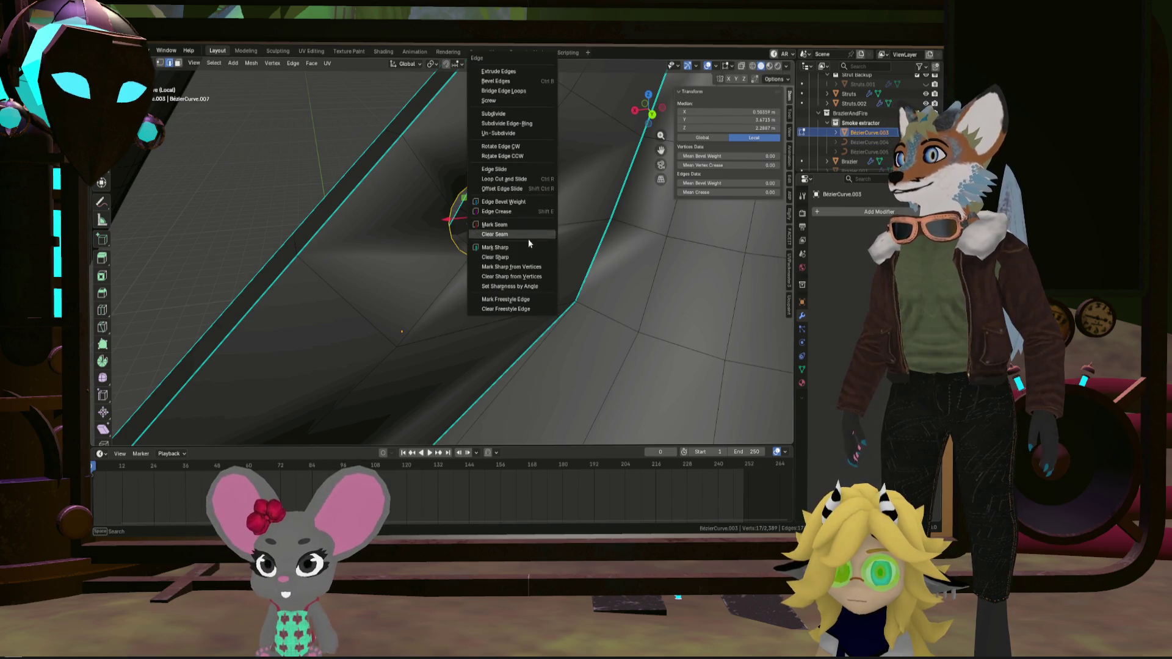
pyautogui.click(531, 246)
pyautogui.moveTo(531, 219); pyautogui.dragTo(463, 243, button='middle')
pyautogui.scroll(3, 463, 243)
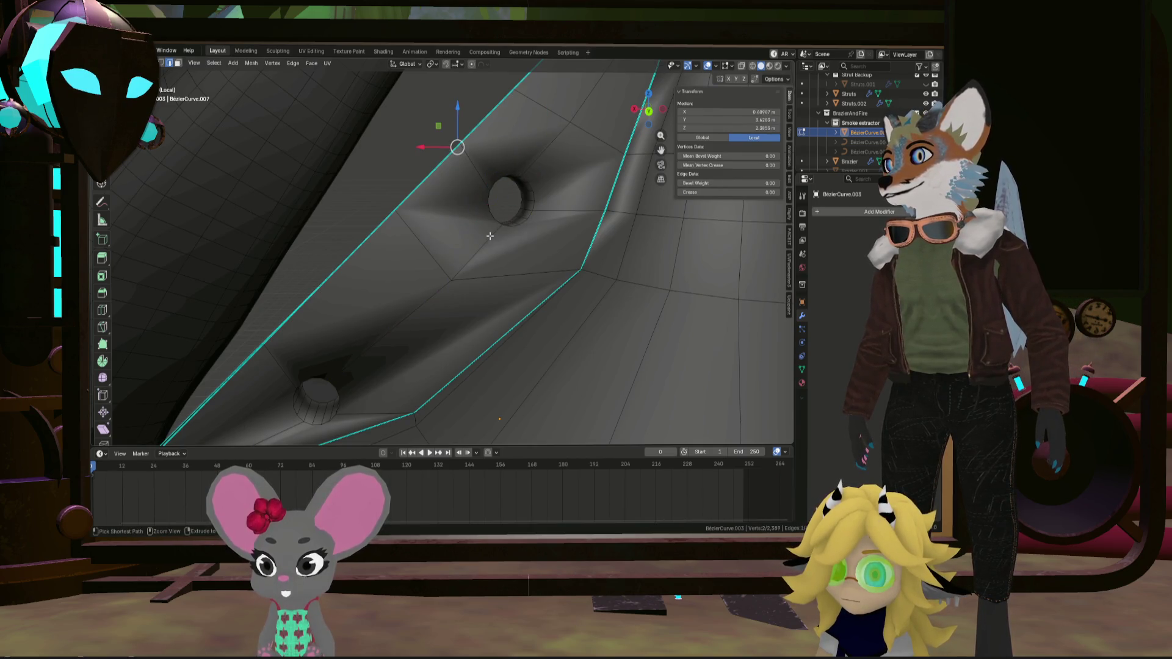
# Undo the last change and orbit around the cone to the next hole
pyautogui.hotkey('ctrl', 'z')
pyautogui.hotkey('ctrl', 'z')
pyautogui.scroll(-4, 489, 235)
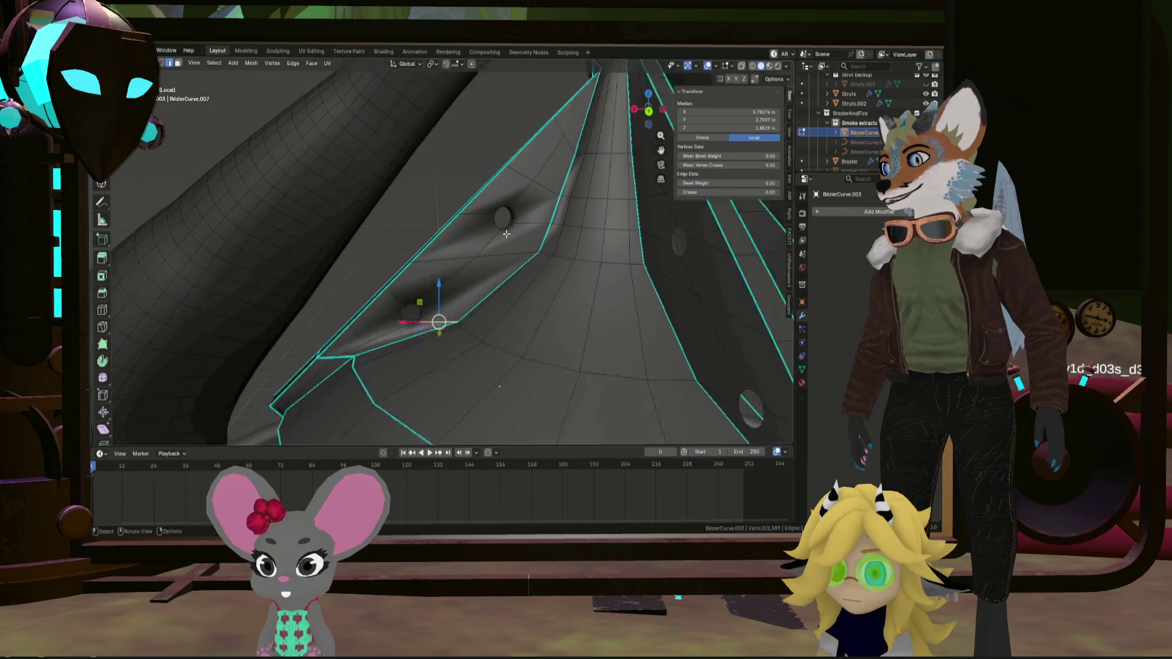
pyautogui.moveTo(530, 235)
pyautogui.mouseDown(button='middle')
pyautogui.moveTo(506, 243)
pyautogui.moveTo(516, 264)
pyautogui.moveTo(469, 325)
pyautogui.mouseUp(button='middle')
pyautogui.scroll(3, 469, 325)
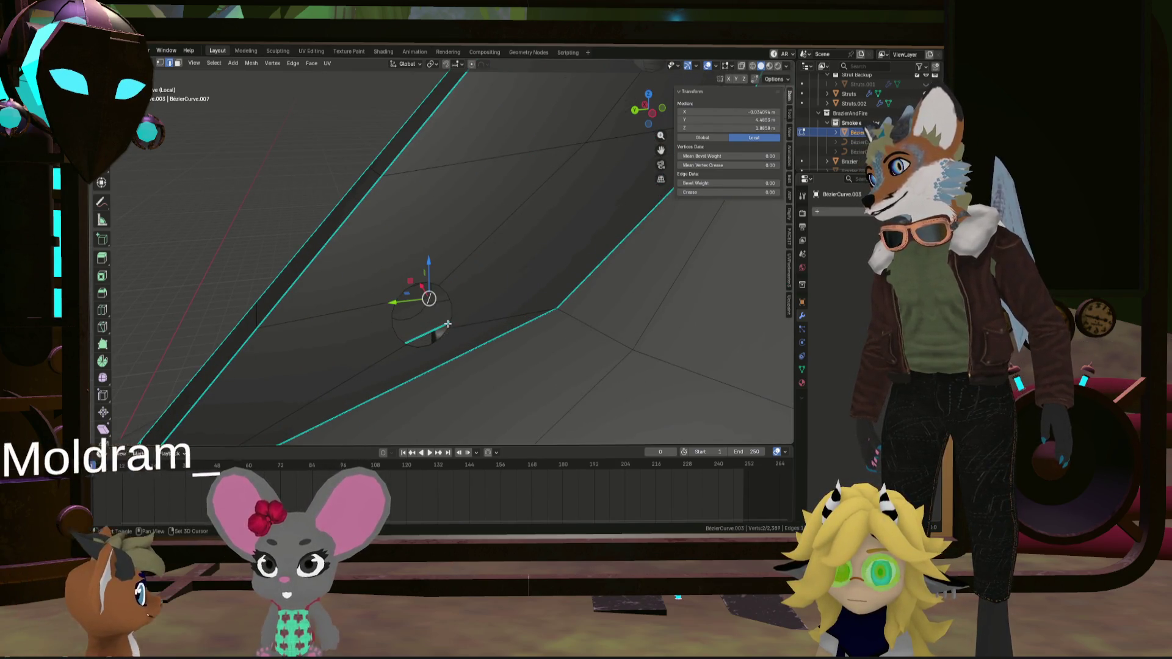
# Select the short edges where the next vent hole meets the strut
pyautogui.keyDown('shift'); pyautogui.click(450, 324); pyautogui.keyUp('shift')
pyautogui.moveTo(423, 301); pyautogui.dragTo(447, 337, button='middle')
pyautogui.keyDown('shift'); pyautogui.click(448, 337); pyautogui.keyUp('shift')
pyautogui.keyDown('shift'); pyautogui.click(450, 329); pyautogui.keyUp('shift')
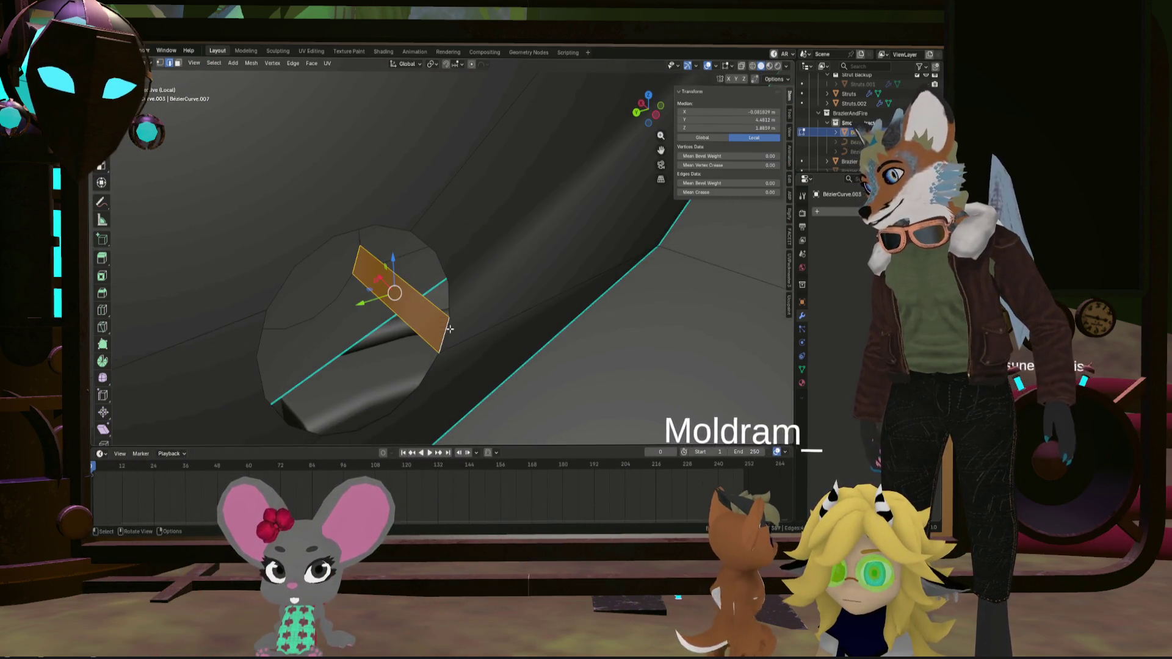
pyautogui.click(434, 305)
pyautogui.scroll(5, 440, 303)
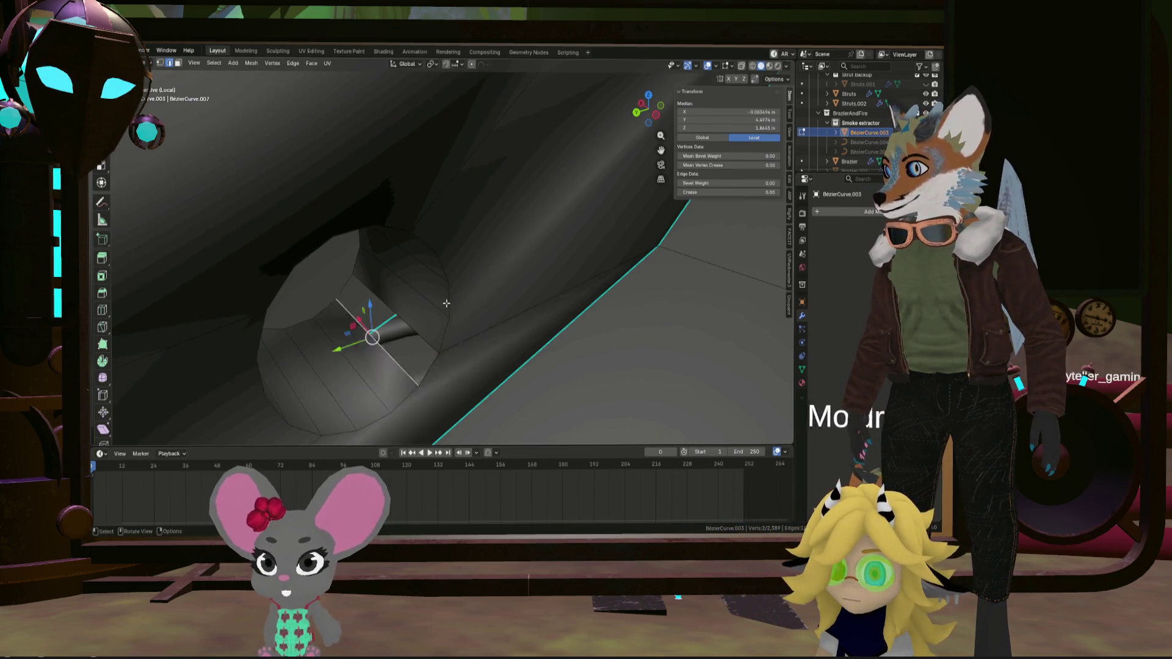
pyautogui.moveTo(500, 265)
pyautogui.mouseDown(button='middle')
pyautogui.moveTo(463, 283)
pyautogui.moveTo(470, 257)
pyautogui.moveTo(363, 269)
pyautogui.moveTo(395, 250)
pyautogui.mouseUp(button='middle')
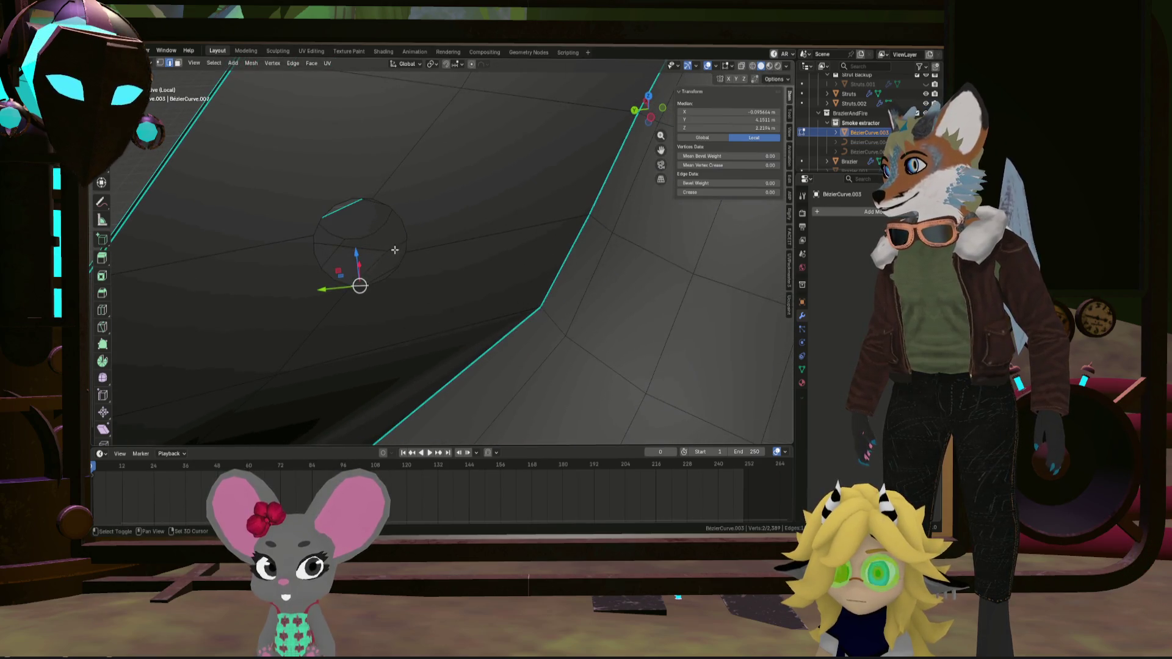
pyautogui.keyDown('shift'); pyautogui.click(352, 237); pyautogui.keyUp('shift')
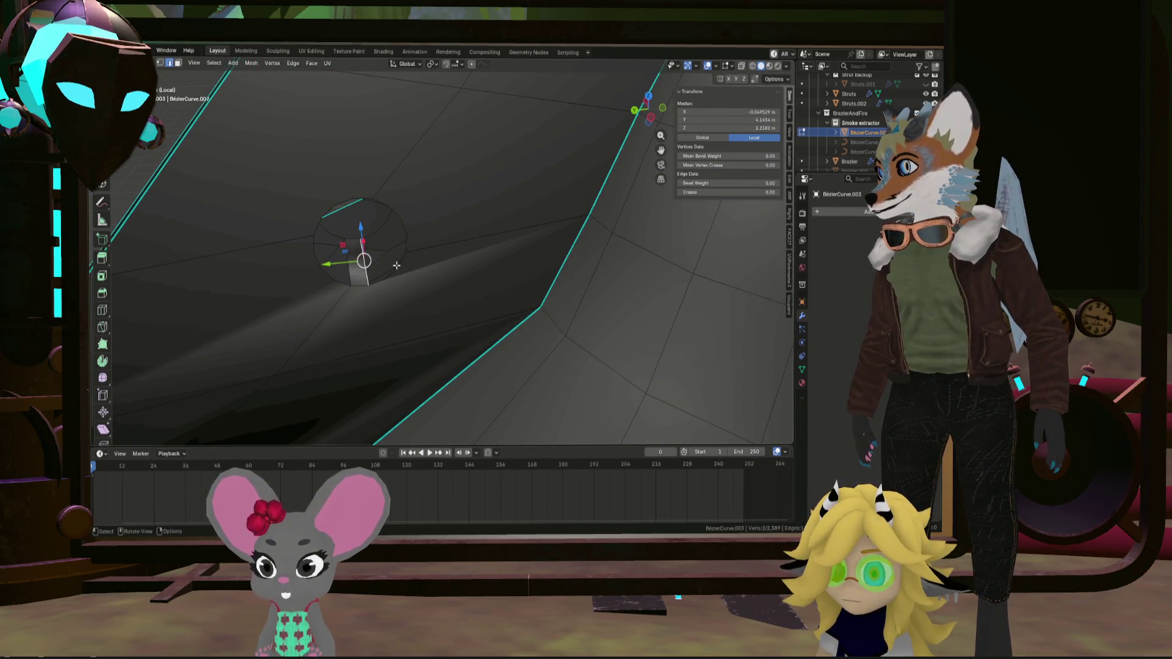
# Frame the selected hole edges with View Selected and narrow the selection to one edge
pyautogui.moveTo(398, 265)
pyautogui.mouseDown(button='middle')
pyautogui.moveTo(384, 262)
pyautogui.moveTo(452, 303)
pyautogui.moveTo(427, 293)
pyautogui.moveTo(378, 302)
pyautogui.moveTo(377, 258)
pyautogui.mouseUp(button='middle')
pyautogui.scroll(-4, 391, 268)
pyautogui.scroll(6, 427, 293)
pyautogui.click(398, 243)
pyautogui.press('KP_Decimal')
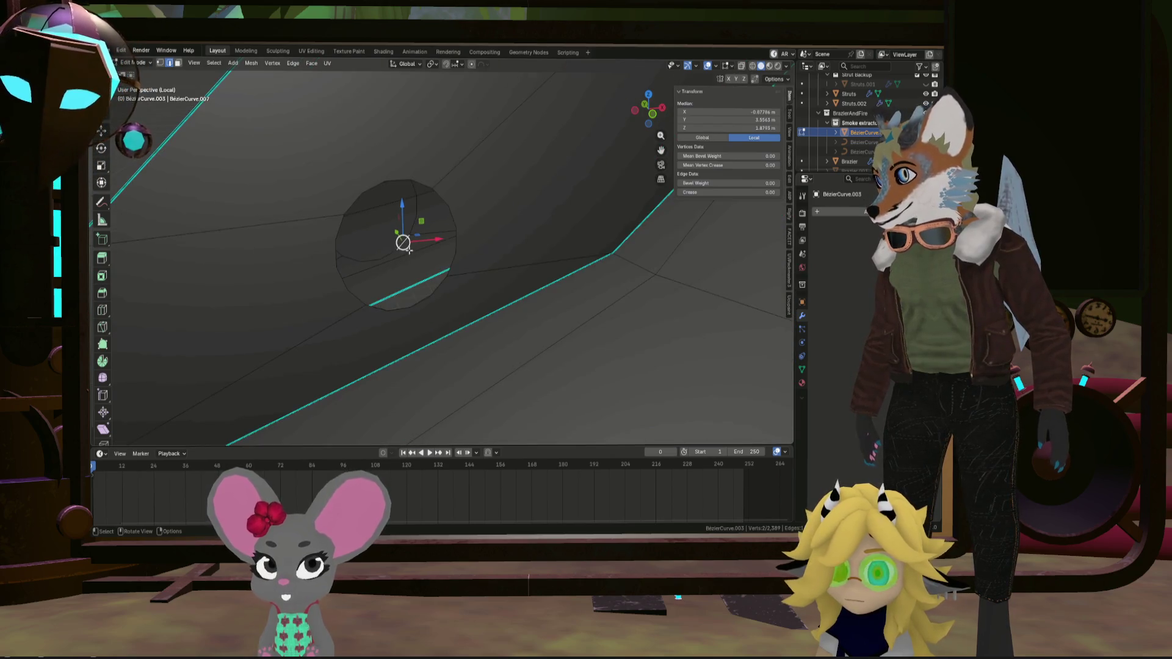
pyautogui.click(446, 285)
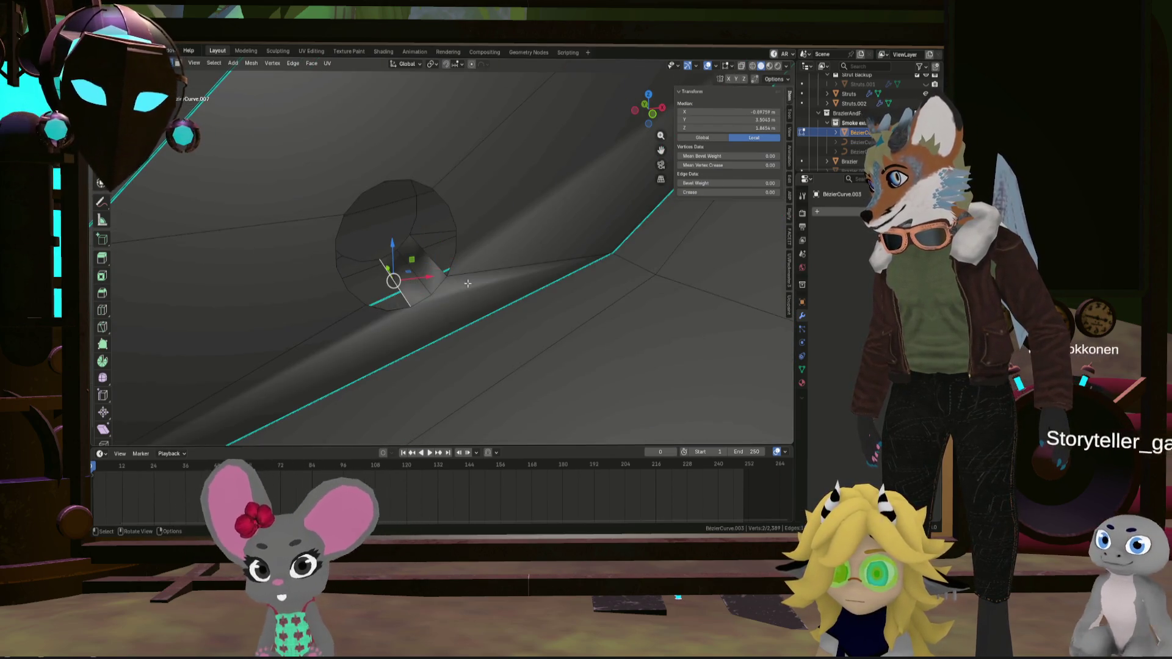
pyautogui.moveTo(467, 283)
pyautogui.mouseDown(button='middle')
pyautogui.moveTo(503, 227)
pyautogui.moveTo(681, 298)
pyautogui.moveTo(585, 259)
pyautogui.mouseUp(button='middle')
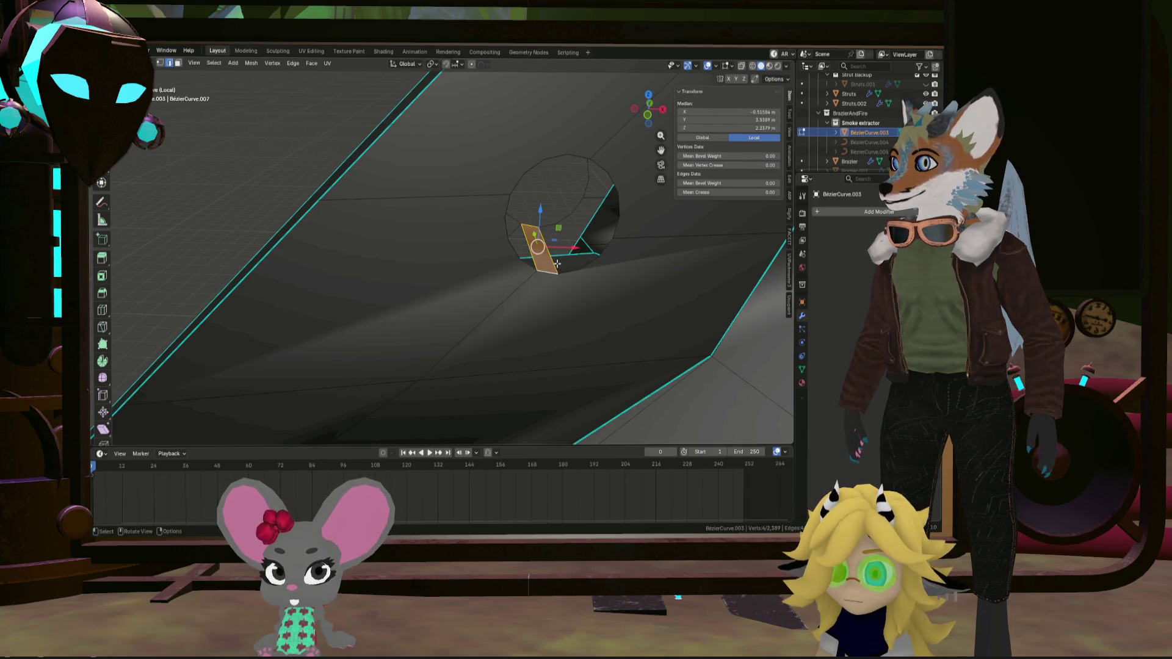
pyautogui.moveTo(552, 261)
pyautogui.mouseDown(button='middle')
pyautogui.moveTo(523, 240)
pyautogui.moveTo(606, 254)
pyautogui.moveTo(648, 291)
pyautogui.moveTo(635, 287)
pyautogui.moveTo(620, 332)
pyautogui.moveTo(598, 290)
pyautogui.mouseUp(button='middle')
pyautogui.scroll(5, 599, 290)
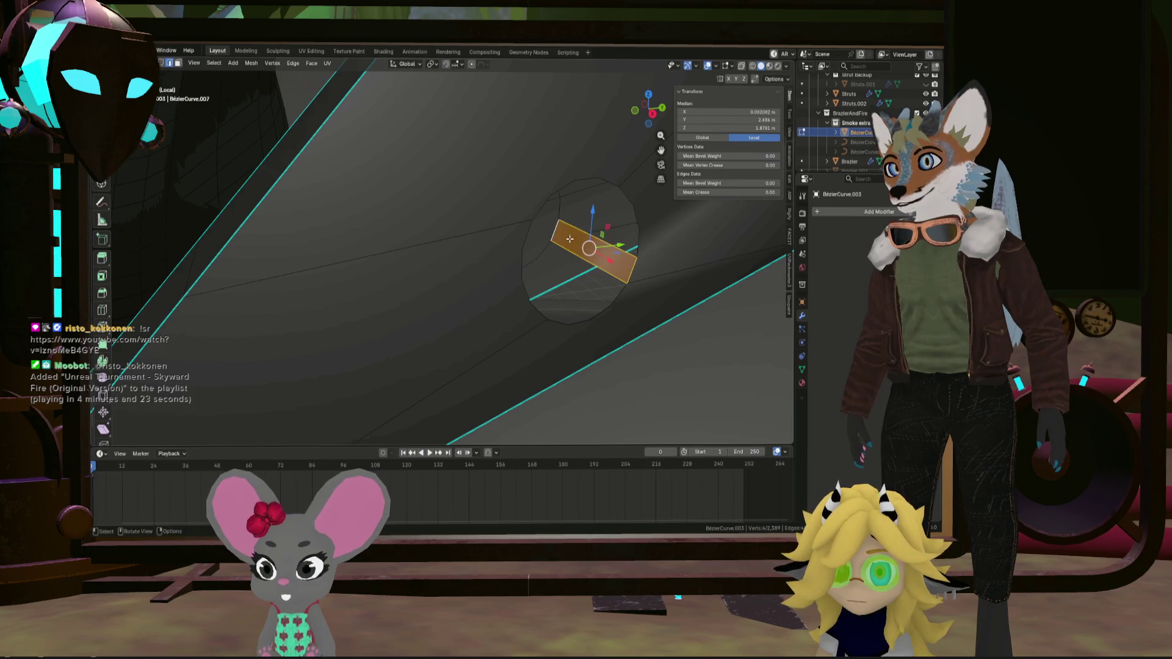
pyautogui.scroll(-6, 588, 242)
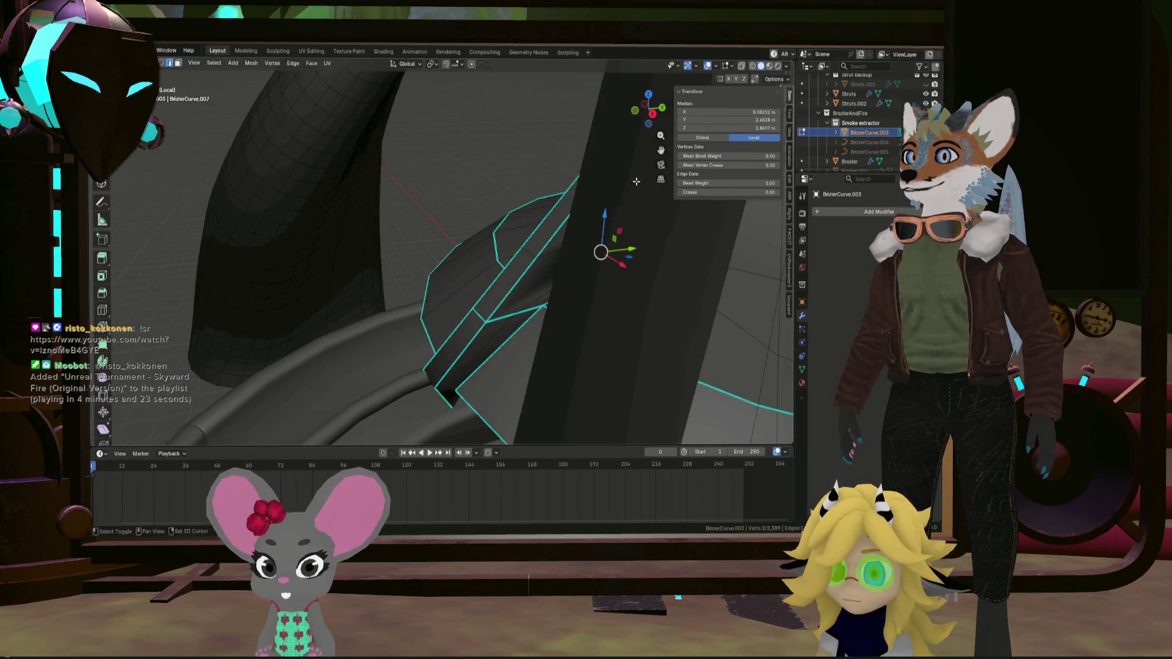
# Select the rim edge loops of the vent holes along the strut
pyautogui.moveTo(563, 222); pyautogui.dragTo(433, 241, button='middle')
pyautogui.scroll(6, 397, 242)
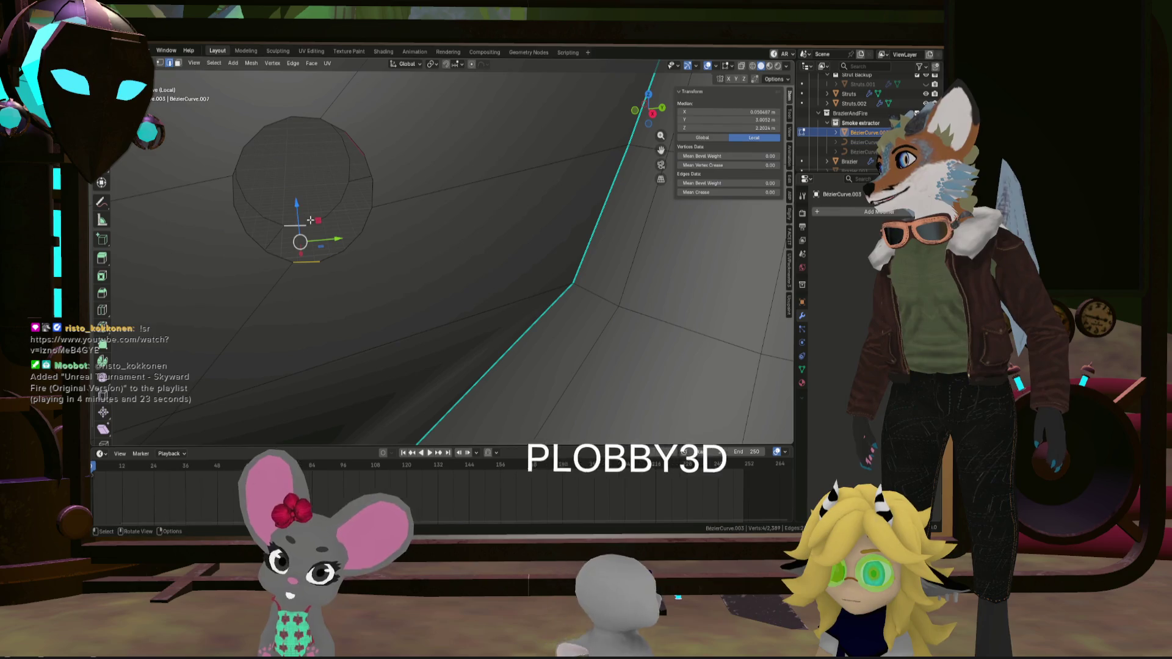
pyautogui.click(307, 235)
pyautogui.scroll(-8, 360, 244)
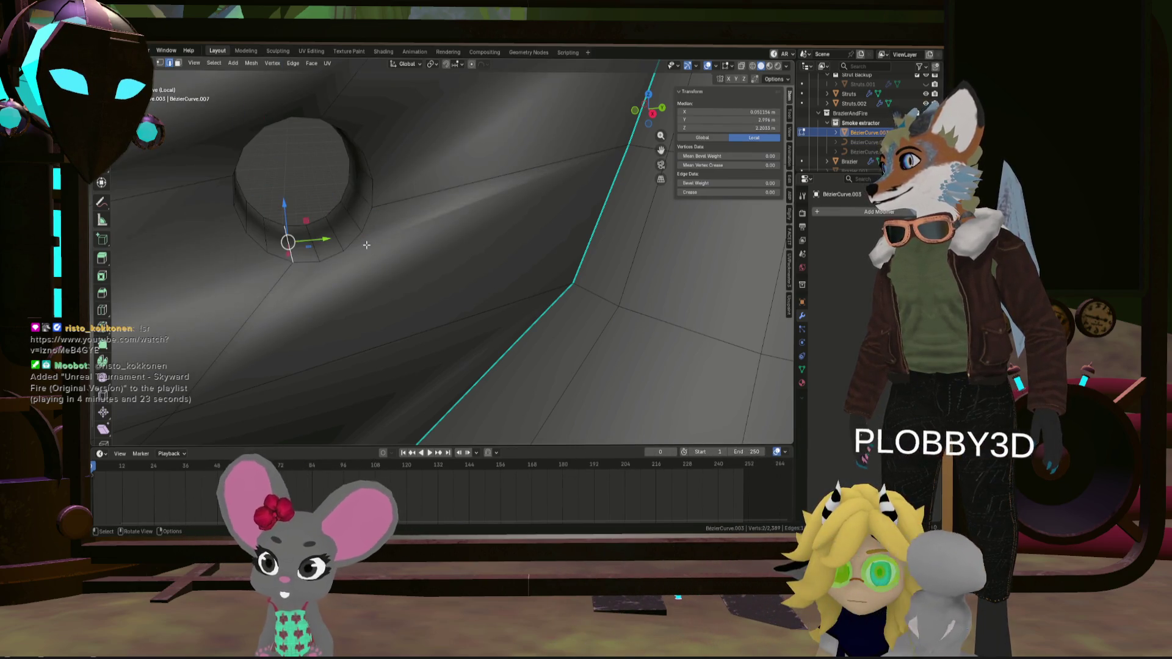
pyautogui.scroll(3, 403, 238)
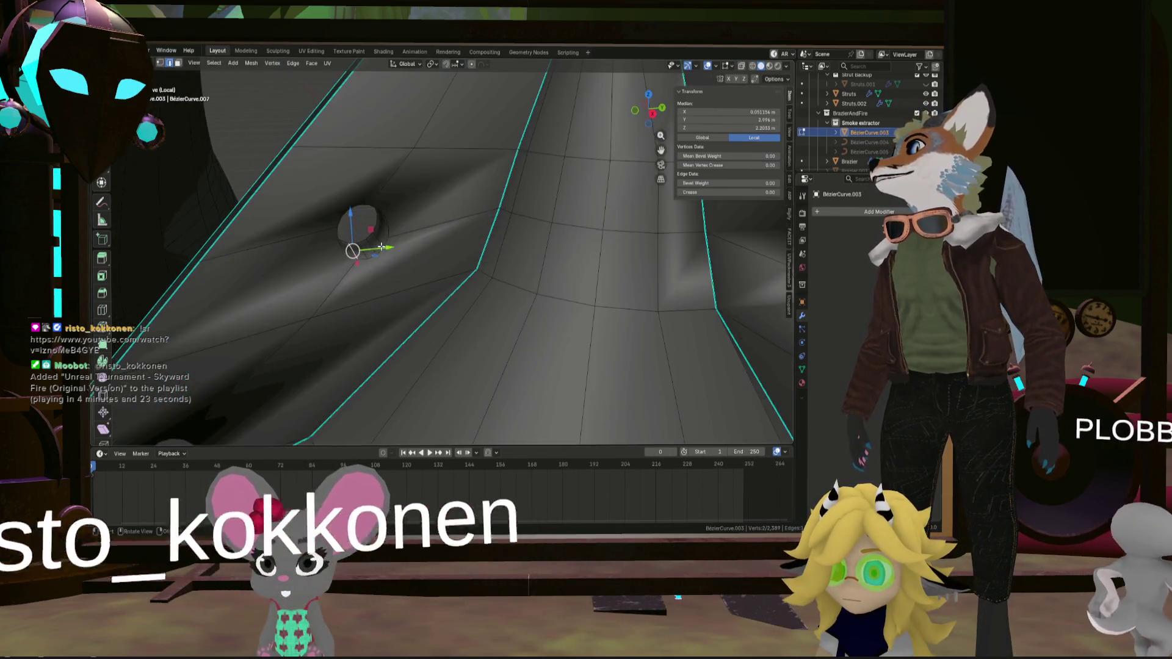
pyautogui.keyDown('alt'); pyautogui.click(381, 228); pyautogui.keyUp('alt')
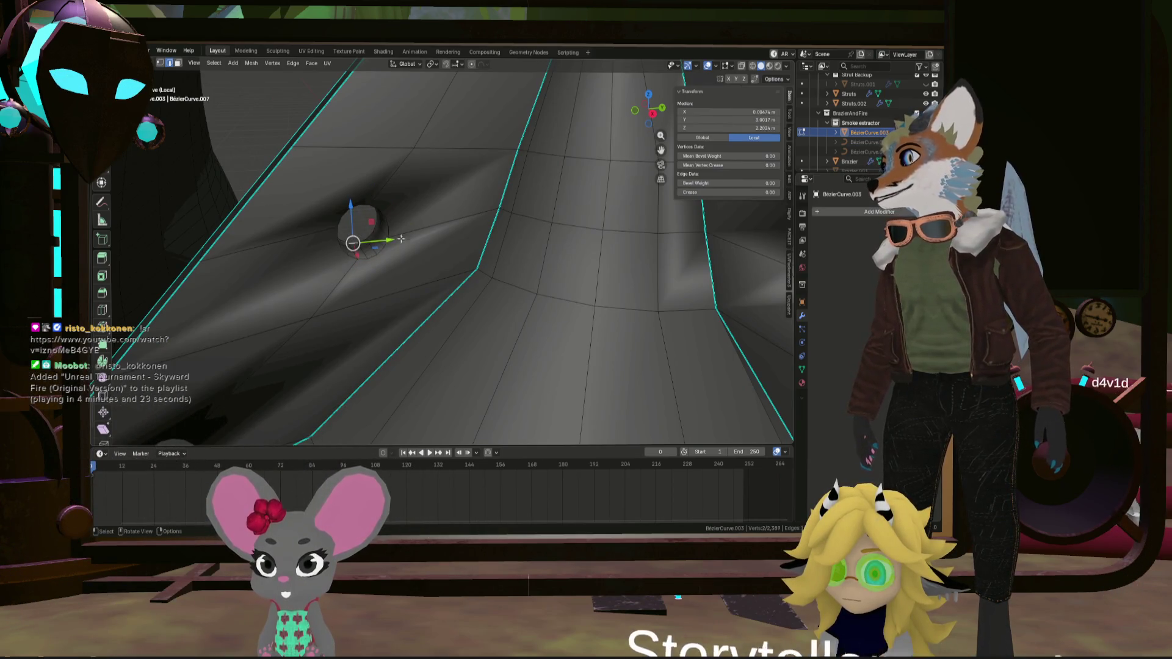
pyautogui.keyDown('alt'); pyautogui.click(394, 235); pyautogui.keyUp('alt')
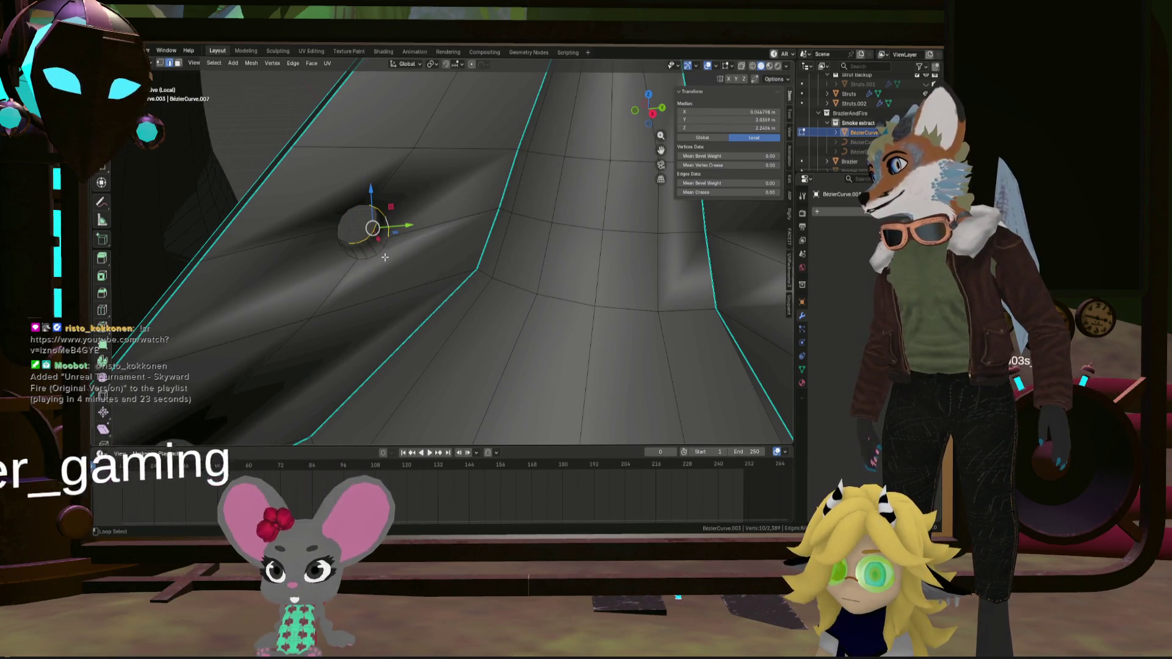
pyautogui.moveTo(348, 203); pyautogui.dragTo(340, 279, button='middle')
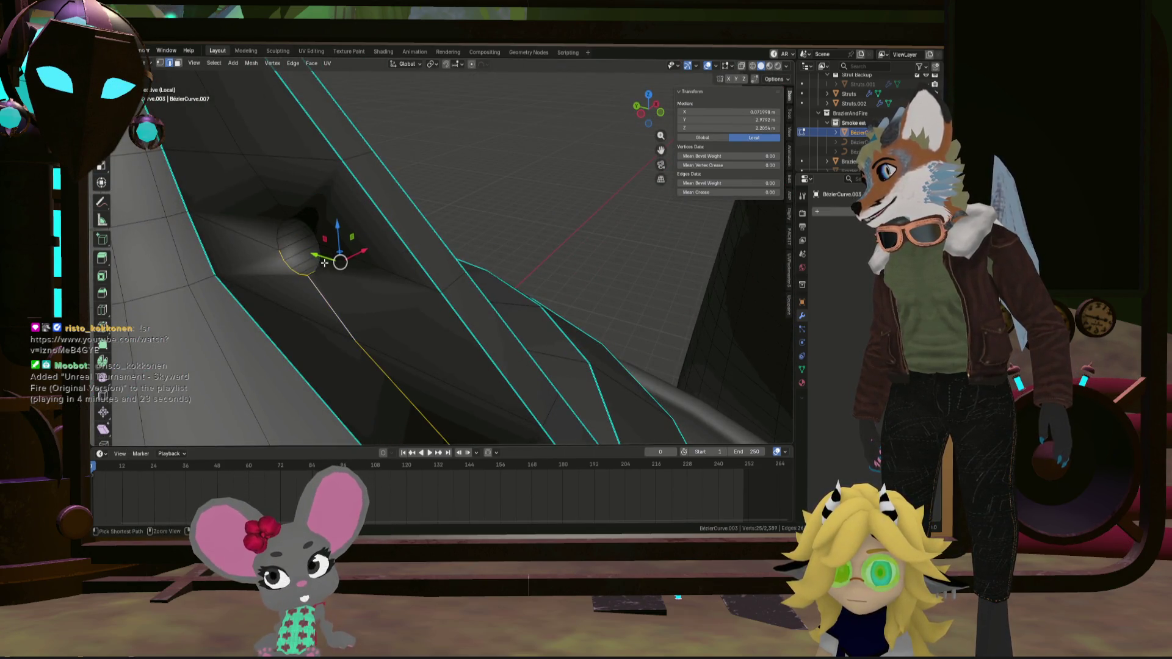
pyautogui.keyDown('alt'); pyautogui.click(279, 217); pyautogui.keyUp('alt')
pyautogui.moveTo(279, 217)
pyautogui.mouseDown(button='middle')
pyautogui.moveTo(301, 230)
pyautogui.moveTo(272, 177)
pyautogui.moveTo(381, 270)
pyautogui.mouseUp(button='middle')
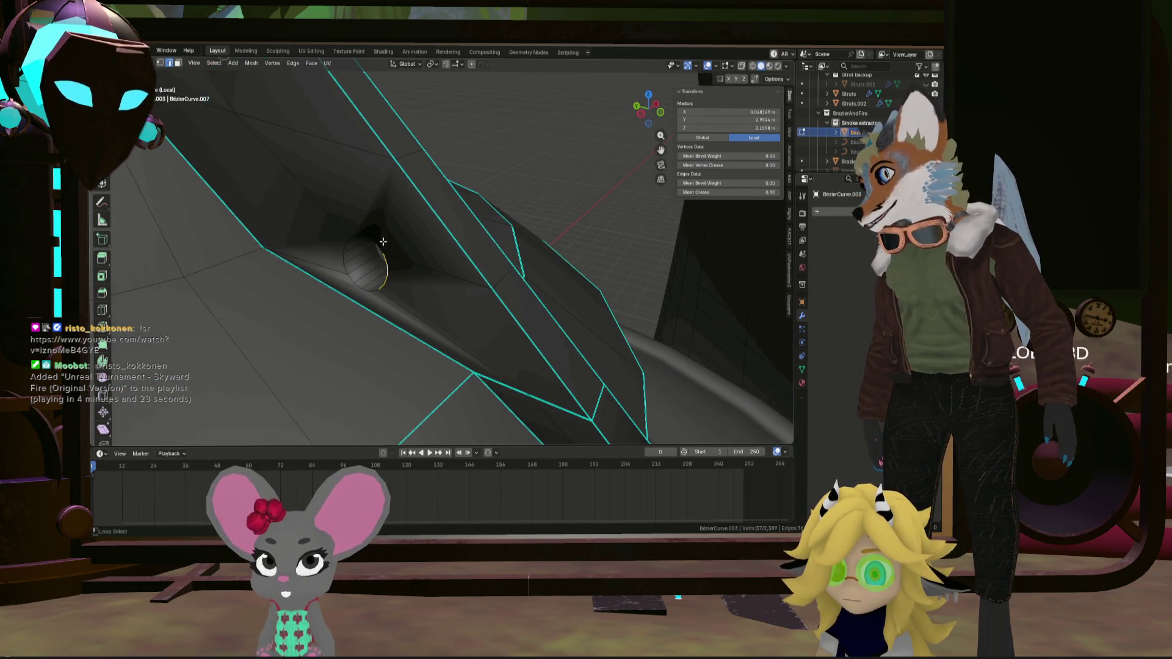
pyautogui.moveTo(394, 287)
pyautogui.mouseDown(button='middle')
pyautogui.moveTo(301, 254)
pyautogui.moveTo(459, 308)
pyautogui.mouseUp(button='middle')
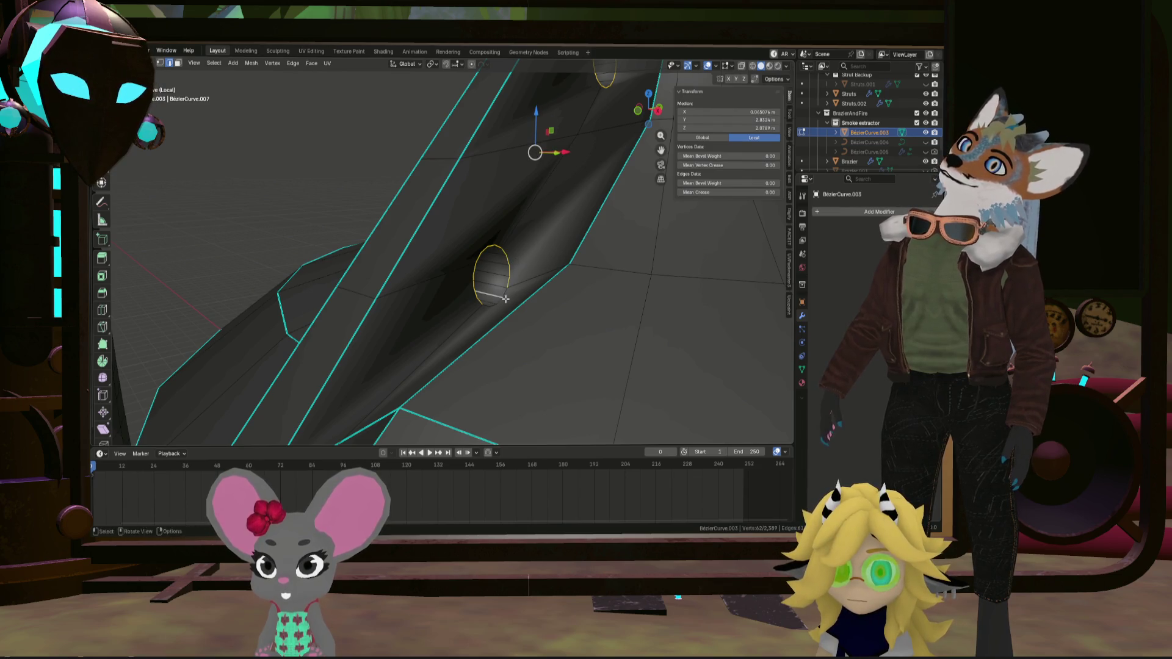
pyautogui.moveTo(391, 209)
pyautogui.mouseDown(button='middle')
pyautogui.moveTo(354, 232)
pyautogui.moveTo(439, 219)
pyautogui.moveTo(224, 182)
pyautogui.mouseUp(button='middle')
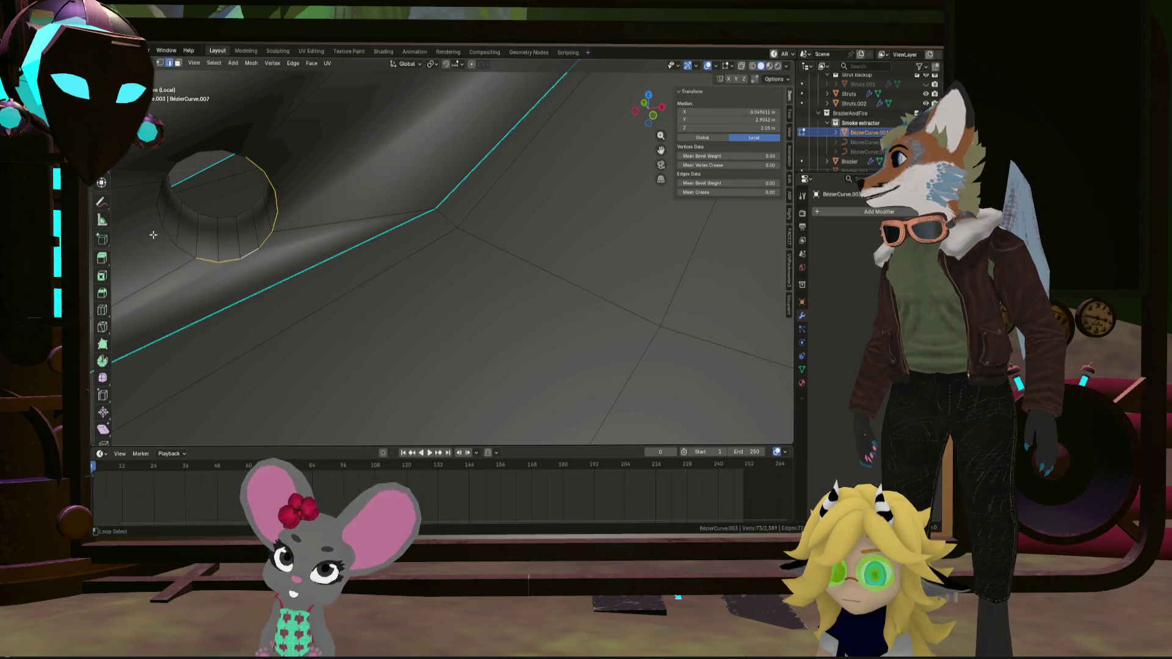
# Add the small holes' rim loops along the near strut, dropping an unwanted loop
pyautogui.scroll(-5, 162, 155)
pyautogui.moveTo(162, 155)
pyautogui.mouseDown(button='middle')
pyautogui.moveTo(232, 147)
pyautogui.moveTo(290, 122)
pyautogui.mouseUp(button='middle')
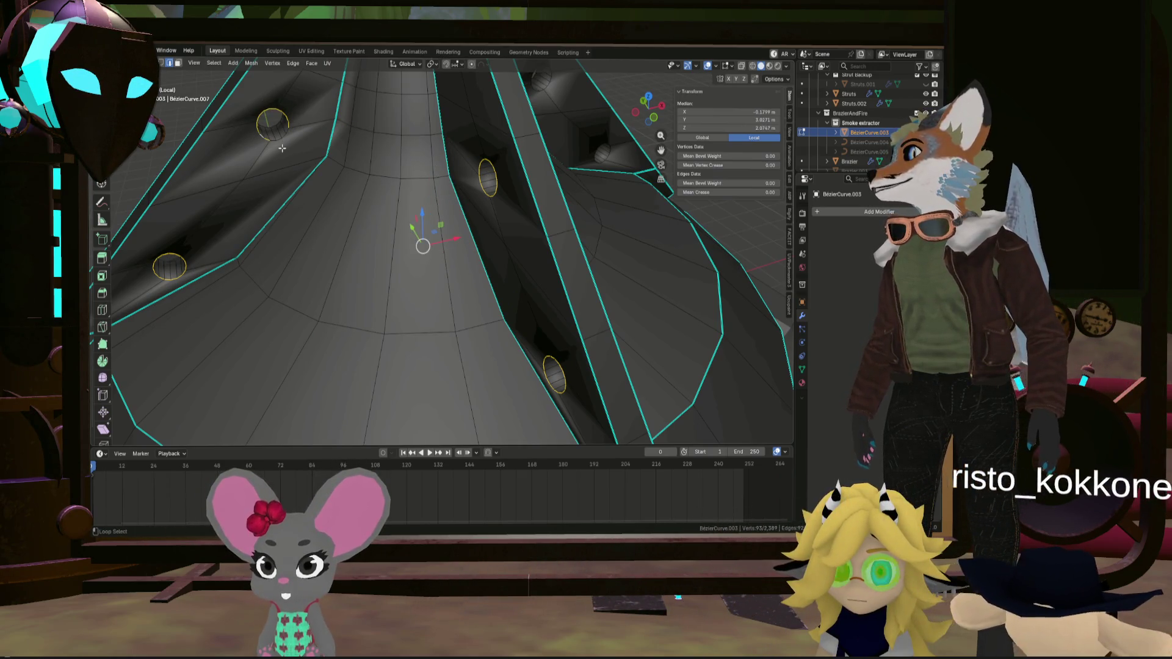
pyautogui.moveTo(282, 148); pyautogui.dragTo(329, 261, button='middle')
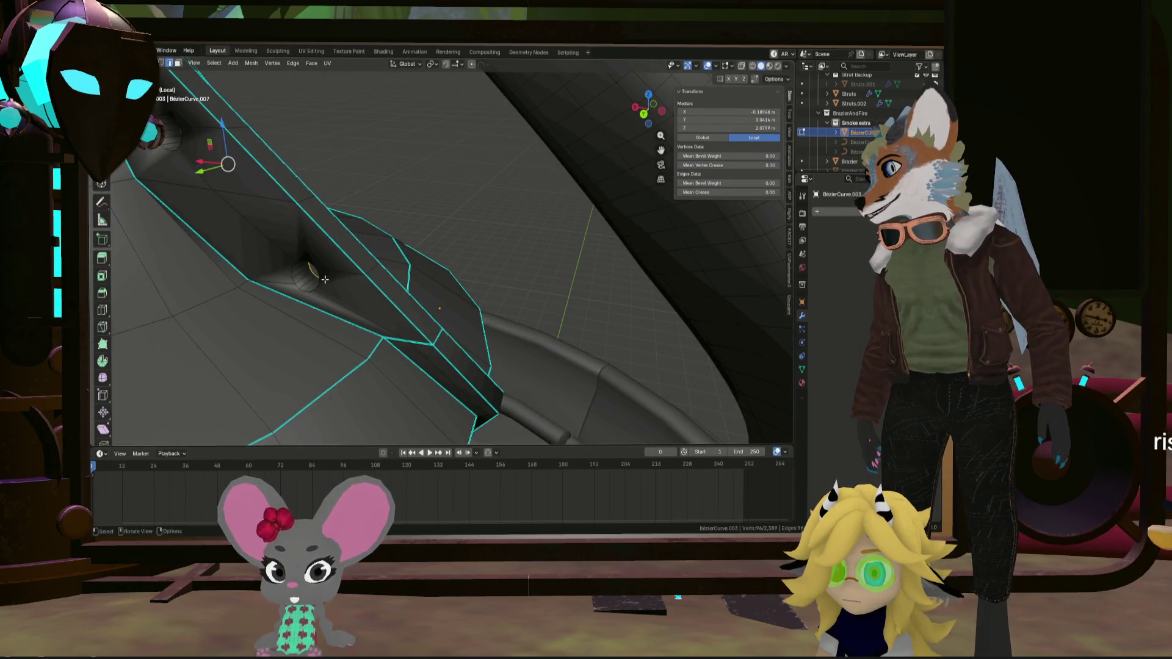
pyautogui.keyDown('alt'); pyautogui.keyDown('shift'); pyautogui.click(288, 267); pyautogui.keyUp('shift'); pyautogui.keyUp('alt')
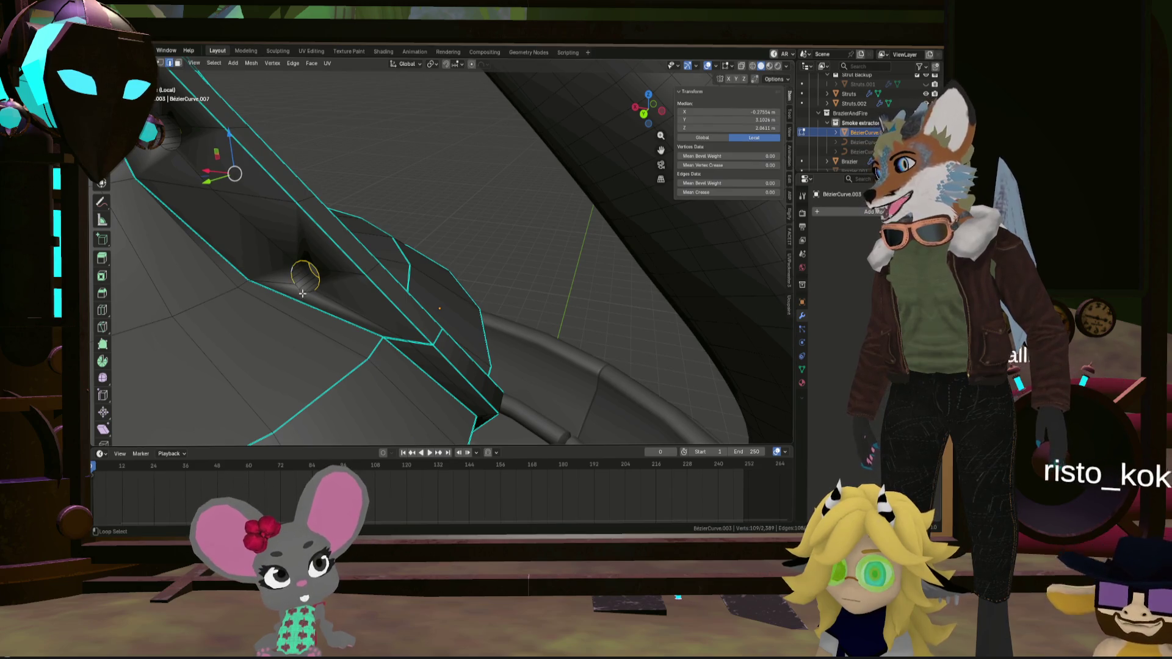
pyautogui.keyDown('alt'); pyautogui.keyDown('shift'); pyautogui.click(302, 293); pyautogui.keyUp('shift'); pyautogui.keyUp('alt')
pyautogui.moveTo(302, 293); pyautogui.dragTo(326, 340, button='middle')
pyautogui.keyDown('alt'); pyautogui.keyDown('shift'); pyautogui.click(360, 284); pyautogui.keyUp('shift'); pyautogui.keyUp('alt')
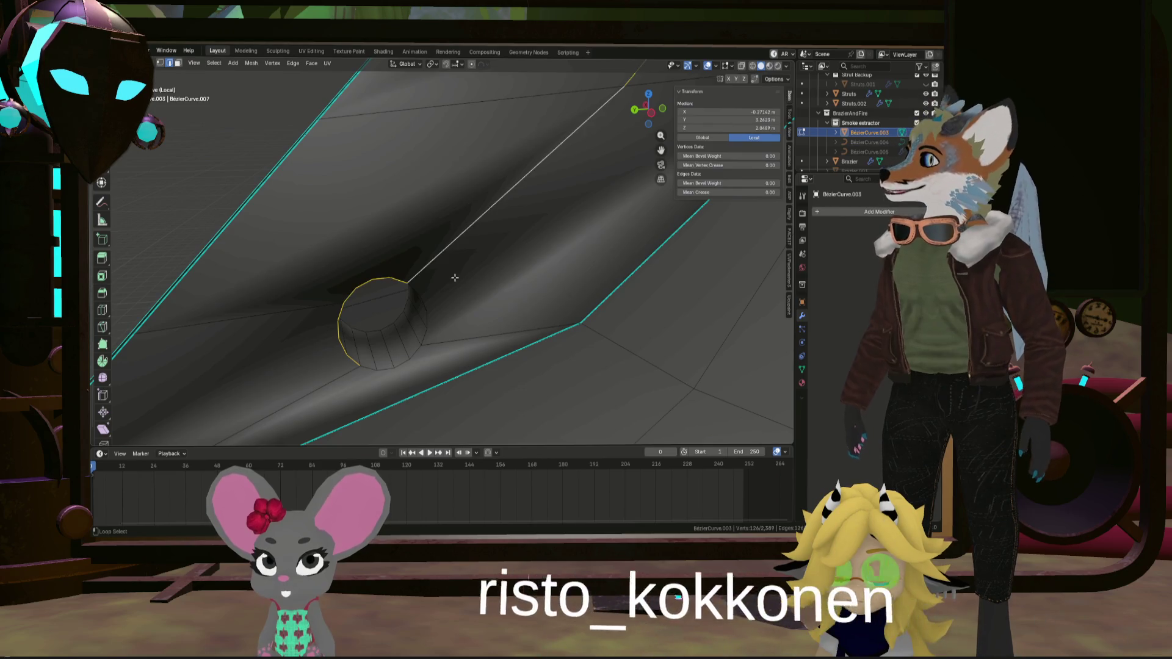
pyautogui.moveTo(454, 278)
pyautogui.mouseDown(button='middle')
pyautogui.moveTo(457, 342)
pyautogui.moveTo(540, 214)
pyautogui.moveTo(343, 217)
pyautogui.moveTo(491, 372)
pyautogui.mouseUp(button='middle')
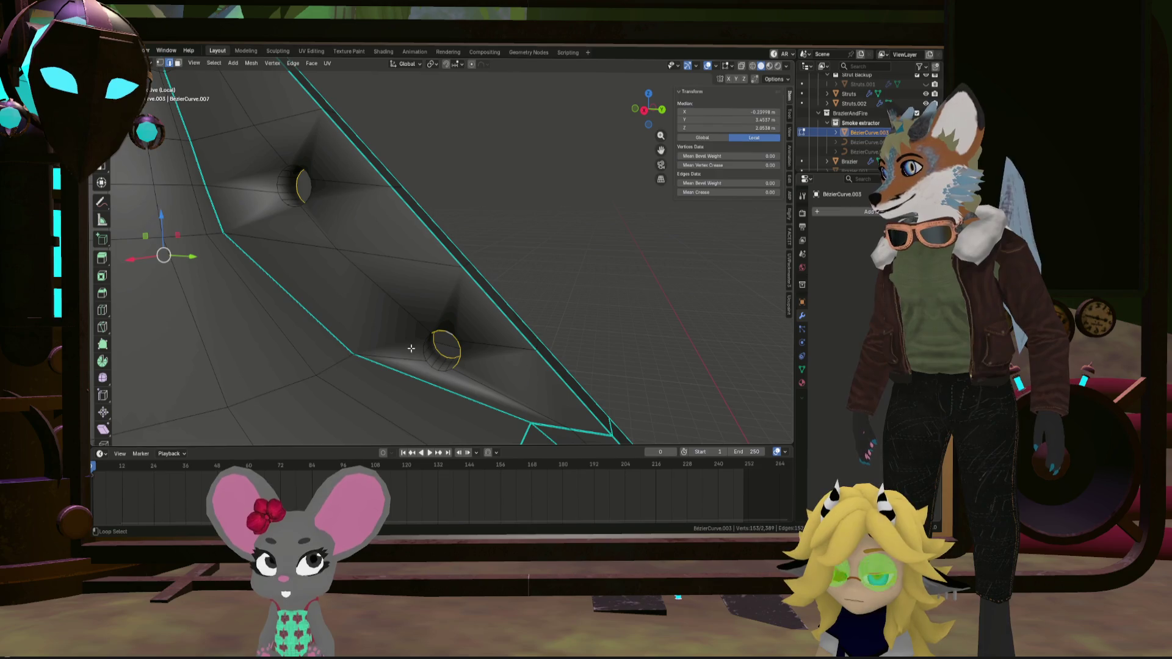
pyautogui.keyDown('alt'); pyautogui.keyDown('shift'); pyautogui.click(436, 381); pyautogui.keyUp('shift'); pyautogui.keyUp('alt')
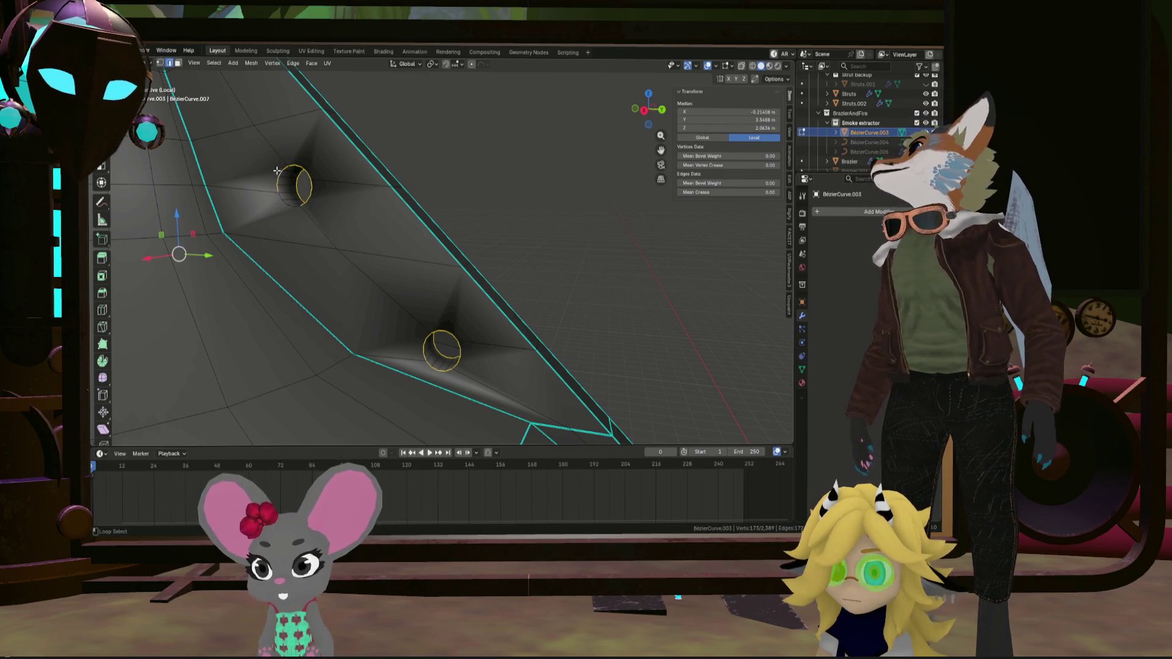
# Add the next holes' rim loops around the hood, removing a stray edge
pyautogui.moveTo(275, 212)
pyautogui.mouseDown(button='middle')
pyautogui.moveTo(263, 244)
pyautogui.moveTo(314, 293)
pyautogui.moveTo(298, 294)
pyautogui.mouseUp(button='middle')
pyautogui.rightClick(379, 292)
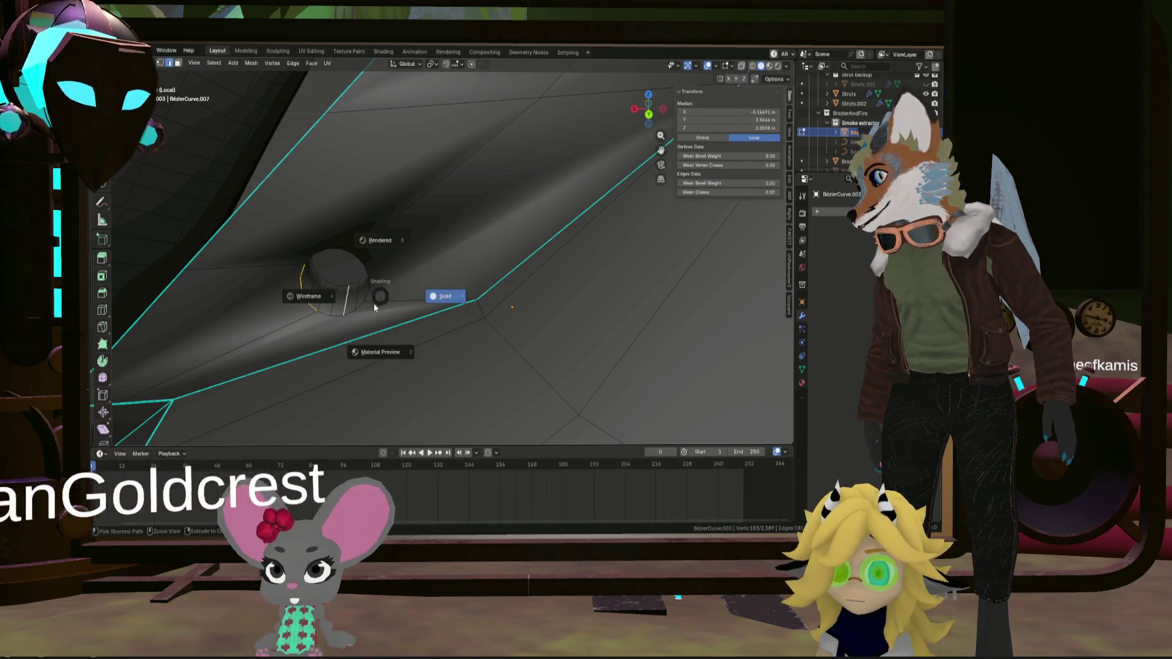
pyautogui.press('Escape')
pyautogui.moveTo(482, 257); pyautogui.dragTo(440, 269, button='middle')
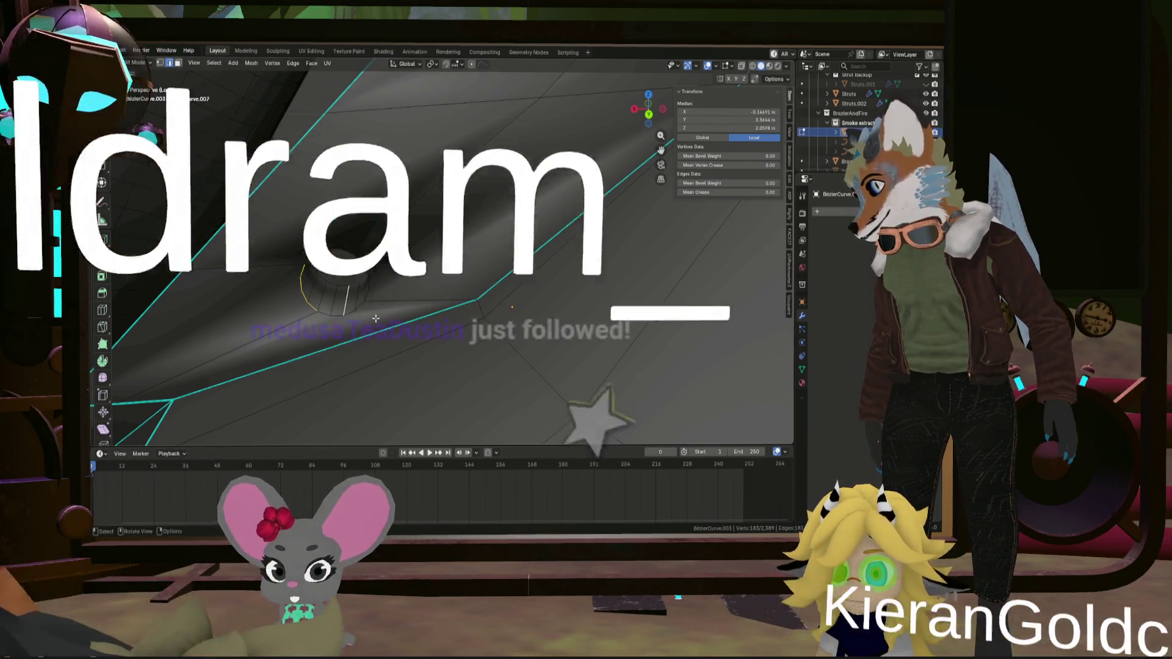
pyautogui.keyDown('alt'); pyautogui.keyDown('shift'); pyautogui.click(440, 269); pyautogui.keyUp('shift'); pyautogui.keyUp('alt')
pyautogui.keyDown('alt'); pyautogui.keyDown('shift'); pyautogui.click(345, 261); pyautogui.keyUp('shift'); pyautogui.keyUp('alt')
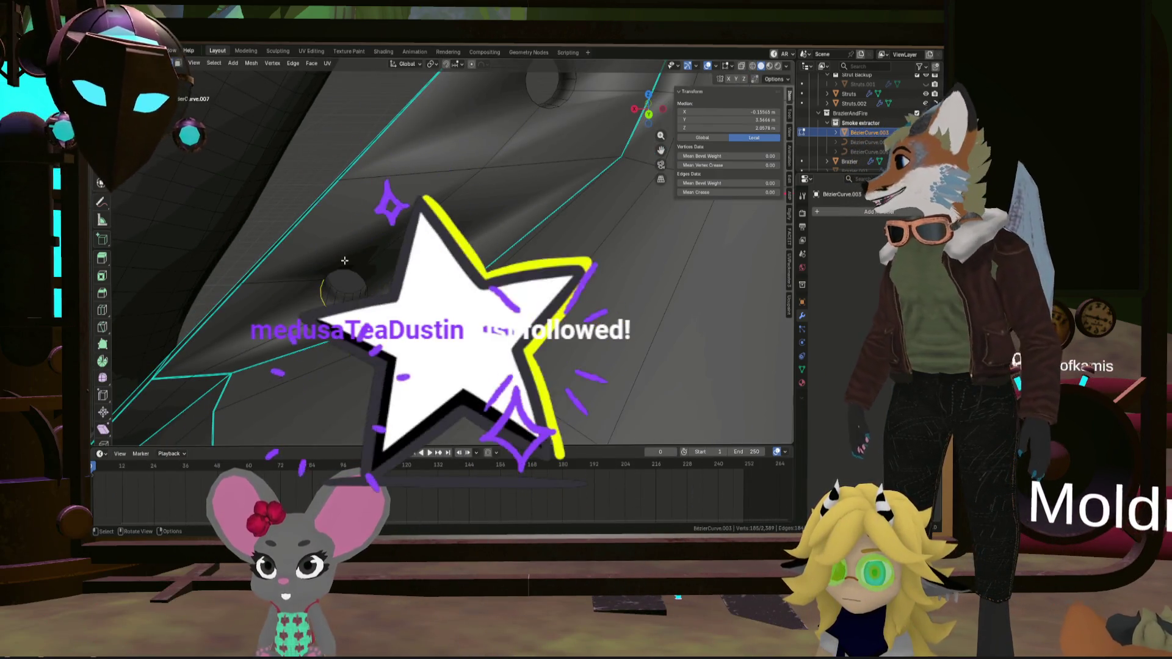
pyautogui.moveTo(344, 260)
pyautogui.mouseDown(button='middle')
pyautogui.moveTo(507, 309)
pyautogui.moveTo(440, 263)
pyautogui.moveTo(337, 244)
pyautogui.moveTo(300, 278)
pyautogui.moveTo(320, 386)
pyautogui.mouseUp(button='middle')
pyautogui.keyDown('alt'); pyautogui.keyDown('shift'); pyautogui.click(507, 309); pyautogui.keyUp('shift'); pyautogui.keyUp('alt')
pyautogui.keyDown('alt'); pyautogui.keyDown('shift'); pyautogui.click(439, 263); pyautogui.keyUp('shift'); pyautogui.keyUp('alt')
# Add the left hole's rim and a far-side hole's rim to the selection
pyautogui.scroll(3, 320, 387)
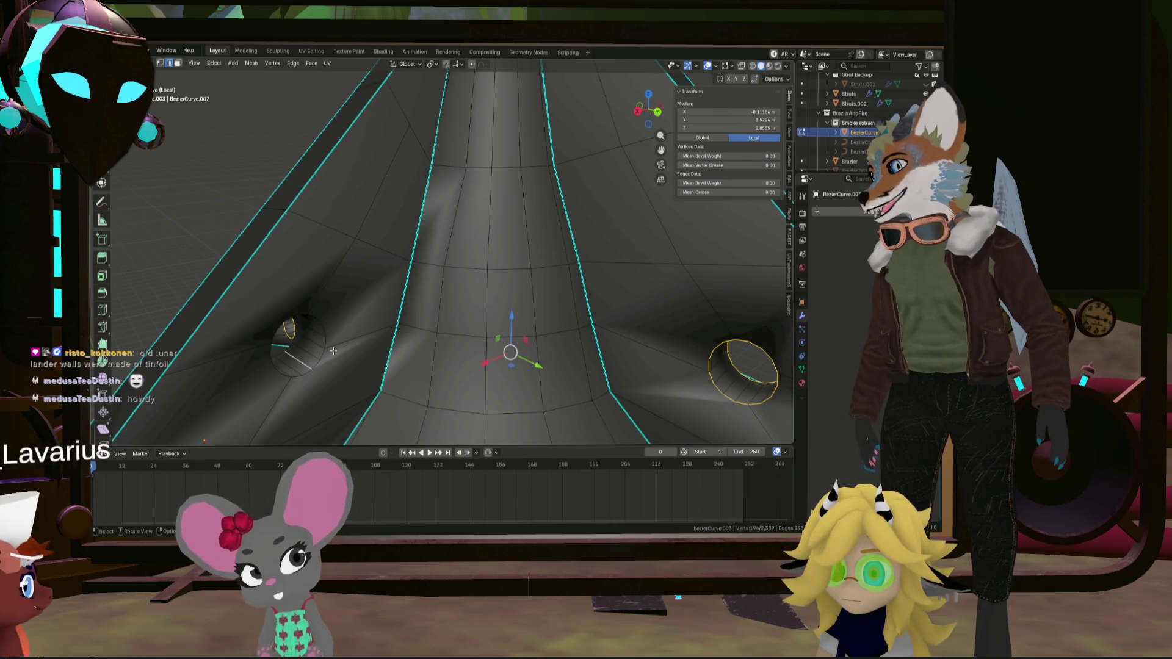
pyautogui.rightClick(333, 351)
pyautogui.hotkey('ctrl', 'z')
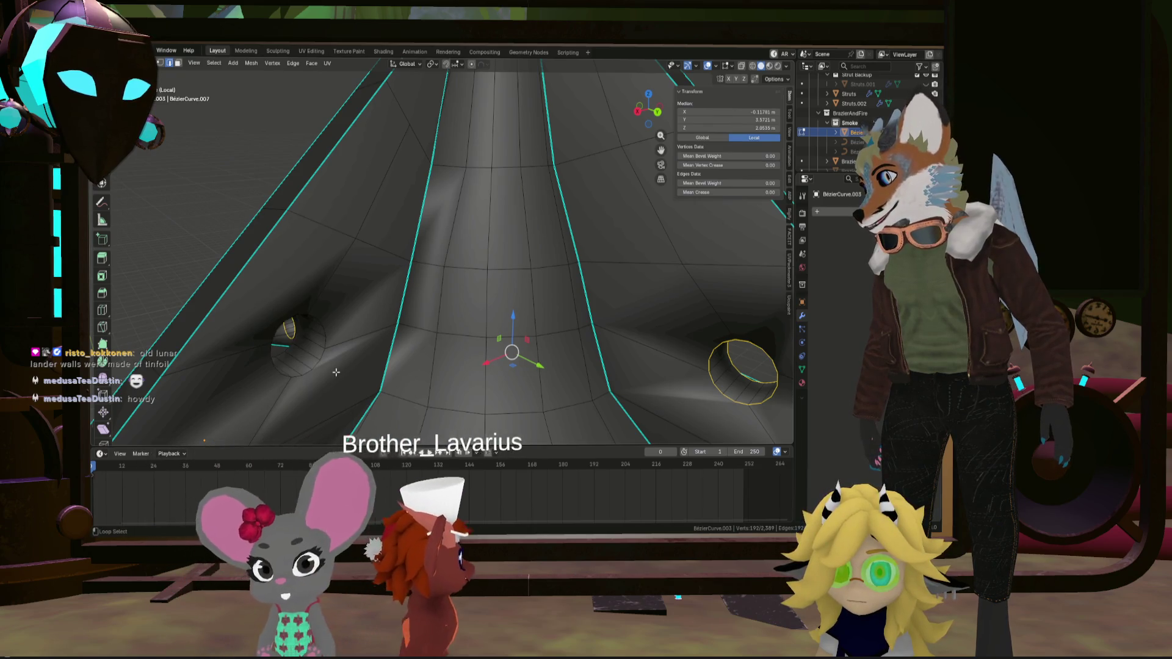
pyautogui.keyDown('alt'); pyautogui.keyDown('shift'); pyautogui.click(324, 318); pyautogui.keyUp('shift'); pyautogui.keyUp('alt')
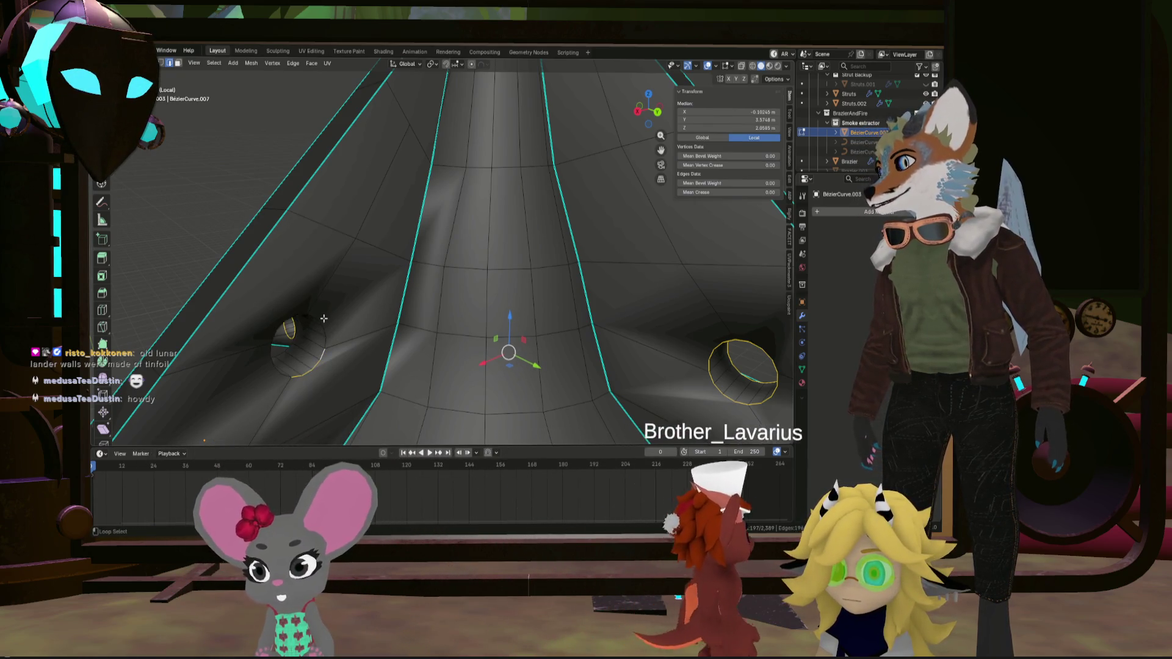
pyautogui.keyDown('alt'); pyautogui.keyDown('shift'); pyautogui.click(294, 311); pyautogui.keyUp('shift'); pyautogui.keyUp('alt')
pyautogui.moveTo(254, 373)
pyautogui.mouseDown(button='middle')
pyautogui.moveTo(346, 251)
pyautogui.moveTo(324, 196)
pyautogui.mouseUp(button='middle')
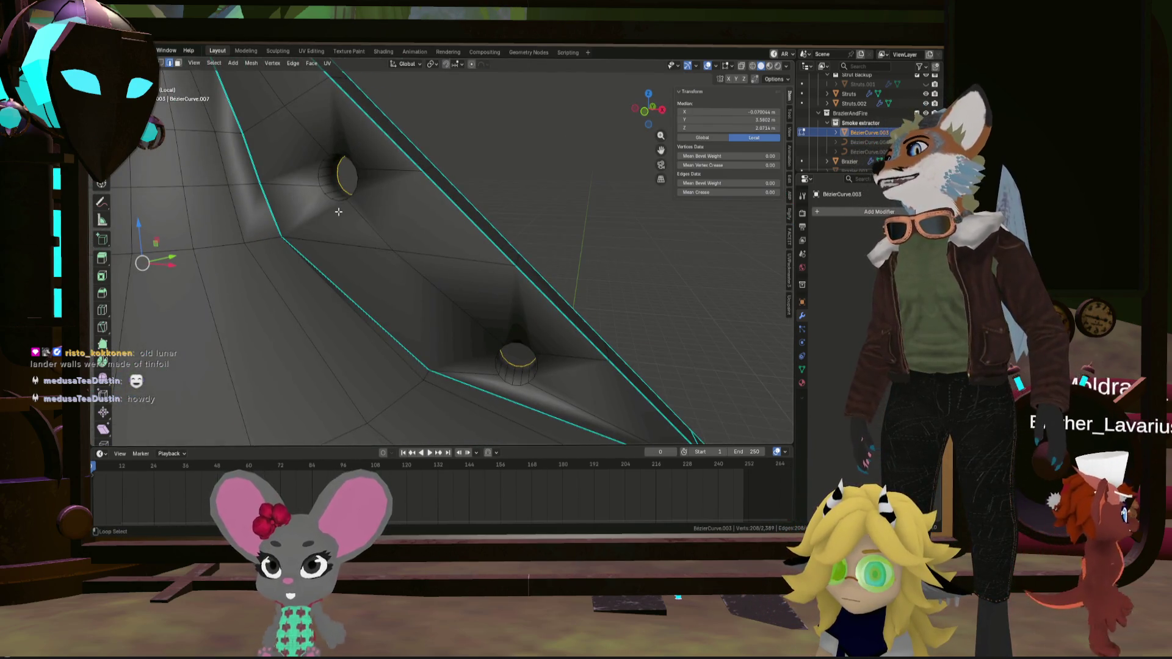
pyautogui.keyDown('alt'); pyautogui.keyDown('shift'); pyautogui.click(317, 167); pyautogui.keyUp('shift'); pyautogui.keyUp('alt')
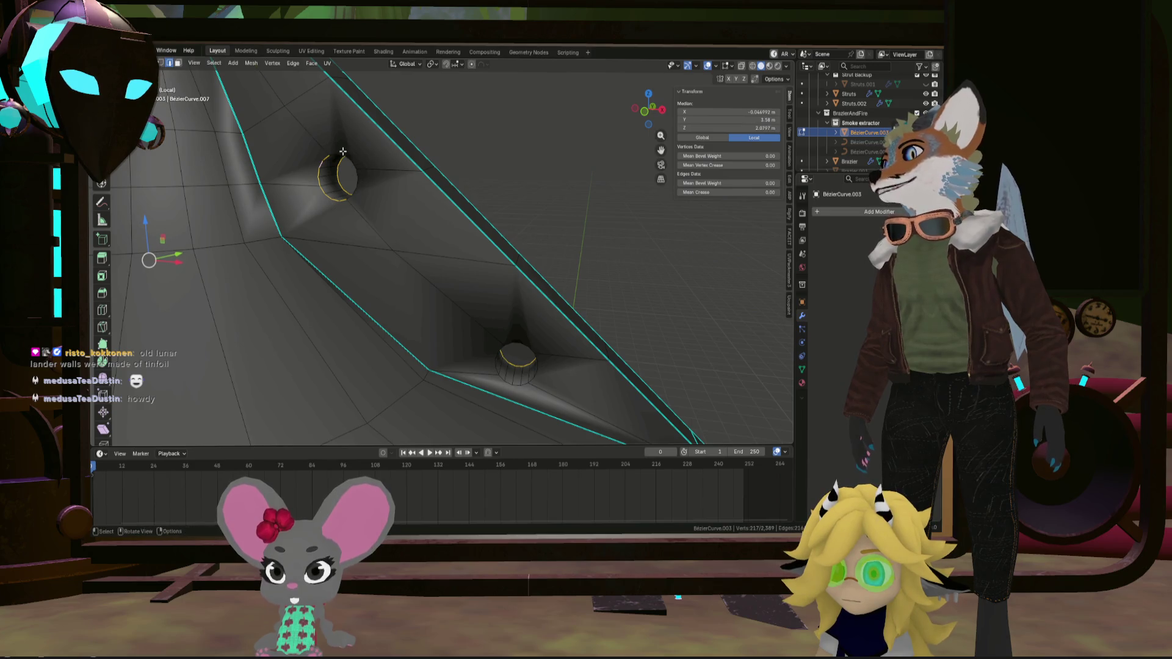
pyautogui.moveTo(505, 345); pyautogui.dragTo(471, 287, button='middle')
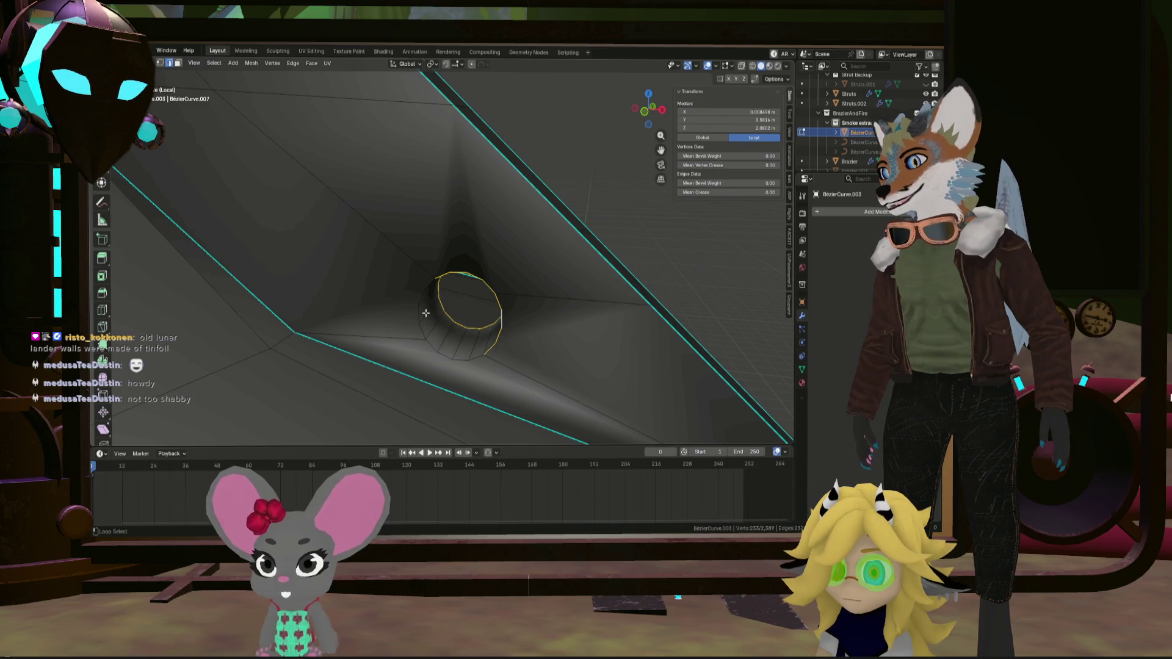
pyautogui.moveTo(448, 368)
pyautogui.mouseDown(button='middle')
pyautogui.moveTo(360, 315)
pyautogui.moveTo(343, 283)
pyautogui.moveTo(488, 244)
pyautogui.mouseUp(button='middle')
# Mark the selected vent-hole rims as sharp
pyautogui.hotkey('ctrl', 'e')
pyautogui.click(360, 316)
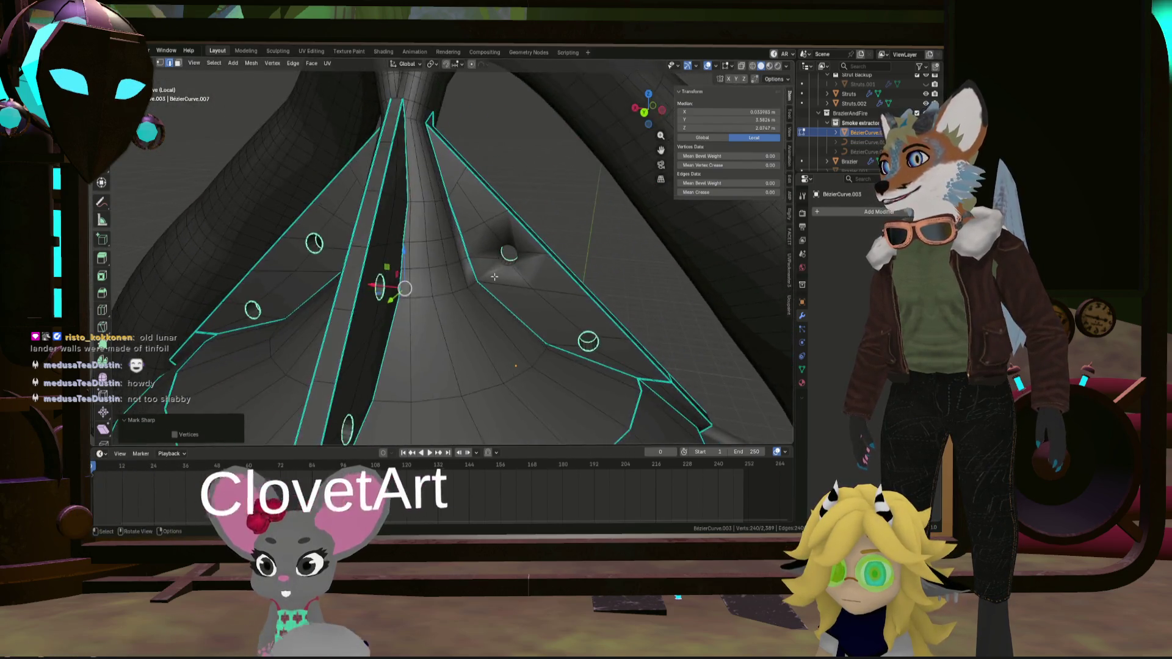
pyautogui.scroll(5, 501, 244)
# Select the remaining hole's rim loop and mark it sharp too
pyautogui.click(515, 247)
pyautogui.keyDown('alt'); pyautogui.click(504, 212); pyautogui.keyUp('alt')
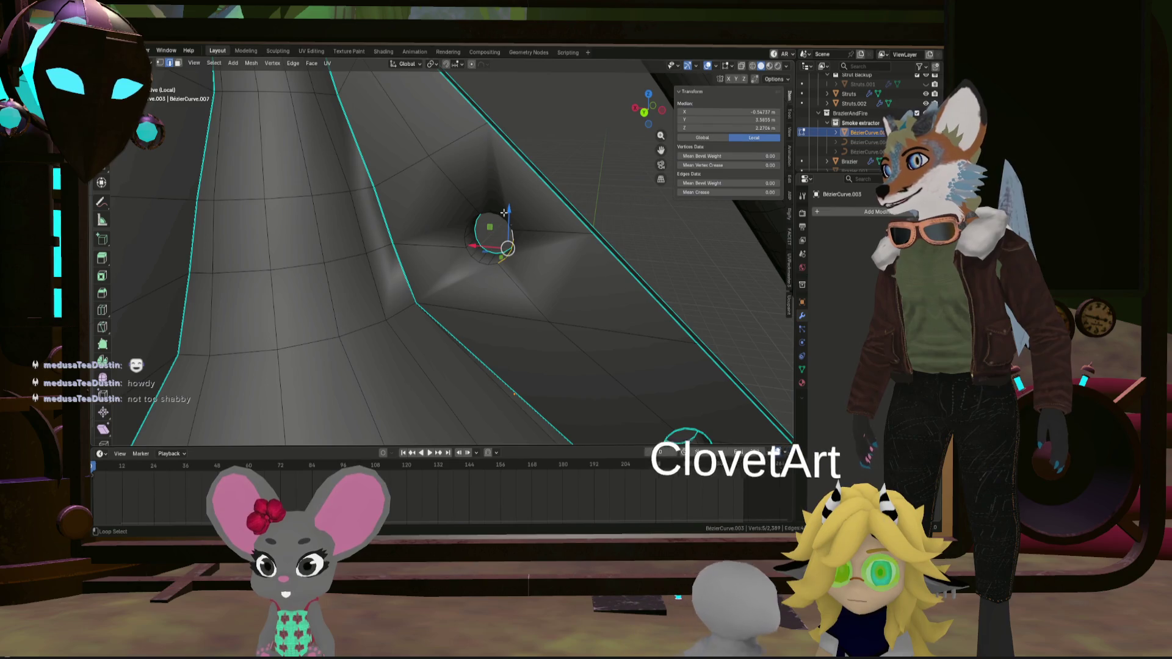
pyautogui.hotkey('ctrl', 'e')
pyautogui.click(475, 266)
pyautogui.scroll(-5, 475, 266)
# Clear the edge selection and return to Object Mode
pyautogui.moveTo(475, 266)
pyautogui.mouseDown(button='middle')
pyautogui.moveTo(493, 323)
pyautogui.moveTo(547, 303)
pyautogui.moveTo(268, 269)
pyautogui.mouseUp(button='middle')
pyautogui.scroll(4, 548, 304)
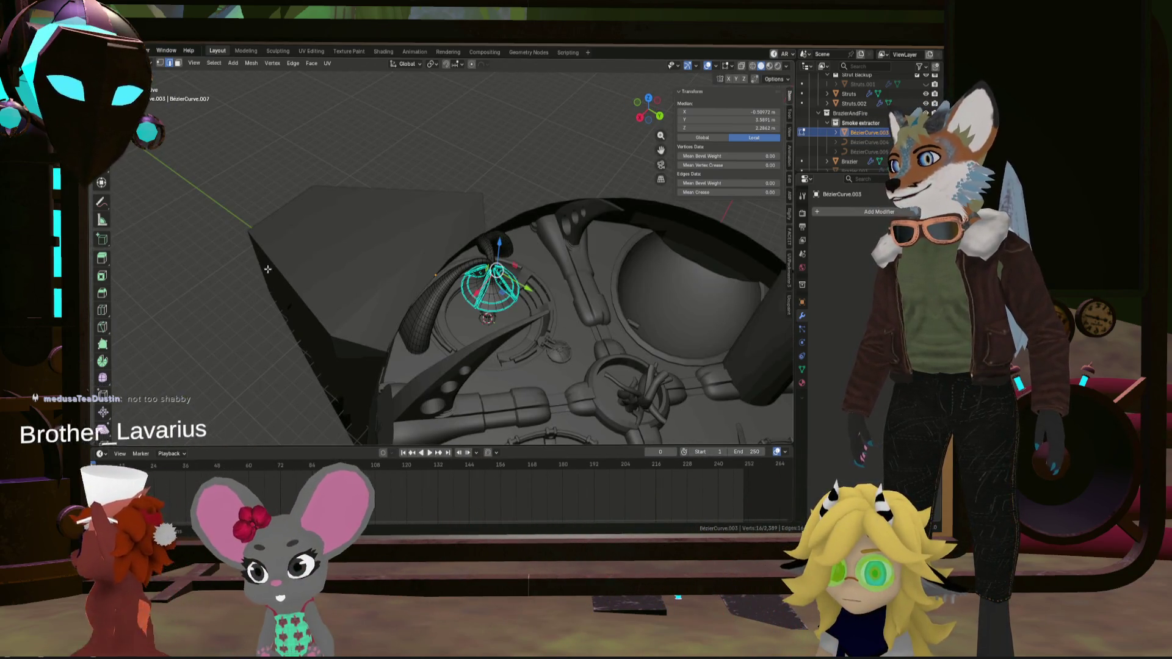
pyautogui.click(268, 269)
pyautogui.press('Tab')
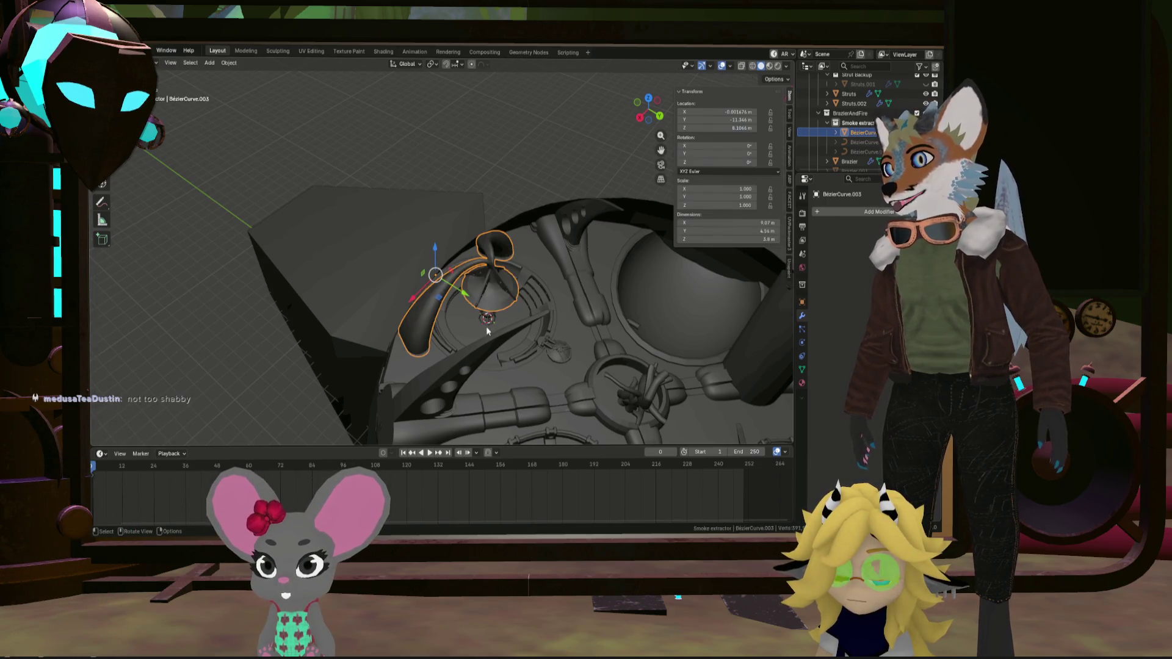
pyautogui.moveTo(537, 279); pyautogui.dragTo(255, 210, button='middle')
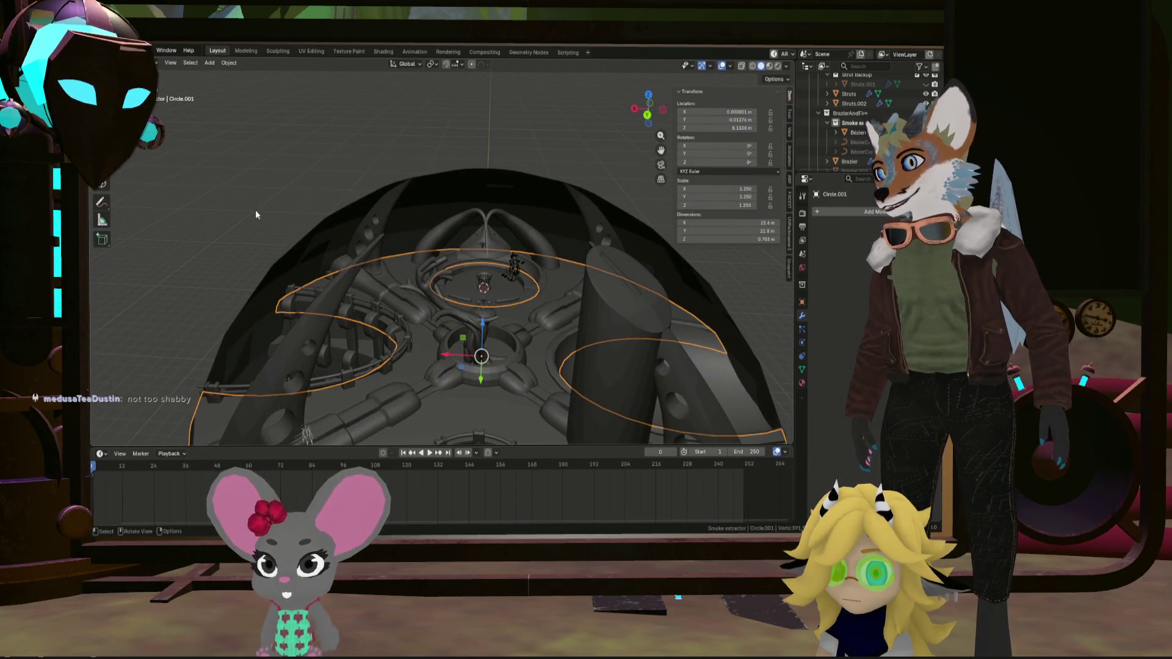
pyautogui.scroll(5, 465, 254)
pyautogui.moveTo(491, 305)
pyautogui.mouseDown(button='middle')
pyautogui.moveTo(509, 299)
pyautogui.moveTo(462, 286)
pyautogui.moveTo(486, 299)
pyautogui.moveTo(456, 272)
pyautogui.moveTo(474, 303)
pyautogui.moveTo(477, 287)
pyautogui.moveTo(484, 325)
pyautogui.mouseUp(button='middle')
pyautogui.rightClick(483, 325)
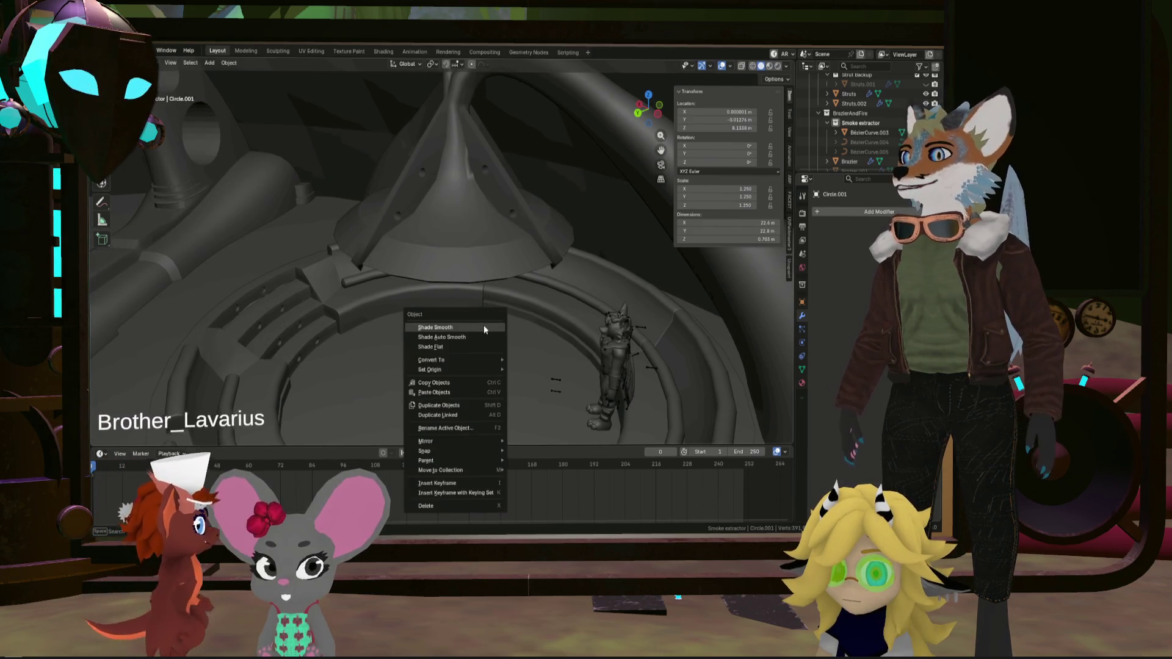
pyautogui.moveTo(547, 294)
pyautogui.mouseDown(button='middle')
pyautogui.moveTo(482, 305)
pyautogui.moveTo(498, 282)
pyautogui.mouseUp(button='middle')
pyautogui.moveTo(499, 311)
pyautogui.mouseDown(button='middle')
pyautogui.moveTo(496, 335)
pyautogui.moveTo(553, 339)
pyautogui.moveTo(522, 338)
pyautogui.mouseUp(button='middle')
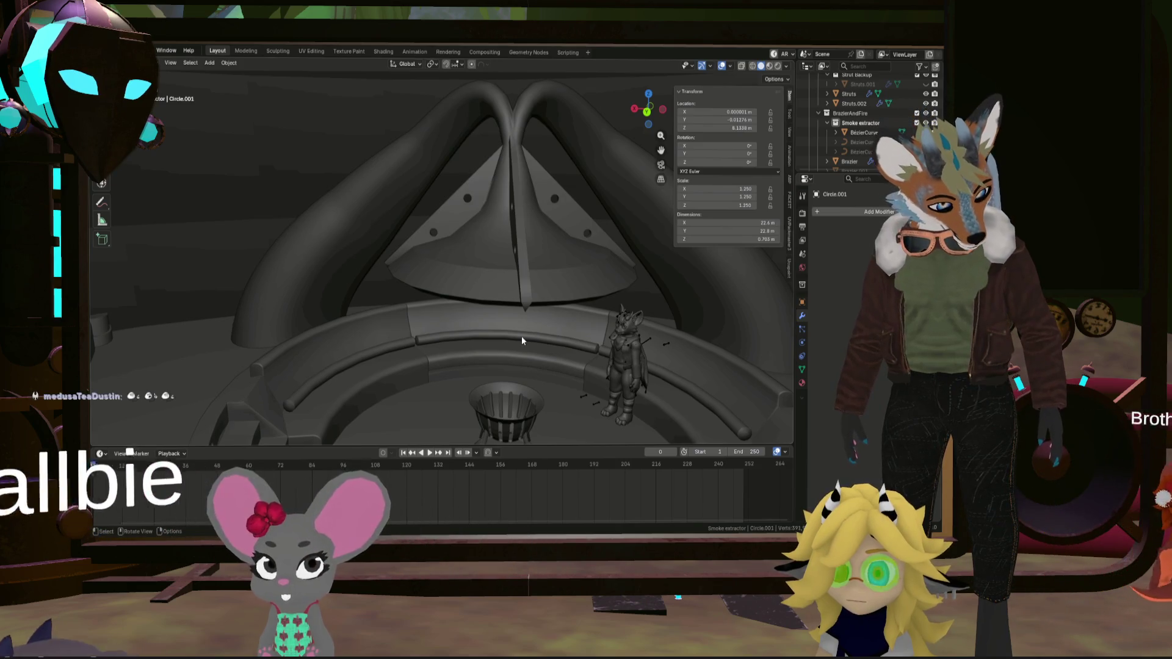
pyautogui.scroll(-6, 532, 345)
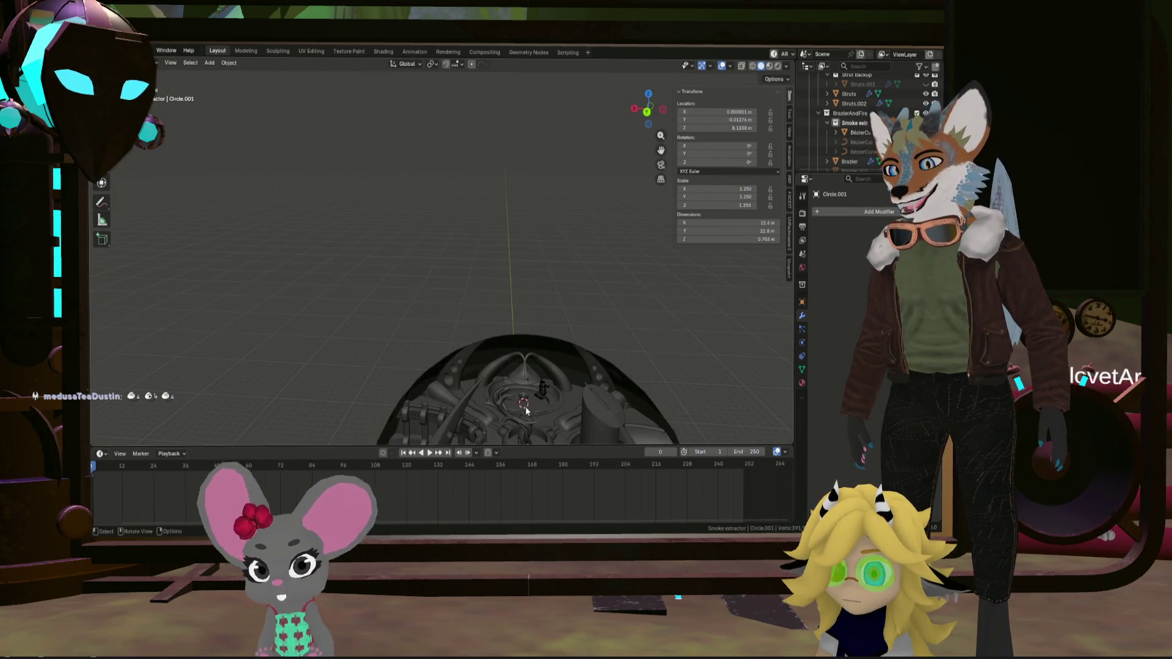
pyautogui.keyDown('shift'); pyautogui.moveTo(511, 419); pyautogui.dragTo(480, 325, button='middle'); pyautogui.keyUp('shift')
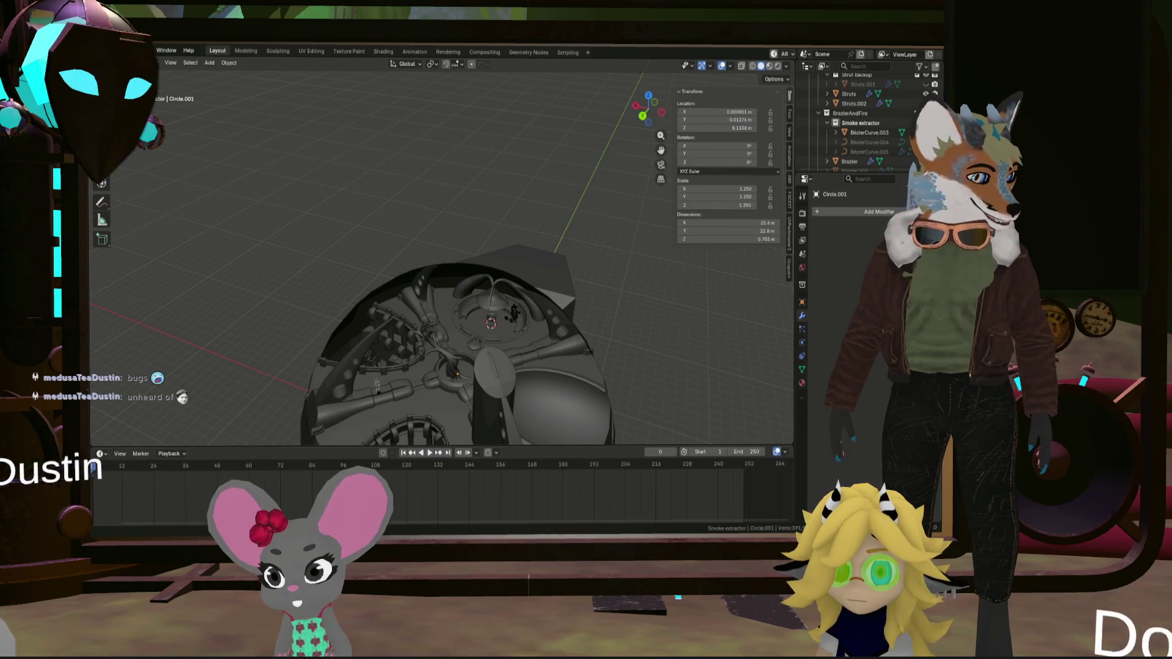
pyautogui.moveTo(466, 391)
pyautogui.mouseDown(button='middle')
pyautogui.moveTo(506, 206)
pyautogui.moveTo(557, 199)
pyautogui.moveTo(594, 175)
pyautogui.moveTo(599, 199)
pyautogui.moveTo(525, 244)
pyautogui.moveTo(413, 266)
pyautogui.moveTo(508, 288)
pyautogui.moveTo(515, 203)
pyautogui.moveTo(528, 313)
pyautogui.moveTo(568, 289)
pyautogui.moveTo(491, 309)
pyautogui.moveTo(566, 323)
pyautogui.moveTo(525, 331)
pyautogui.moveTo(490, 314)
pyautogui.moveTo(471, 278)
pyautogui.moveTo(407, 307)
pyautogui.moveTo(431, 313)
pyautogui.mouseUp(button='middle')
pyautogui.scroll(5, 556, 199)
pyautogui.moveTo(437, 358)
pyautogui.mouseDown(button='middle')
pyautogui.moveTo(478, 335)
pyautogui.moveTo(570, 328)
pyautogui.moveTo(428, 361)
pyautogui.moveTo(506, 335)
pyautogui.moveTo(446, 371)
pyautogui.moveTo(486, 335)
pyautogui.moveTo(349, 360)
pyautogui.moveTo(528, 329)
pyautogui.moveTo(357, 358)
pyautogui.moveTo(397, 330)
pyautogui.moveTo(416, 227)
pyautogui.moveTo(575, 332)
pyautogui.moveTo(536, 386)
pyautogui.mouseUp(button='middle')
pyautogui.scroll(5, 519, 330)
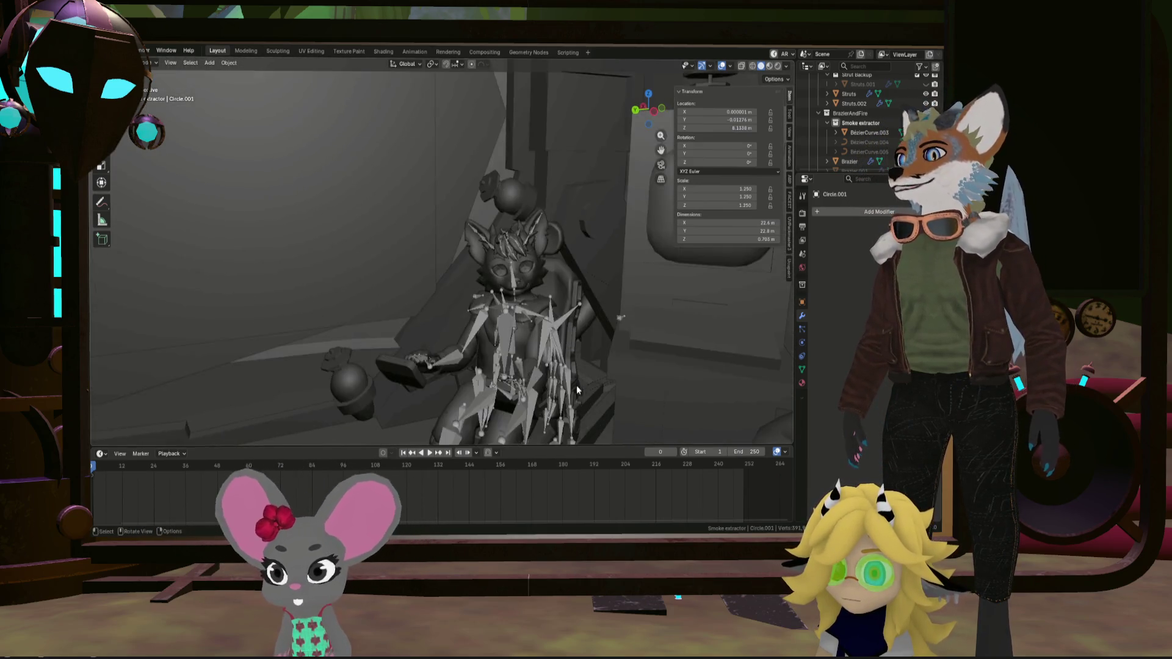
pyautogui.moveTo(495, 266)
pyautogui.mouseDown(button='middle')
pyautogui.moveTo(463, 240)
pyautogui.moveTo(533, 267)
pyautogui.moveTo(535, 296)
pyautogui.mouseUp(button='middle')
pyautogui.moveTo(459, 355); pyautogui.dragTo(453, 315, button='middle')
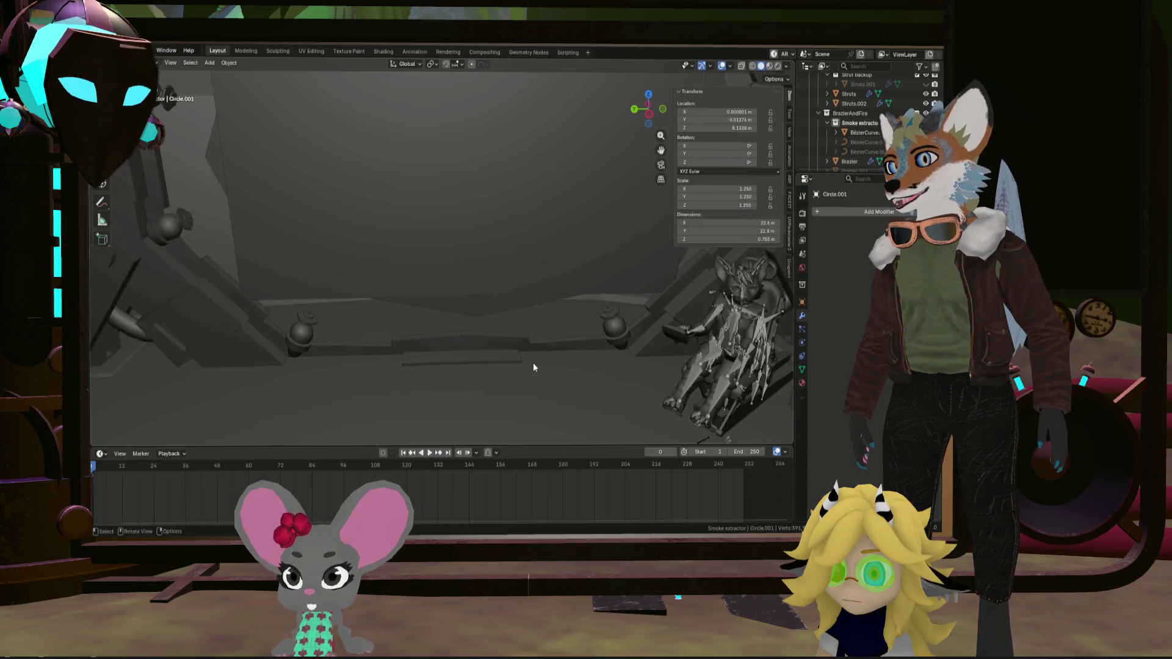
pyautogui.moveTo(533, 363)
pyautogui.keyDown('ctrl'); pyautogui.mouseDown(button='middle')
pyautogui.moveTo(522, 369)
pyautogui.moveTo(514, 358)
pyautogui.moveTo(507, 382)
pyautogui.moveTo(463, 357)
pyautogui.moveTo(512, 368)
pyautogui.moveTo(579, 343)
pyautogui.moveTo(498, 343)
pyautogui.moveTo(503, 331)
pyautogui.moveTo(475, 323)
pyautogui.moveTo(562, 314)
pyautogui.moveTo(561, 327)
pyautogui.moveTo(566, 274)
pyautogui.moveTo(512, 344)
pyautogui.moveTo(544, 390)
pyautogui.mouseUp(button='middle'); pyautogui.keyUp('ctrl')
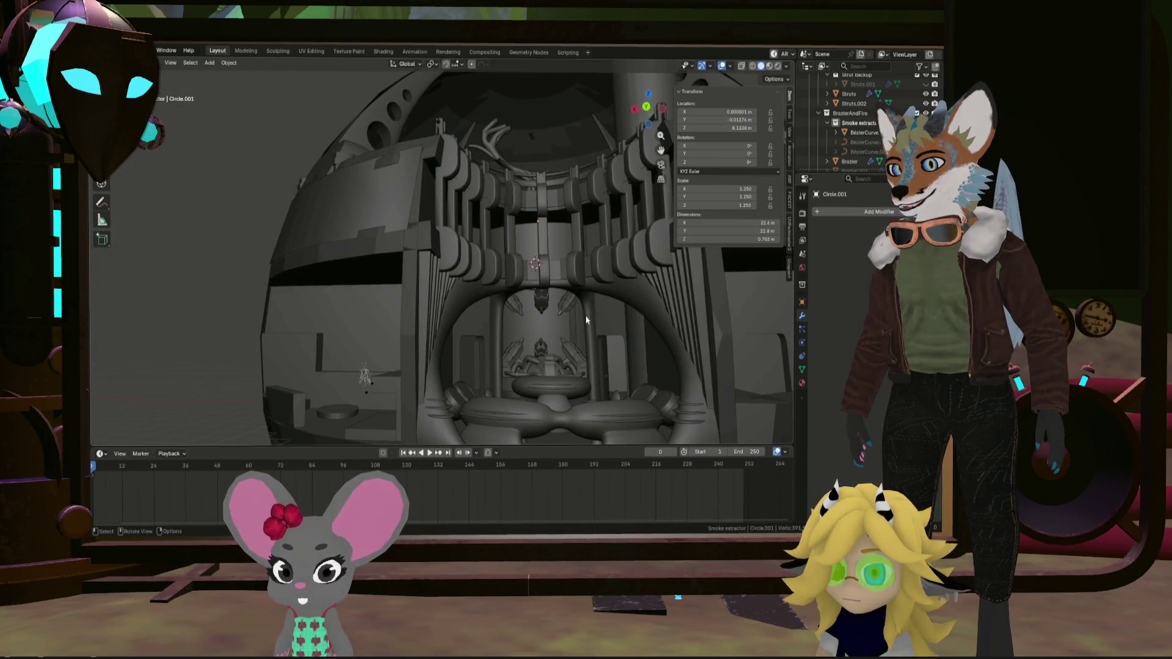
pyautogui.moveTo(445, 359)
pyautogui.mouseDown(button='middle')
pyautogui.moveTo(613, 356)
pyautogui.moveTo(499, 368)
pyautogui.moveTo(529, 371)
pyautogui.moveTo(523, 309)
pyautogui.moveTo(581, 335)
pyautogui.moveTo(604, 236)
pyautogui.moveTo(524, 360)
pyautogui.mouseUp(button='middle')
pyautogui.moveTo(428, 264)
pyautogui.mouseDown(button='middle')
pyautogui.moveTo(480, 342)
pyautogui.moveTo(492, 319)
pyautogui.moveTo(539, 331)
pyautogui.moveTo(567, 328)
pyautogui.moveTo(510, 330)
pyautogui.moveTo(586, 319)
pyautogui.moveTo(565, 335)
pyautogui.moveTo(407, 302)
pyautogui.moveTo(327, 304)
pyautogui.moveTo(468, 335)
pyautogui.moveTo(417, 329)
pyautogui.mouseUp(button='middle')
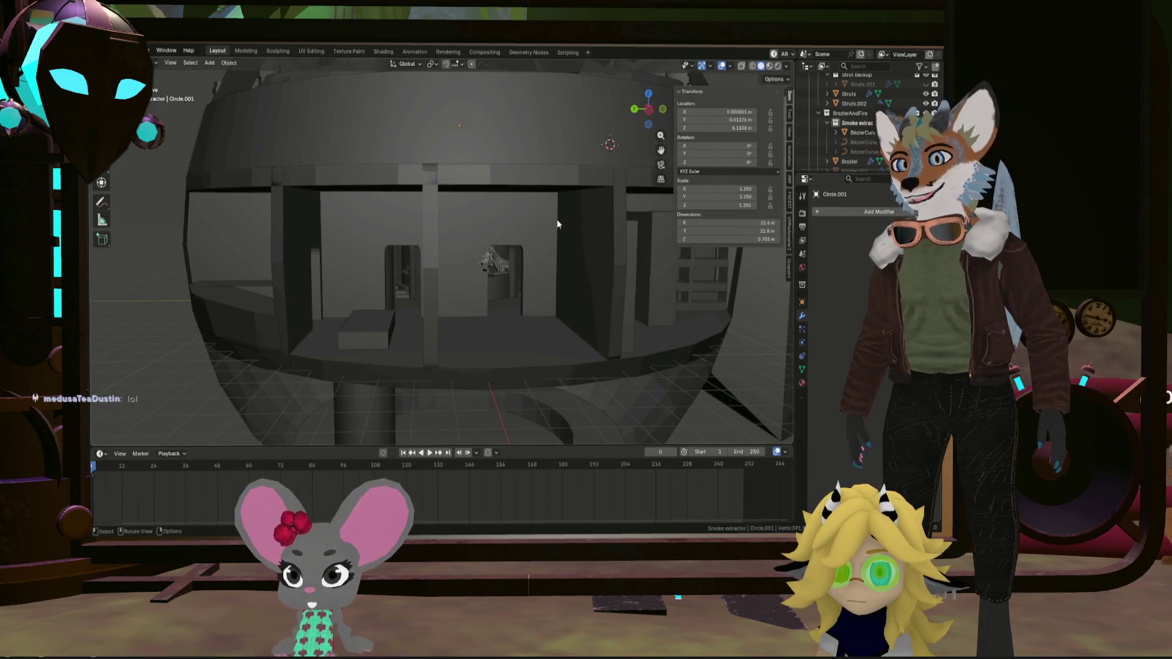
pyautogui.moveTo(534, 329)
pyautogui.keyDown('shift'); pyautogui.mouseDown(button='middle')
pyautogui.moveTo(485, 365)
pyautogui.moveTo(484, 247)
pyautogui.mouseUp(button='middle'); pyautogui.keyUp('shift')
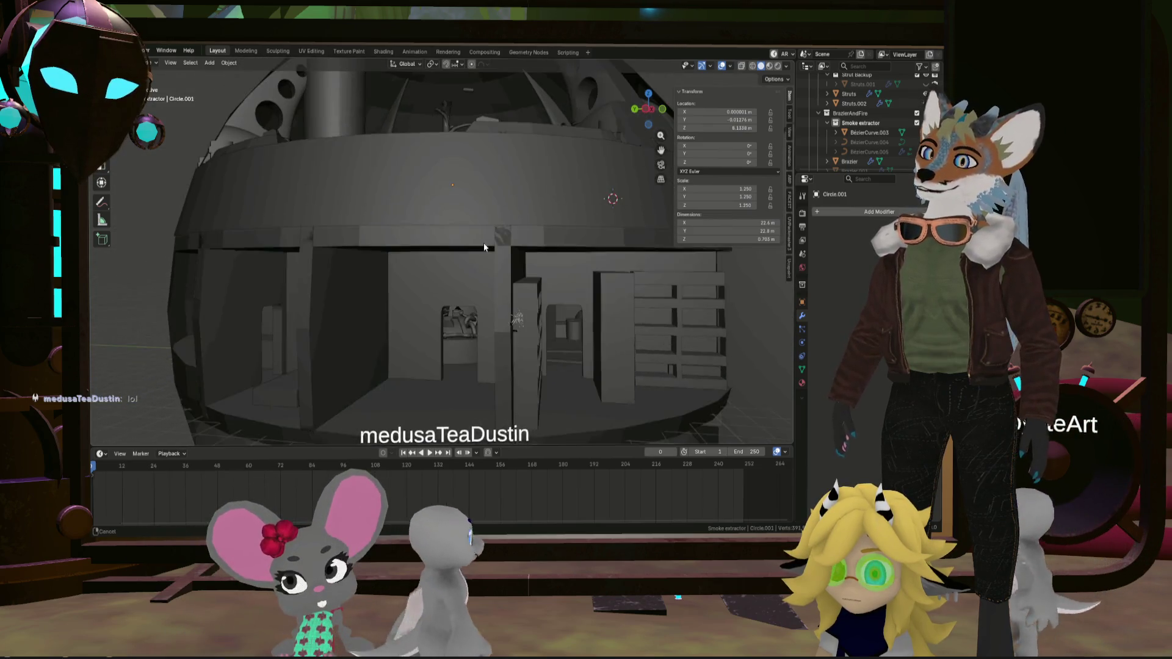
pyautogui.moveTo(496, 316)
pyautogui.mouseDown(button='middle')
pyautogui.moveTo(481, 327)
pyautogui.moveTo(354, 317)
pyautogui.mouseUp(button='middle')
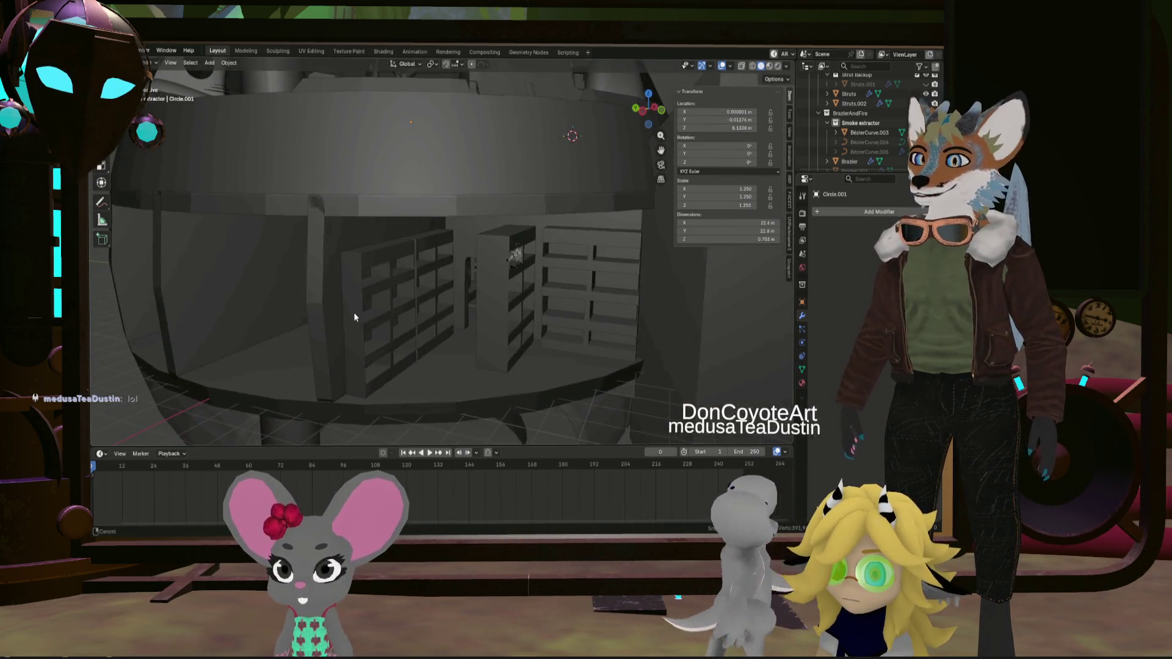
pyautogui.moveTo(538, 326)
pyautogui.mouseDown(button='middle')
pyautogui.moveTo(574, 295)
pyautogui.moveTo(581, 317)
pyautogui.moveTo(488, 324)
pyautogui.moveTo(581, 353)
pyautogui.moveTo(617, 313)
pyautogui.moveTo(565, 303)
pyautogui.moveTo(609, 333)
pyautogui.moveTo(584, 316)
pyautogui.moveTo(519, 339)
pyautogui.moveTo(479, 315)
pyautogui.moveTo(669, 380)
pyautogui.moveTo(483, 283)
pyautogui.moveTo(492, 289)
pyautogui.moveTo(441, 229)
pyautogui.moveTo(567, 343)
pyautogui.moveTo(411, 246)
pyautogui.moveTo(452, 255)
pyautogui.moveTo(393, 239)
pyautogui.moveTo(330, 305)
pyautogui.moveTo(241, 326)
pyautogui.moveTo(197, 316)
pyautogui.moveTo(406, 324)
pyautogui.moveTo(366, 332)
pyautogui.moveTo(366, 309)
pyautogui.moveTo(421, 400)
pyautogui.moveTo(400, 360)
pyautogui.mouseUp(button='middle')
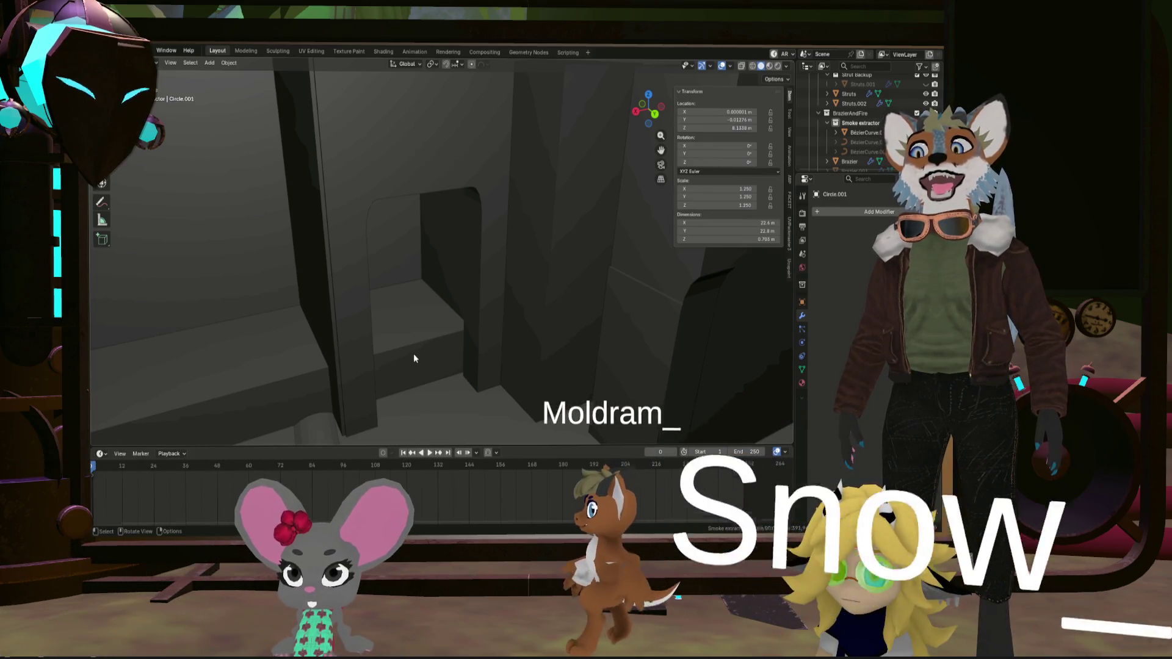
# Orbit around the domed room's interior to locate the smoke-extractor funnel
pyautogui.moveTo(414, 358)
pyautogui.mouseDown(button='middle')
pyautogui.moveTo(501, 350)
pyautogui.moveTo(510, 311)
pyautogui.moveTo(636, 302)
pyautogui.moveTo(510, 328)
pyautogui.moveTo(510, 349)
pyautogui.moveTo(504, 325)
pyautogui.moveTo(576, 347)
pyautogui.moveTo(490, 343)
pyautogui.moveTo(515, 339)
pyautogui.mouseUp(button='middle')
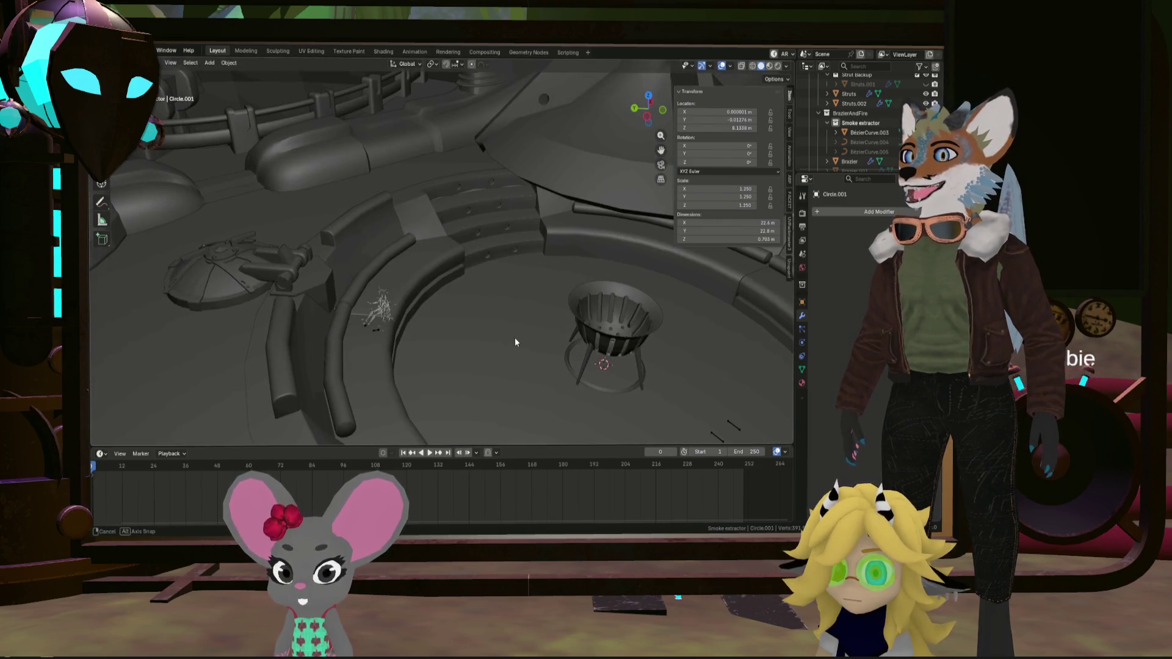
pyautogui.scroll(4, 435, 347)
pyautogui.scroll(-5, 484, 341)
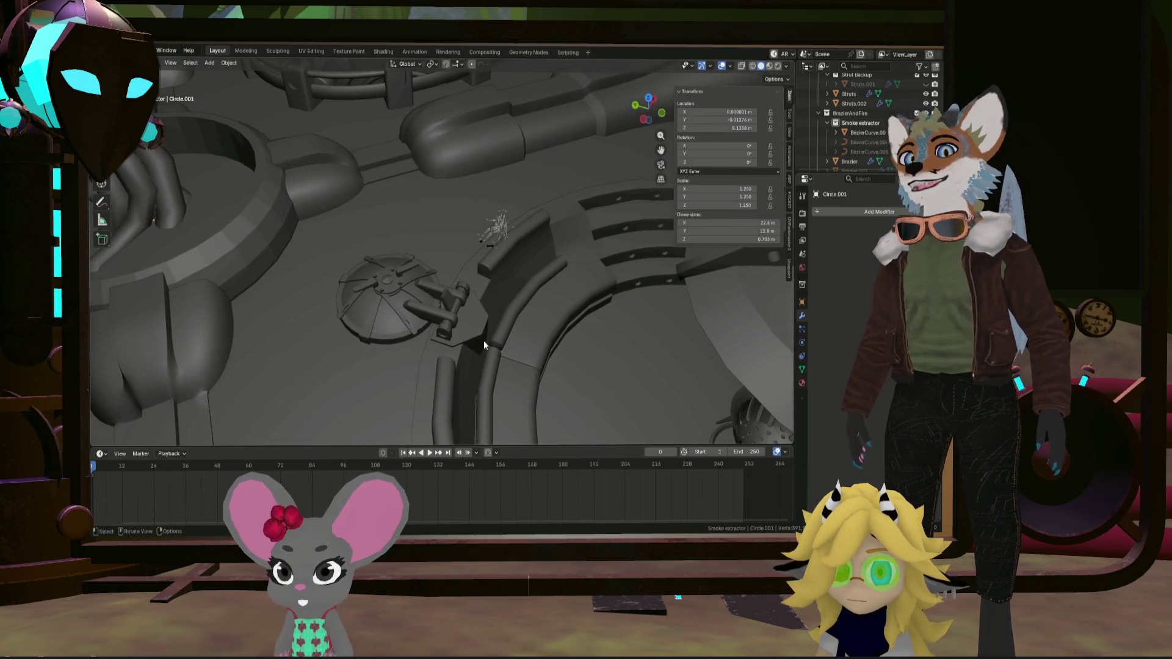
pyautogui.moveTo(481, 341)
pyautogui.mouseDown(button='middle')
pyautogui.moveTo(478, 350)
pyautogui.moveTo(514, 363)
pyautogui.moveTo(532, 350)
pyautogui.moveTo(496, 339)
pyautogui.moveTo(666, 377)
pyautogui.mouseUp(button='middle')
pyautogui.moveTo(548, 352); pyautogui.dragTo(467, 331, button='middle')
pyautogui.scroll(-5, 452, 327)
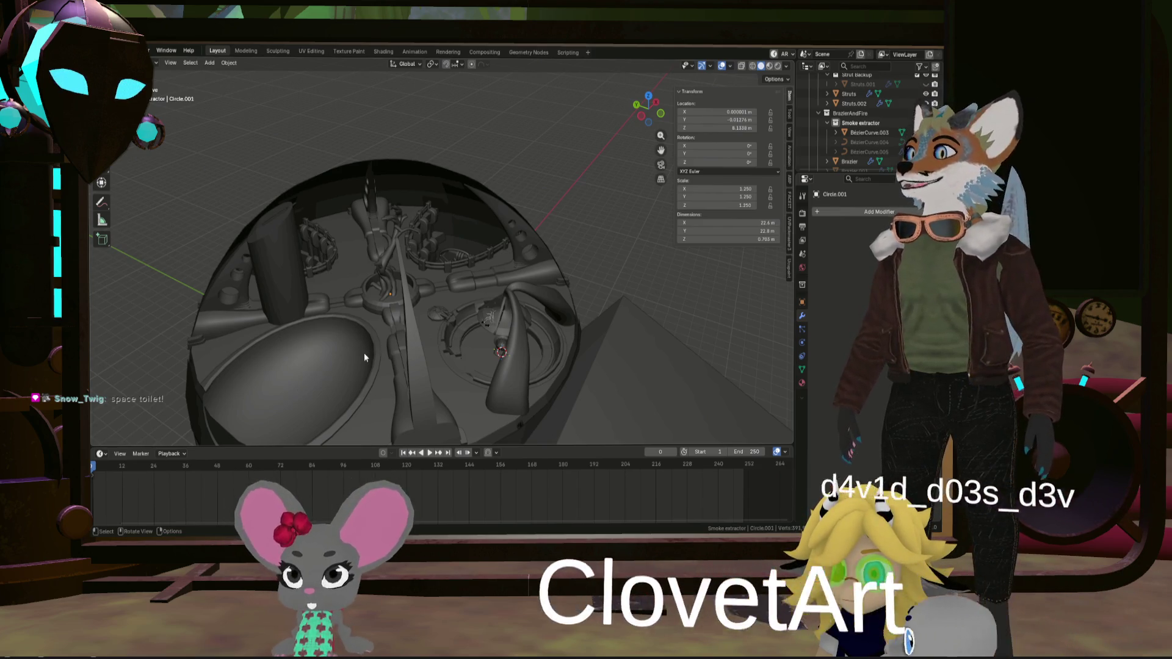
pyautogui.scroll(8, 316, 394)
pyautogui.moveTo(316, 393)
pyautogui.mouseDown(button='middle')
pyautogui.moveTo(488, 343)
pyautogui.moveTo(511, 314)
pyautogui.moveTo(541, 322)
pyautogui.moveTo(468, 245)
pyautogui.mouseUp(button='middle')
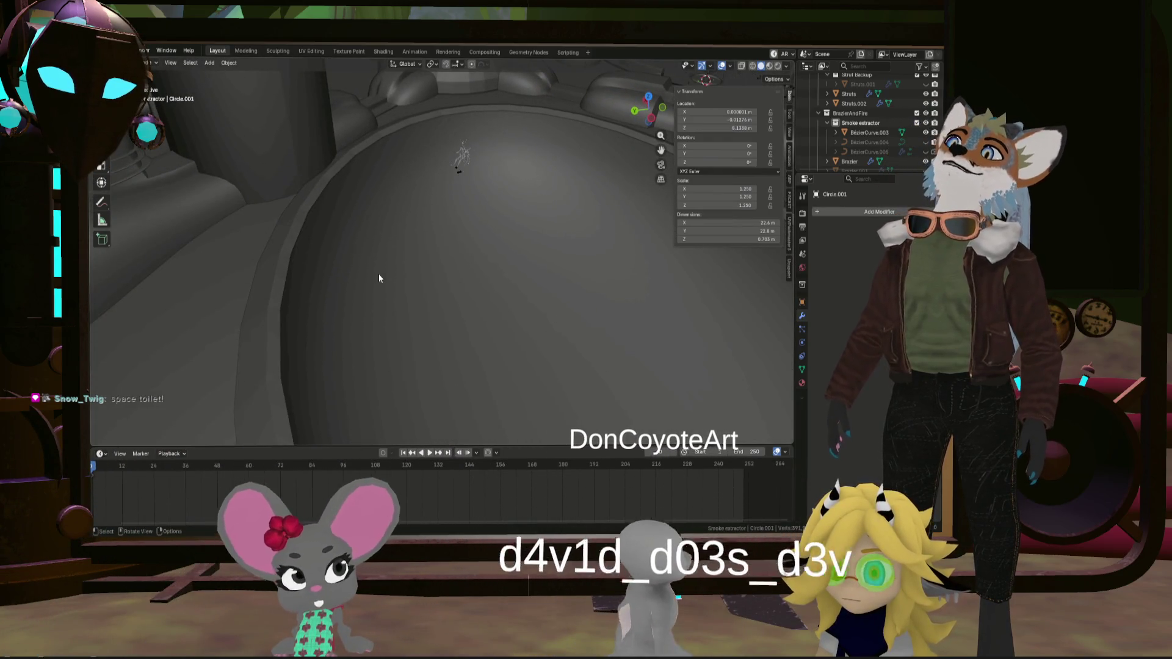
pyautogui.scroll(-6, 379, 278)
pyautogui.moveTo(405, 279); pyautogui.dragTo(538, 300, button='middle')
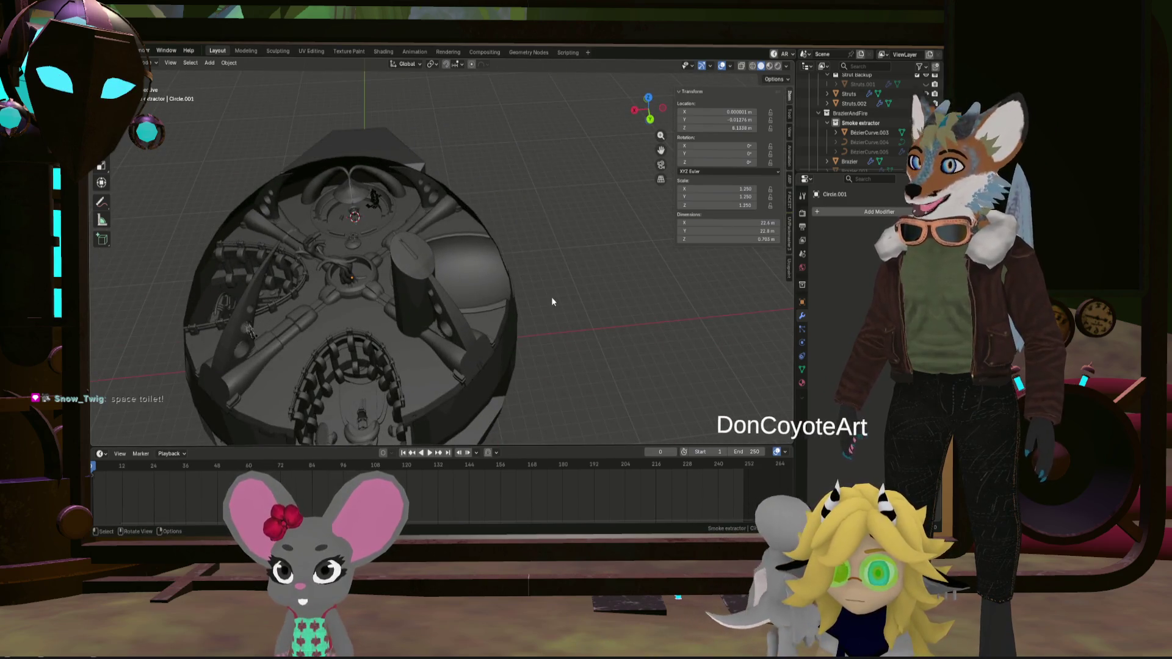
pyautogui.scroll(6, 537, 293)
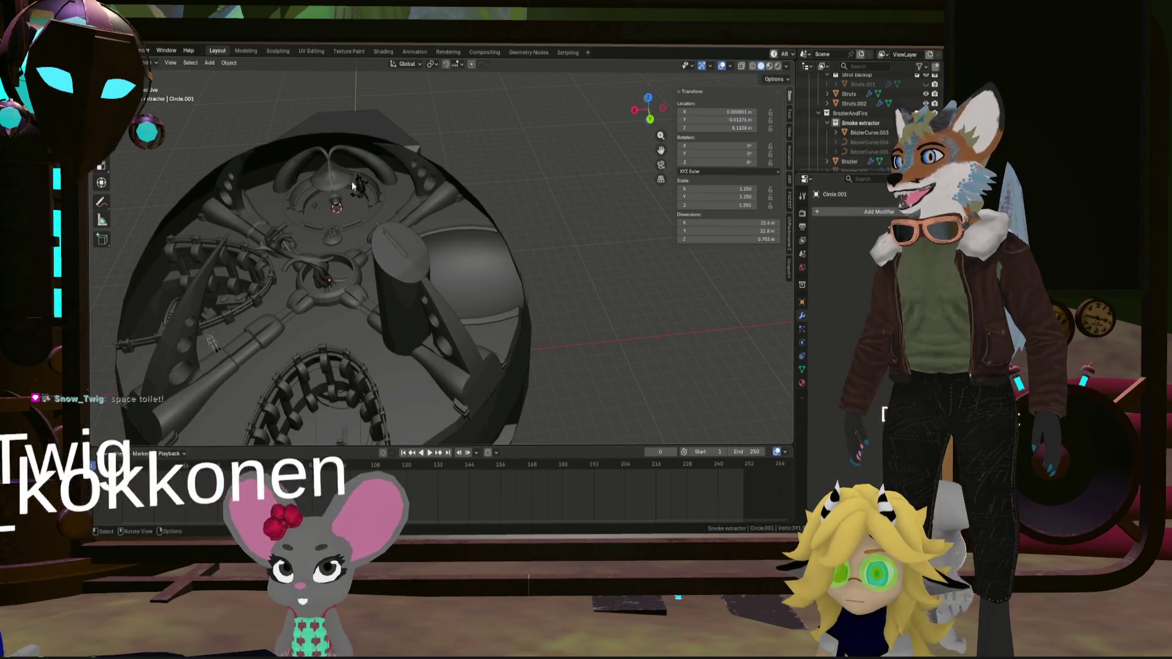
# Select the funnel object BézierCurve.003 hanging above the brazier
pyautogui.moveTo(486, 242)
pyautogui.mouseDown(button='middle')
pyautogui.moveTo(502, 223)
pyautogui.moveTo(546, 243)
pyautogui.moveTo(352, 219)
pyautogui.moveTo(472, 248)
pyautogui.mouseUp(button='middle')
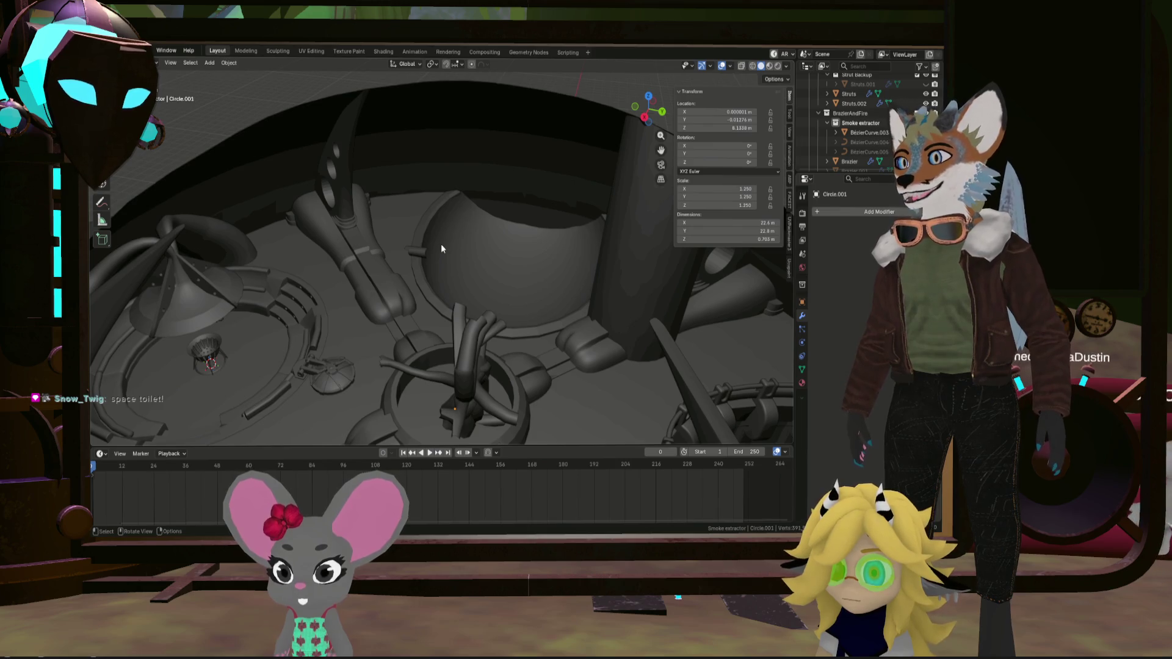
pyautogui.scroll(-5, 441, 244)
pyautogui.moveTo(441, 243)
pyautogui.mouseDown(button='middle')
pyautogui.moveTo(420, 258)
pyautogui.moveTo(459, 295)
pyautogui.moveTo(444, 333)
pyautogui.mouseUp(button='middle')
pyautogui.scroll(3, 443, 333)
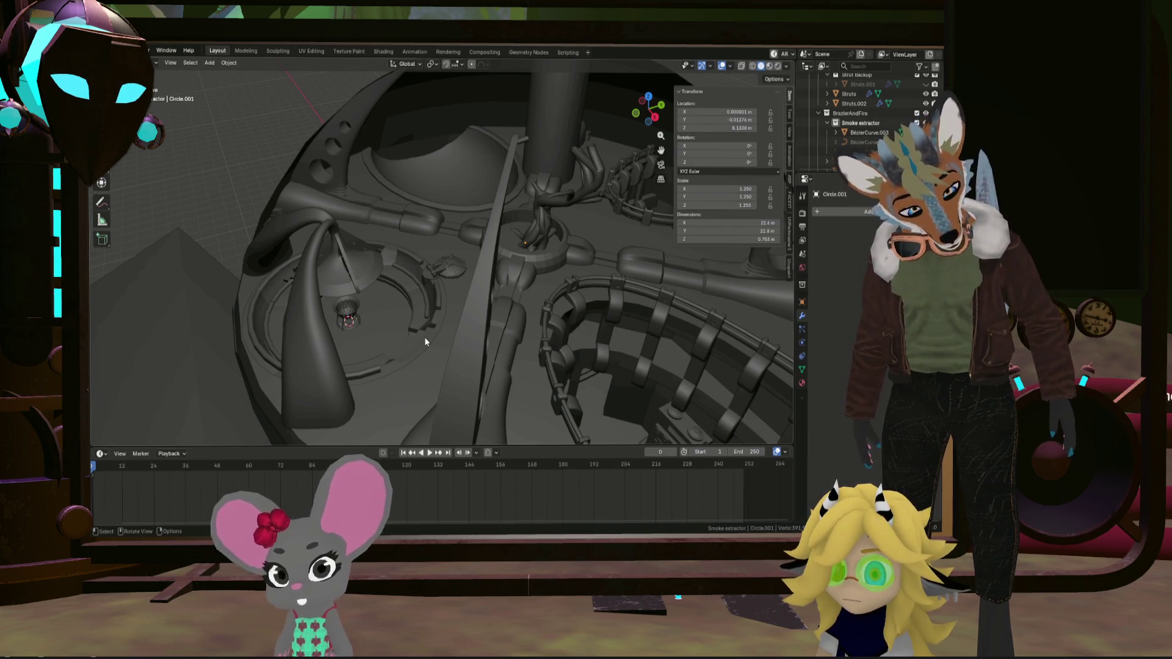
pyautogui.moveTo(415, 303)
pyautogui.mouseDown(button='middle')
pyautogui.moveTo(394, 286)
pyautogui.moveTo(448, 290)
pyautogui.moveTo(467, 277)
pyautogui.moveTo(455, 320)
pyautogui.moveTo(432, 325)
pyautogui.moveTo(536, 335)
pyautogui.moveTo(467, 311)
pyautogui.mouseUp(button='middle')
pyautogui.scroll(6, 466, 312)
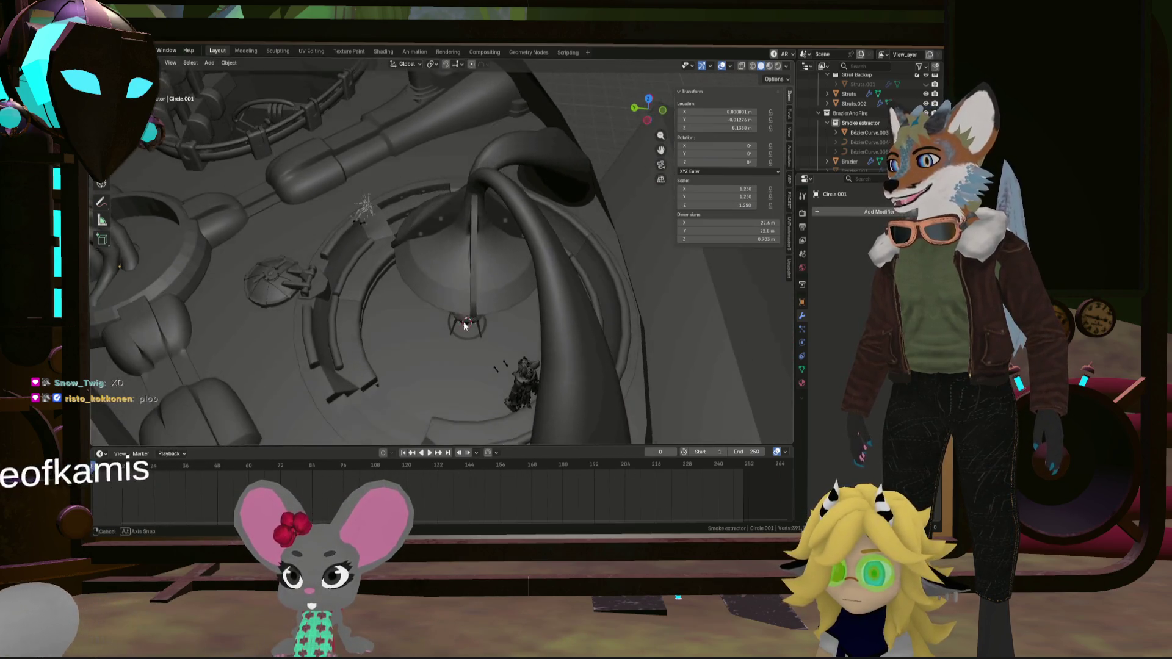
pyautogui.click(497, 331)
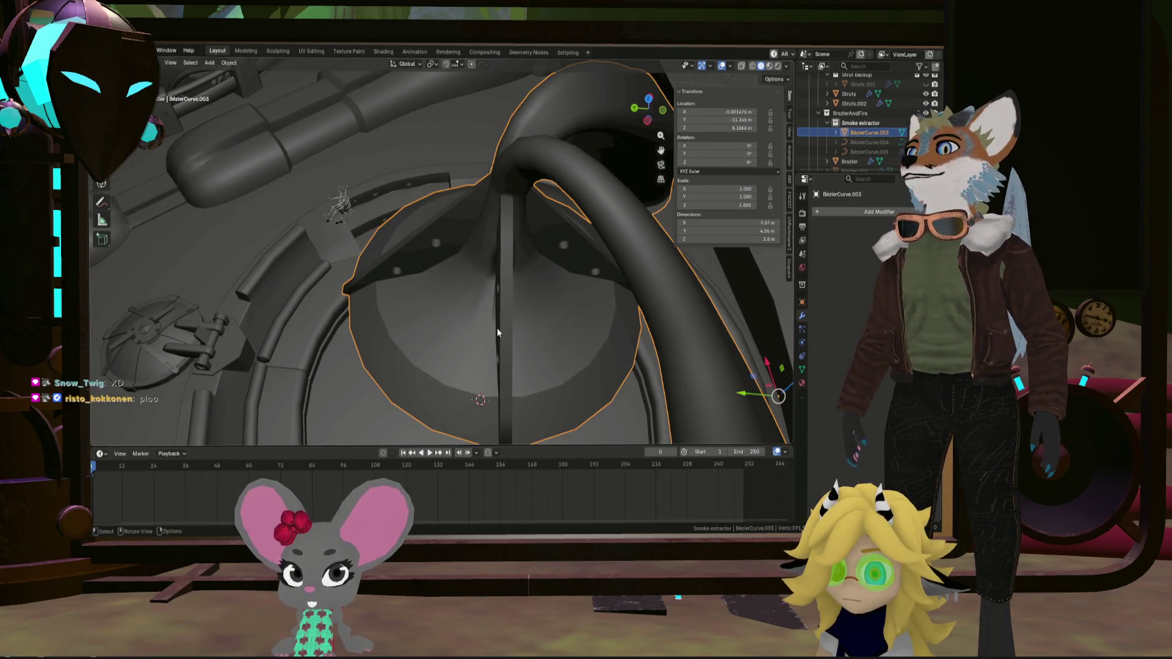
# Face the funnel BezierCurve.003 and enter Edit Mode on its mesh
pyautogui.scroll(-5, 497, 327)
pyautogui.moveTo(499, 332)
pyautogui.mouseDown(button='middle')
pyautogui.moveTo(456, 279)
pyautogui.moveTo(527, 330)
pyautogui.moveTo(453, 335)
pyautogui.moveTo(626, 331)
pyautogui.moveTo(515, 319)
pyautogui.moveTo(593, 320)
pyautogui.mouseUp(button='middle')
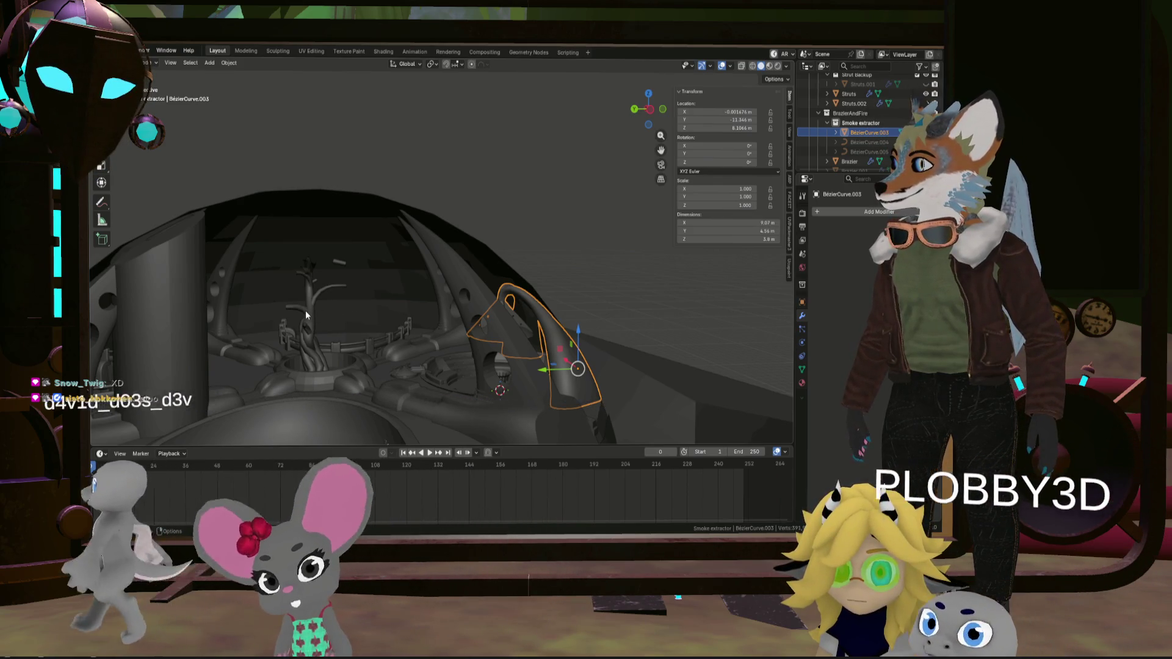
pyautogui.moveTo(305, 310); pyautogui.dragTo(340, 324, button='middle')
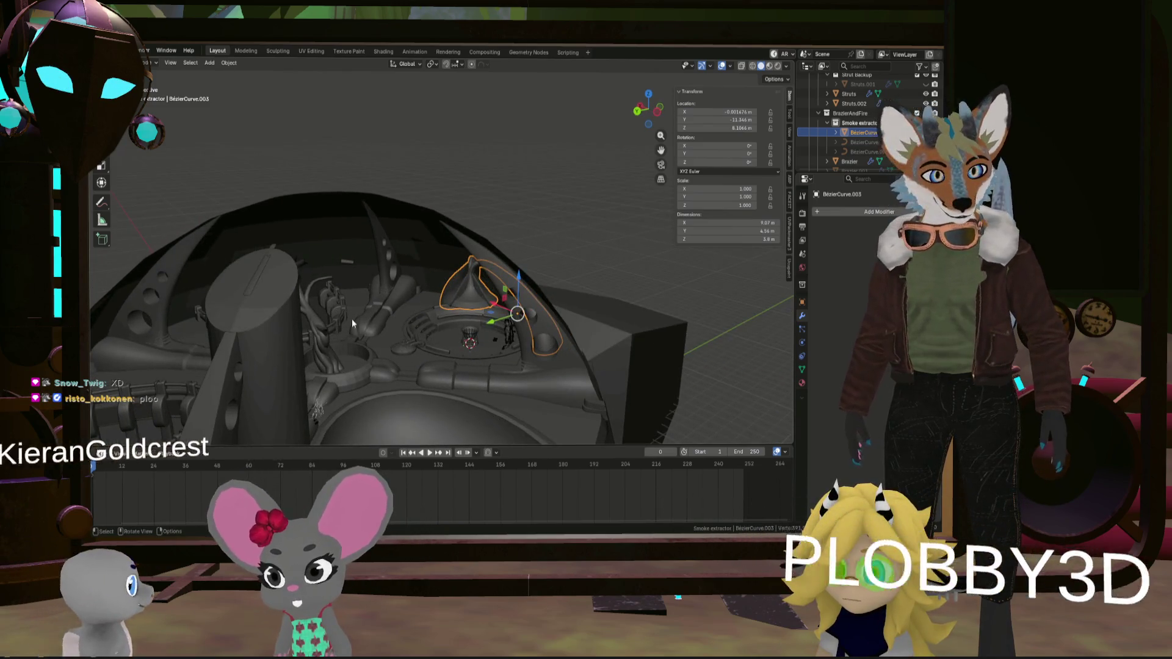
pyautogui.scroll(6, 366, 305)
pyautogui.moveTo(568, 329)
pyautogui.mouseDown(button='middle')
pyautogui.moveTo(515, 331)
pyautogui.moveTo(545, 319)
pyautogui.moveTo(493, 262)
pyautogui.mouseUp(button='middle')
pyautogui.press('Tab')
pyautogui.scroll(6, 493, 263)
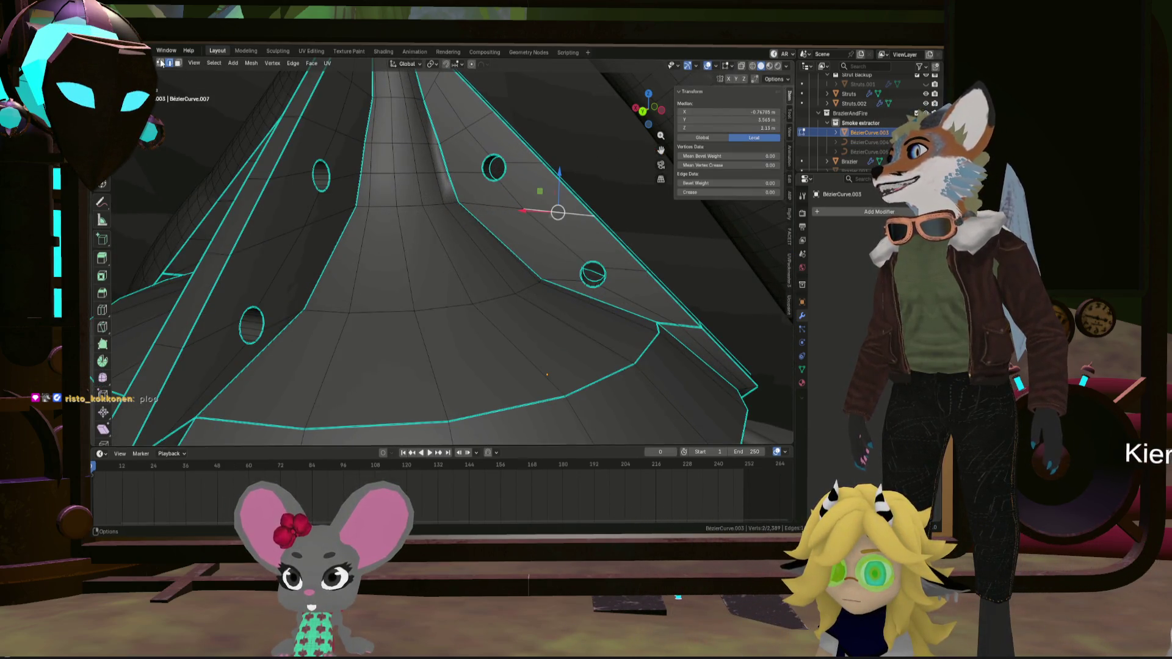
# Vertex-bevel two side-panel vertices into 4-segment openings 0.107 m wide and lower them about 0.05 m
pyautogui.click(523, 210)
pyautogui.moveTo(524, 210); pyautogui.dragTo(510, 232, button='middle')
pyautogui.moveTo(344, 225); pyautogui.dragTo(308, 221, button='middle')
pyautogui.keyDown('shift'); pyautogui.click(308, 221); pyautogui.keyUp('shift')
pyautogui.moveTo(175, 221)
pyautogui.mouseDown(button='middle')
pyautogui.moveTo(222, 243)
pyautogui.moveTo(275, 183)
pyautogui.moveTo(212, 247)
pyautogui.moveTo(330, 262)
pyautogui.moveTo(291, 235)
pyautogui.moveTo(286, 250)
pyautogui.moveTo(215, 261)
pyautogui.moveTo(363, 243)
pyautogui.moveTo(358, 271)
pyautogui.moveTo(325, 279)
pyautogui.mouseUp(button='middle')
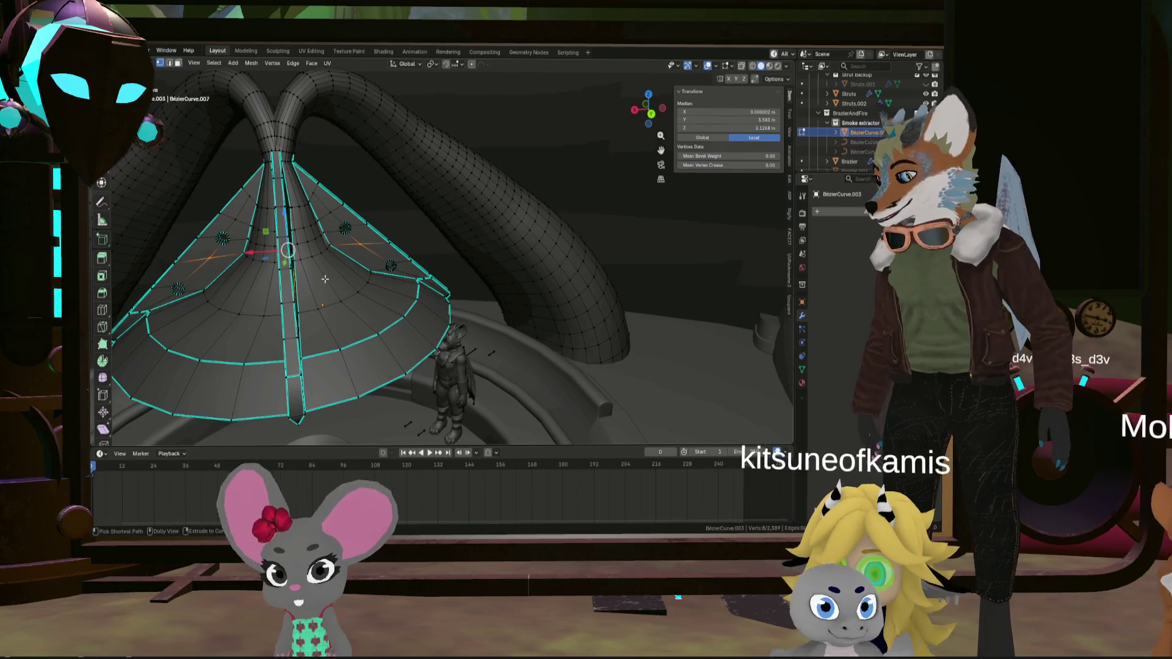
pyautogui.click(346, 248)
pyautogui.moveTo(347, 248); pyautogui.dragTo(351, 266, button='middle')
pyautogui.scroll(4, 352, 270)
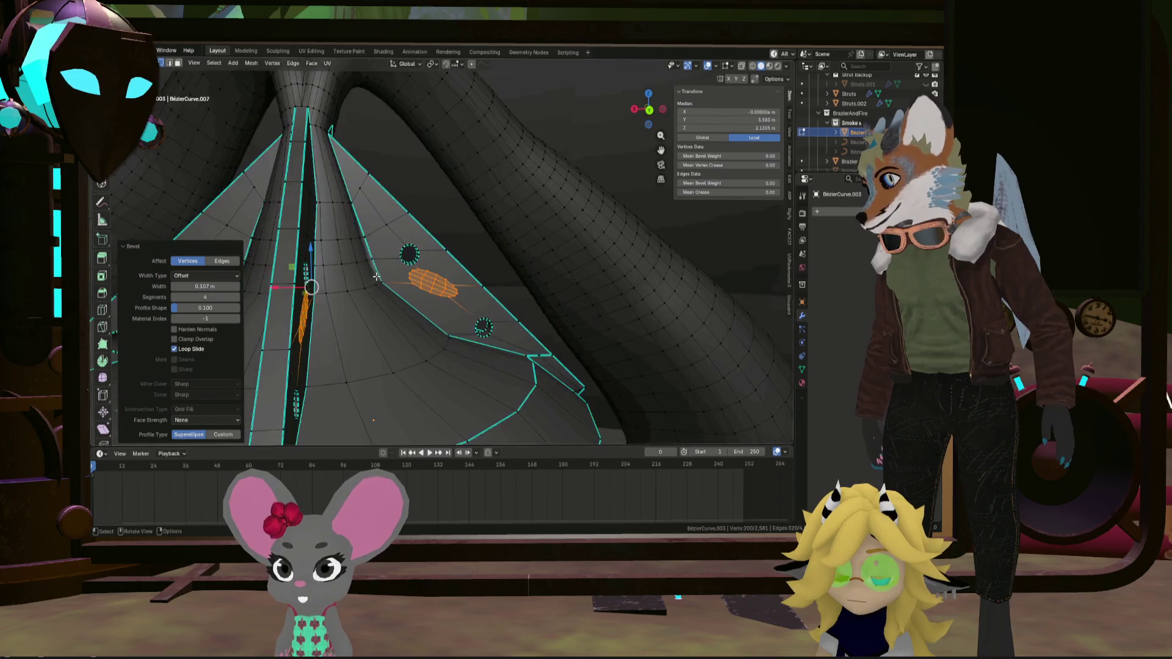
pyautogui.click(317, 262)
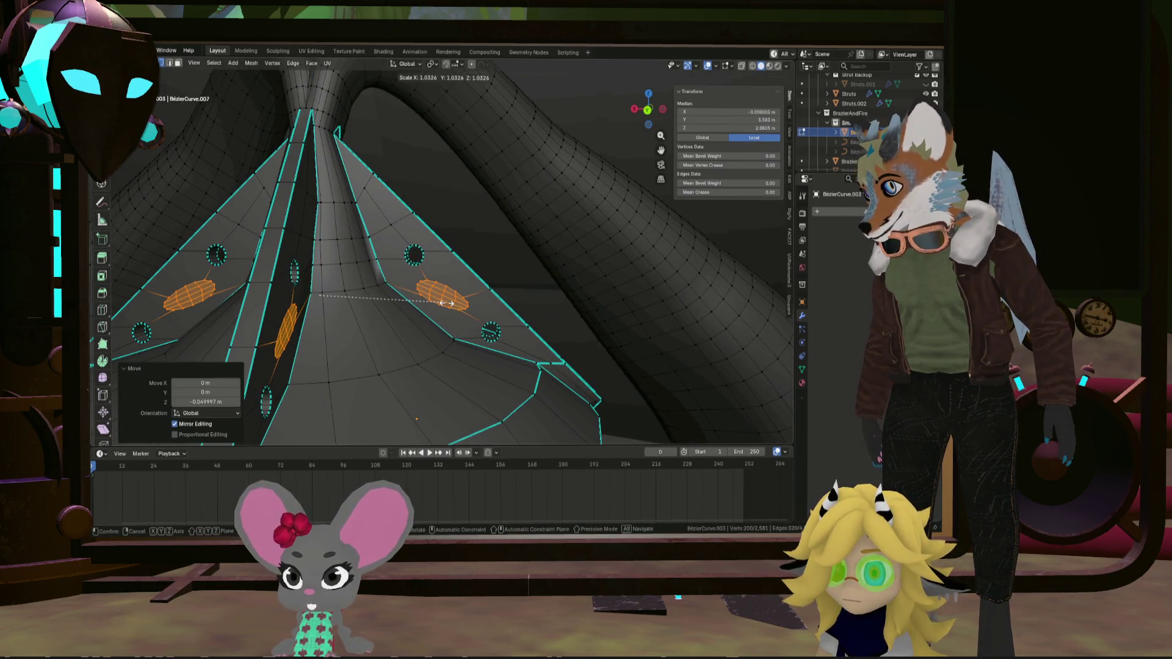
pyautogui.rightClick(454, 285)
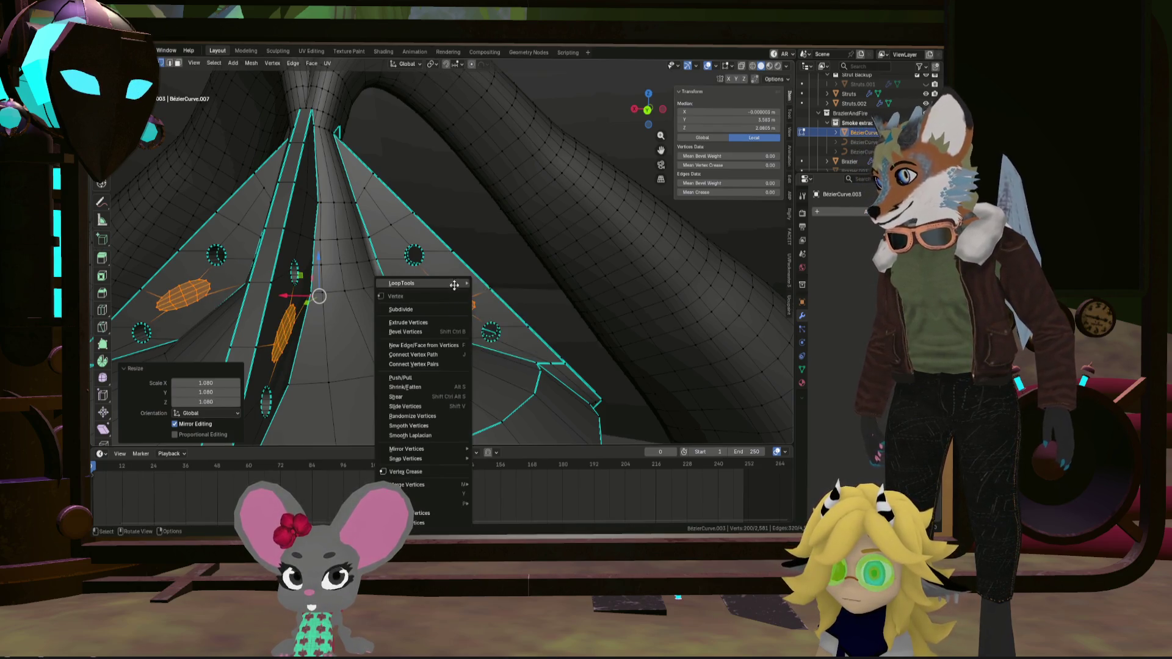
# Round the two new openings into regular circles with LoopTools Circle (Best fit, Flatten, Regular)
pyautogui.click(506, 293)
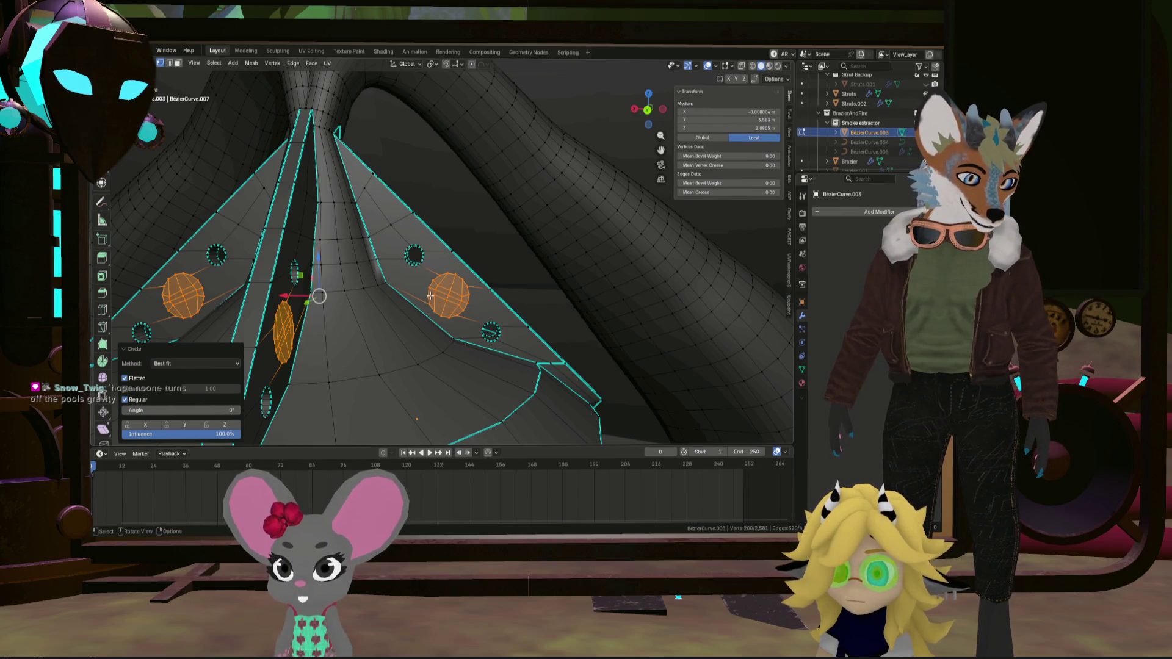
pyautogui.moveTo(420, 303); pyautogui.dragTo(456, 322, button='middle')
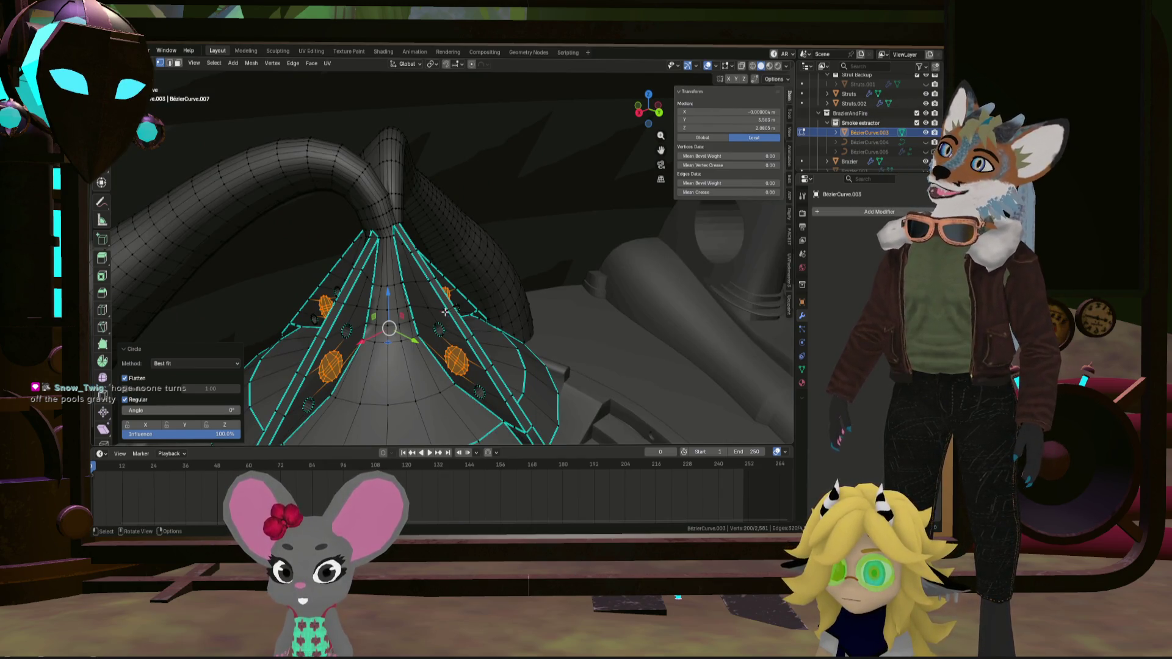
pyautogui.moveTo(354, 308); pyautogui.dragTo(489, 319, button='middle')
pyautogui.scroll(-10, 554, 323)
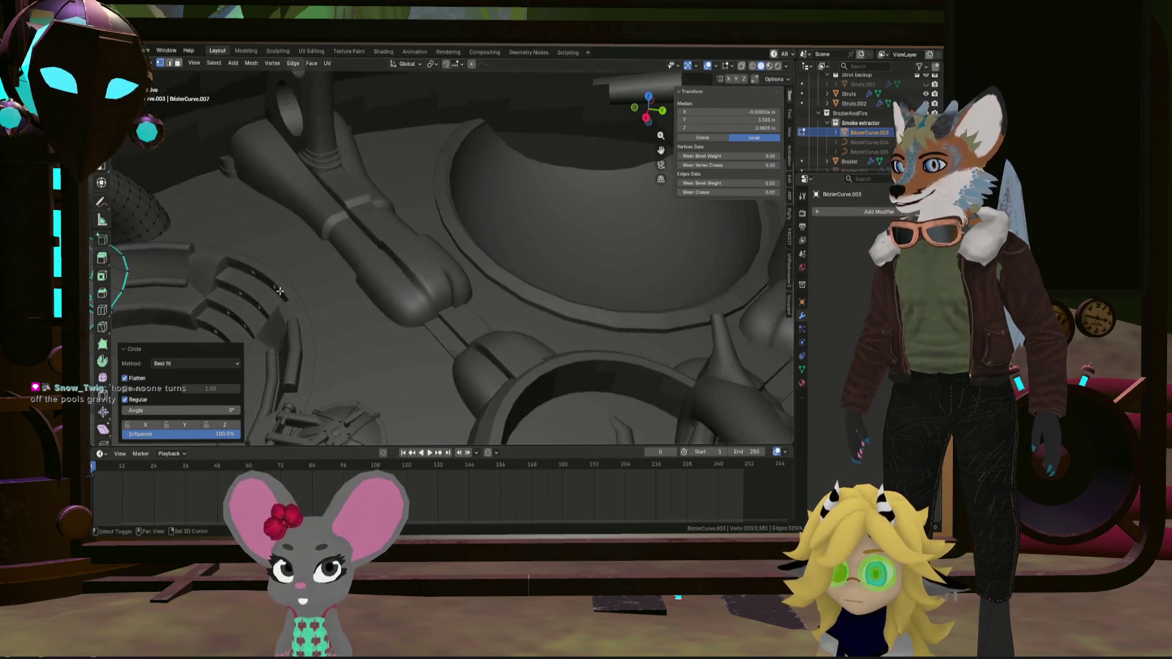
pyautogui.moveTo(570, 328); pyautogui.dragTo(432, 194, button='middle')
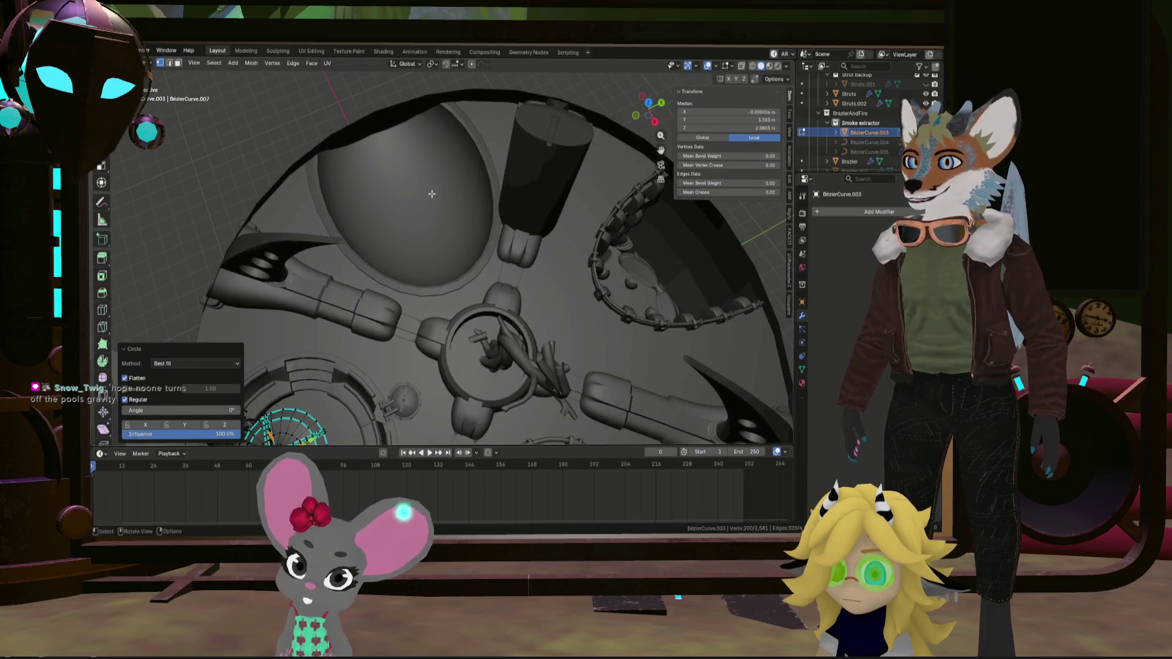
pyautogui.moveTo(575, 335); pyautogui.dragTo(519, 214, button='middle')
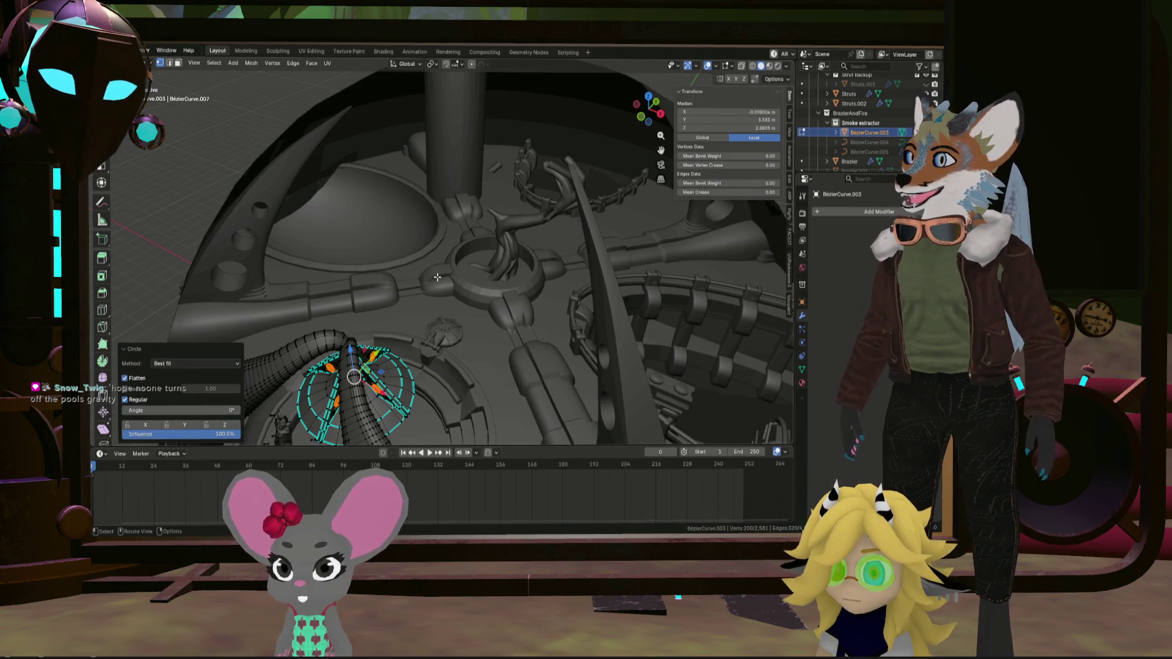
pyautogui.moveTo(441, 271)
pyautogui.mouseDown(button='middle')
pyautogui.moveTo(455, 294)
pyautogui.moveTo(259, 265)
pyautogui.moveTo(424, 193)
pyautogui.mouseUp(button='middle')
pyautogui.press('KP_Decimal')
pyautogui.scroll(5, 439, 243)
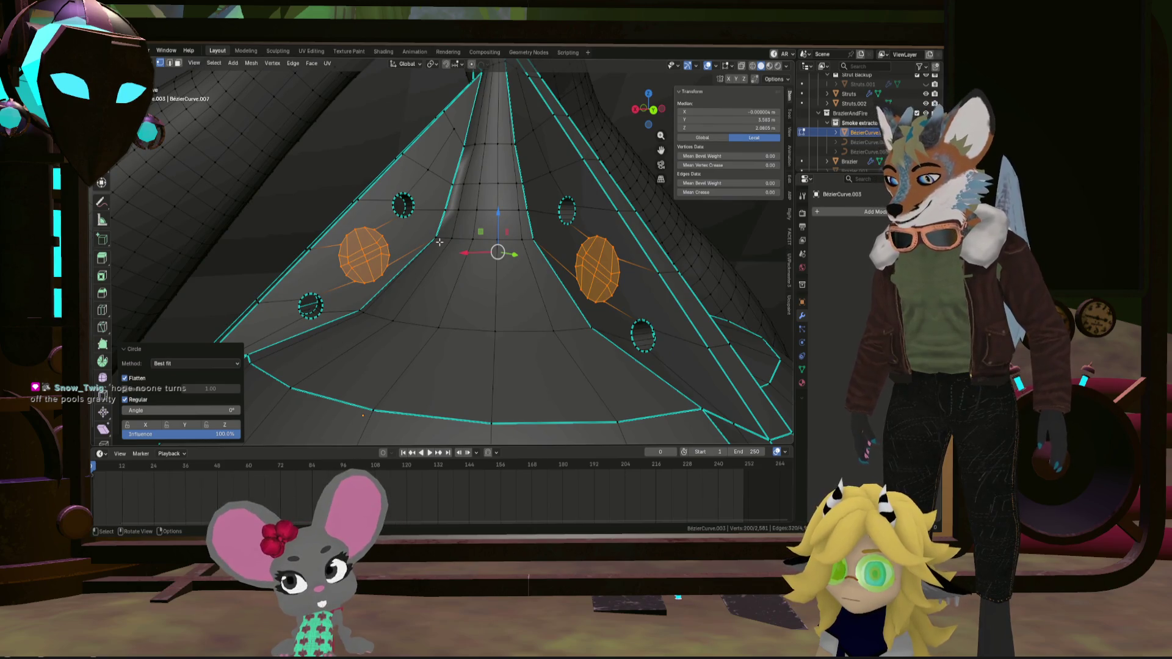
# Delete the selected faces so the larger vent opening goes through the panel
pyautogui.click(447, 236)
pyautogui.moveTo(446, 236)
pyautogui.mouseDown(button='middle')
pyautogui.moveTo(414, 224)
pyautogui.moveTo(489, 248)
pyautogui.moveTo(392, 332)
pyautogui.moveTo(407, 324)
pyautogui.moveTo(415, 217)
pyautogui.mouseUp(button='middle')
pyautogui.scroll(5, 468, 275)
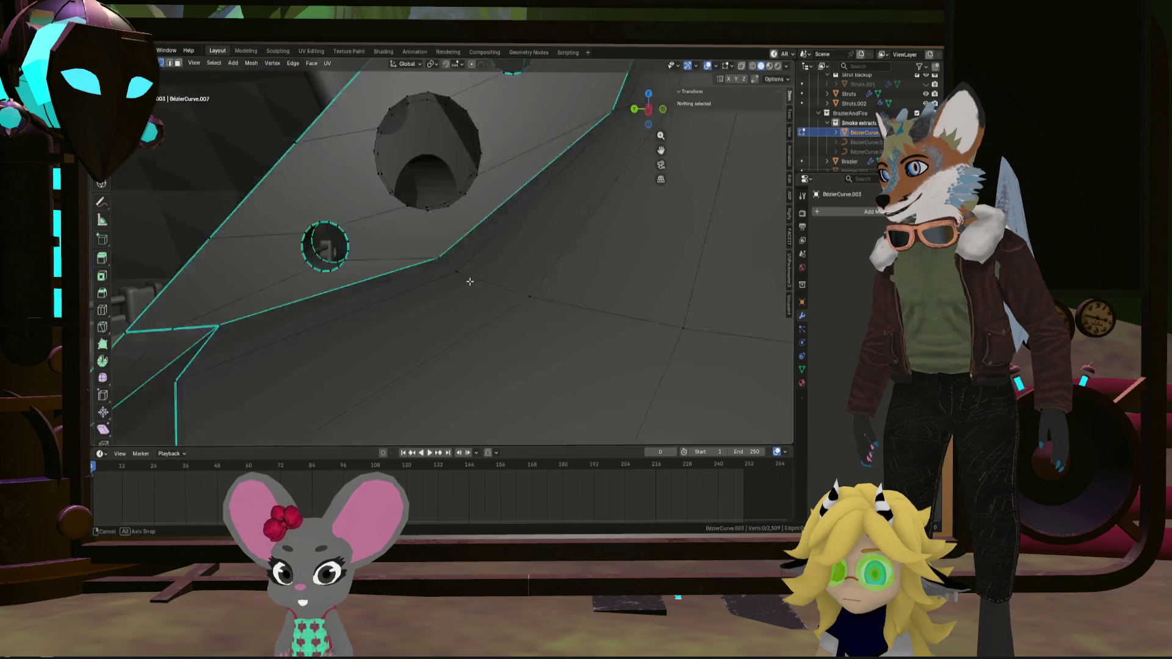
pyautogui.scroll(-5, 468, 280)
pyautogui.scroll(8, 488, 277)
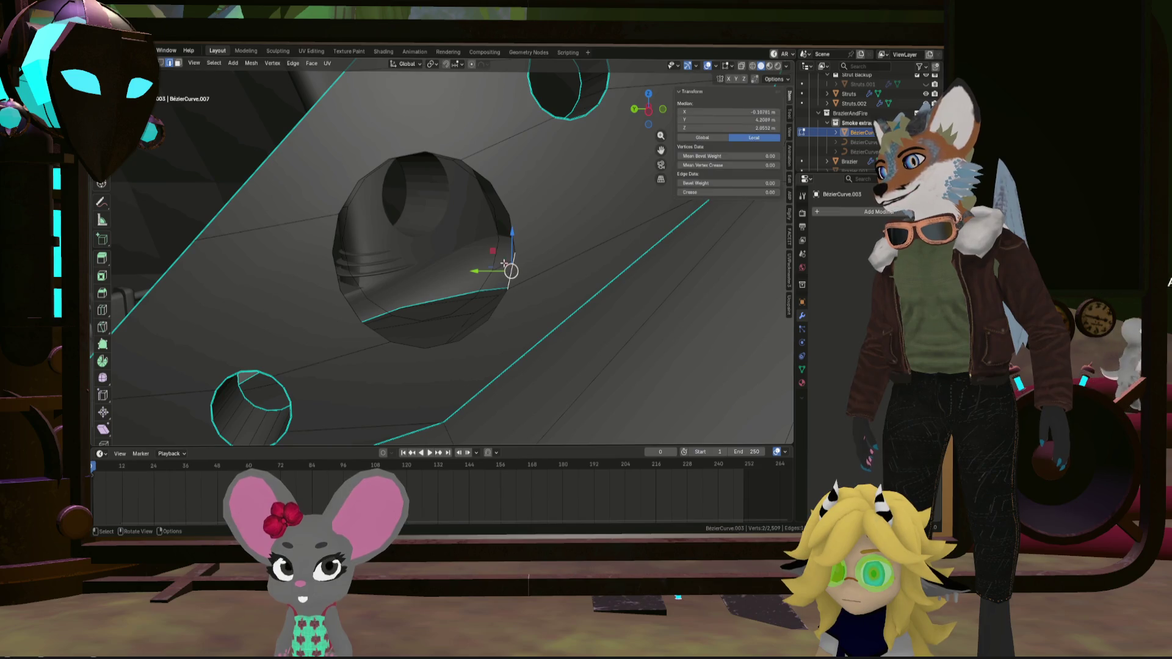
# Select a vent hole's rim loop and mark its edges sharp
pyautogui.click(494, 254)
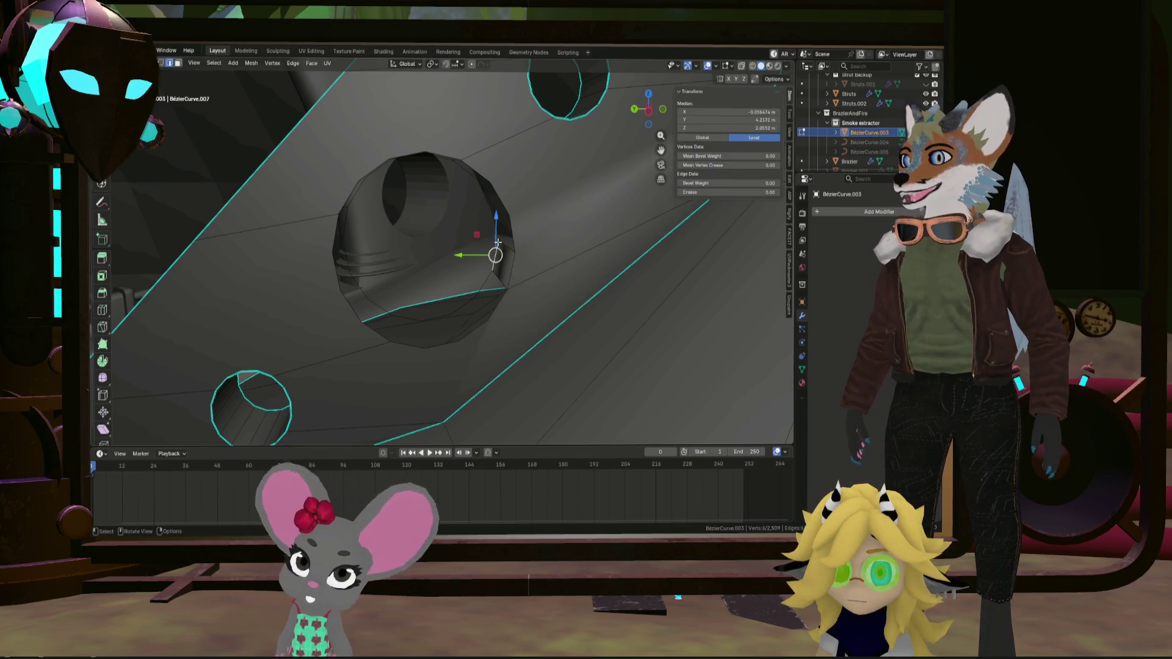
pyautogui.scroll(-6, 524, 255)
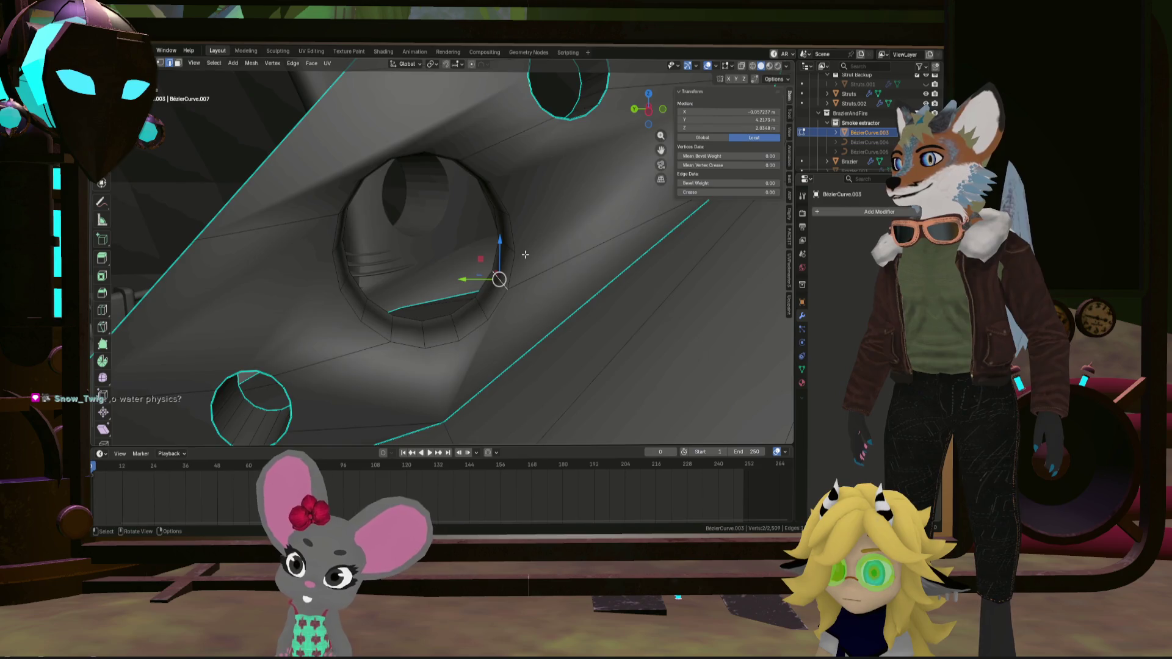
pyautogui.scroll(2, 506, 257)
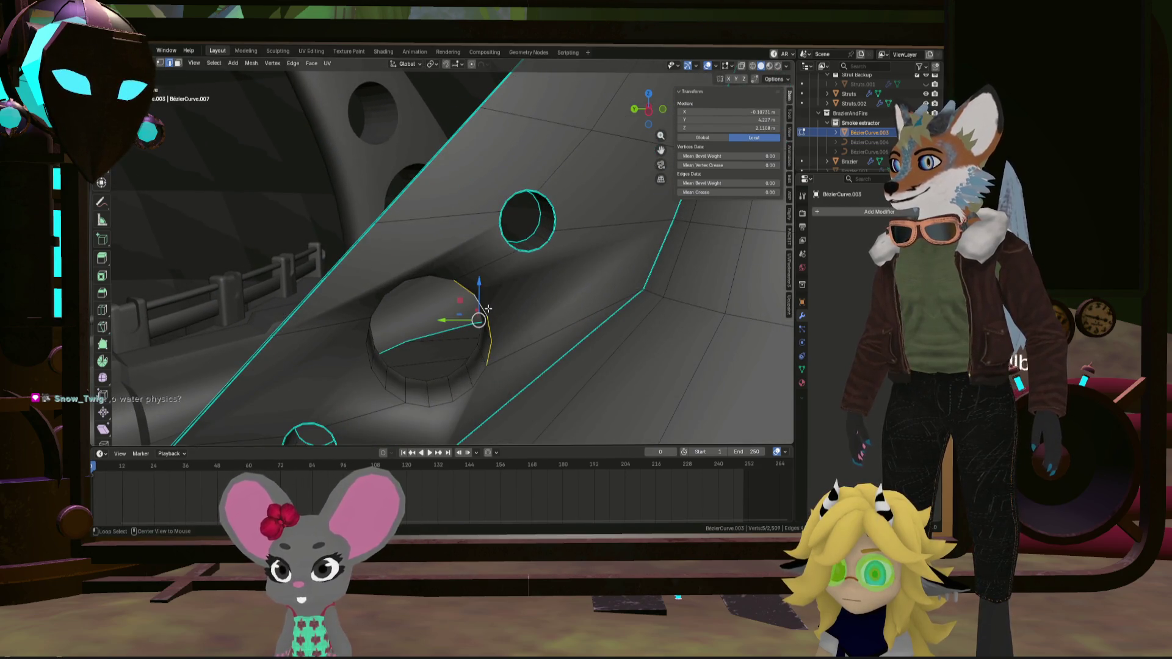
pyautogui.keyDown('alt'); pyautogui.click(373, 306); pyautogui.keyUp('alt')
pyautogui.press('KP_Decimal')
pyautogui.scroll(-4, 345, 272)
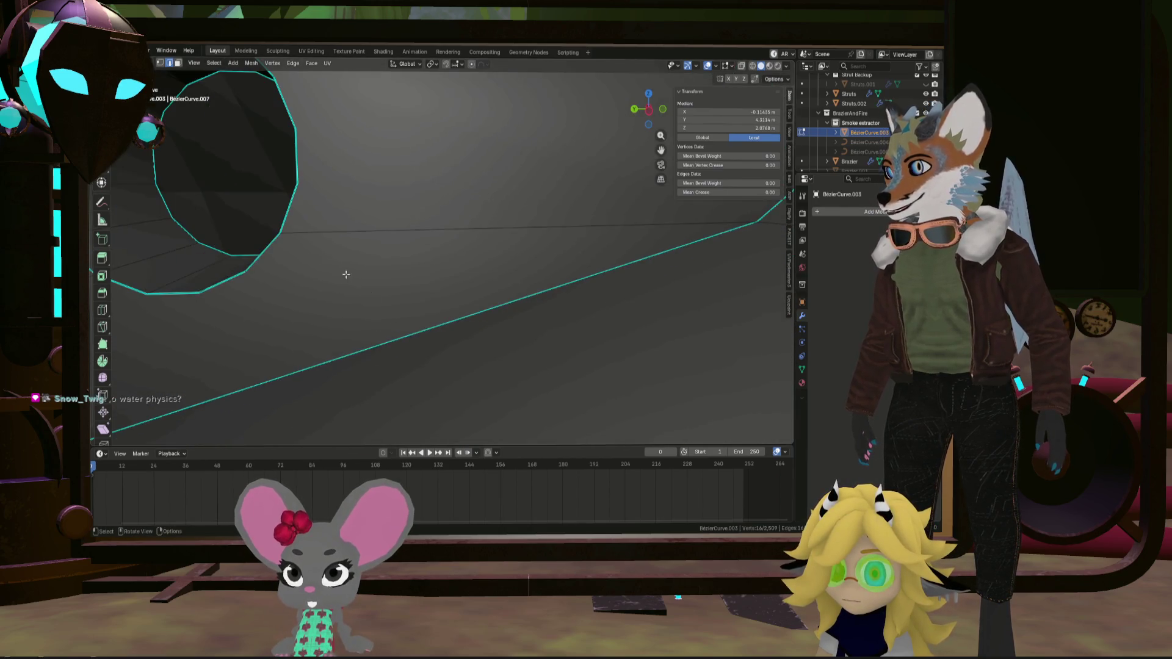
pyautogui.moveTo(346, 272)
pyautogui.mouseDown(button='middle')
pyautogui.moveTo(327, 254)
pyautogui.moveTo(366, 333)
pyautogui.moveTo(432, 282)
pyautogui.moveTo(243, 313)
pyautogui.mouseUp(button='middle')
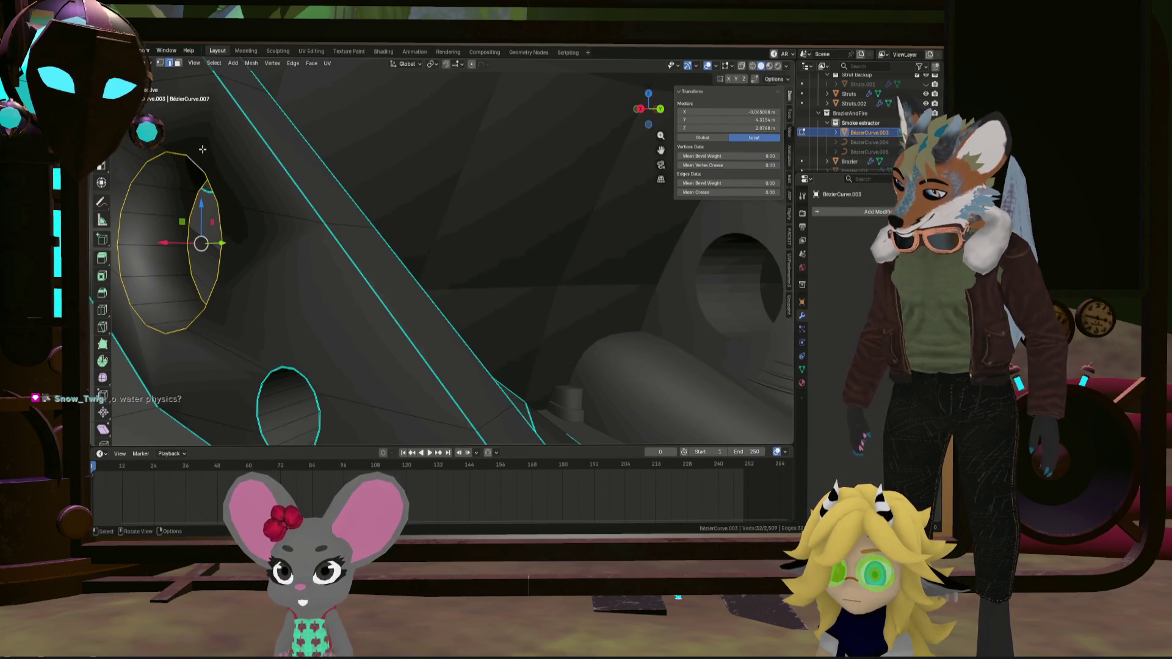
pyautogui.rightClick(202, 149)
pyautogui.click(209, 361)
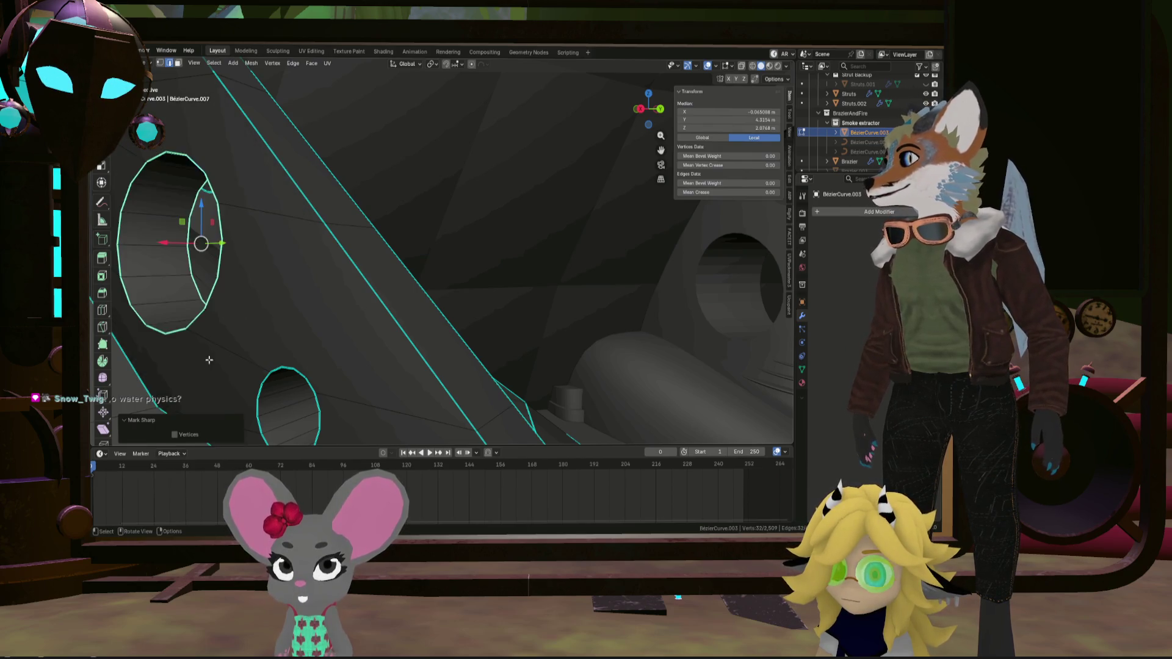
# Select the edge loop around the next hole's rim
pyautogui.moveTo(208, 360); pyautogui.dragTo(393, 293, button='middle')
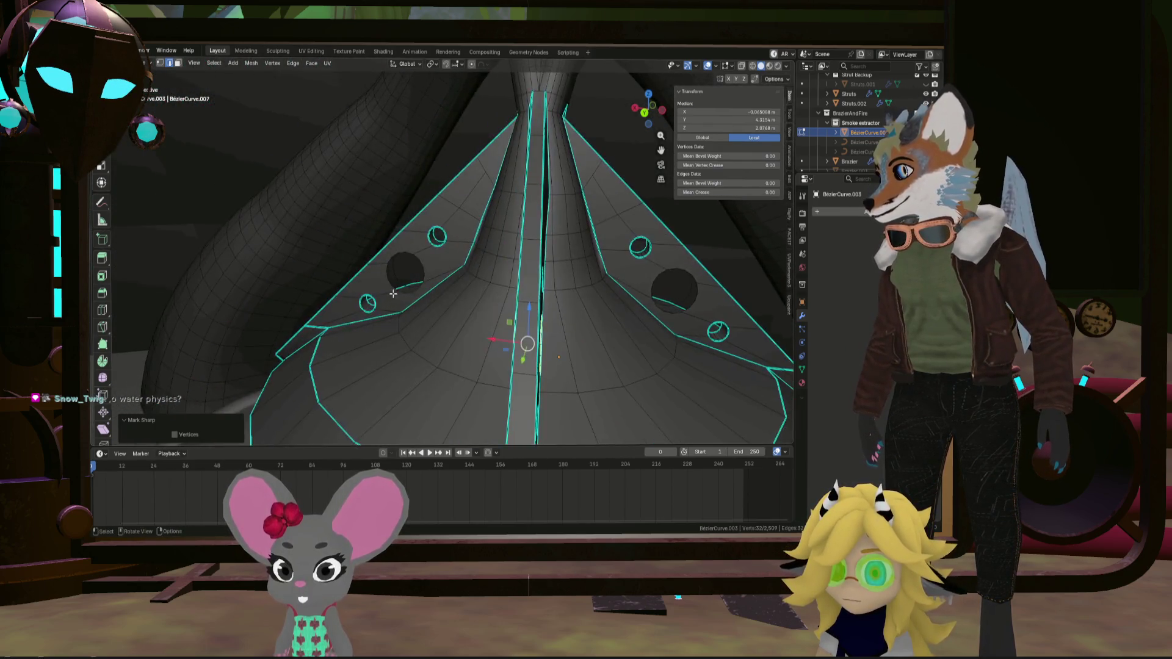
pyautogui.scroll(6, 393, 294)
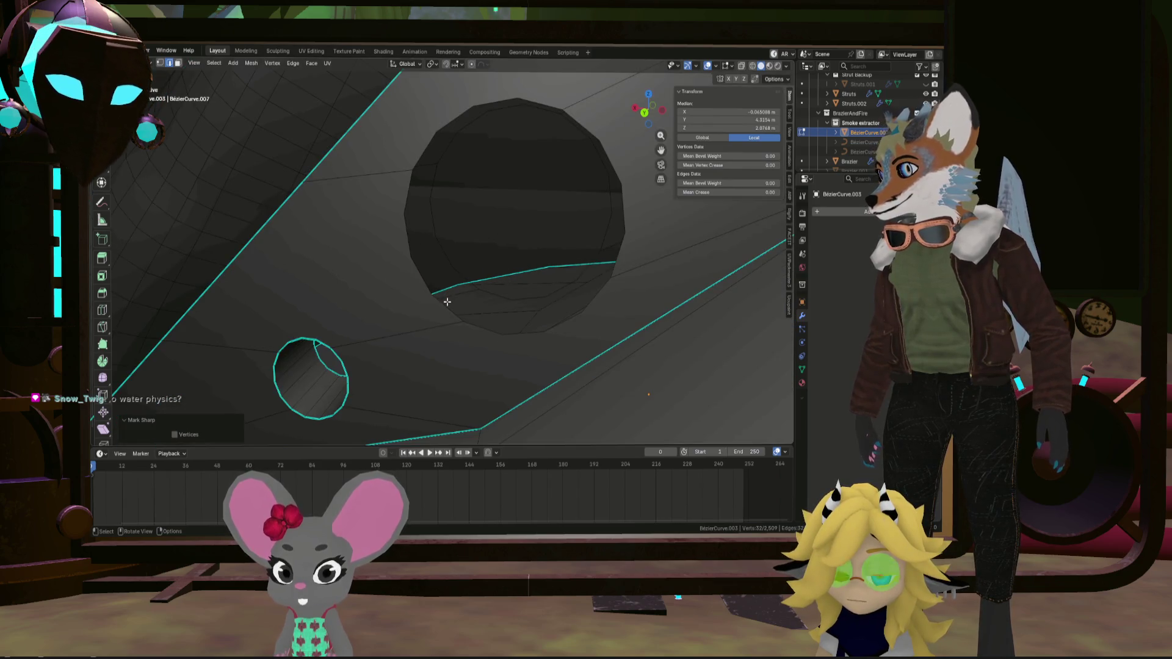
pyautogui.keyDown('shift'); pyautogui.click(450, 275); pyautogui.keyUp('shift')
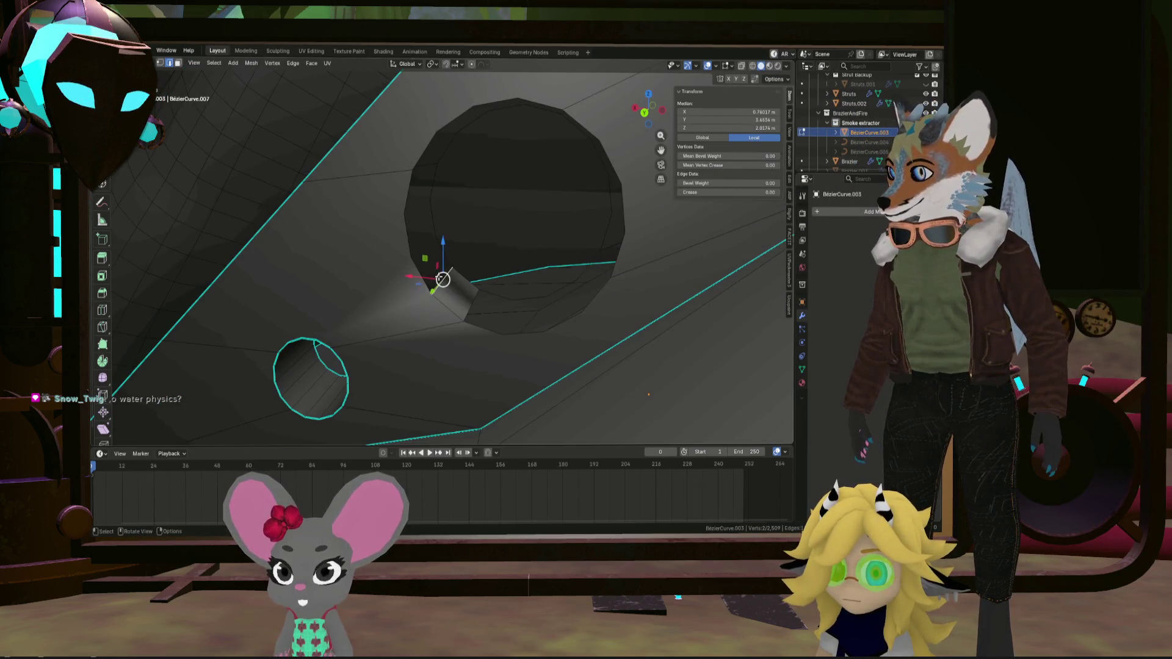
pyautogui.hotkey('ctrl', 'z')
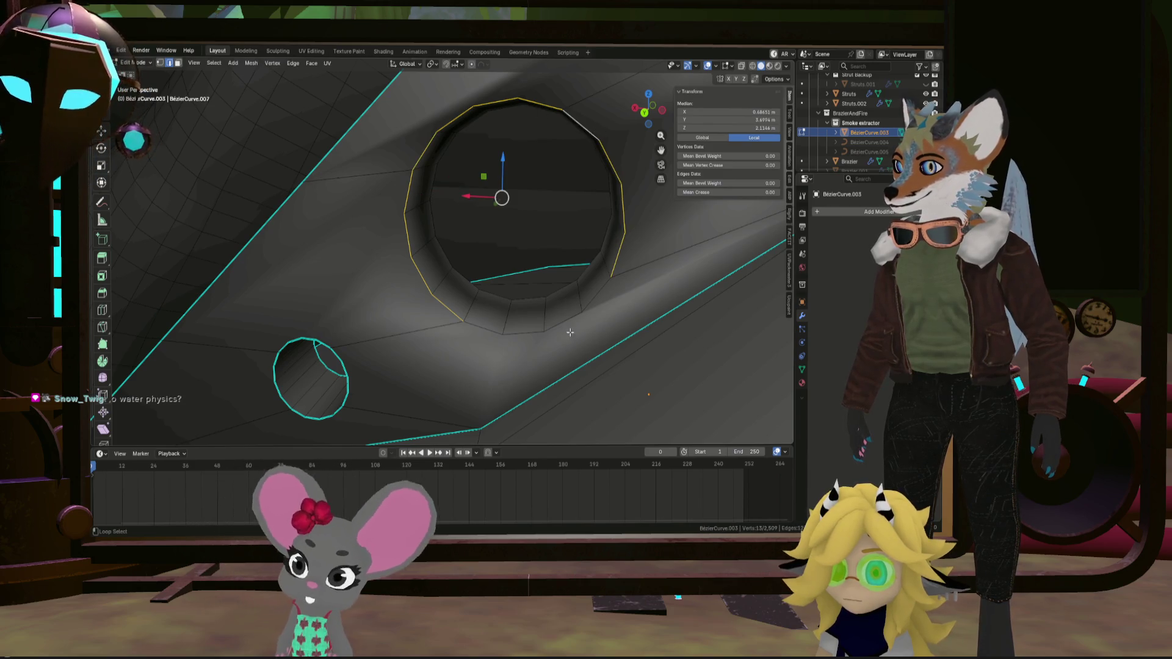
pyautogui.keyDown('alt'); pyautogui.keyDown('shift'); pyautogui.click(525, 301); pyautogui.keyUp('shift'); pyautogui.keyUp('alt')
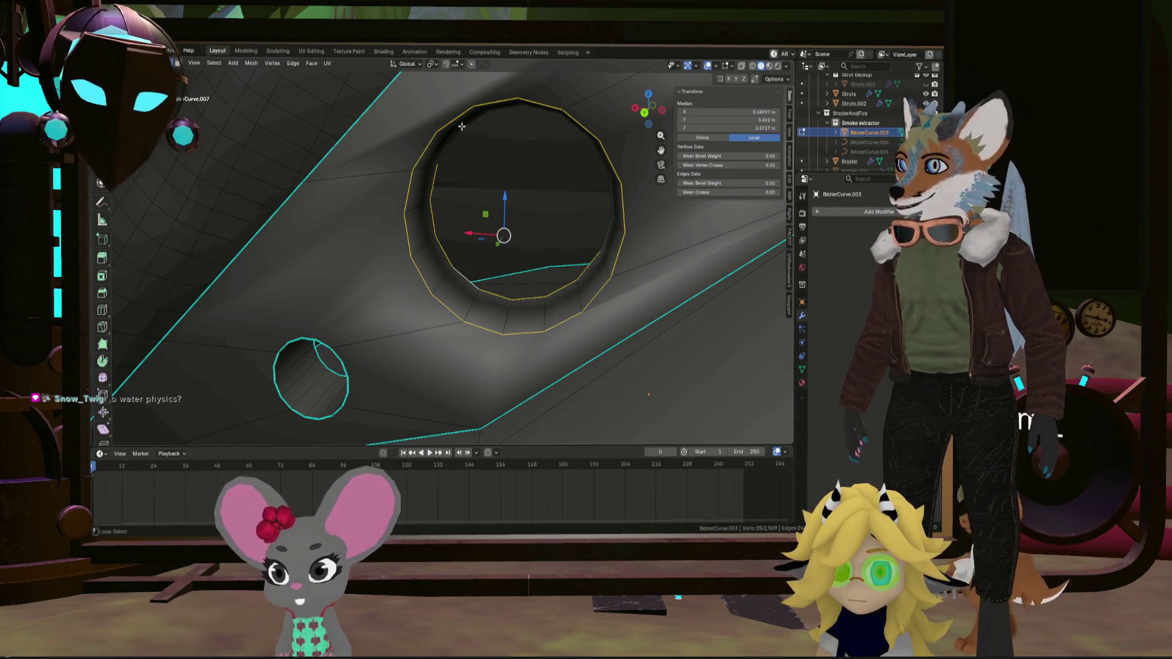
# Mark the selected hole rim loop as sharp
pyautogui.rightClick(597, 179)
pyautogui.click(562, 273)
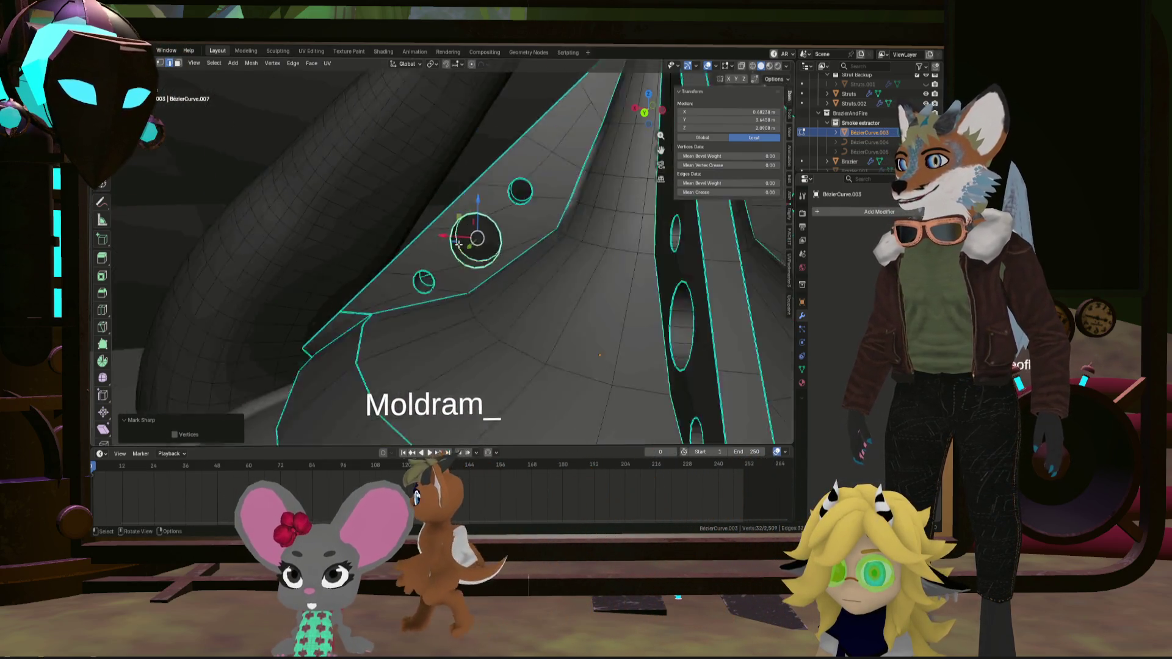
pyautogui.moveTo(458, 242)
pyautogui.mouseDown(button='middle')
pyautogui.moveTo(486, 262)
pyautogui.moveTo(385, 259)
pyautogui.mouseUp(button='middle')
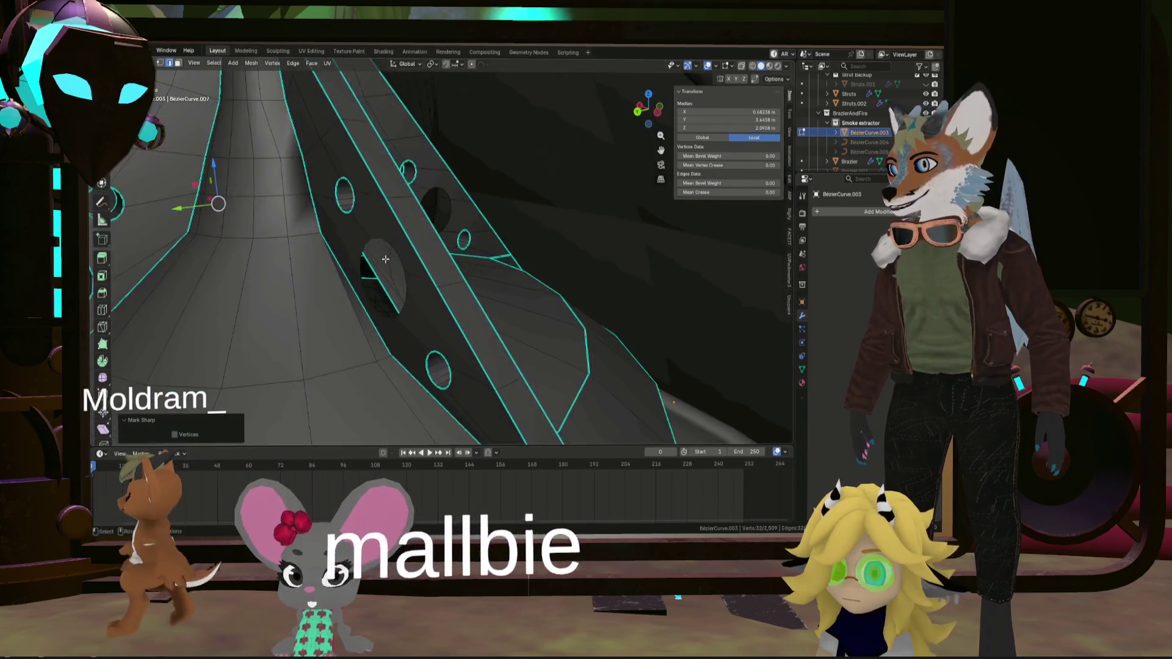
pyautogui.scroll(5, 385, 258)
# Select edges on the next hole rim and strut and mark them sharp
pyautogui.click(391, 328)
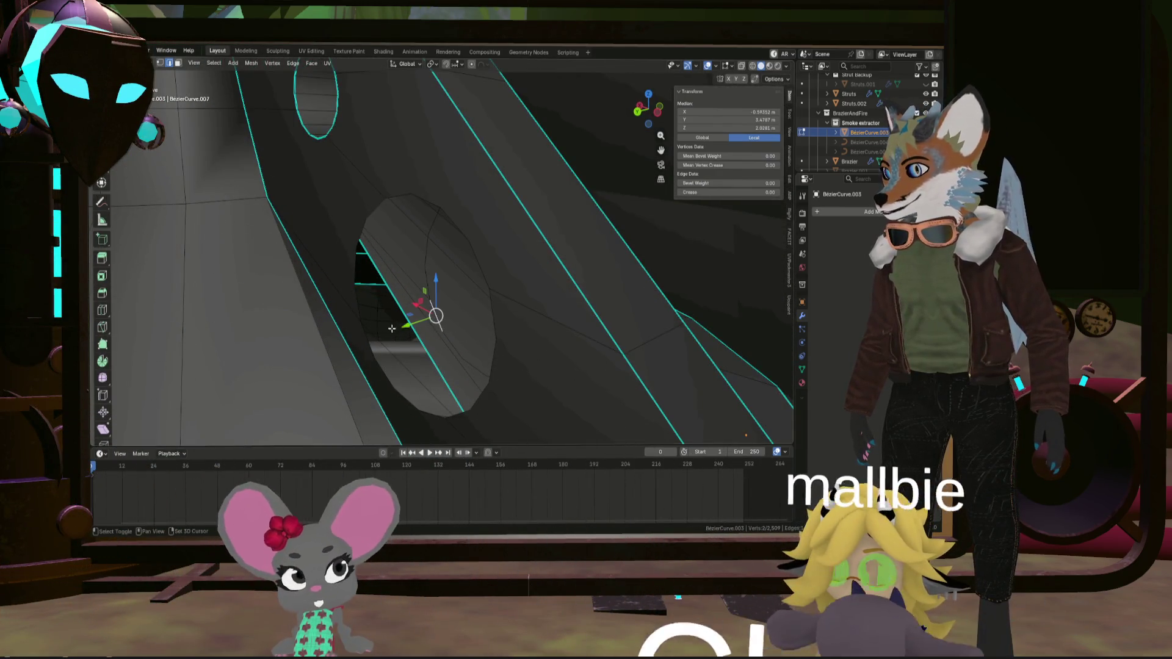
pyautogui.moveTo(365, 330)
pyautogui.mouseDown(button='middle')
pyautogui.moveTo(380, 320)
pyautogui.moveTo(379, 333)
pyautogui.moveTo(386, 316)
pyautogui.mouseUp(button='middle')
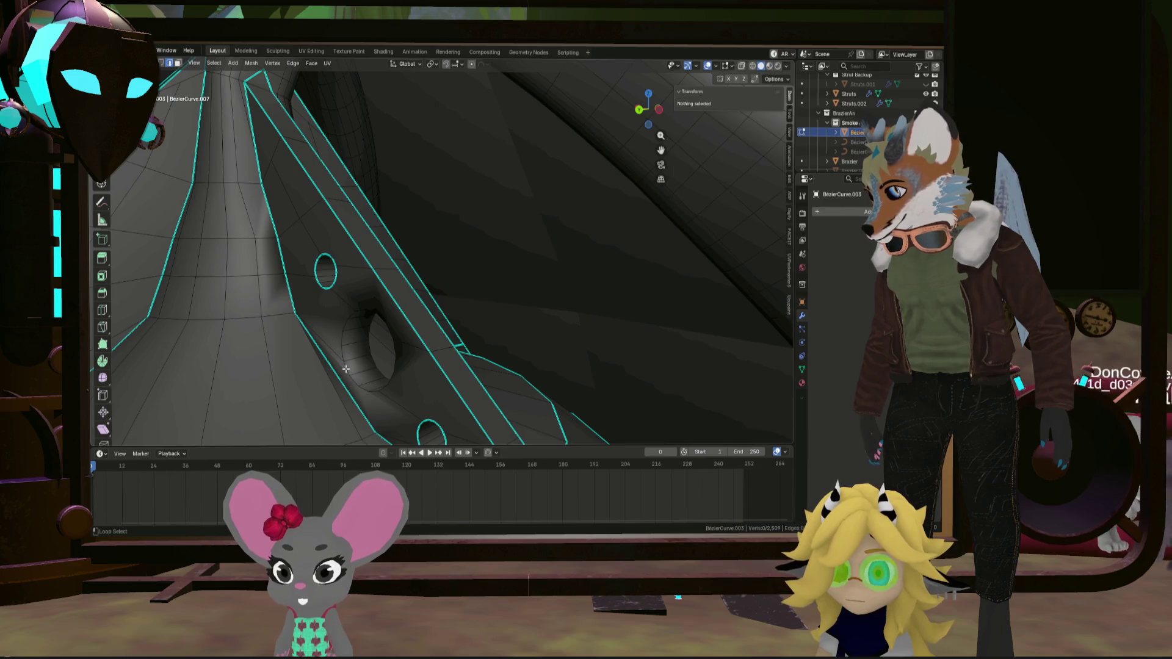
pyautogui.moveTo(363, 345)
pyautogui.mouseDown(button='middle')
pyautogui.moveTo(327, 340)
pyautogui.moveTo(338, 379)
pyautogui.mouseUp(button='middle')
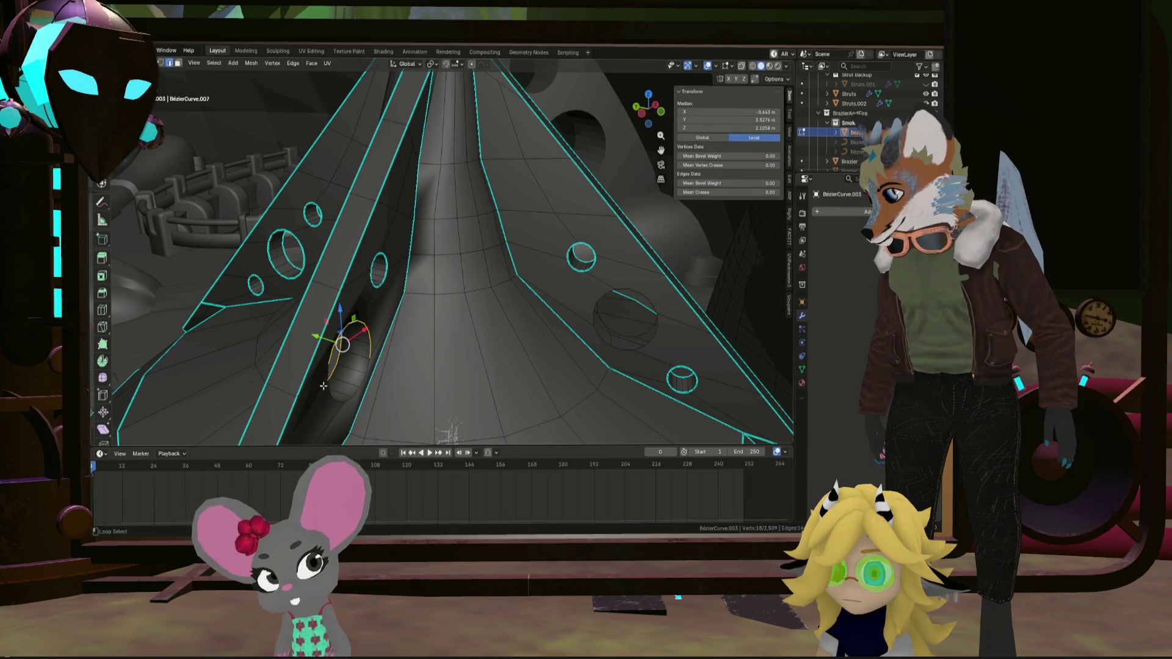
pyautogui.rightClick(359, 384)
pyautogui.click(358, 384)
pyautogui.moveTo(359, 385)
pyautogui.mouseDown(button='middle')
pyautogui.moveTo(400, 372)
pyautogui.moveTo(406, 346)
pyautogui.moveTo(264, 280)
pyautogui.moveTo(411, 349)
pyautogui.mouseUp(button='middle')
pyautogui.scroll(2, 412, 350)
pyautogui.scroll(5, 448, 295)
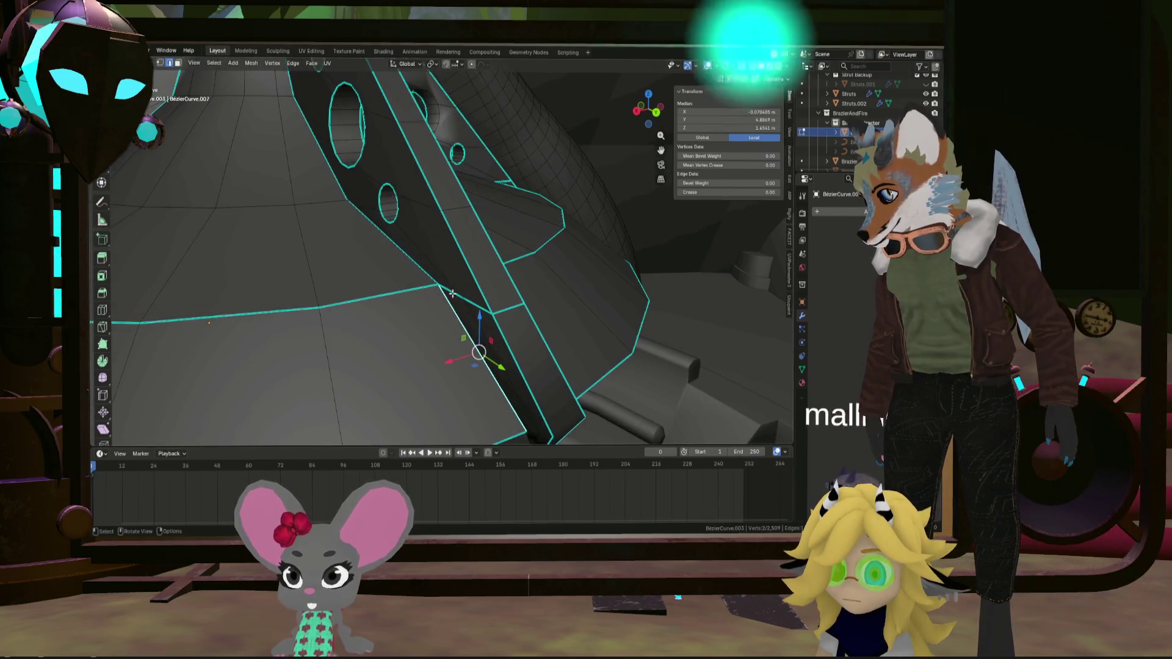
# Mark another edge along the strut as sharp
pyautogui.click(456, 292)
pyautogui.moveTo(450, 292)
pyautogui.mouseDown(button='middle')
pyautogui.moveTo(521, 308)
pyautogui.moveTo(482, 319)
pyautogui.moveTo(504, 313)
pyautogui.mouseUp(button='middle')
pyautogui.rightClick(467, 309)
pyautogui.click(470, 329)
pyautogui.scroll(6, 376, 211)
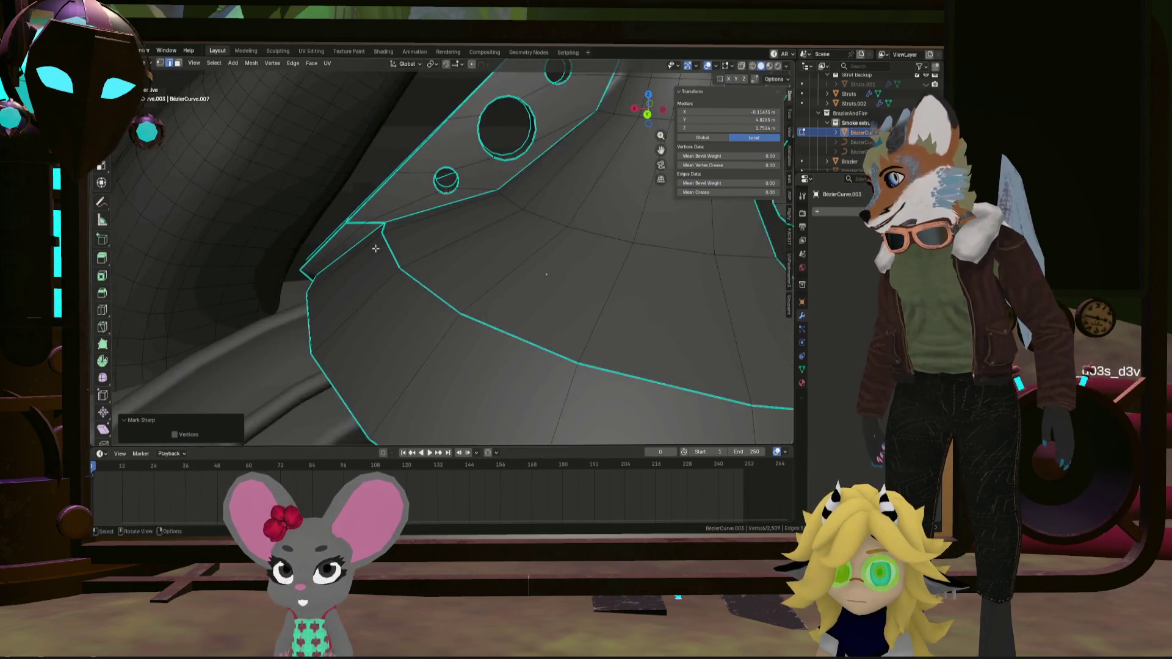
# Mark a further strut edge path and a single strut edge as sharp
pyautogui.moveTo(347, 209); pyautogui.dragTo(377, 310, button='middle')
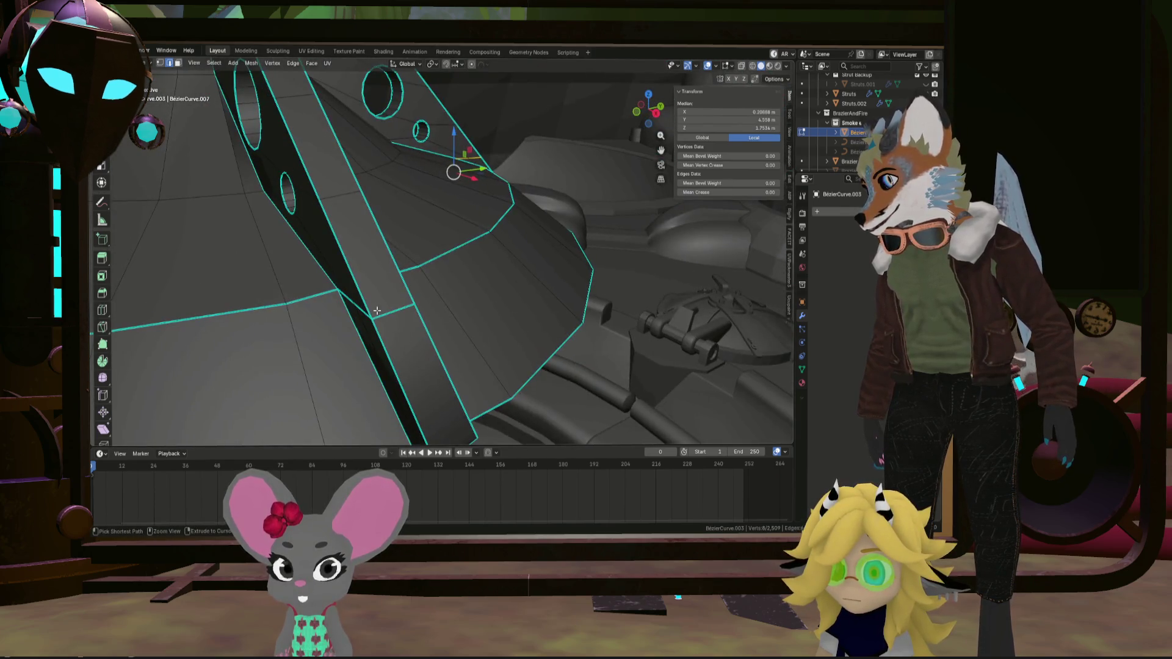
pyautogui.rightClick(359, 284)
pyautogui.click(359, 284)
pyautogui.moveTo(359, 284)
pyautogui.mouseDown(button='middle')
pyautogui.moveTo(353, 273)
pyautogui.moveTo(381, 282)
pyautogui.moveTo(299, 310)
pyautogui.mouseUp(button='middle')
pyautogui.click(272, 320)
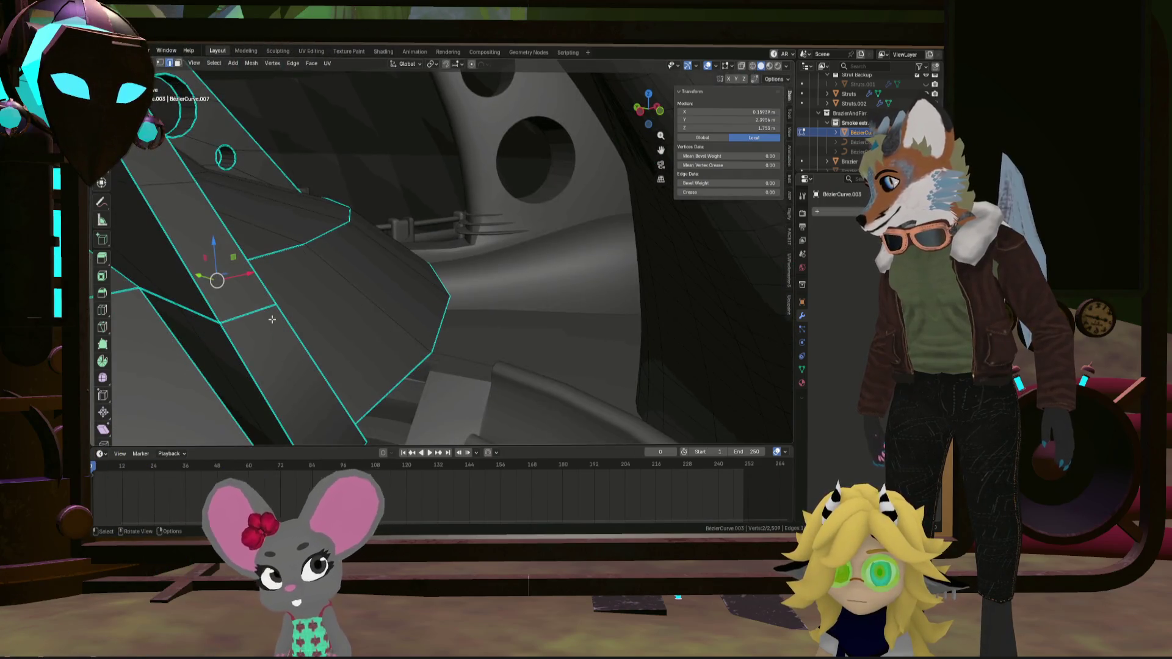
pyautogui.click(160, 296)
pyautogui.moveTo(160, 295)
pyautogui.mouseDown(button='middle')
pyautogui.moveTo(348, 284)
pyautogui.moveTo(366, 256)
pyautogui.mouseUp(button='middle')
pyautogui.scroll(5, 366, 255)
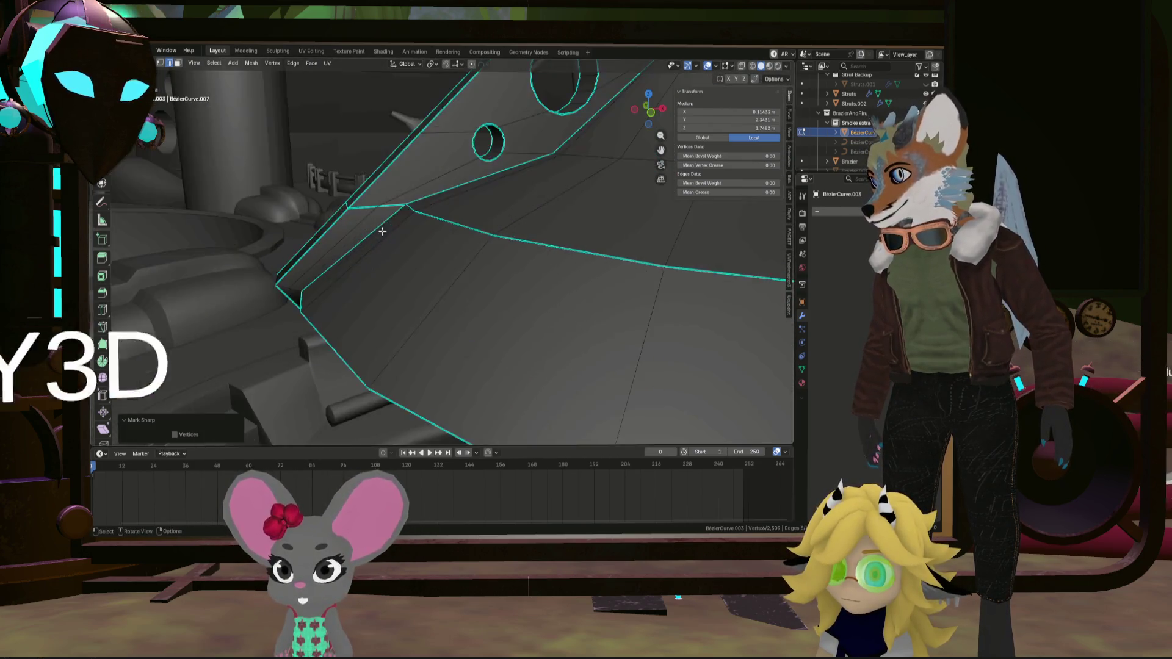
# Select the fin's outer edge run with shortest path and mark it sharp via Ctrl+E
pyautogui.click(349, 208)
pyautogui.moveTo(349, 207); pyautogui.dragTo(299, 216, button='middle')
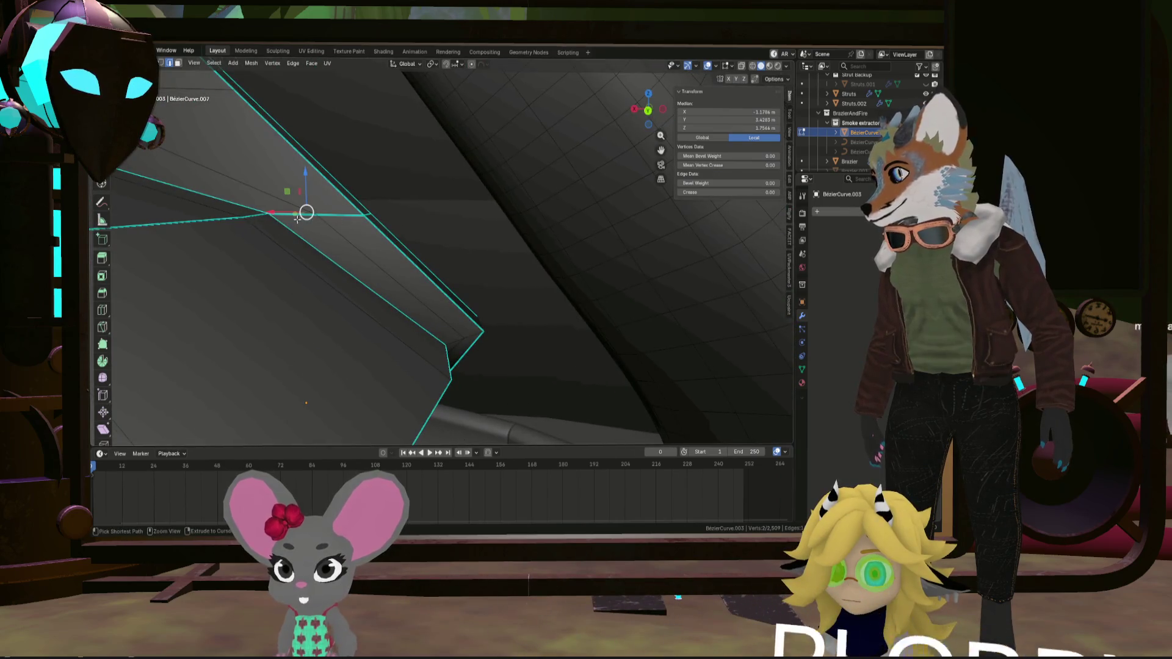
pyautogui.keyDown('ctrl'); pyautogui.click(292, 218); pyautogui.keyUp('ctrl')
pyautogui.hotkey('ctrl', 'e')
pyautogui.click(278, 274)
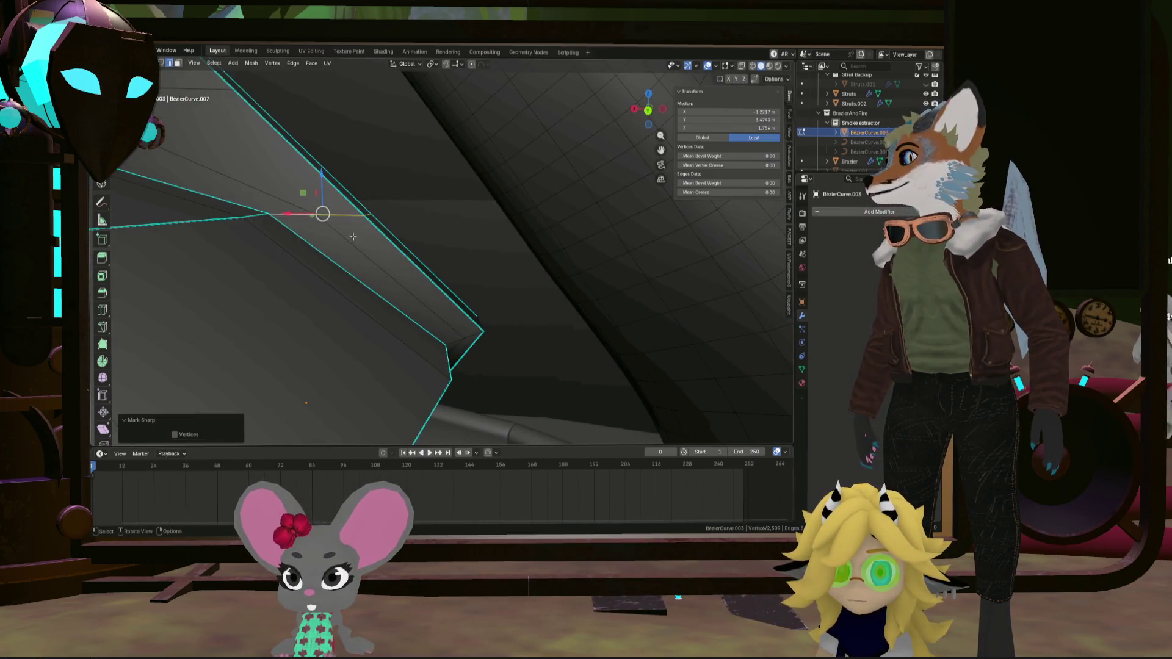
pyautogui.moveTo(279, 274)
pyautogui.mouseDown(button='middle')
pyautogui.moveTo(494, 221)
pyautogui.moveTo(470, 374)
pyautogui.moveTo(555, 228)
pyautogui.moveTo(376, 331)
pyautogui.mouseUp(button='middle')
pyautogui.scroll(5, 376, 332)
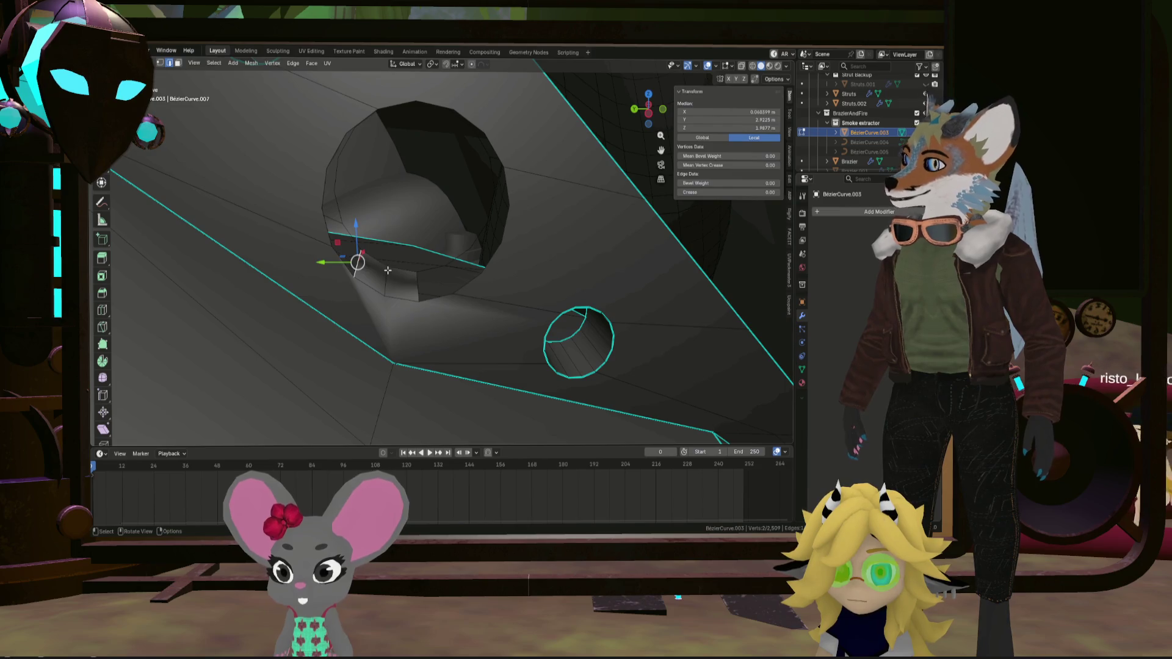
# Select the first hole's full rim loop and mark it sharp
pyautogui.hotkey('ctrl', 'z')
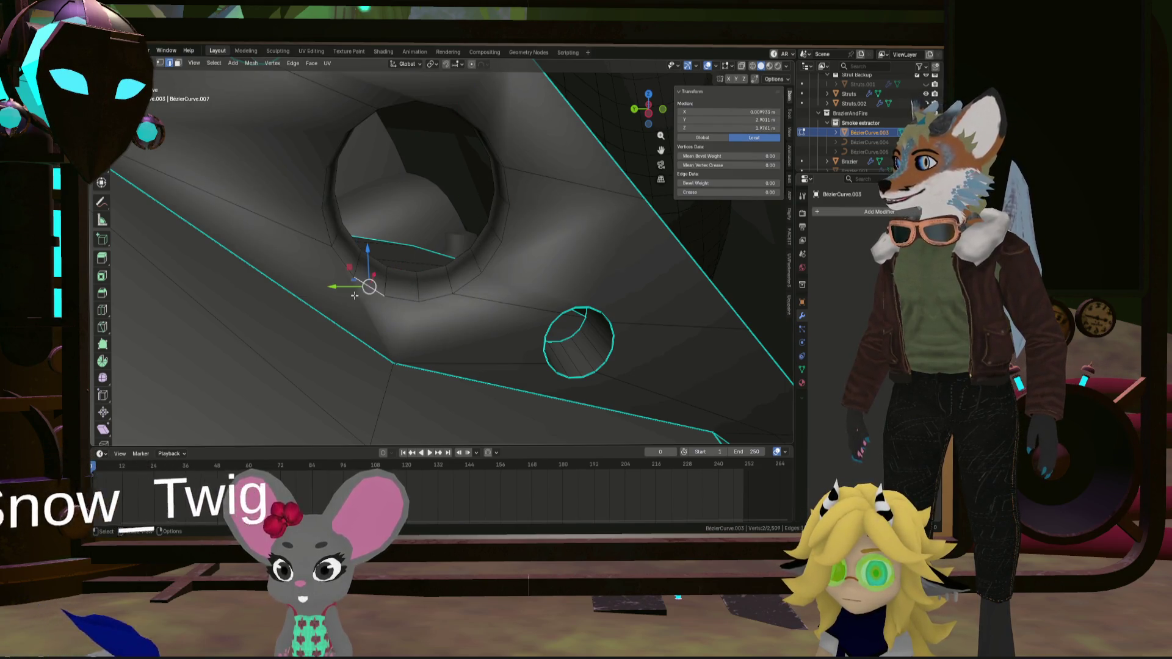
pyautogui.keyDown('alt'); pyautogui.click(360, 284); pyautogui.keyUp('alt')
pyautogui.keyDown('alt'); pyautogui.keyDown('shift'); pyautogui.click(325, 216); pyautogui.keyUp('shift'); pyautogui.keyUp('alt')
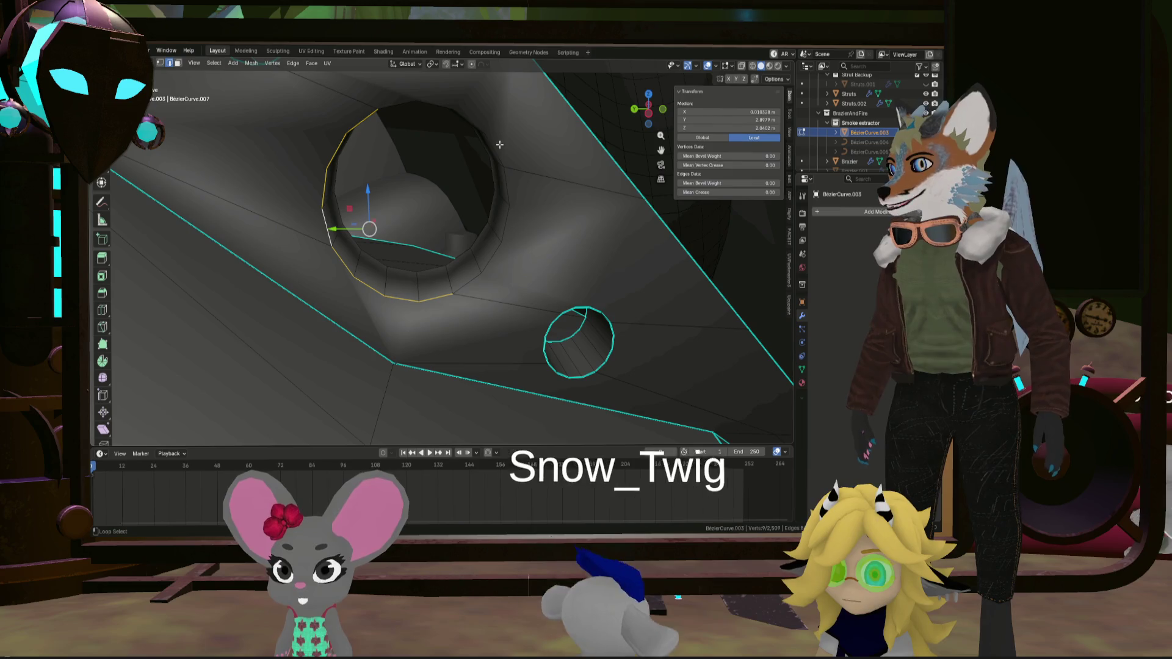
pyautogui.hotkey('ctrl', 'e')
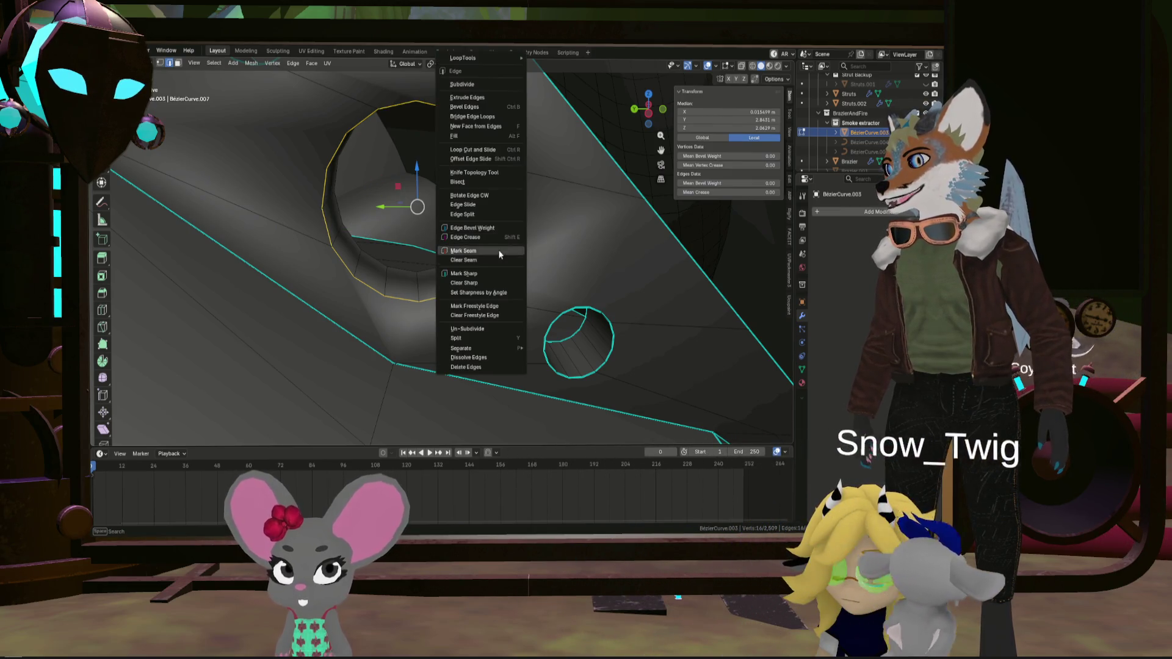
pyautogui.click(488, 273)
# Mark the second vent hole's selected rim as sharp
pyautogui.moveTo(427, 256)
pyautogui.mouseDown(button='middle')
pyautogui.moveTo(321, 245)
pyautogui.moveTo(266, 147)
pyautogui.moveTo(281, 176)
pyautogui.mouseUp(button='middle')
pyautogui.scroll(6, 287, 195)
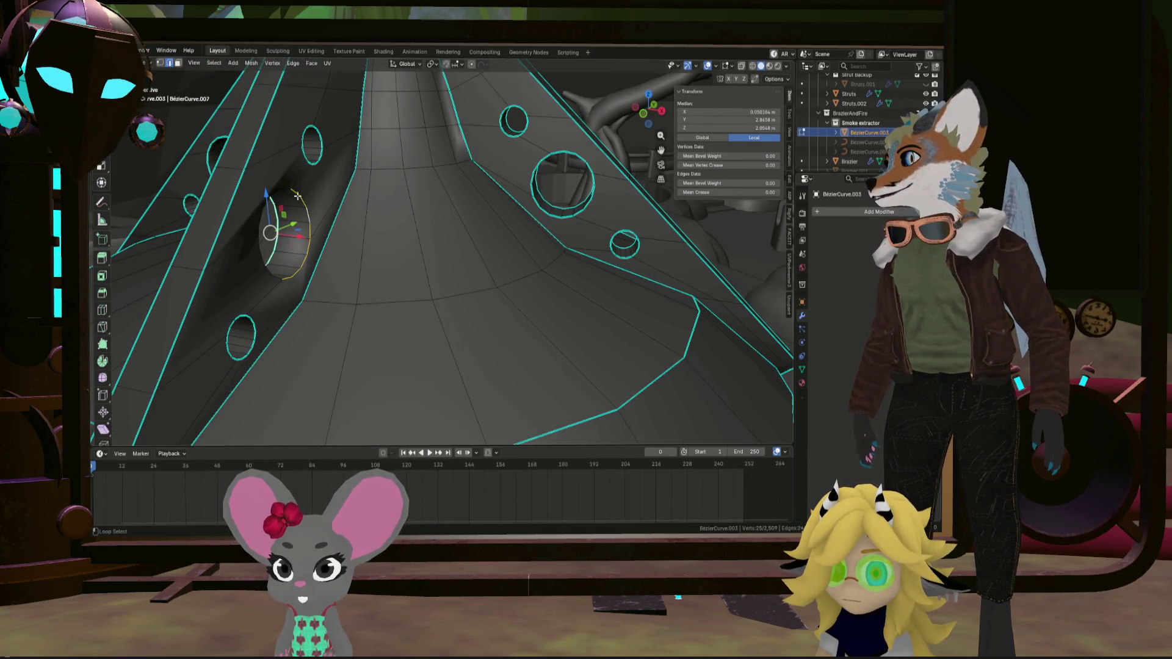
pyautogui.hotkey('ctrl', 'e')
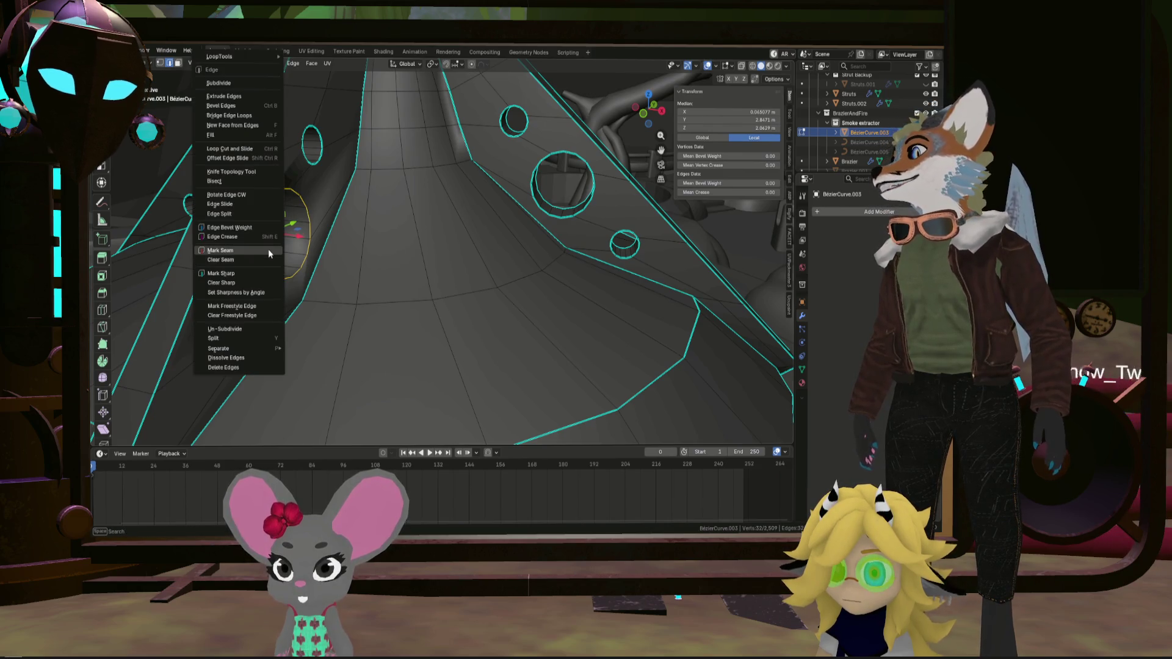
pyautogui.click(267, 274)
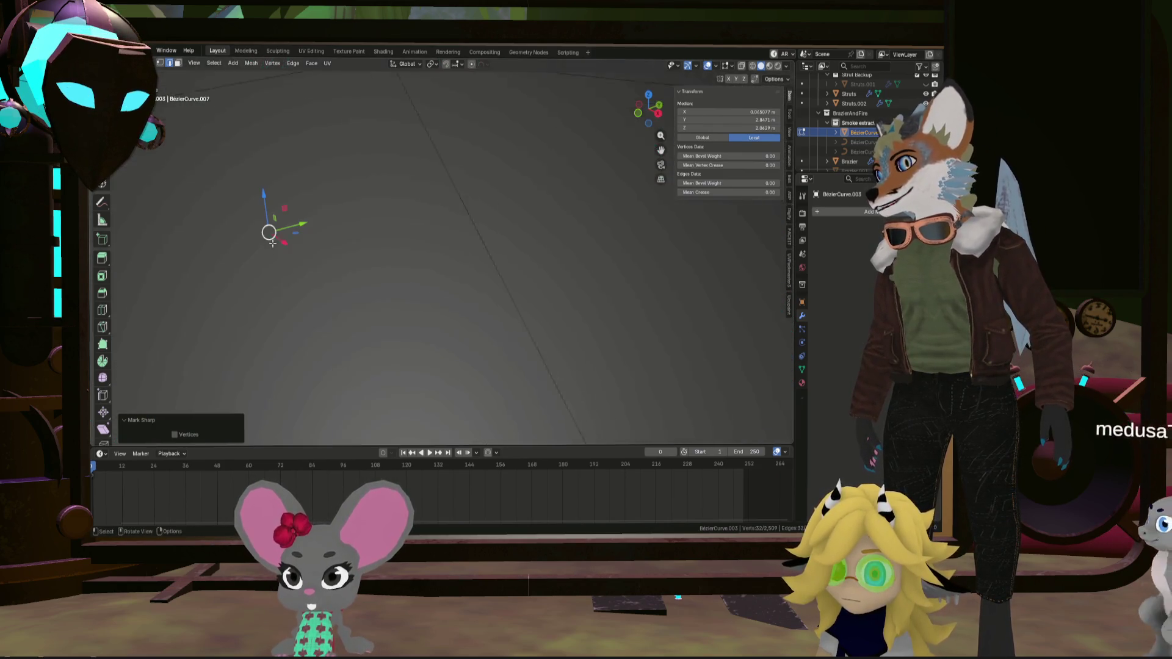
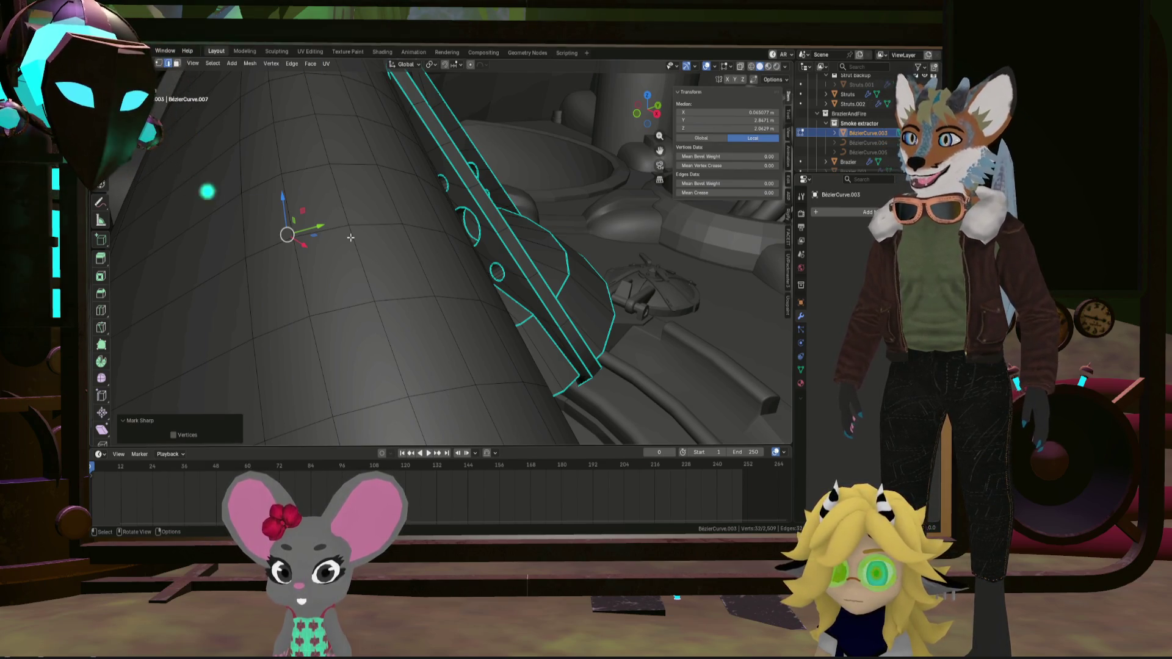
# Mark the shortest edge path around a brim hole as sharp
pyautogui.moveTo(350, 237); pyautogui.dragTo(402, 195, button='middle')
pyautogui.scroll(-6, 449, 163)
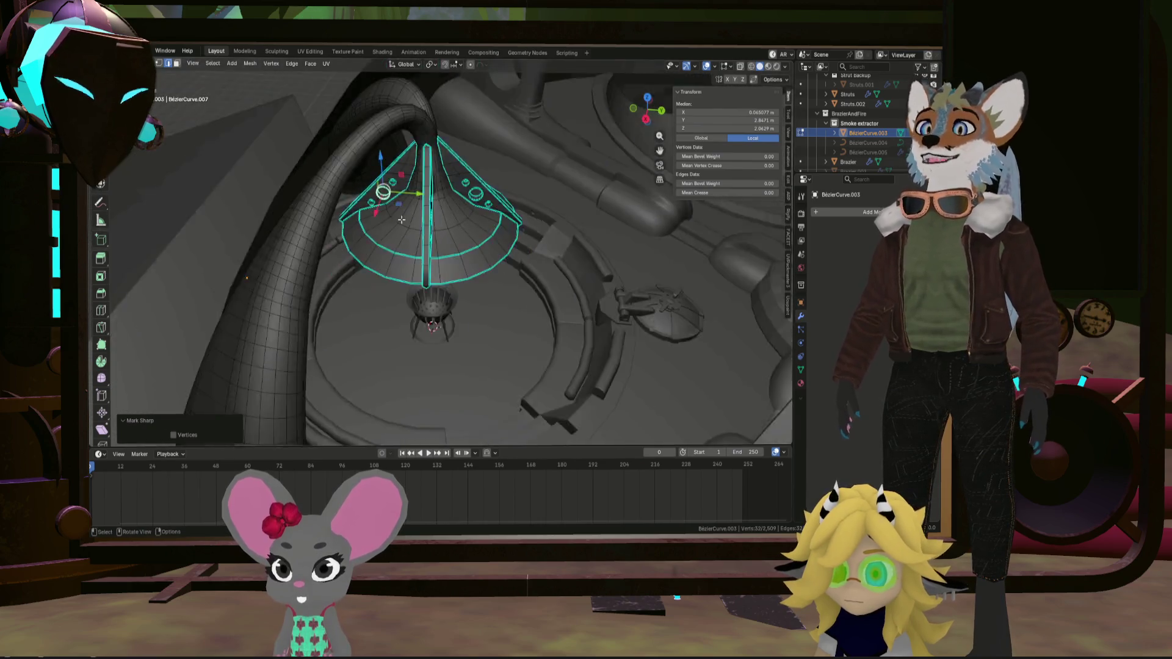
pyautogui.scroll(5, 449, 163)
pyautogui.scroll(-4, 449, 163)
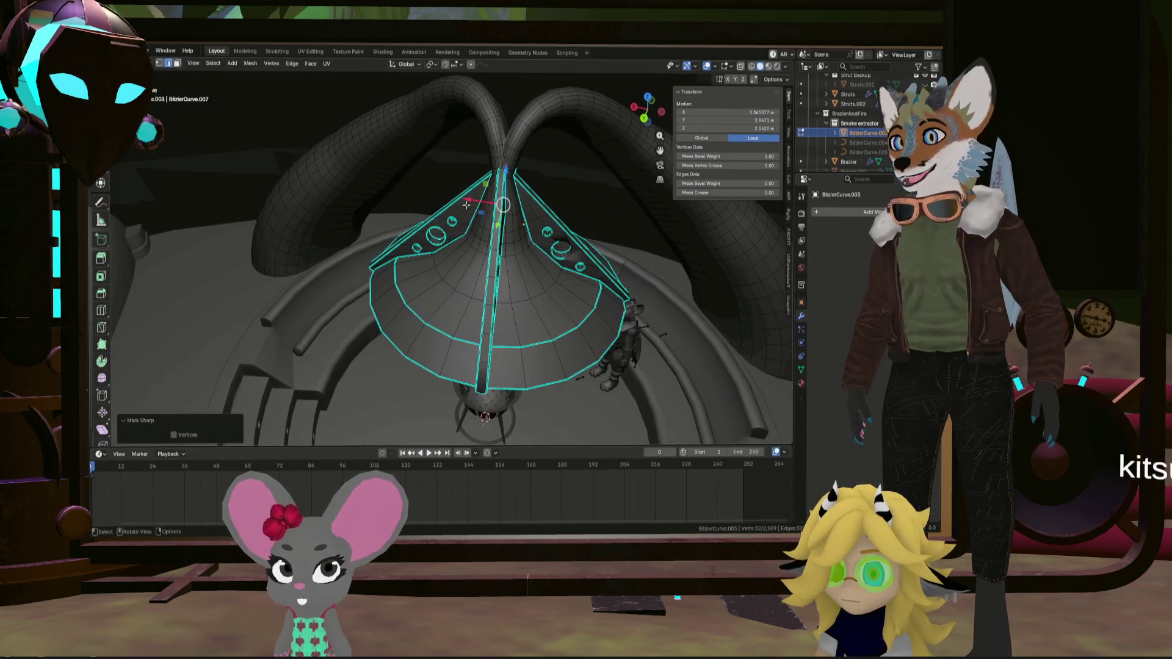
pyautogui.moveTo(449, 163)
pyautogui.mouseDown(button='middle')
pyautogui.moveTo(512, 220)
pyautogui.moveTo(556, 361)
pyautogui.mouseUp(button='middle')
pyautogui.scroll(5, 511, 220)
pyautogui.click(555, 361)
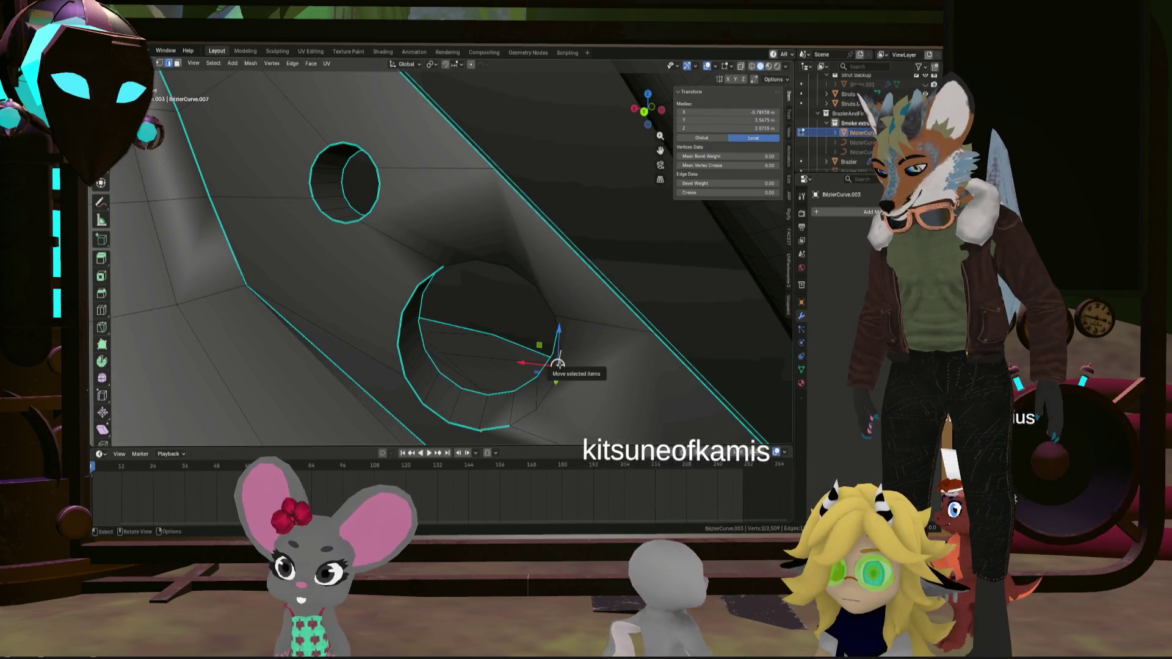
pyautogui.press('ctrl')
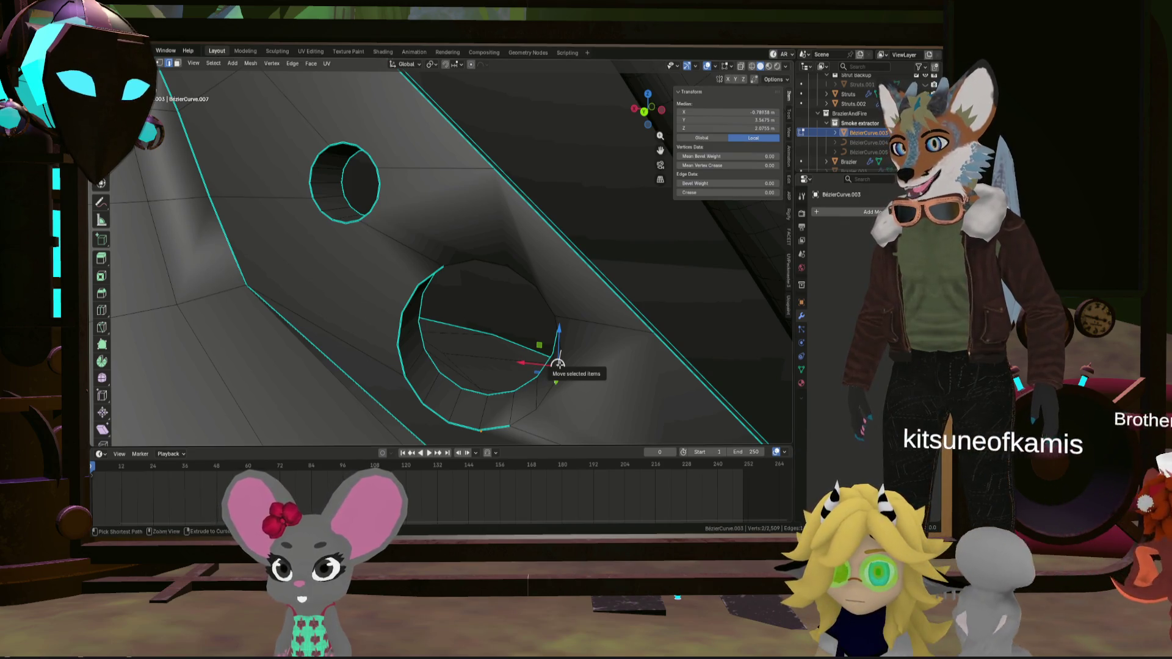
pyautogui.keyDown('ctrl'); pyautogui.click(554, 316); pyautogui.keyUp('ctrl')
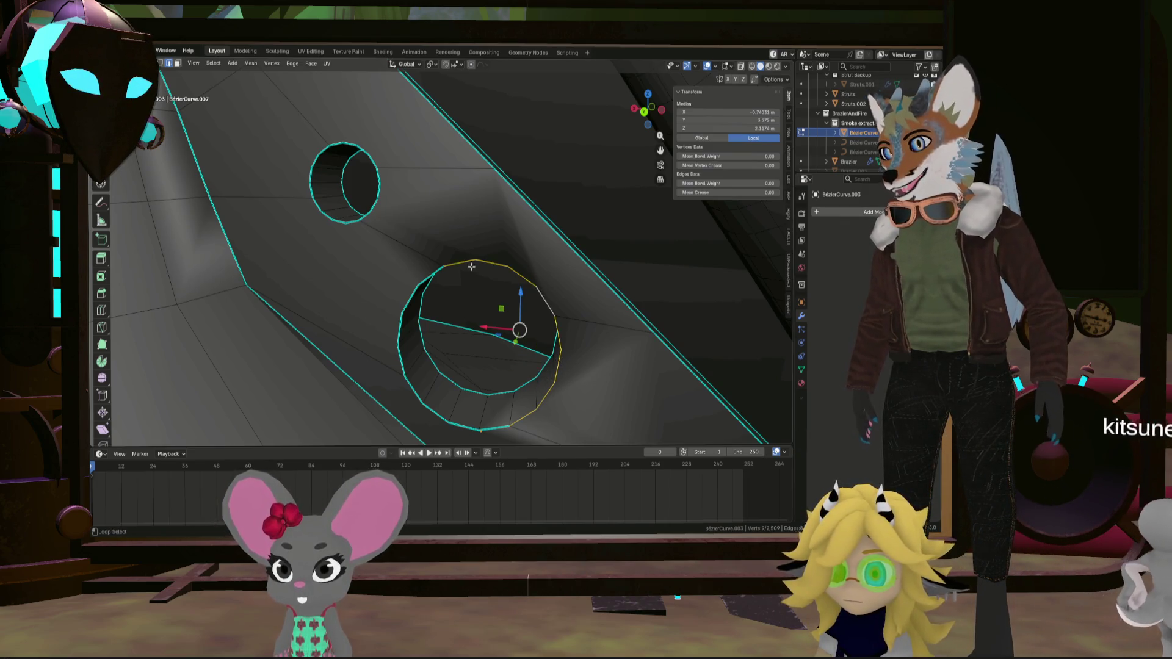
pyautogui.rightClick(532, 295)
pyautogui.click(531, 289)
# Undo the stray change and isolate the hood and pipe in Local view
pyautogui.moveTo(531, 290); pyautogui.dragTo(452, 304, button='middle')
pyautogui.hotkey('ctrl', 'z')
pyautogui.hotkey('ctrl', 'z')
pyautogui.scroll(-15, 452, 303)
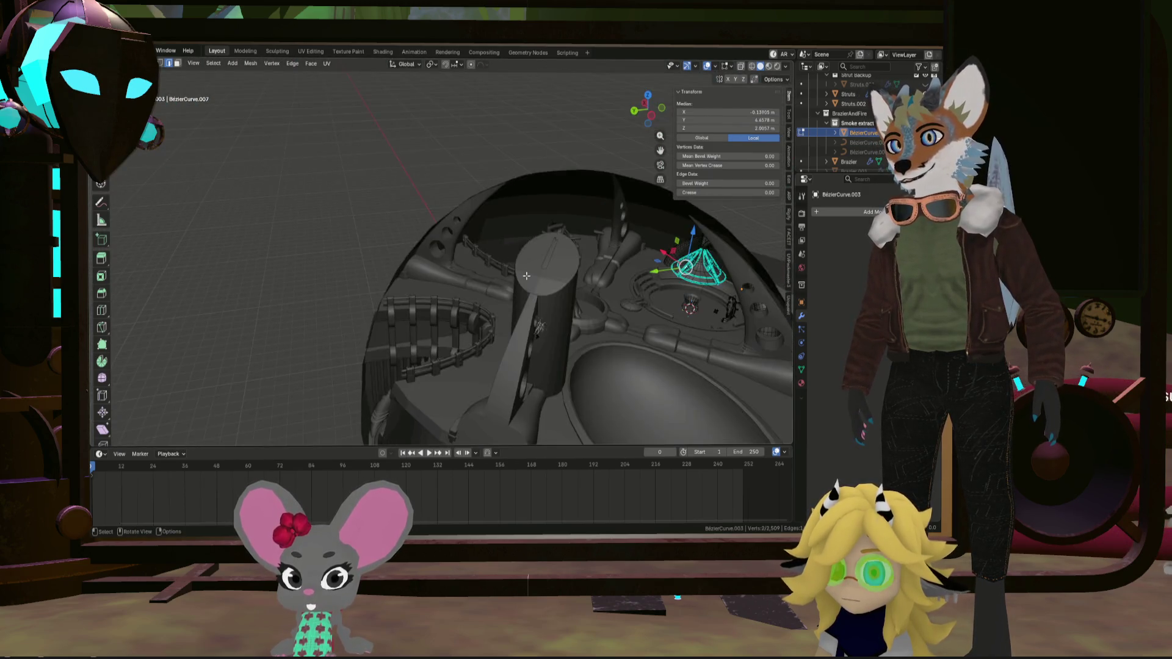
pyautogui.press('KP_Divide')
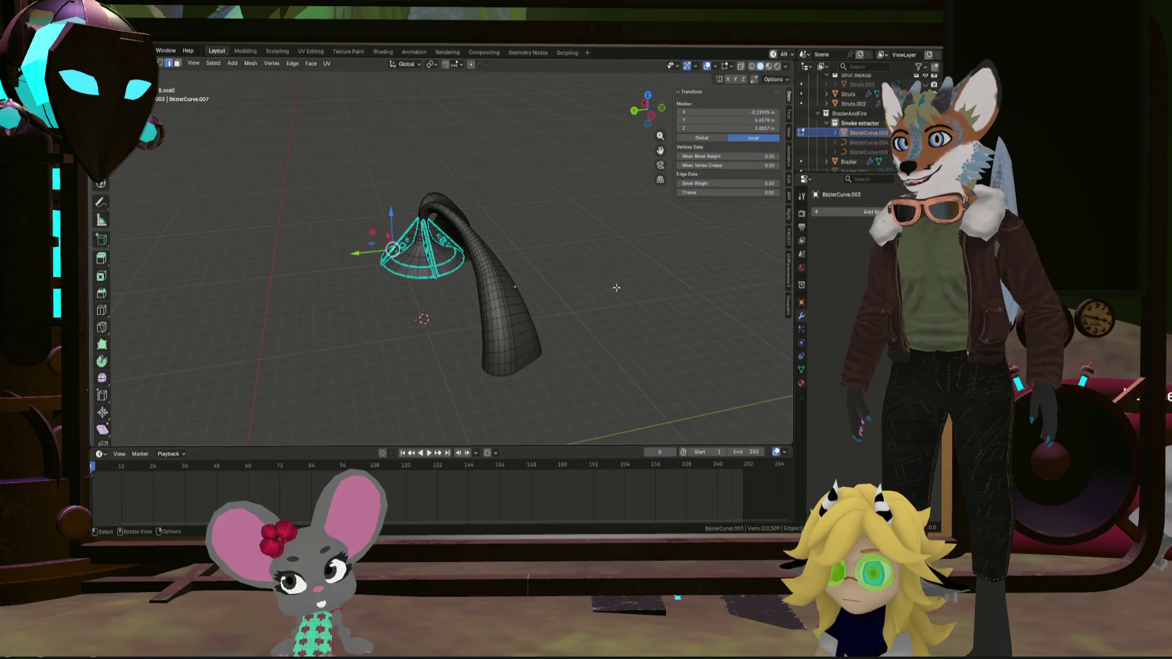
pyautogui.scroll(6, 513, 256)
pyautogui.press('Tab')
pyautogui.scroll(-6, 514, 255)
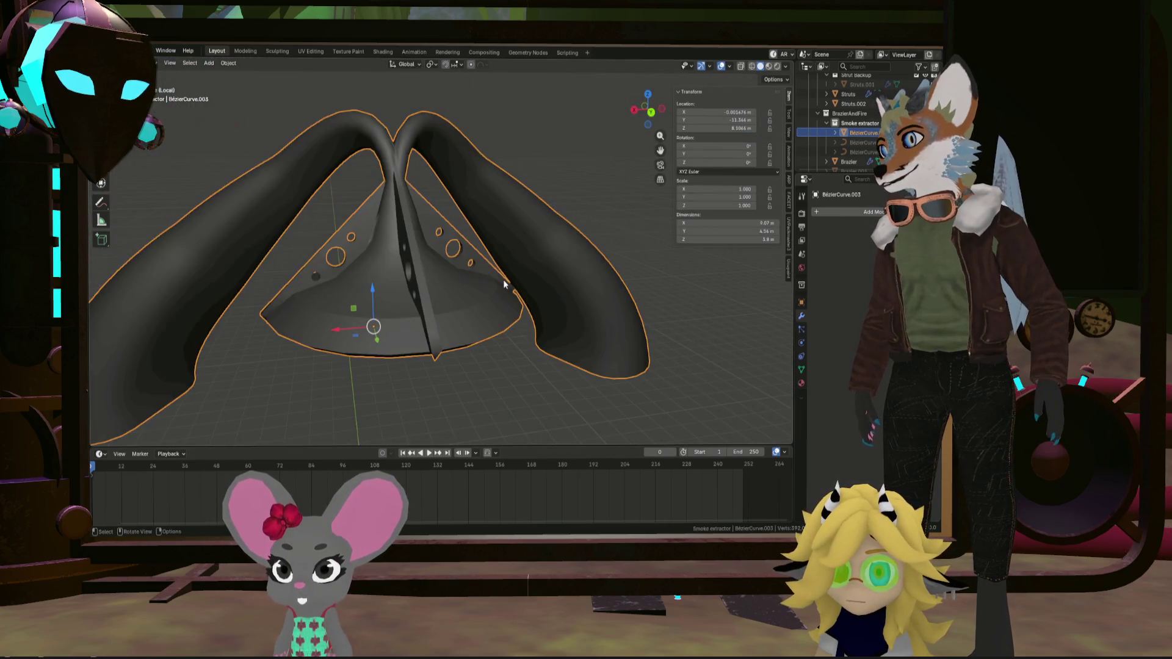
pyautogui.moveTo(574, 317)
pyautogui.mouseDown(button='middle')
pyautogui.moveTo(530, 339)
pyautogui.moveTo(429, 324)
pyautogui.moveTo(436, 257)
pyautogui.mouseUp(button='middle')
pyautogui.scroll(3, 436, 257)
pyautogui.scroll(2, 436, 256)
pyautogui.scroll(-3, 422, 258)
pyautogui.scroll(5, 433, 258)
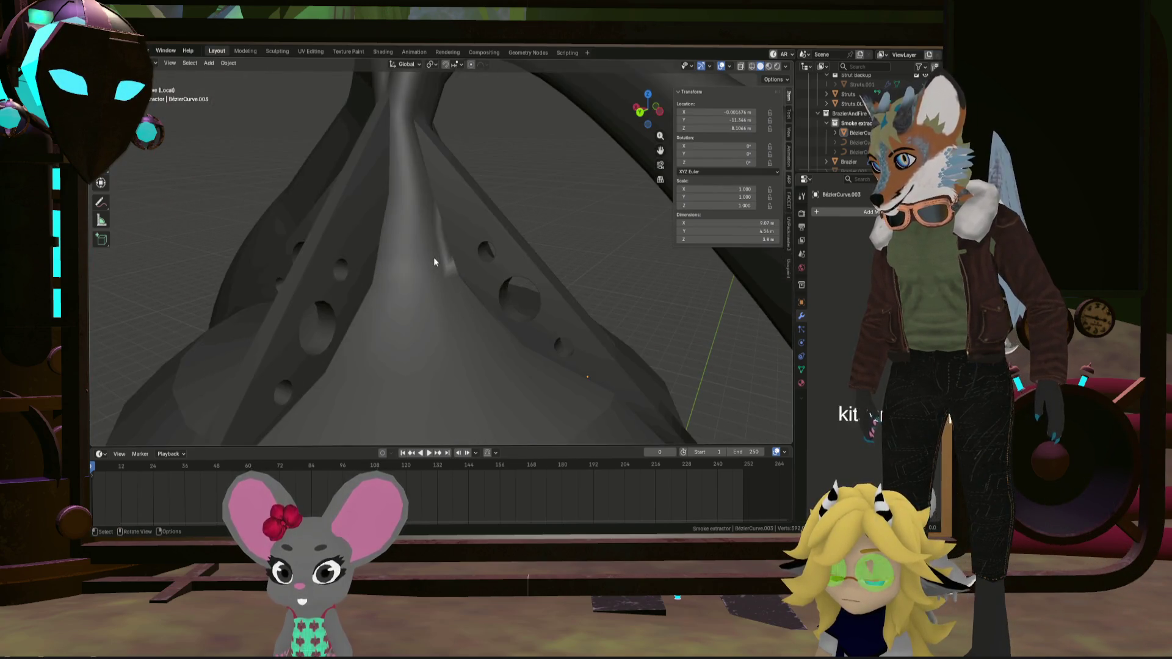
# Back in Edit Mode, select an edge path around the cone
pyautogui.press('Tab')
pyautogui.scroll(2, 453, 276)
pyautogui.keyDown('alt'); pyautogui.click(453, 277); pyautogui.keyUp('alt')
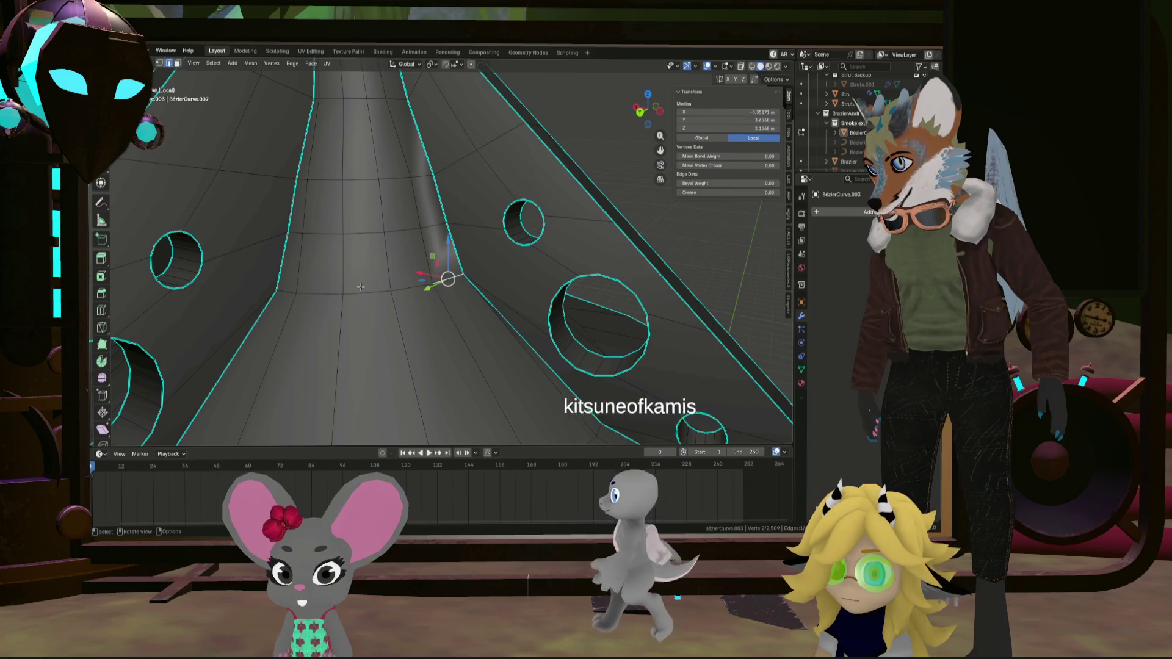
pyautogui.keyDown('ctrl'); pyautogui.click(297, 289); pyautogui.keyUp('ctrl')
pyautogui.hotkey('ctrl', 'e')
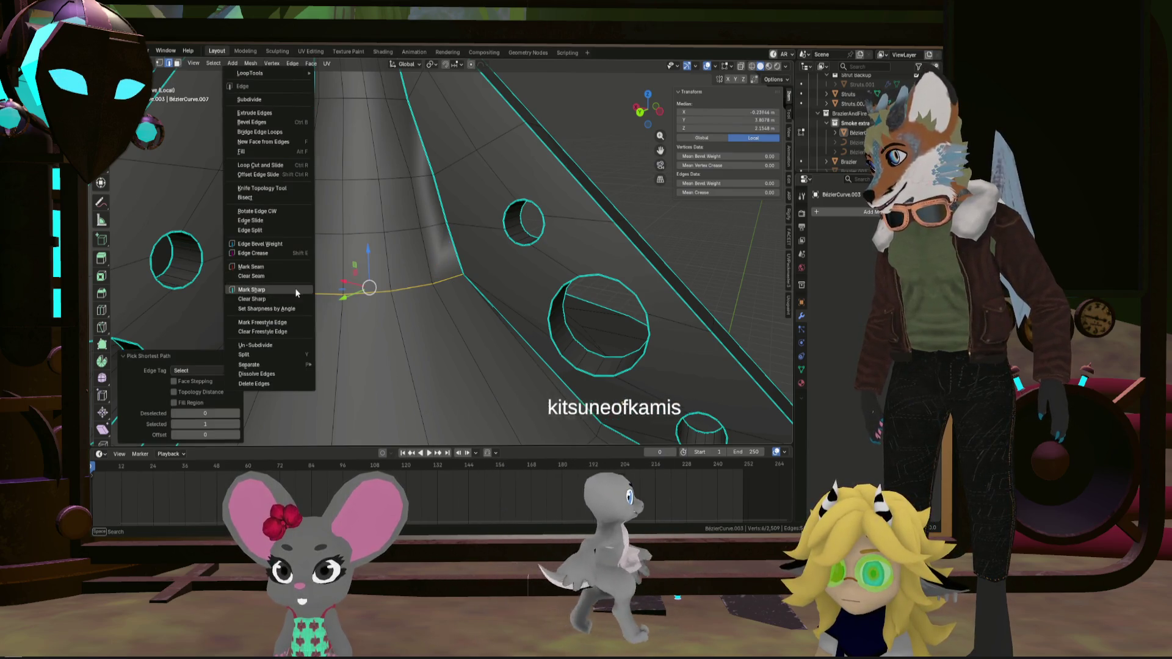
# Mark the selected cone edges as sharp
pyautogui.click(251, 289)
pyautogui.moveTo(256, 290)
pyautogui.mouseDown(button='middle')
pyautogui.moveTo(347, 294)
pyautogui.moveTo(333, 287)
pyautogui.moveTo(348, 276)
pyautogui.moveTo(340, 256)
pyautogui.moveTo(354, 277)
pyautogui.moveTo(329, 290)
pyautogui.moveTo(299, 267)
pyautogui.mouseUp(button='middle')
pyautogui.scroll(5, 346, 294)
pyautogui.scroll(-2, 311, 269)
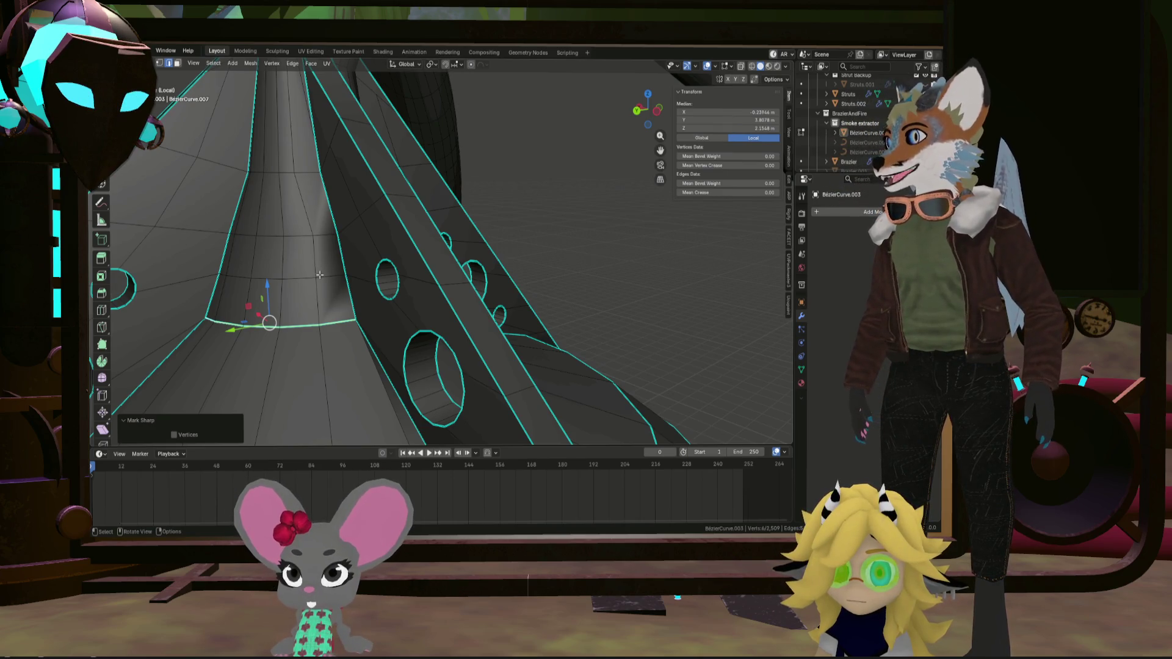
pyautogui.moveTo(319, 275)
pyautogui.mouseDown(button='middle')
pyautogui.moveTo(322, 293)
pyautogui.moveTo(444, 236)
pyautogui.mouseUp(button='middle')
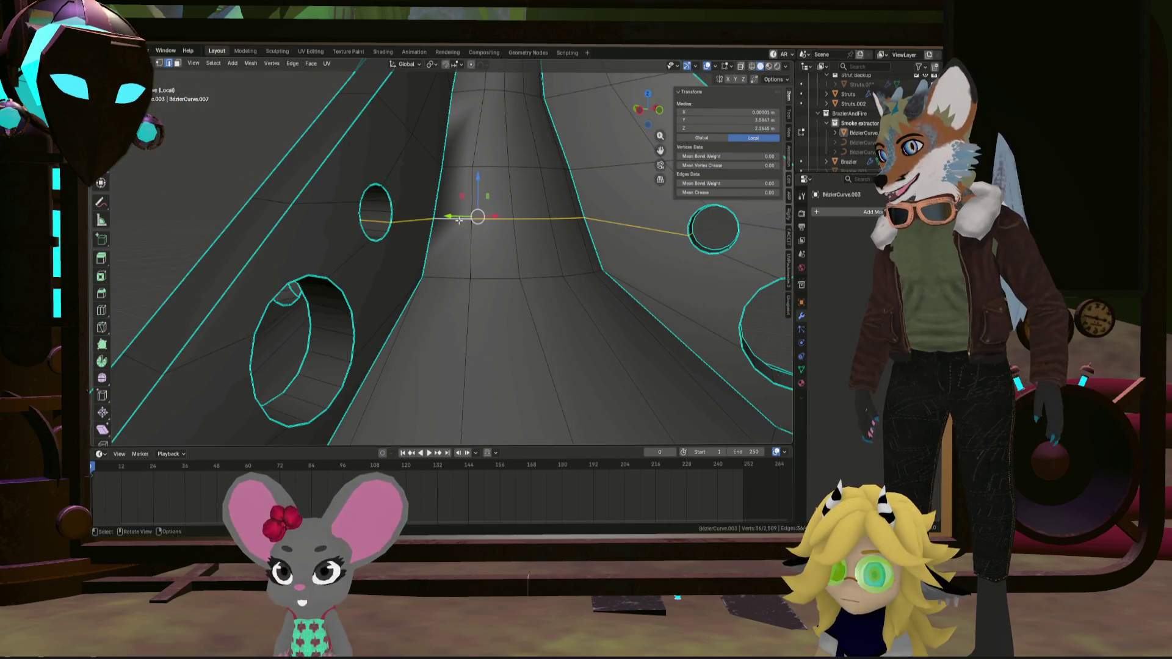
# Mark the edge loop and a second edge path across the pipe as sharp
pyautogui.keyDown('ctrl'); pyautogui.click(579, 218); pyautogui.keyUp('ctrl')
pyautogui.rightClick(581, 216)
pyautogui.click(555, 273)
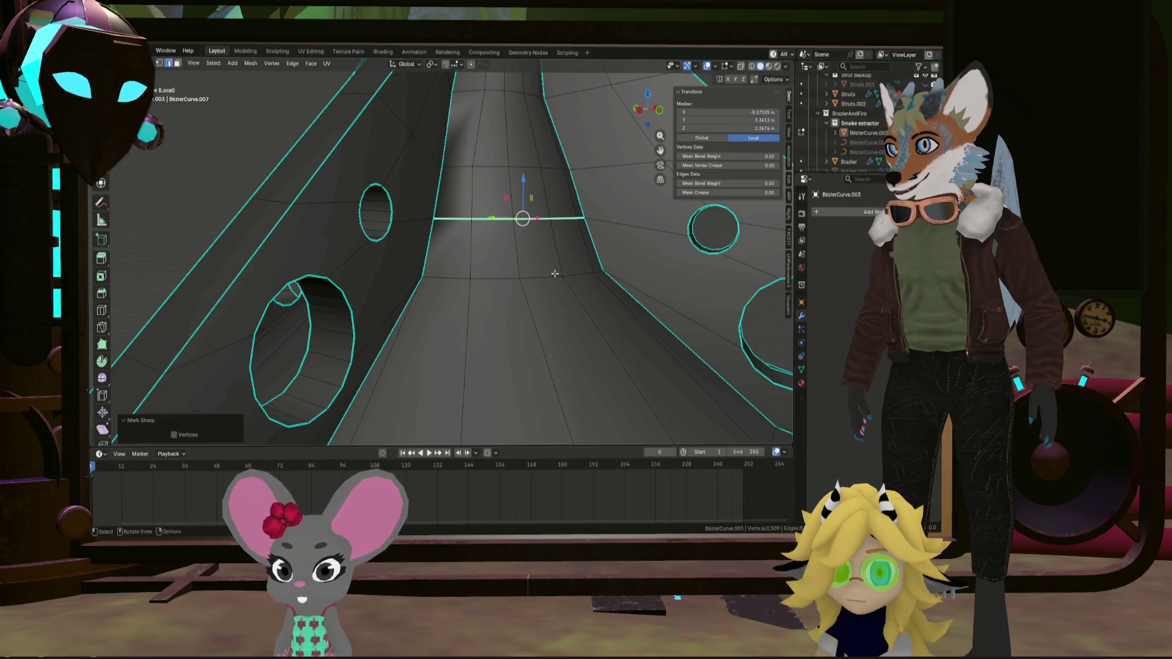
pyautogui.keyDown('ctrl'); pyautogui.click(594, 271); pyautogui.keyUp('ctrl')
pyautogui.rightClick(595, 271)
pyautogui.click(595, 270)
pyautogui.moveTo(594, 271)
pyautogui.mouseDown(button='middle')
pyautogui.moveTo(497, 269)
pyautogui.moveTo(542, 287)
pyautogui.moveTo(345, 319)
pyautogui.moveTo(262, 317)
pyautogui.moveTo(353, 300)
pyautogui.moveTo(265, 306)
pyautogui.moveTo(437, 327)
pyautogui.moveTo(489, 312)
pyautogui.moveTo(446, 314)
pyautogui.mouseUp(button='middle')
# Mark the funnel edges and another funnel edge path as sharp
pyautogui.press('Tab')
pyautogui.press('Tab')
pyautogui.scroll(6, 446, 314)
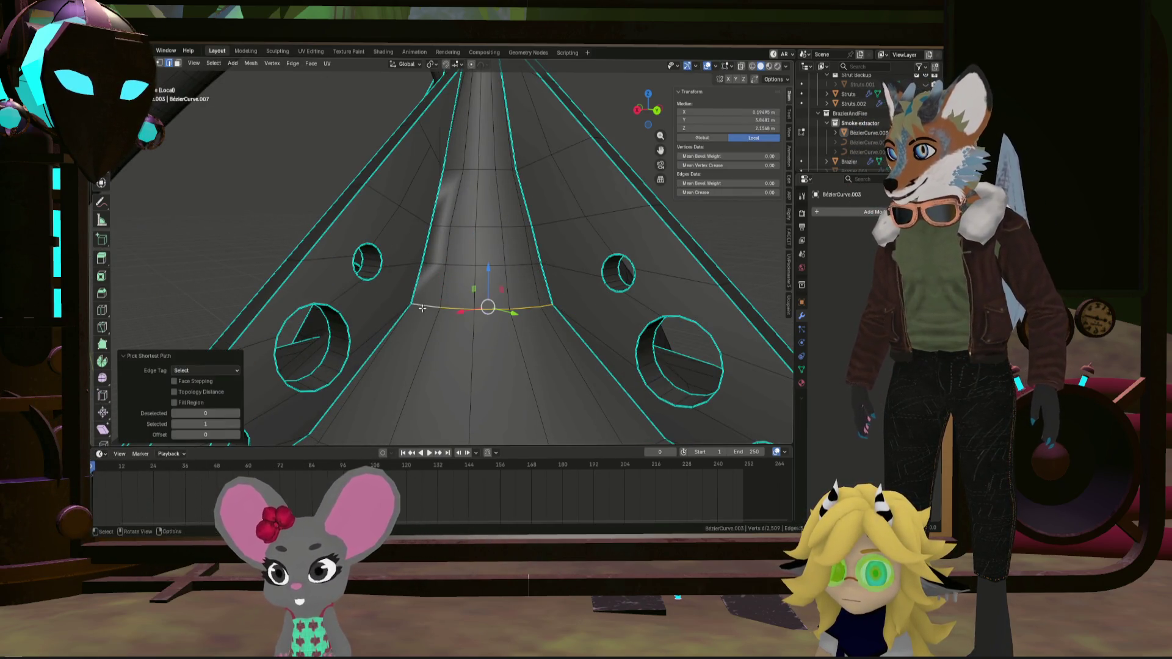
pyautogui.rightClick(421, 308)
pyautogui.click(421, 308)
pyautogui.moveTo(421, 308); pyautogui.dragTo(342, 304, button='middle')
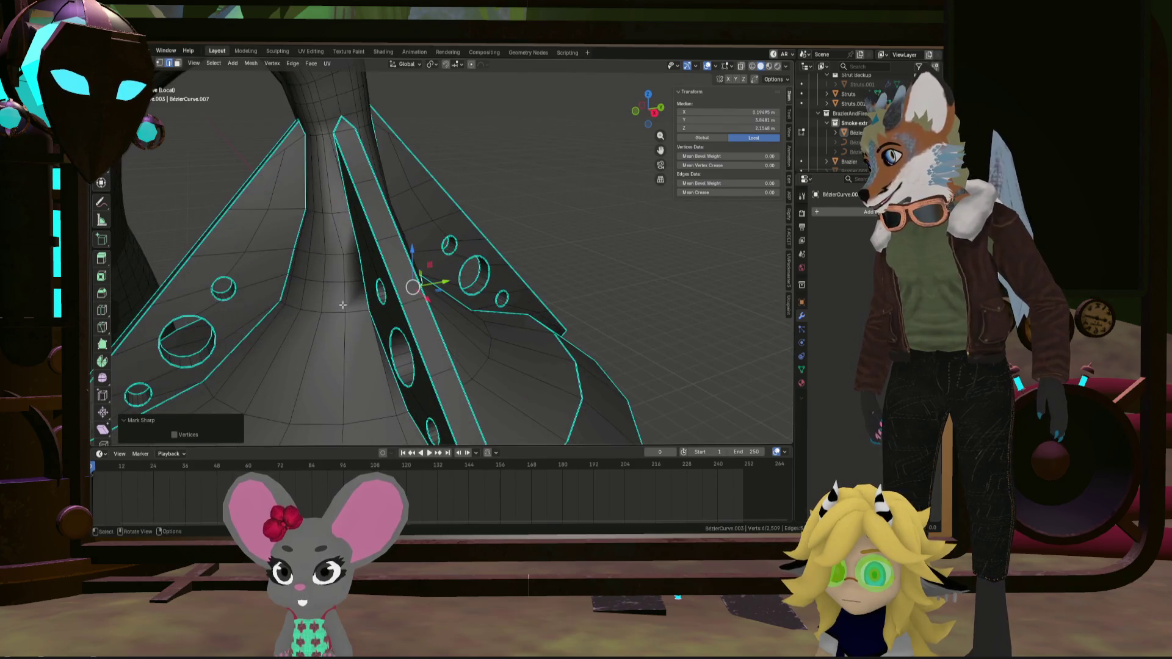
pyautogui.keyDown('ctrl'); pyautogui.click(288, 303); pyautogui.keyUp('ctrl')
pyautogui.rightClick(288, 303)
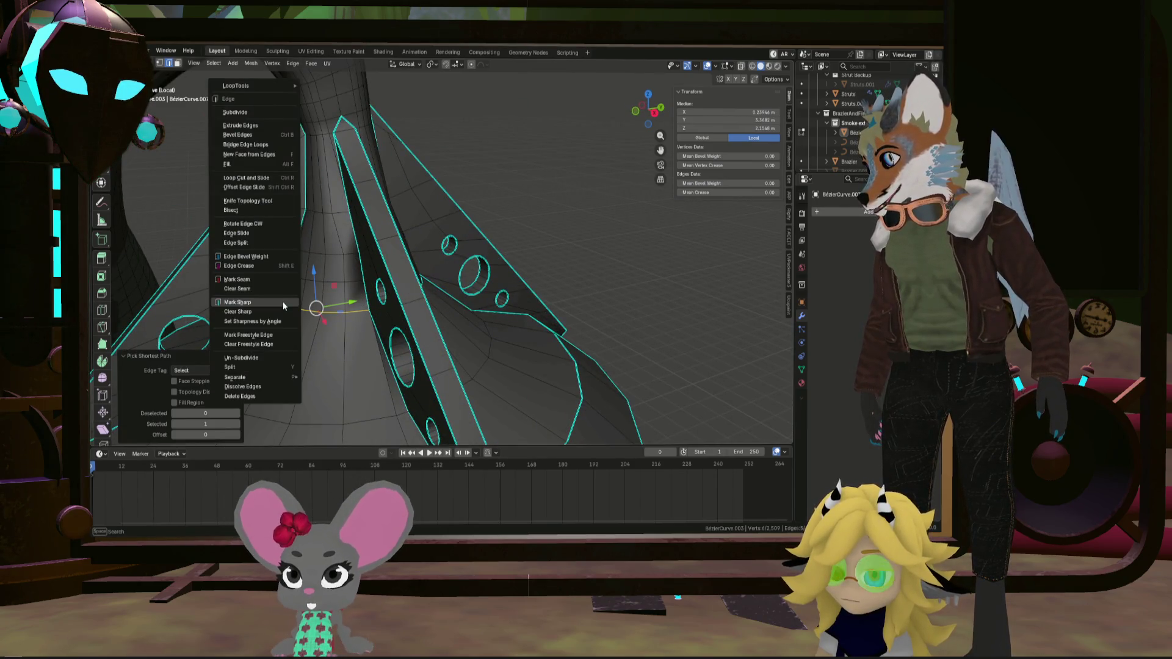
pyautogui.click(286, 302)
pyautogui.scroll(-5, 366, 308)
# Check the funnel shading in Object Mode, then return to Edit Mode
pyautogui.press('Tab')
pyautogui.scroll(8, 420, 296)
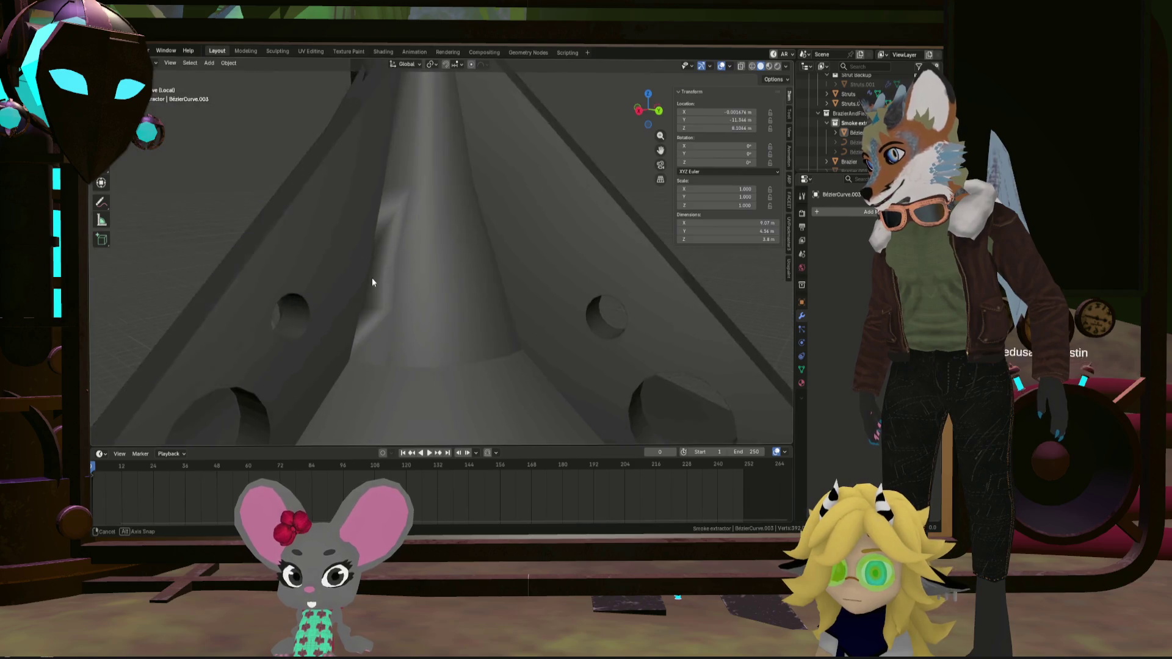
pyautogui.moveTo(378, 238)
pyautogui.mouseDown(button='middle')
pyautogui.moveTo(361, 276)
pyautogui.moveTo(328, 299)
pyautogui.moveTo(367, 292)
pyautogui.mouseUp(button='middle')
pyautogui.press('Tab')
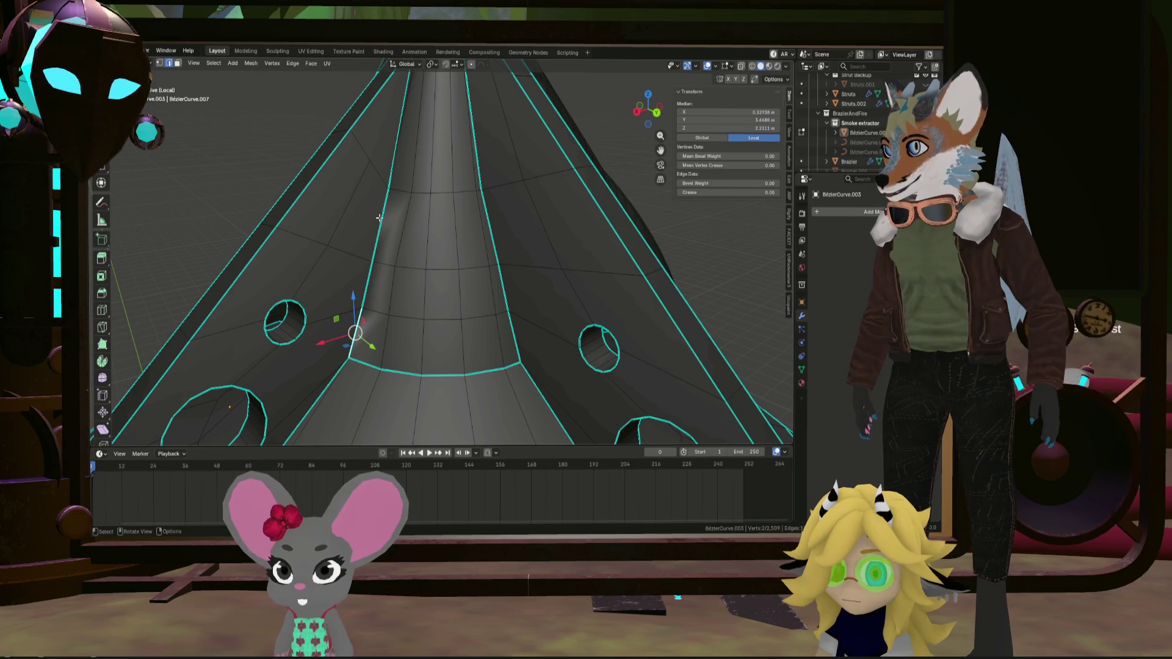
pyautogui.moveTo(397, 174)
pyautogui.mouseDown(button='middle')
pyautogui.moveTo(426, 187)
pyautogui.moveTo(390, 187)
pyautogui.moveTo(408, 167)
pyautogui.moveTo(397, 135)
pyautogui.moveTo(403, 151)
pyautogui.mouseUp(button='middle')
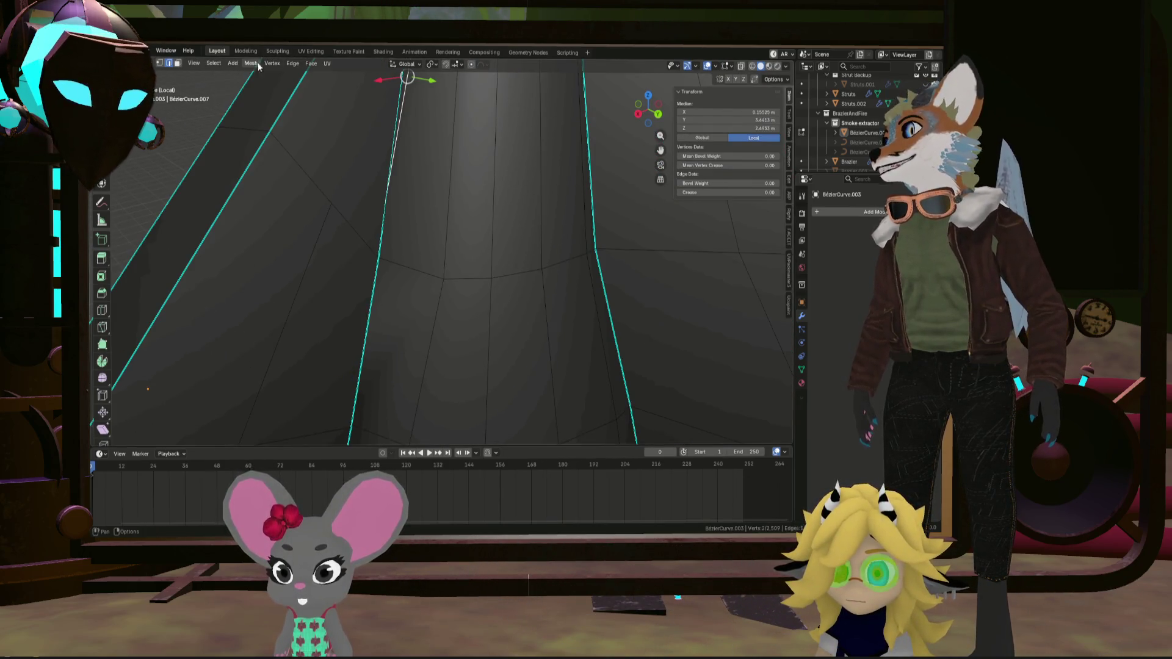
pyautogui.moveTo(366, 159)
pyautogui.mouseDown(button='middle')
pyautogui.moveTo(397, 191)
pyautogui.moveTo(403, 164)
pyautogui.moveTo(386, 216)
pyautogui.moveTo(413, 280)
pyautogui.moveTo(500, 256)
pyautogui.moveTo(400, 251)
pyautogui.moveTo(479, 293)
pyautogui.moveTo(492, 245)
pyautogui.mouseUp(button='middle')
# Move two strut vertices beside the cylinder into place
pyautogui.click(418, 240)
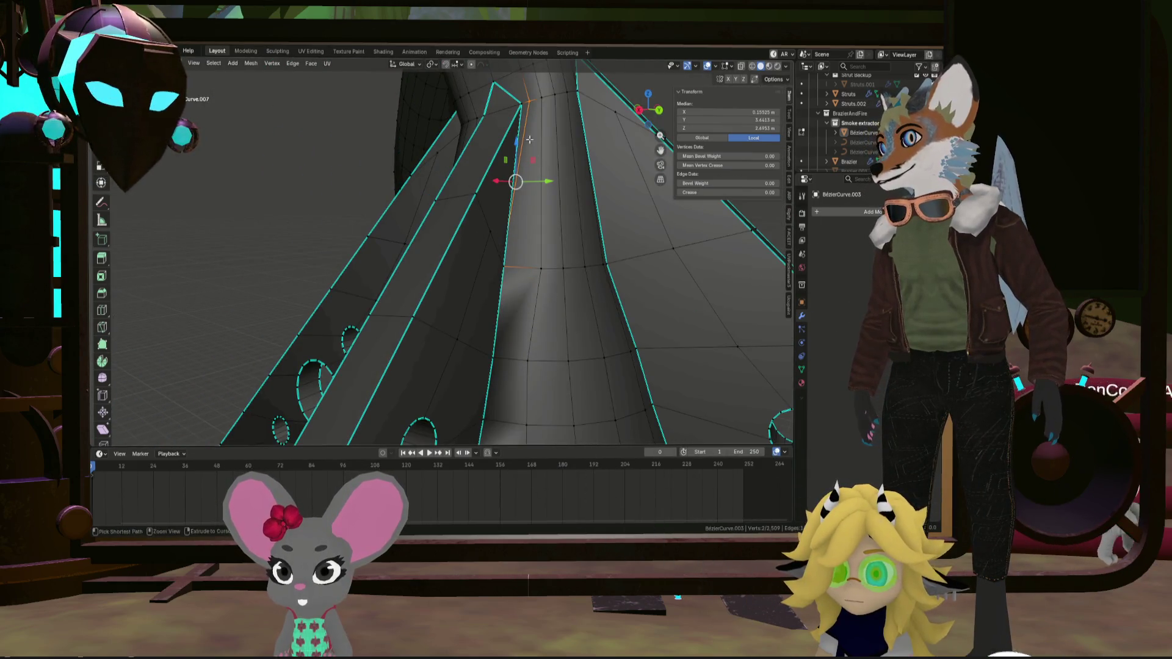
pyautogui.click(528, 274)
pyautogui.moveTo(528, 273)
pyautogui.mouseDown(button='middle')
pyautogui.moveTo(475, 370)
pyautogui.moveTo(349, 370)
pyautogui.mouseUp(button='middle')
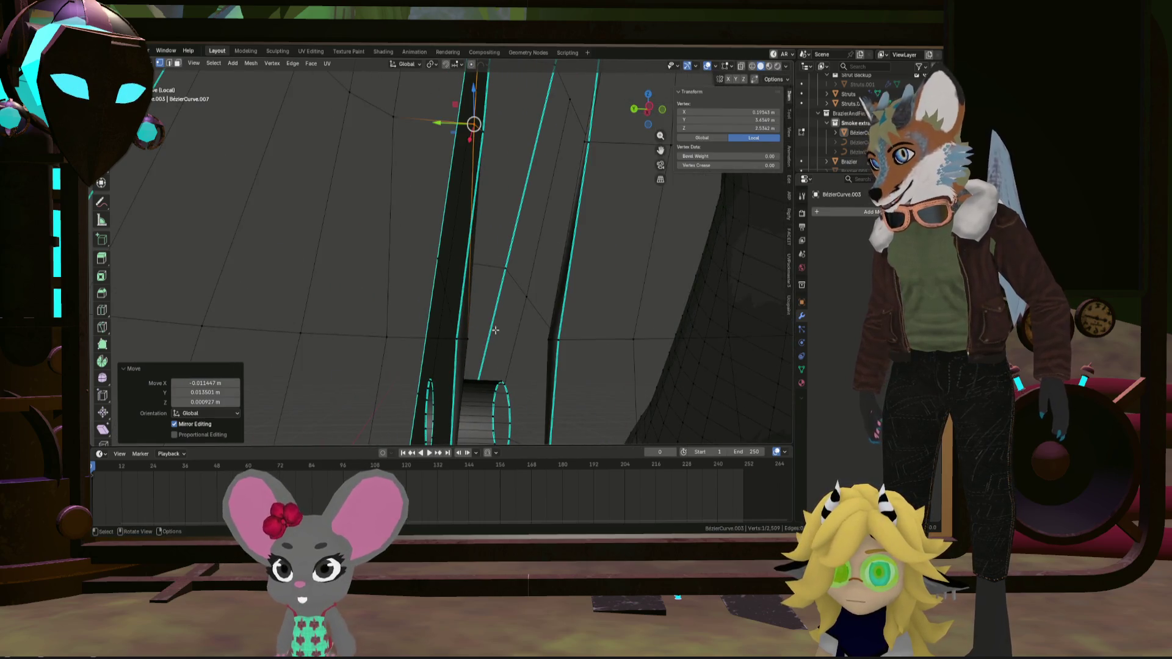
pyautogui.moveTo(495, 330)
pyautogui.mouseDown(button='middle')
pyautogui.moveTo(498, 302)
pyautogui.moveTo(484, 318)
pyautogui.moveTo(480, 309)
pyautogui.mouseUp(button='middle')
pyautogui.scroll(5, 474, 303)
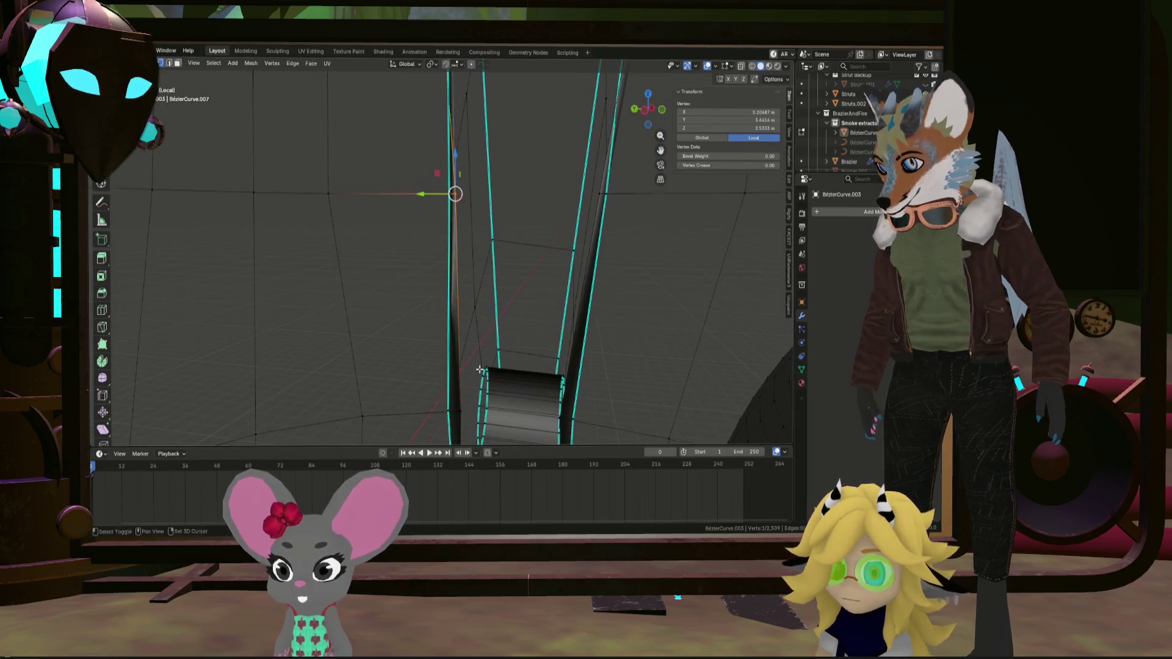
pyautogui.moveTo(488, 291); pyautogui.dragTo(480, 325, button='middle')
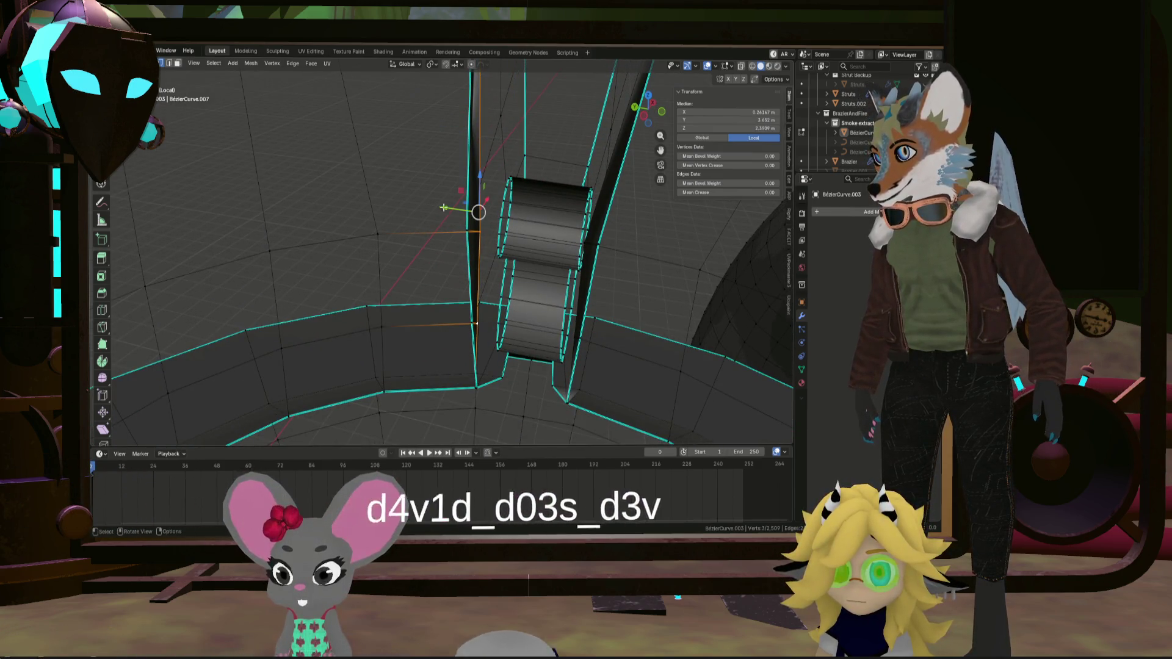
# Move a strut vertex along the Y axis
pyautogui.press('g')
pyautogui.press('y')
pyautogui.click(424, 200)
pyautogui.moveTo(423, 199)
pyautogui.mouseDown(button='middle')
pyautogui.moveTo(475, 336)
pyautogui.moveTo(466, 388)
pyautogui.mouseUp(button='middle')
# Merge a doubled strut vertex into the last-selected one
pyautogui.click(449, 353)
pyautogui.scroll(2, 453, 346)
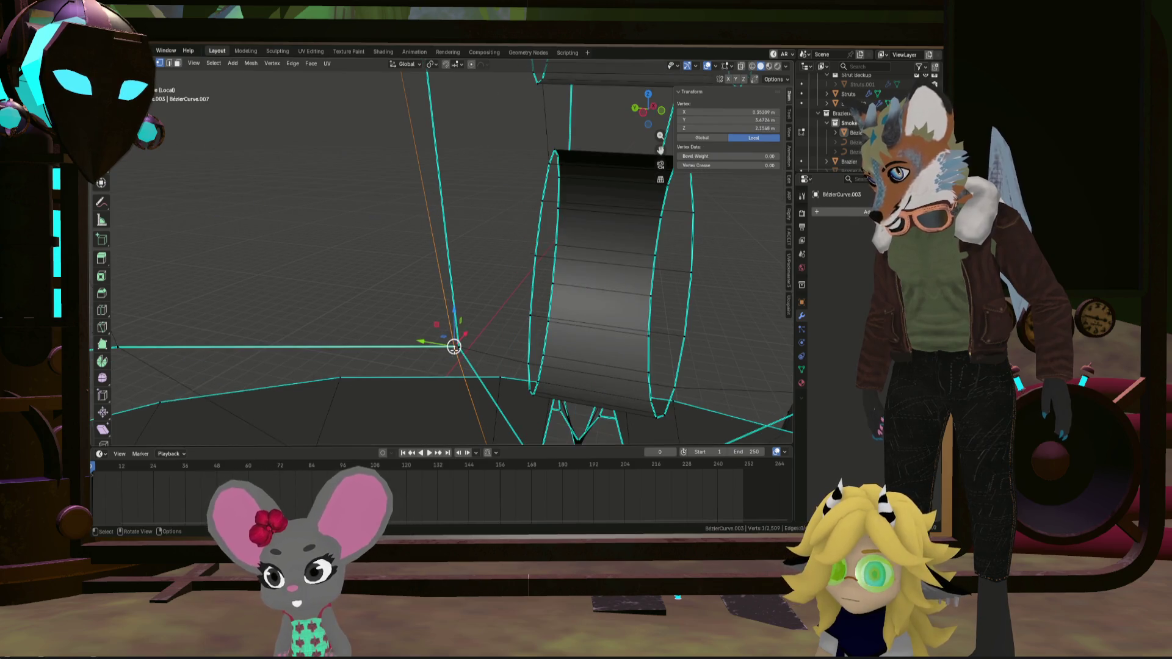
pyautogui.click(510, 311)
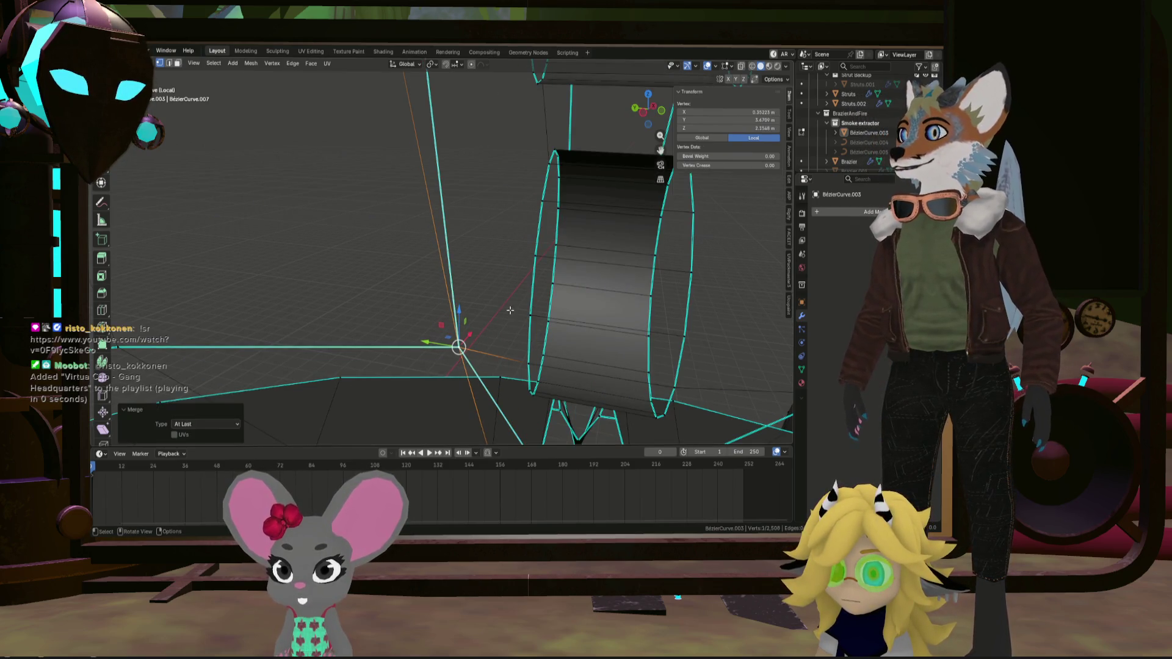
pyautogui.moveTo(450, 176)
pyautogui.mouseDown(button='middle')
pyautogui.moveTo(478, 298)
pyautogui.moveTo(440, 259)
pyautogui.moveTo(398, 257)
pyautogui.mouseUp(button='middle')
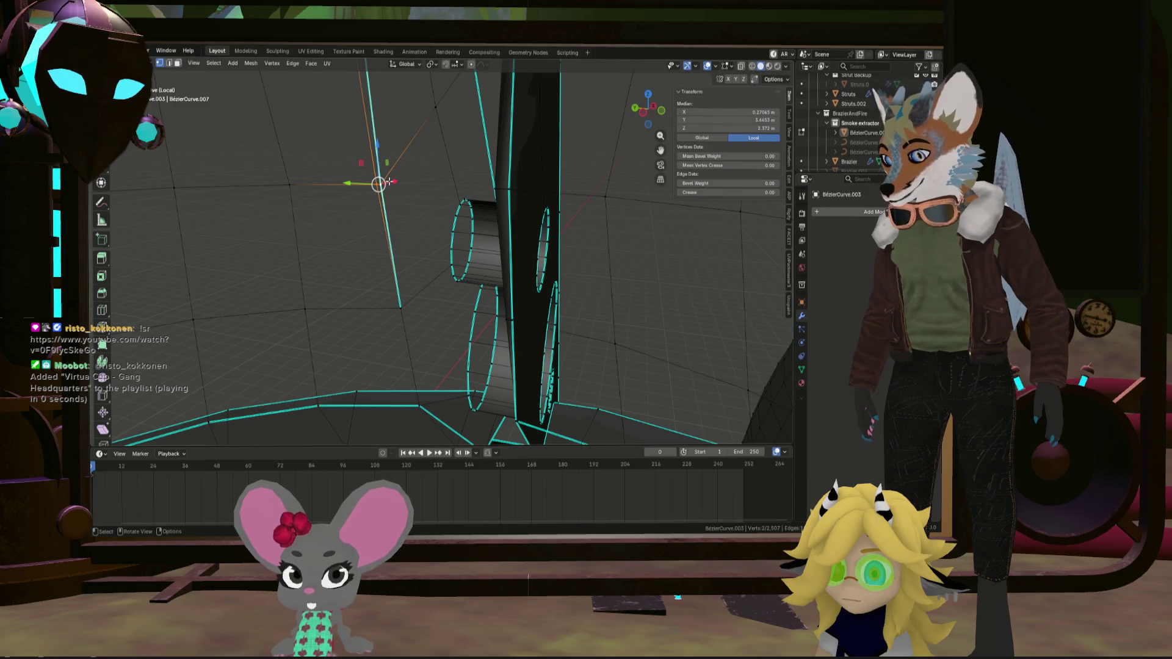
pyautogui.moveTo(391, 173)
pyautogui.mouseDown(button='middle')
pyautogui.moveTo(424, 267)
pyautogui.moveTo(420, 247)
pyautogui.mouseUp(button='middle')
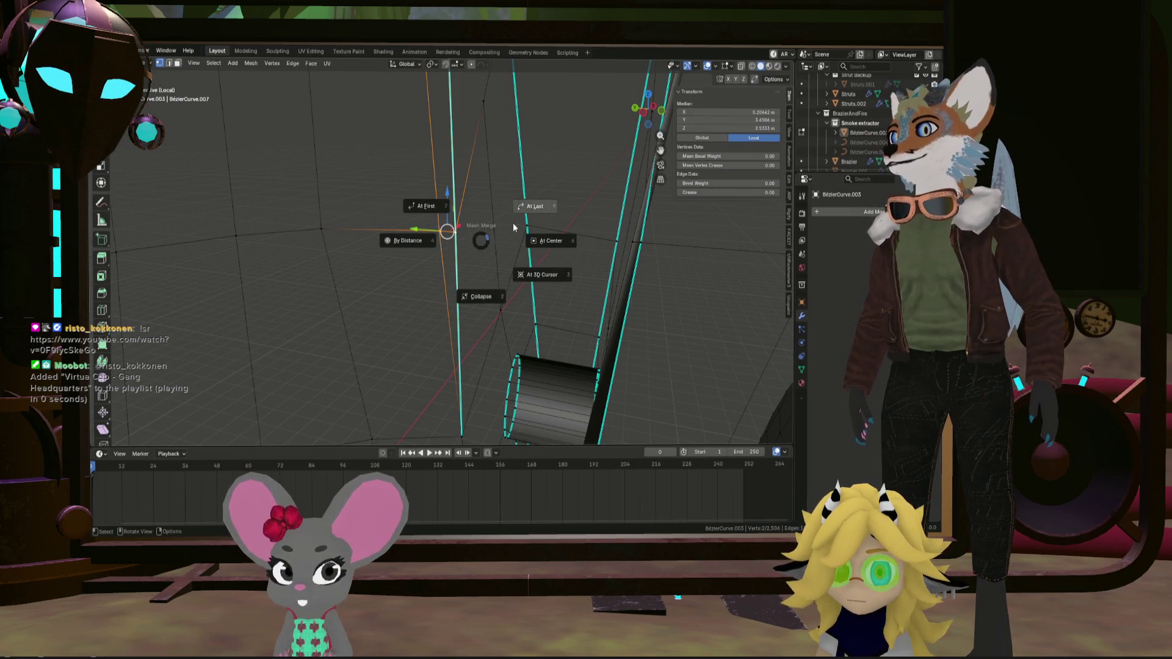
pyautogui.keyDown('shift'); pyautogui.moveTo(474, 191); pyautogui.dragTo(463, 222, button='middle'); pyautogui.keyUp('shift')
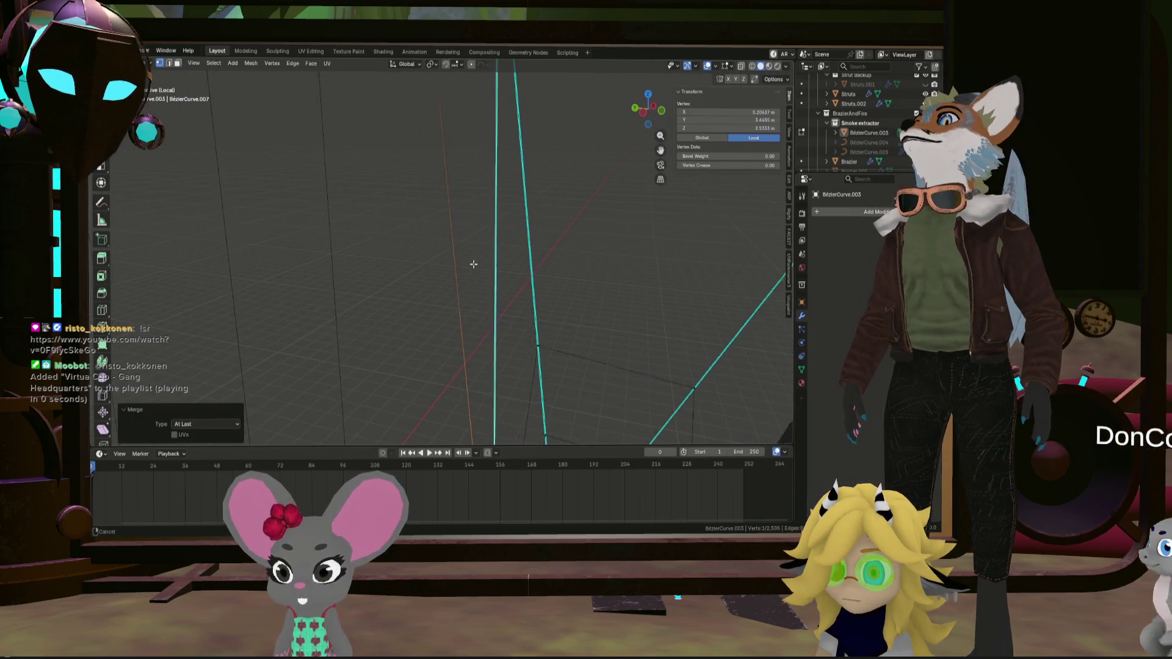
# Merge the first strut-top vertex pair At Last
pyautogui.scroll(-10, 474, 271)
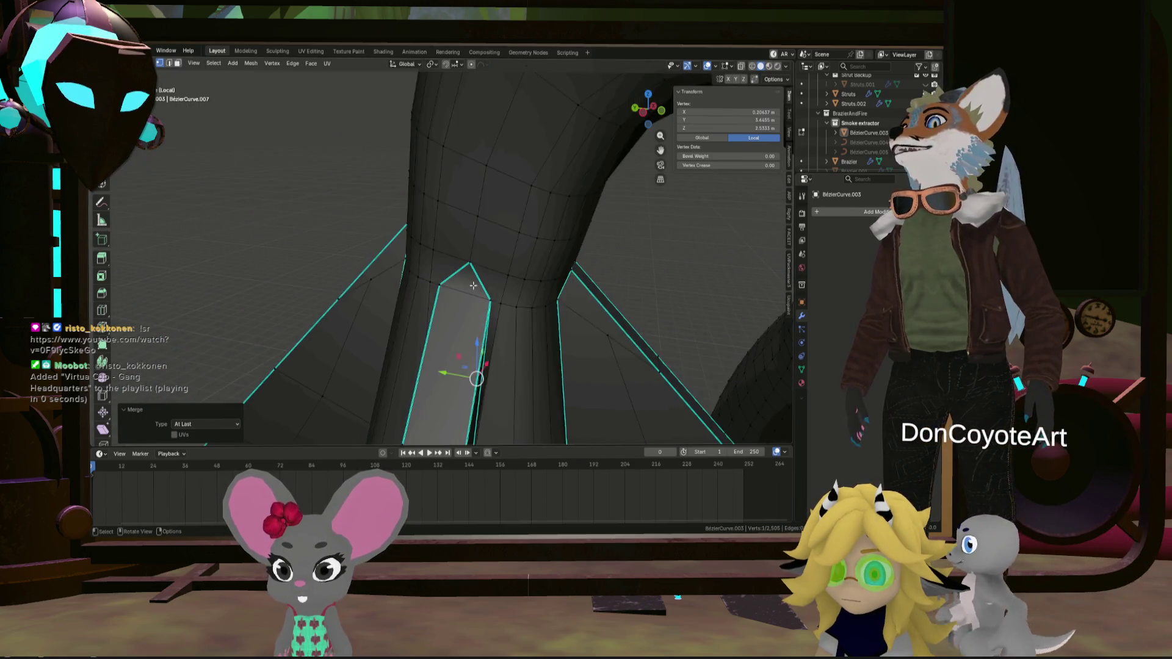
pyautogui.scroll(5, 473, 285)
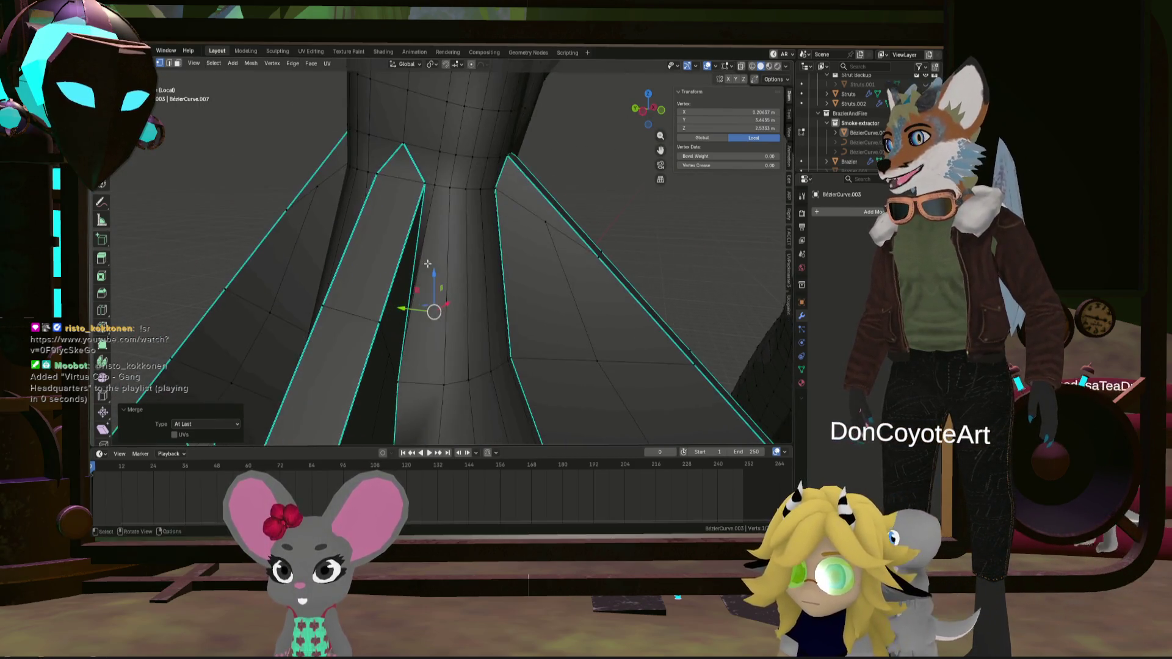
pyautogui.scroll(3, 427, 264)
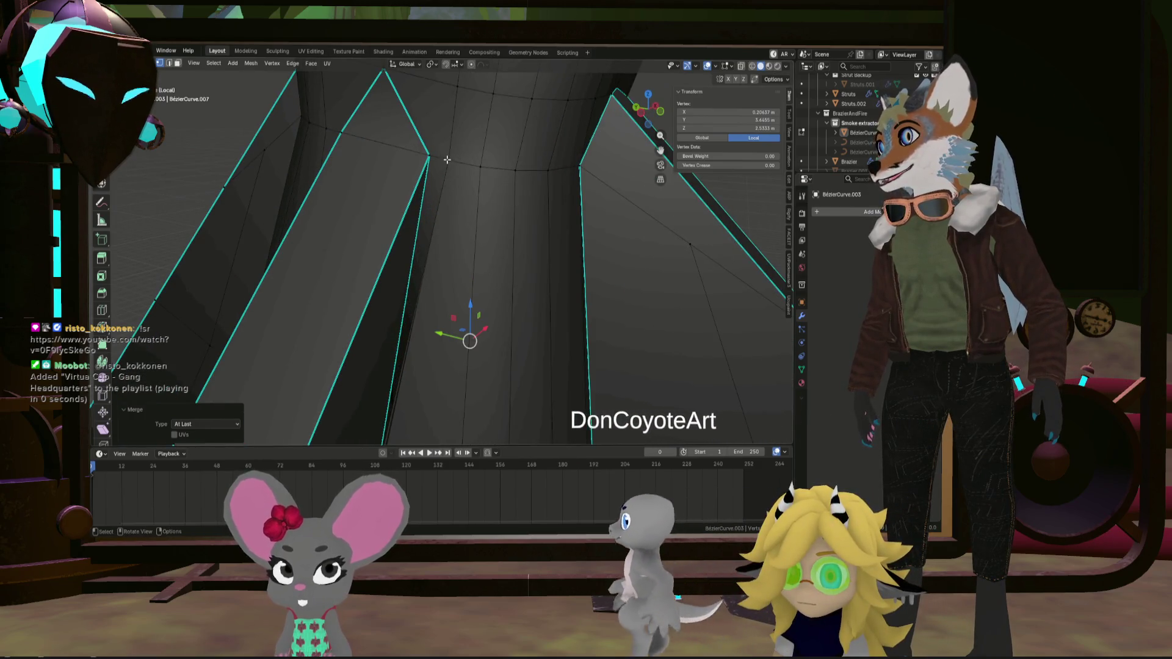
pyautogui.keyDown('shift'); pyautogui.click(445, 160); pyautogui.keyUp('shift')
pyautogui.press('m')
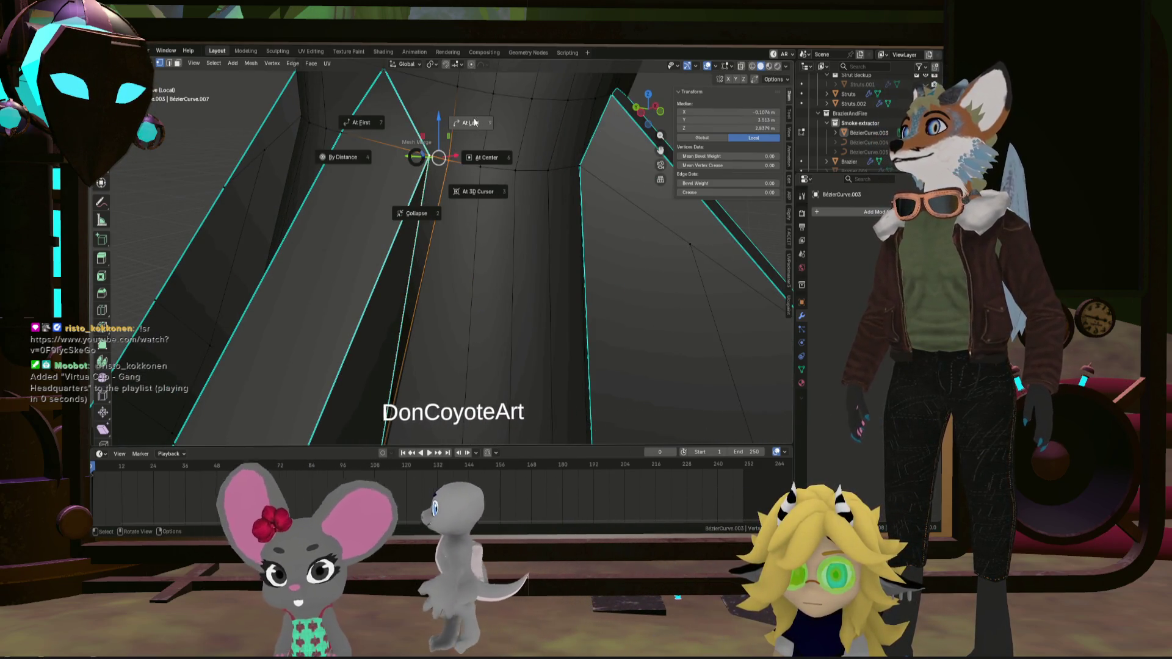
pyautogui.click(475, 123)
pyautogui.press('m')
# Turn on X-ray and merge a hidden strut vertex pair At Last
pyautogui.moveTo(417, 188)
pyautogui.mouseDown(button='middle')
pyautogui.moveTo(430, 293)
pyautogui.moveTo(411, 188)
pyautogui.moveTo(389, 245)
pyautogui.moveTo(375, 200)
pyautogui.mouseUp(button='middle')
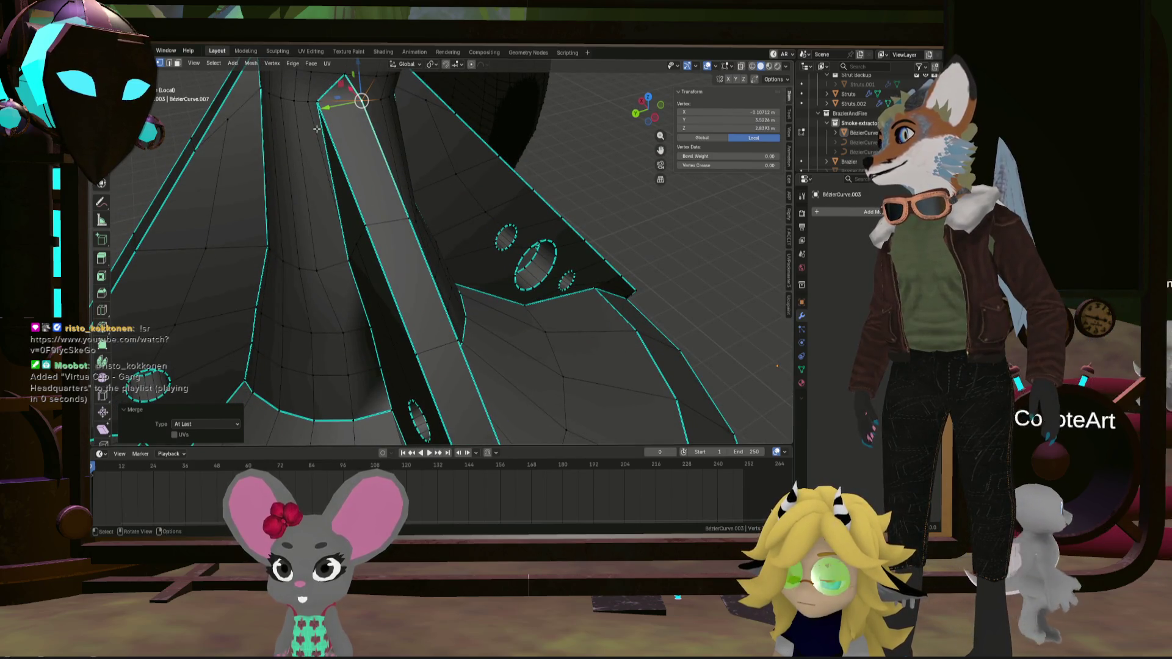
pyautogui.click(309, 101)
pyautogui.moveTo(309, 101); pyautogui.dragTo(378, 207, button='middle')
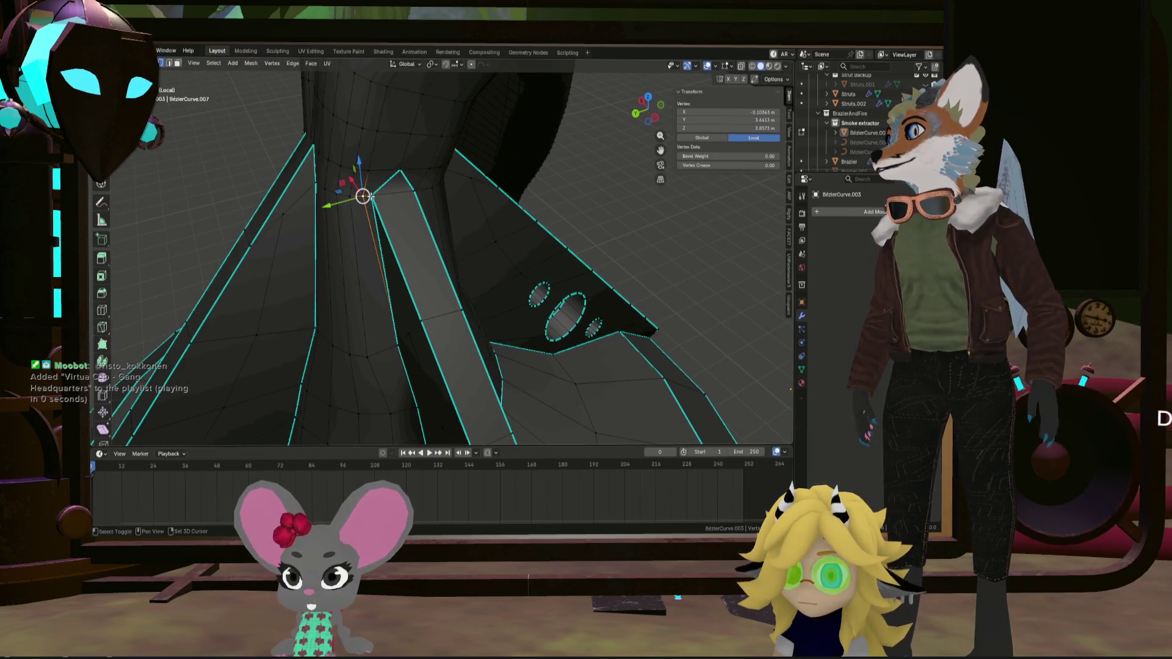
pyautogui.click(739, 66)
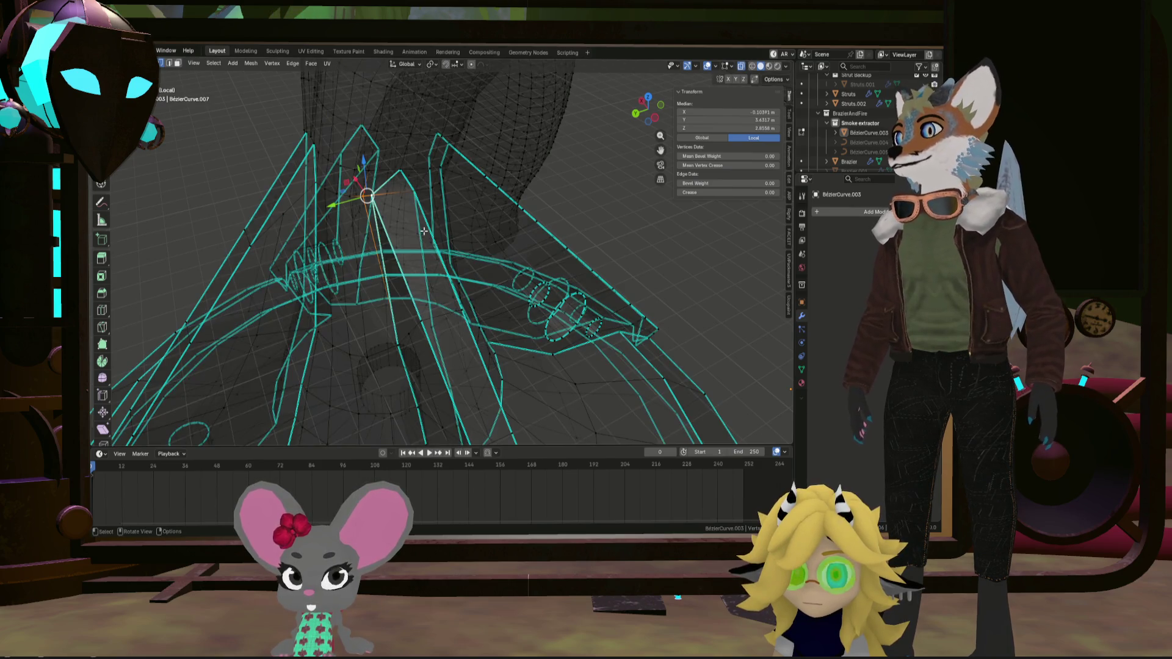
pyautogui.moveTo(424, 230)
pyautogui.mouseDown(button='middle')
pyautogui.moveTo(454, 140)
pyautogui.moveTo(424, 200)
pyautogui.mouseUp(button='middle')
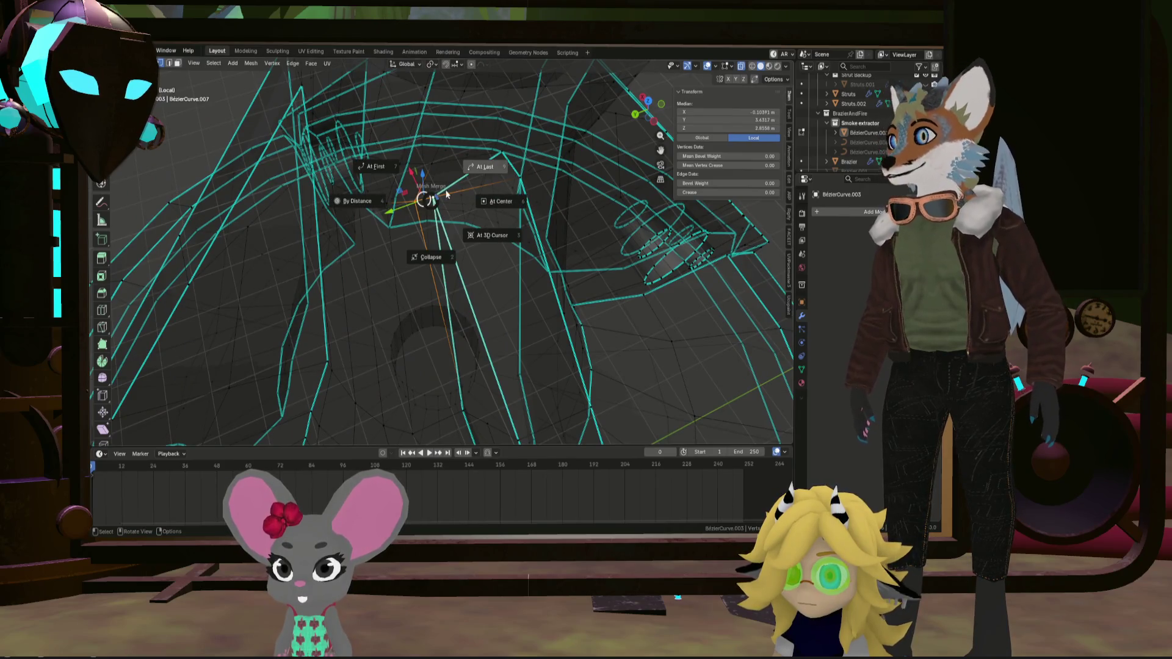
pyautogui.keyDown('shift'); pyautogui.moveTo(477, 279); pyautogui.dragTo(475, 381, button='middle'); pyautogui.keyUp('shift')
pyautogui.click(482, 270)
# Merge another strut-top vertex pair where it meets the pipe
pyautogui.moveTo(463, 282); pyautogui.dragTo(461, 287, button='middle')
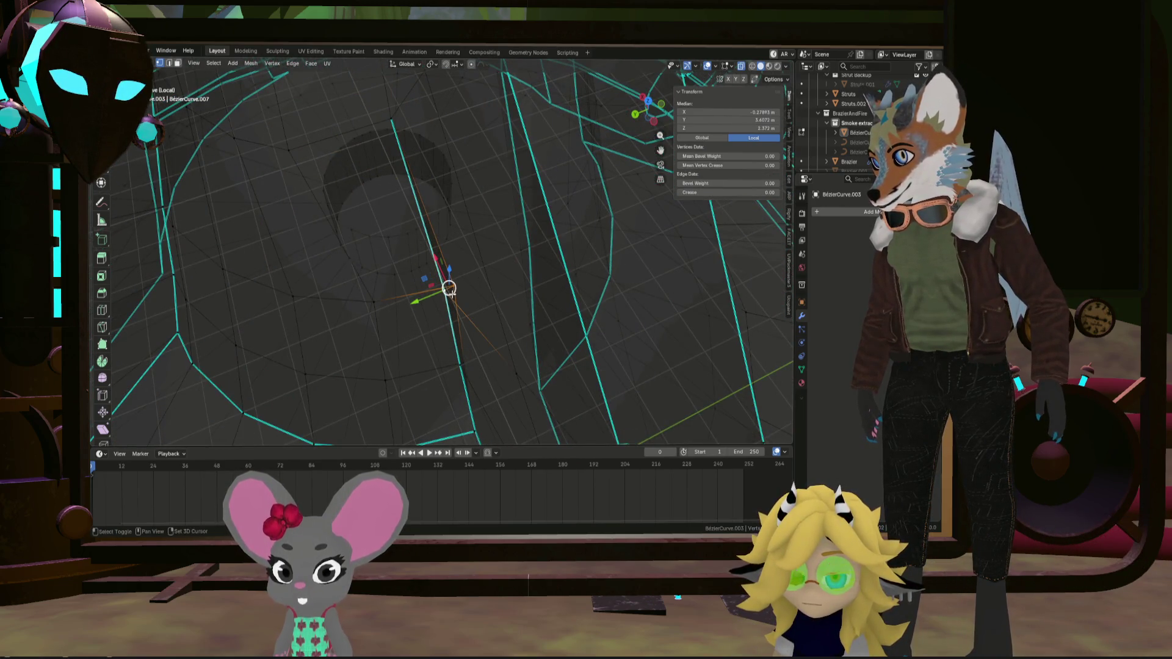
pyautogui.moveTo(468, 340); pyautogui.dragTo(450, 258, button='middle')
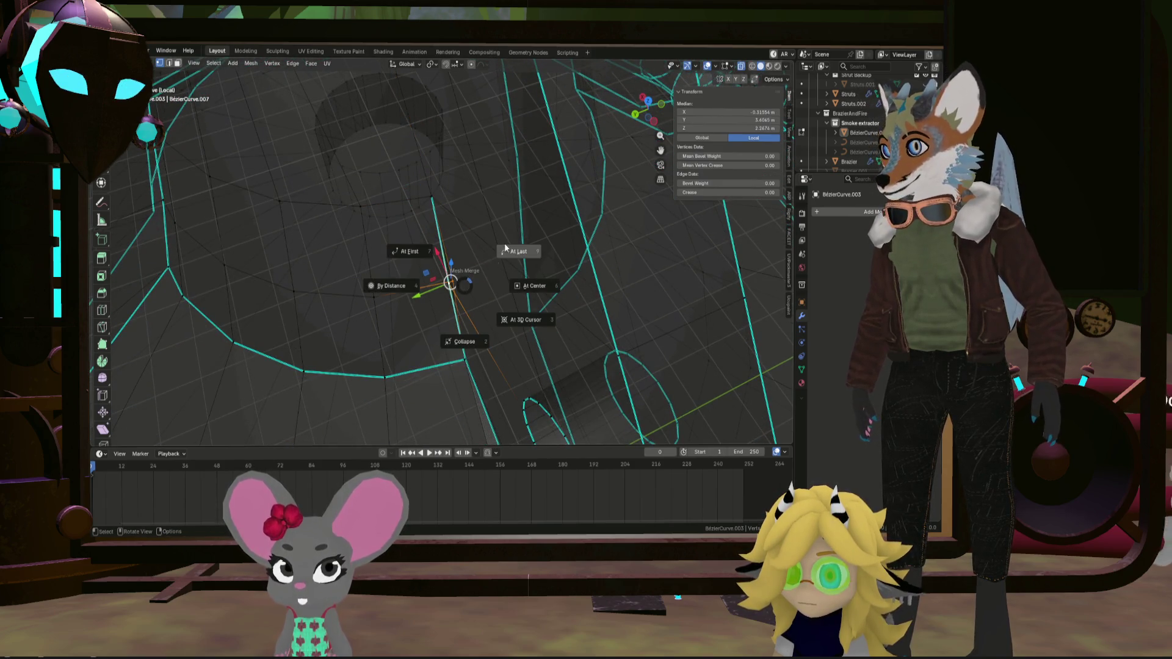
pyautogui.scroll(5, 453, 334)
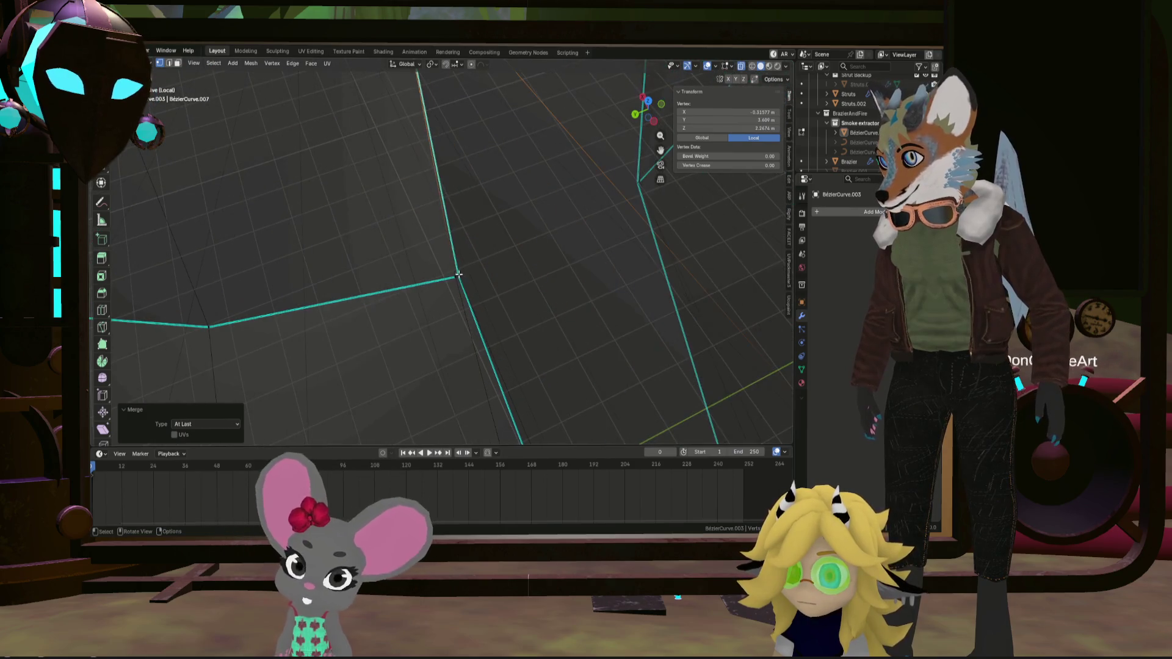
pyautogui.press('m')
pyautogui.click(451, 288)
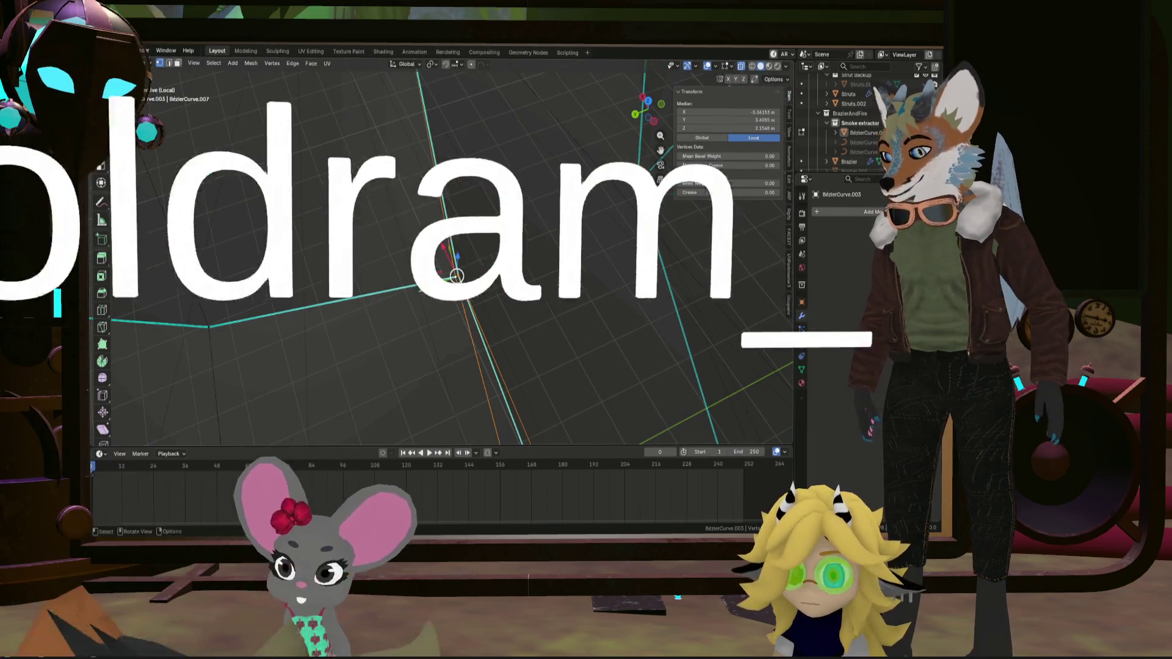
pyautogui.scroll(-4, 464, 306)
pyautogui.moveTo(477, 329)
pyautogui.mouseDown(button='middle')
pyautogui.moveTo(424, 215)
pyautogui.moveTo(500, 198)
pyautogui.moveTo(420, 215)
pyautogui.moveTo(418, 205)
pyautogui.moveTo(439, 213)
pyautogui.mouseUp(button='middle')
# Mark an edge path along the strut as sharp
pyautogui.keyDown('ctrl'); pyautogui.click(413, 201); pyautogui.keyUp('ctrl')
pyautogui.hotkey('ctrl', 'e')
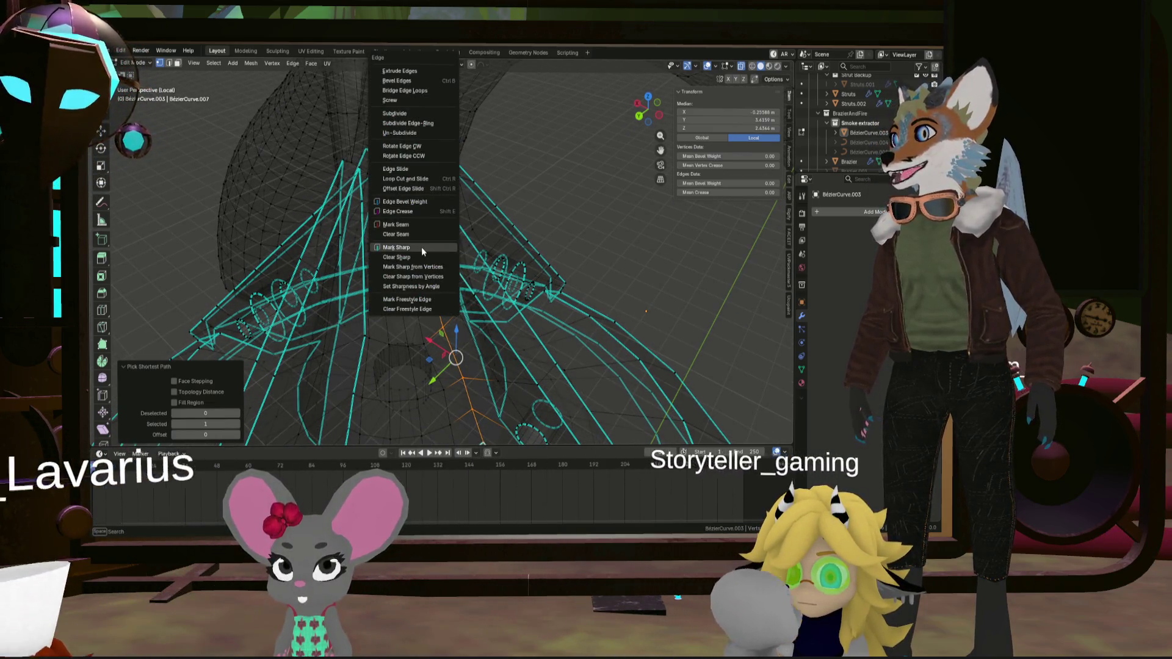
pyautogui.click(421, 249)
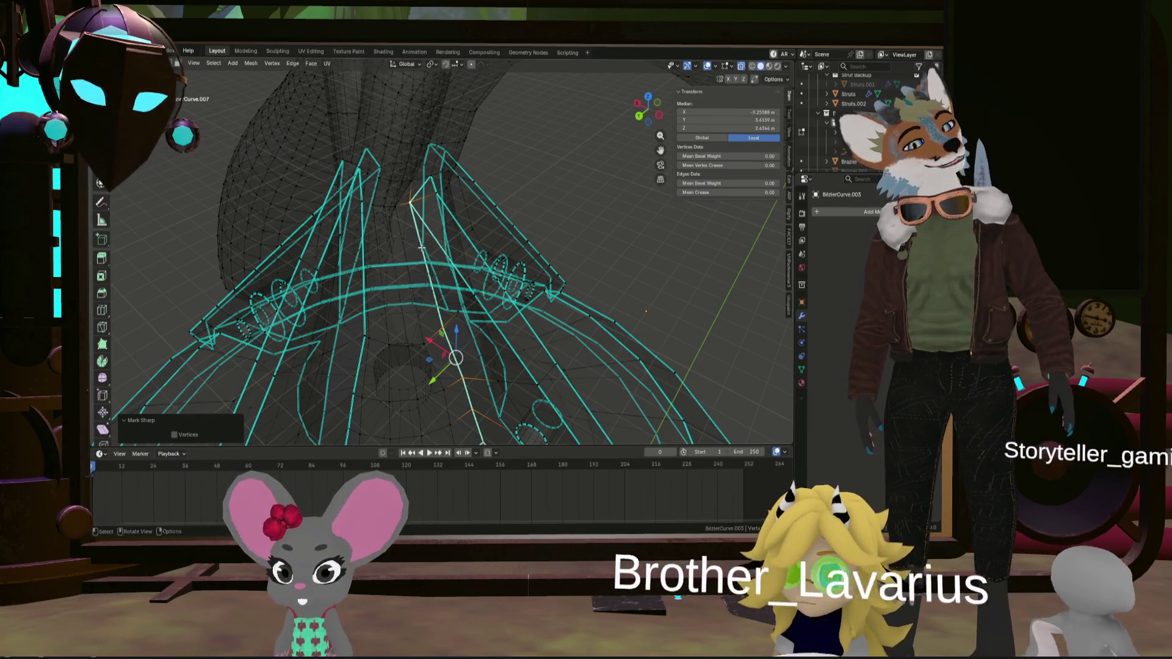
pyautogui.moveTo(421, 247)
pyautogui.mouseDown(button='middle')
pyautogui.moveTo(426, 275)
pyautogui.moveTo(386, 266)
pyautogui.mouseUp(button='middle')
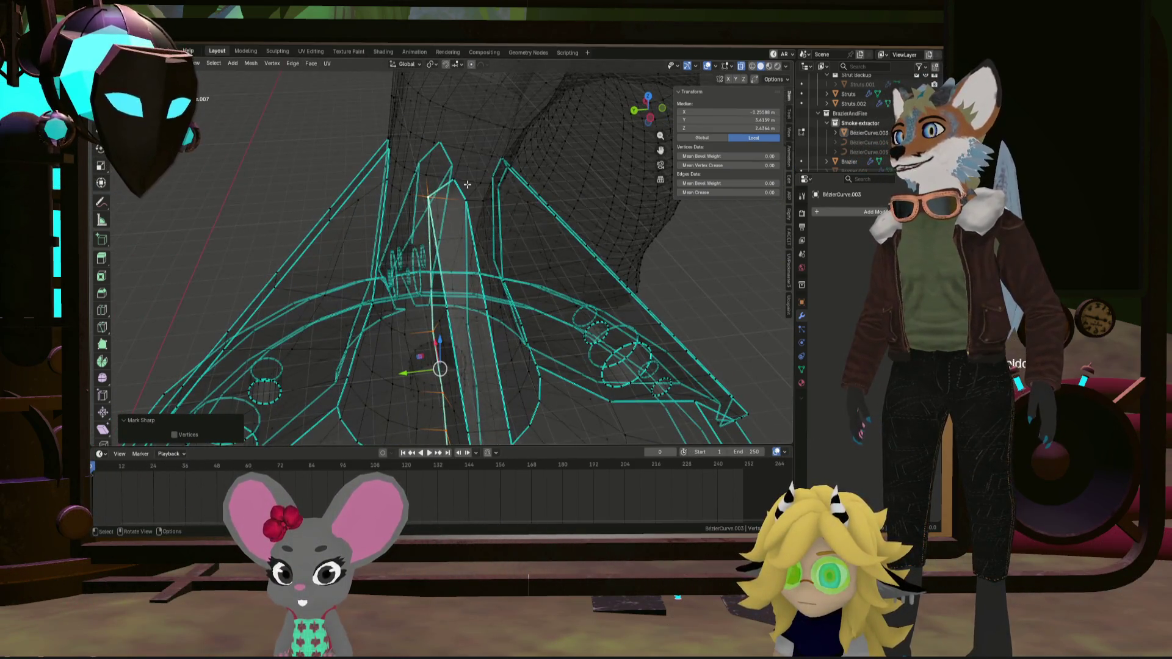
pyautogui.scroll(5, 467, 185)
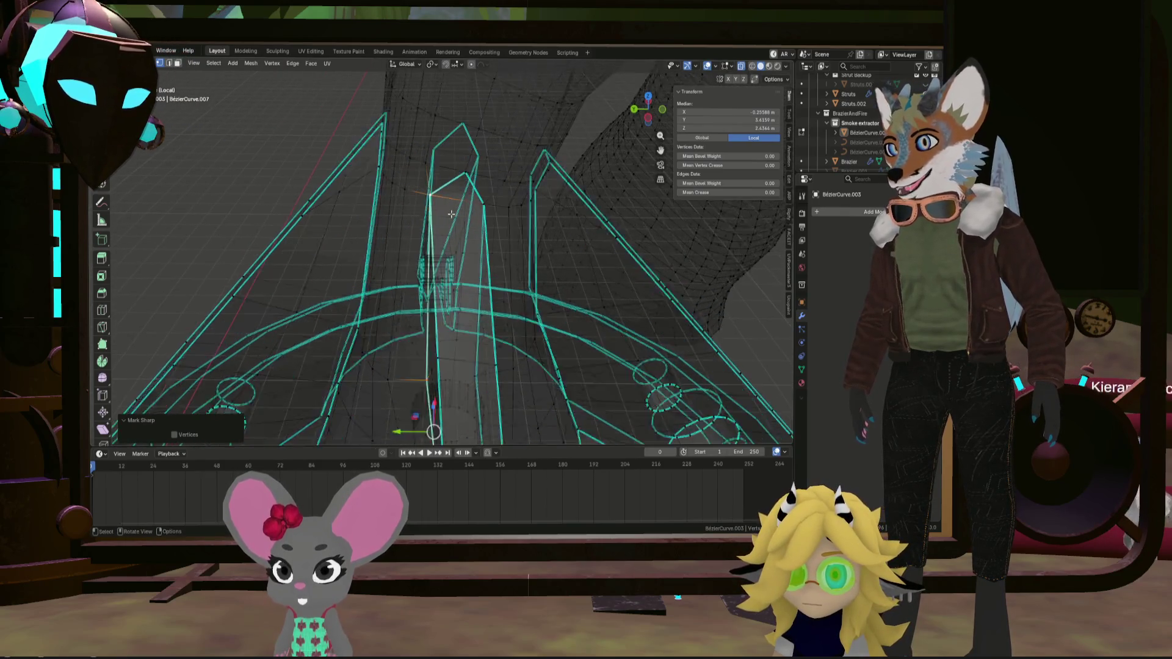
pyautogui.scroll(2, 451, 213)
# Clear the sharp marking from a wrongly picked path to the strut top
pyautogui.keyDown('ctrl'); pyautogui.click(477, 190); pyautogui.keyUp('ctrl')
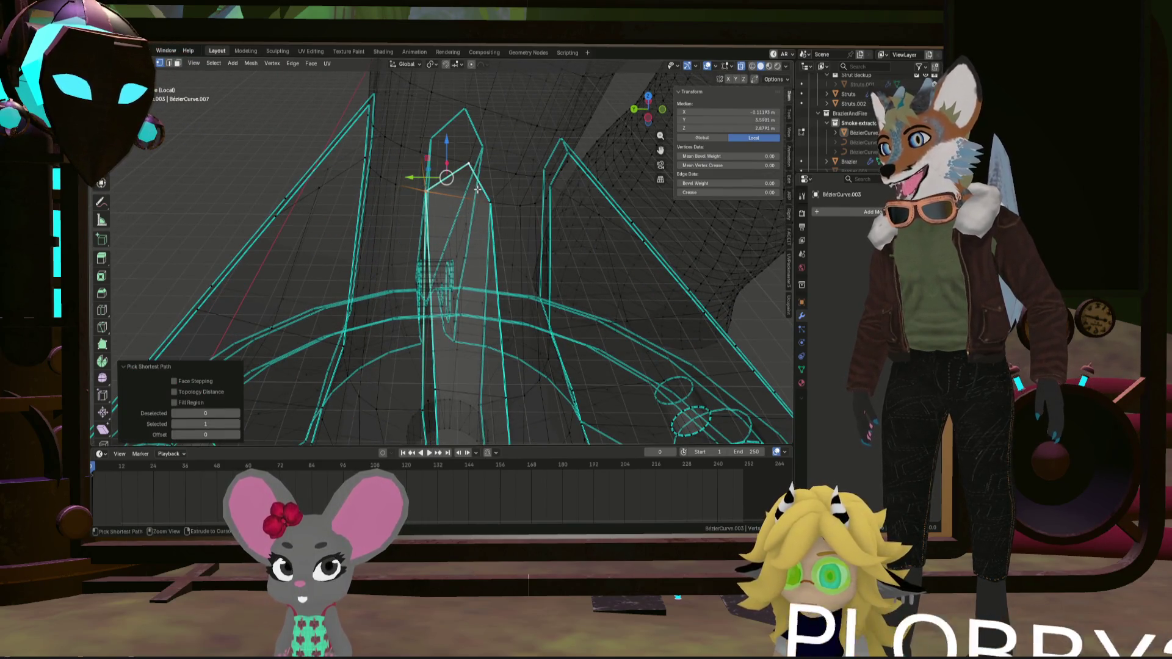
pyautogui.hotkey('ctrl', 'e')
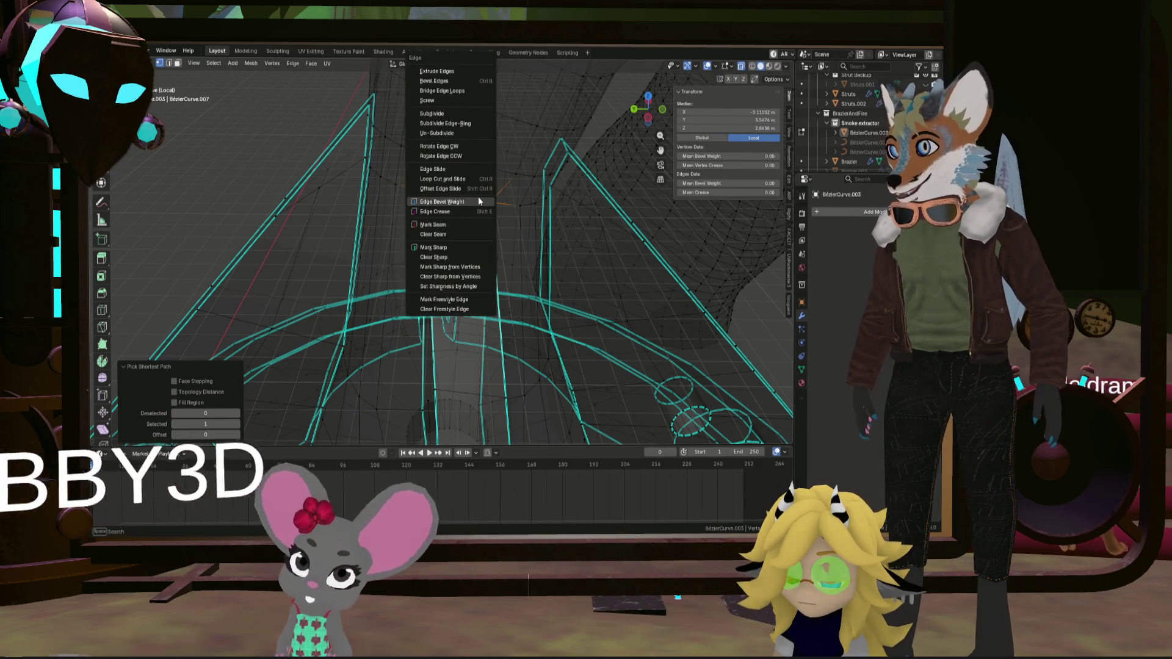
pyautogui.click(443, 257)
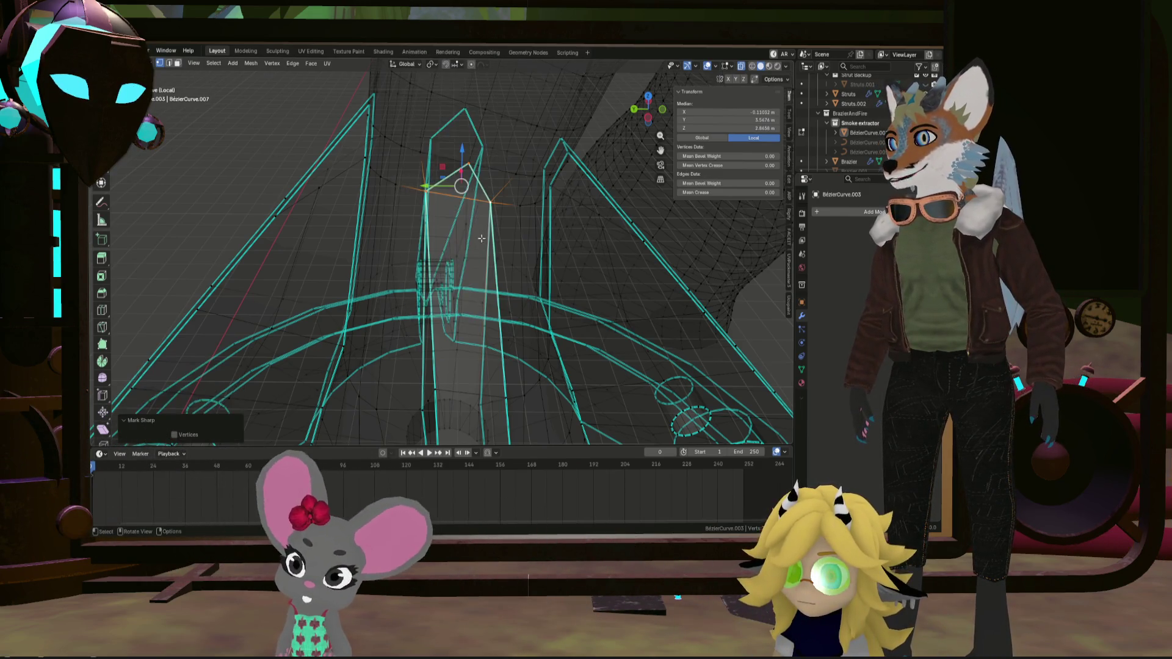
pyautogui.moveTo(443, 257)
pyautogui.mouseDown(button='middle')
pyautogui.moveTo(456, 221)
pyautogui.moveTo(448, 194)
pyautogui.mouseUp(button='middle')
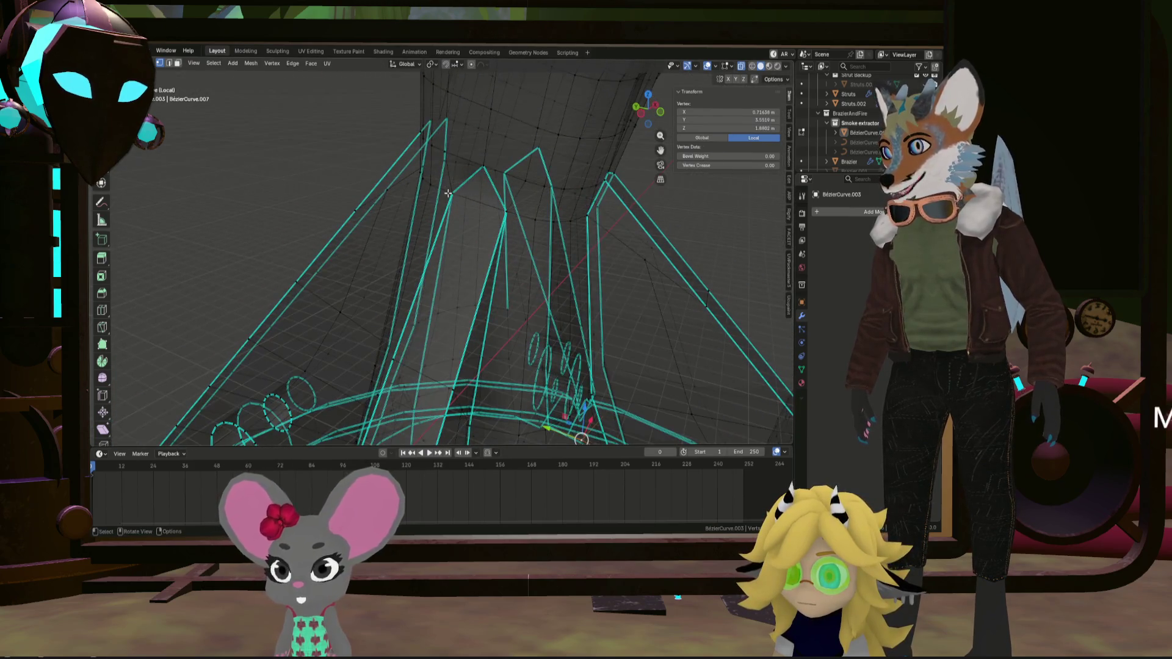
pyautogui.scroll(3, 484, 184)
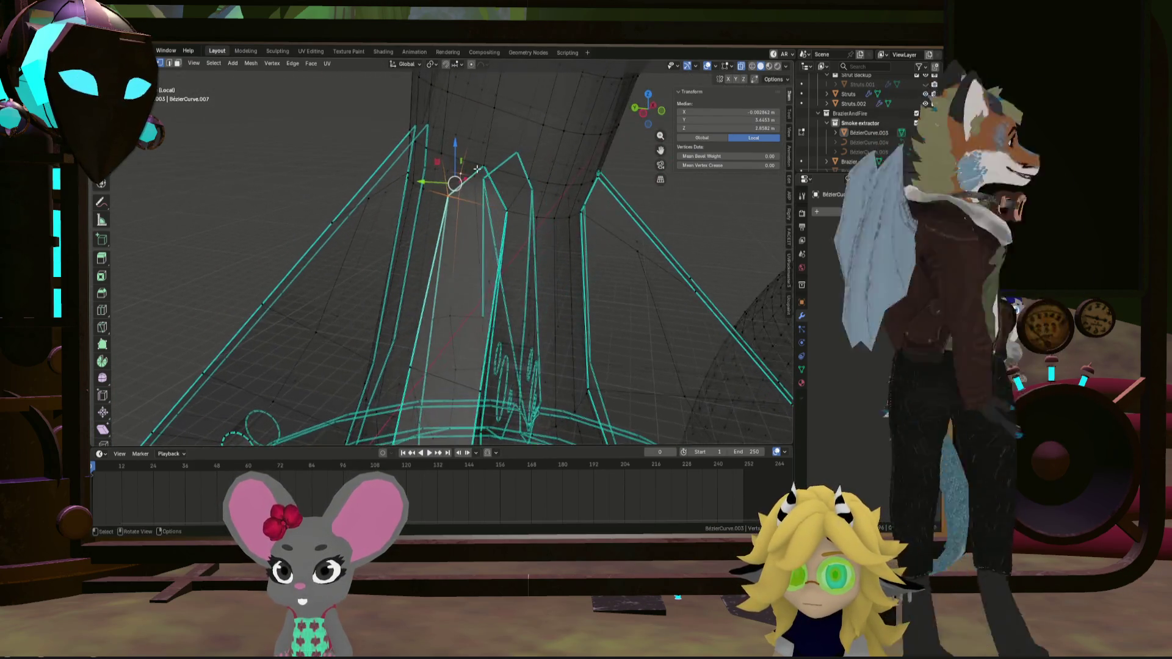
# Mark the edge up to the strut top as sharp
pyautogui.keyDown('shift'); pyautogui.click(484, 146); pyautogui.keyUp('shift')
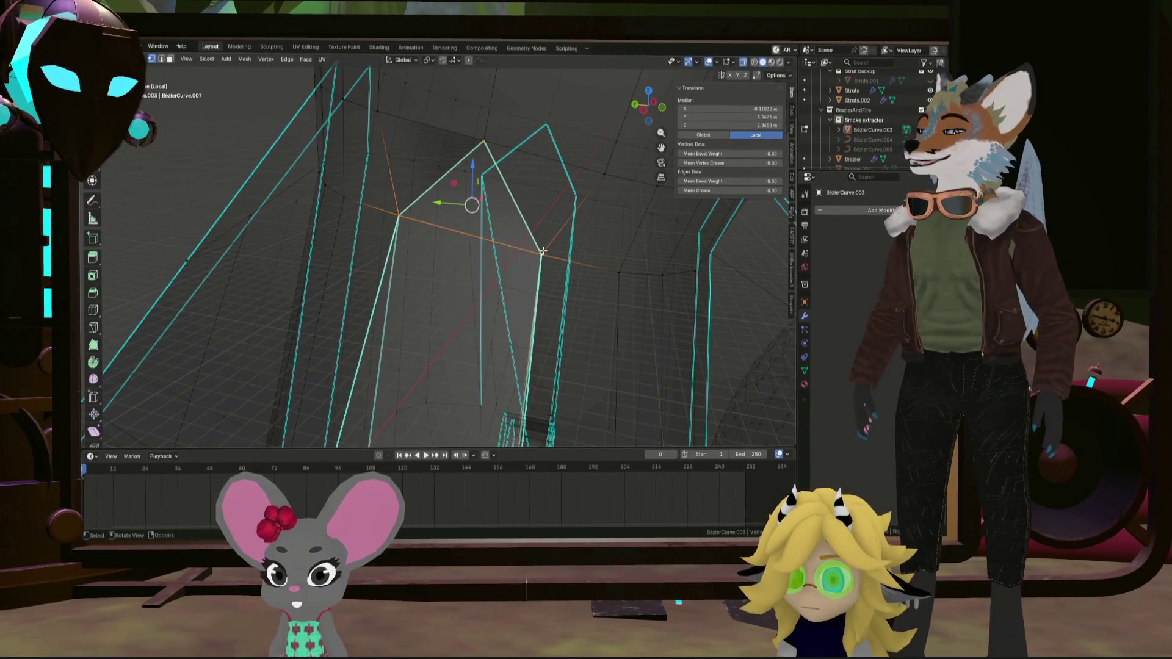
pyautogui.rightClick(481, 208)
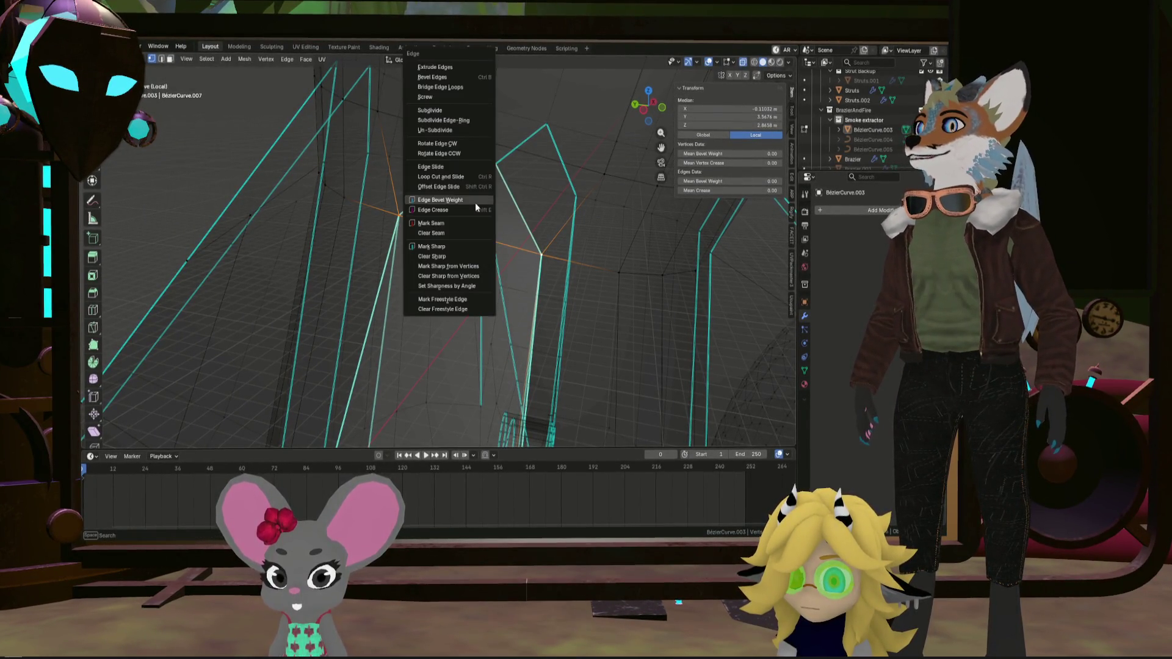
pyautogui.click(434, 253)
pyautogui.moveTo(434, 252)
pyautogui.mouseDown(button='middle')
pyautogui.moveTo(444, 254)
pyautogui.moveTo(386, 230)
pyautogui.moveTo(397, 202)
pyautogui.moveTo(505, 260)
pyautogui.moveTo(416, 243)
pyautogui.moveTo(349, 256)
pyautogui.moveTo(529, 318)
pyautogui.mouseUp(button='middle')
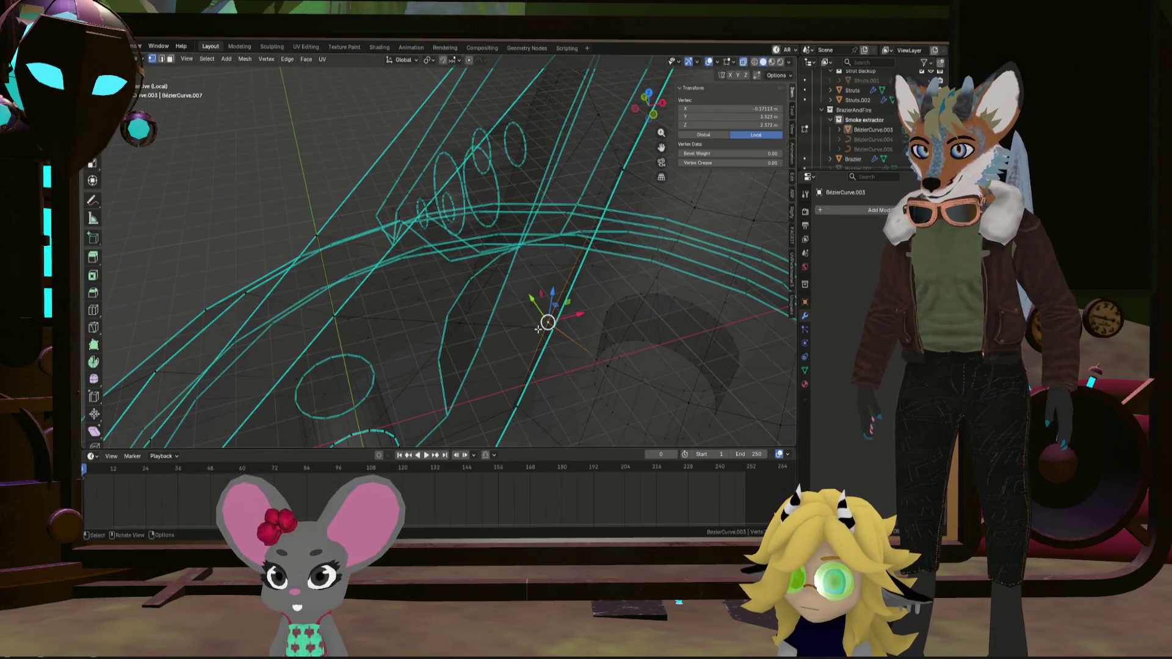
# Select more strut vertices and merge them into one
pyautogui.scroll(6, 538, 330)
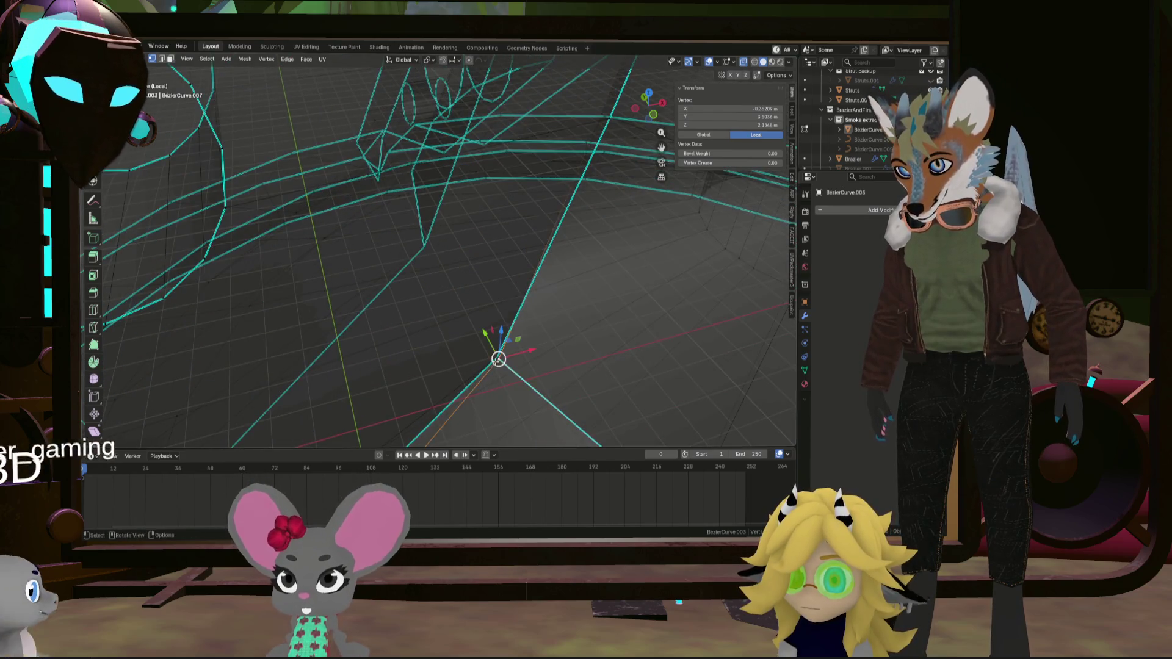
pyautogui.moveTo(464, 341); pyautogui.dragTo(492, 359, button='middle')
pyautogui.keyDown('shift'); pyautogui.click(492, 359); pyautogui.keyUp('shift')
pyautogui.rightClick(492, 359)
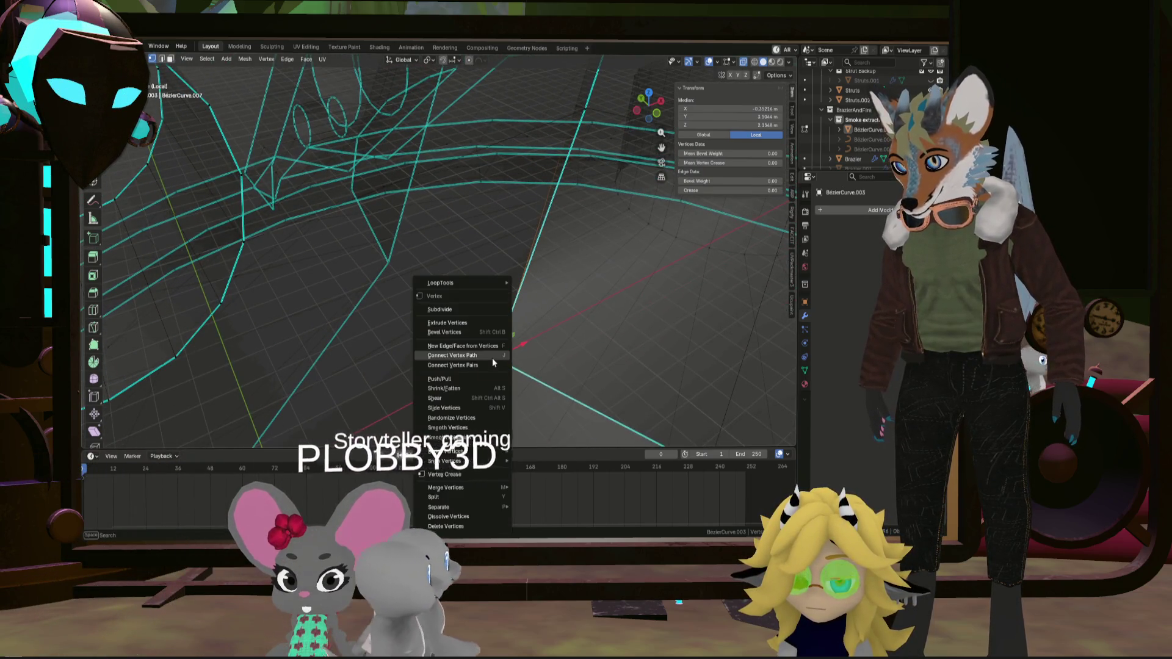
pyautogui.press(',')
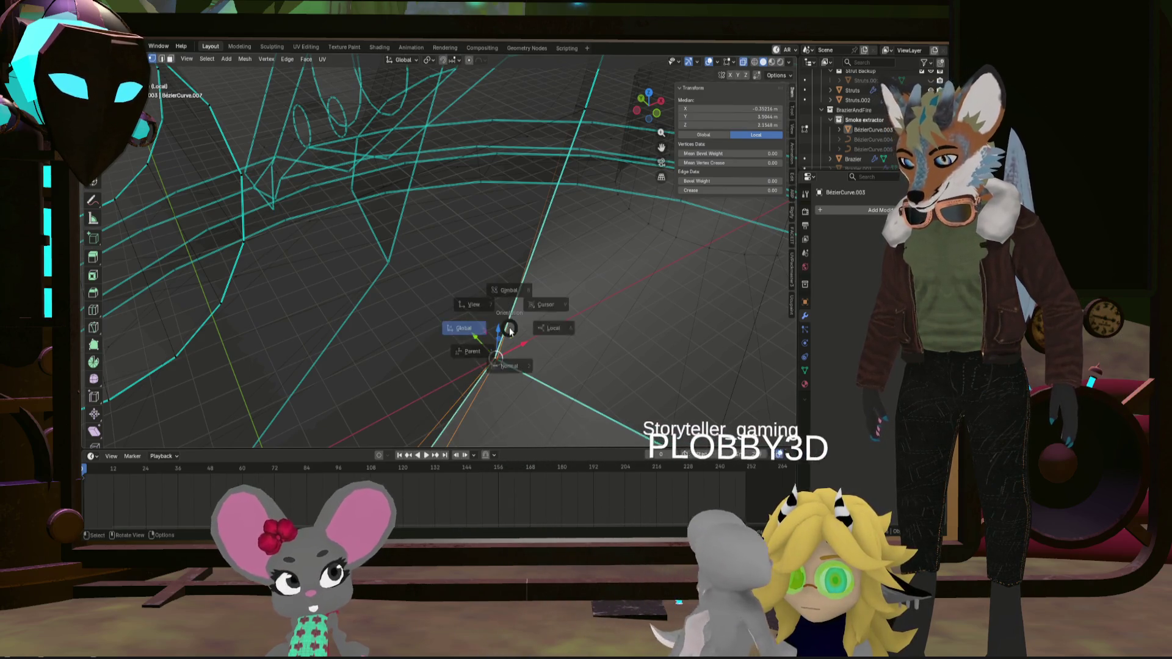
pyautogui.rightClick(509, 330)
pyautogui.press('Escape')
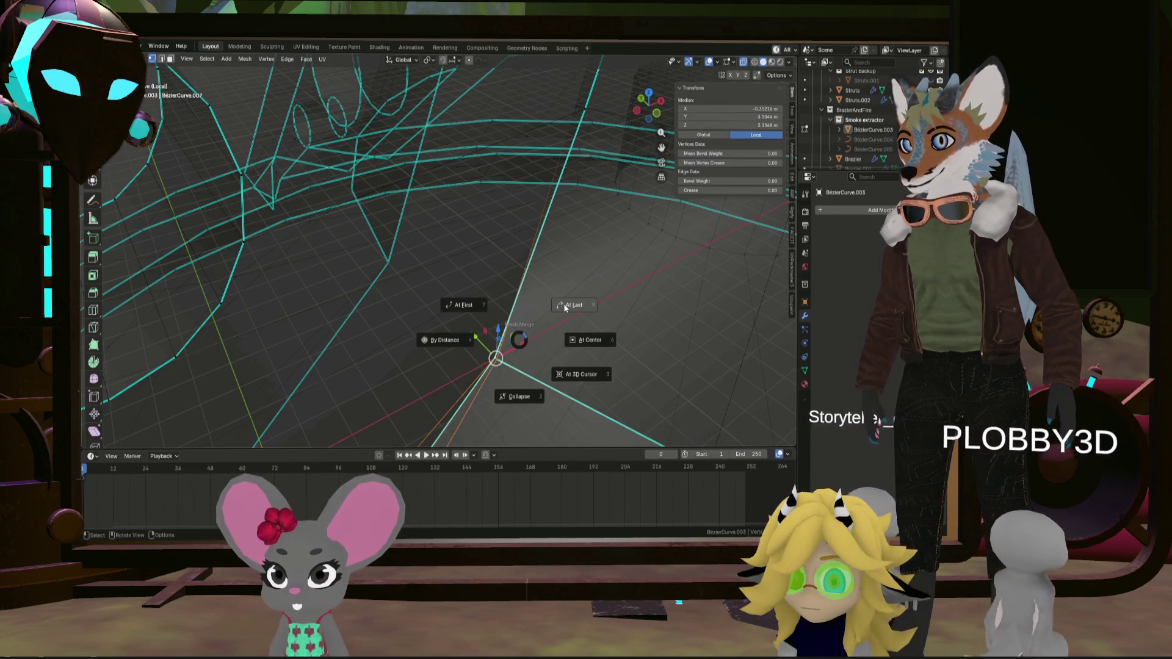
pyautogui.click(564, 307)
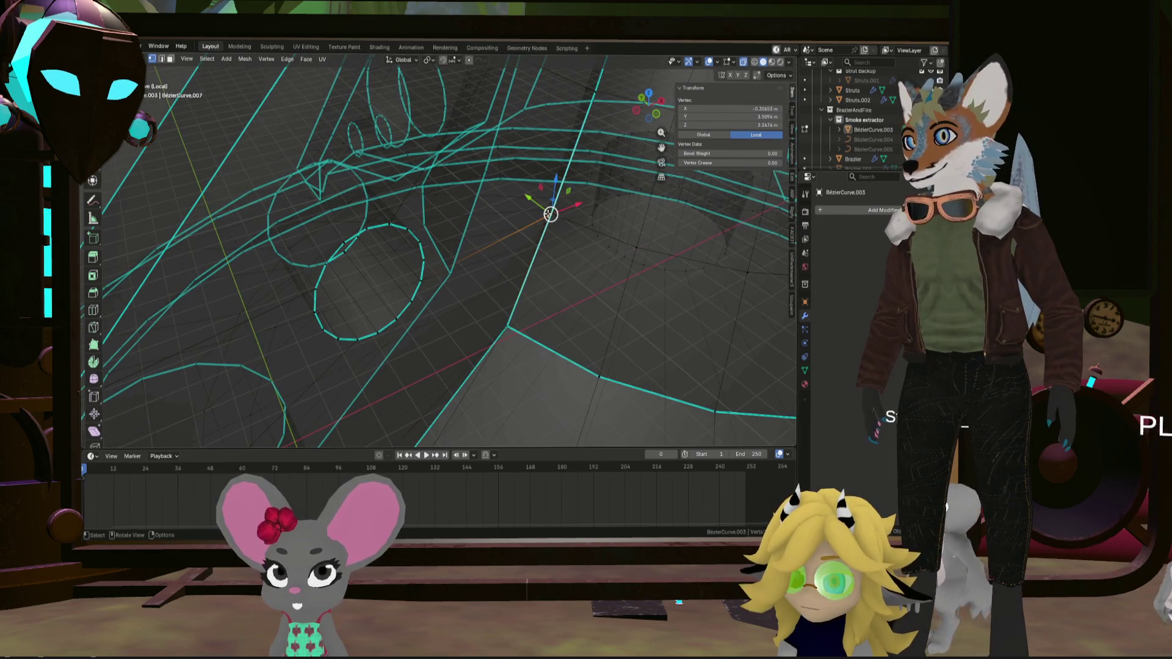
# Merge another vertex pair along the brim At Last
pyautogui.click(617, 185)
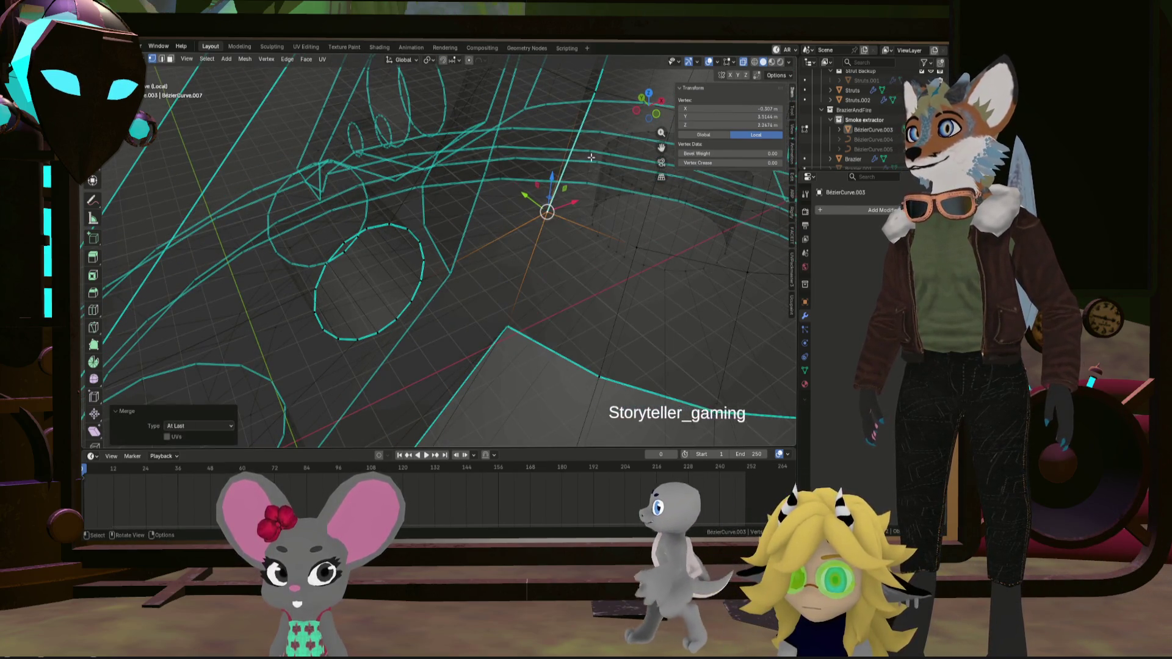
pyautogui.moveTo(537, 210)
pyautogui.keyDown('shift'); pyautogui.mouseDown(button='middle')
pyautogui.moveTo(453, 320)
pyautogui.moveTo(494, 221)
pyautogui.moveTo(441, 412)
pyautogui.mouseUp(button='middle'); pyautogui.keyUp('shift')
pyautogui.keyDown('shift'); pyautogui.click(495, 221); pyautogui.keyUp('shift')
pyautogui.click(519, 229)
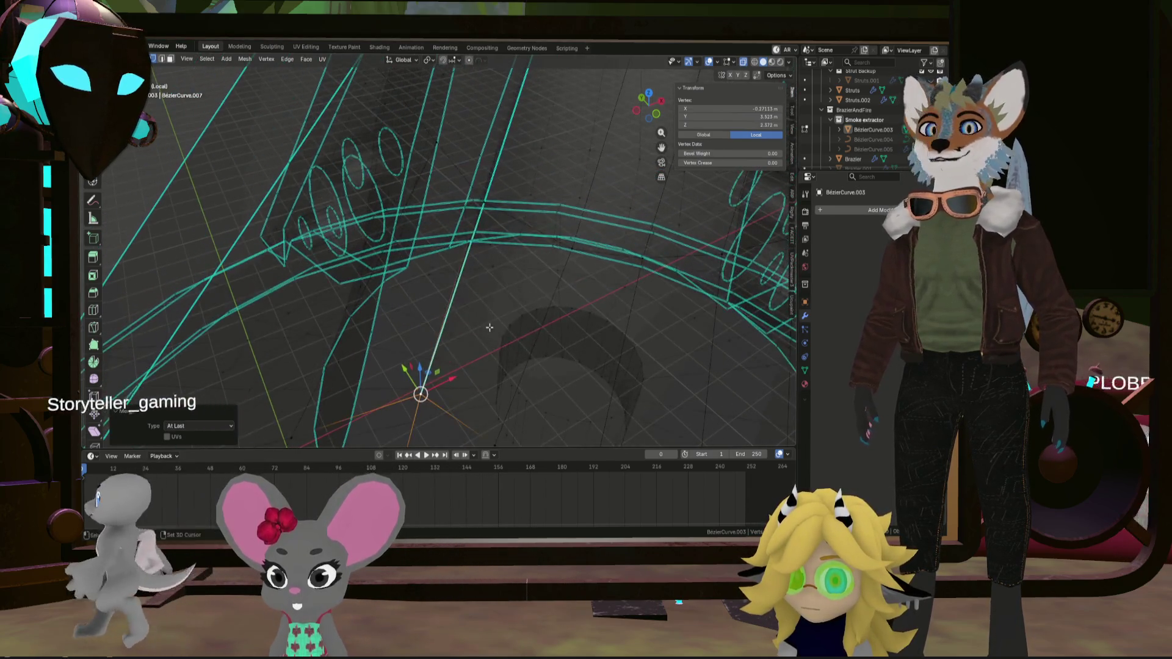
pyautogui.moveTo(481, 225)
pyautogui.mouseDown(button='middle')
pyautogui.moveTo(500, 217)
pyautogui.moveTo(492, 205)
pyautogui.mouseUp(button='middle')
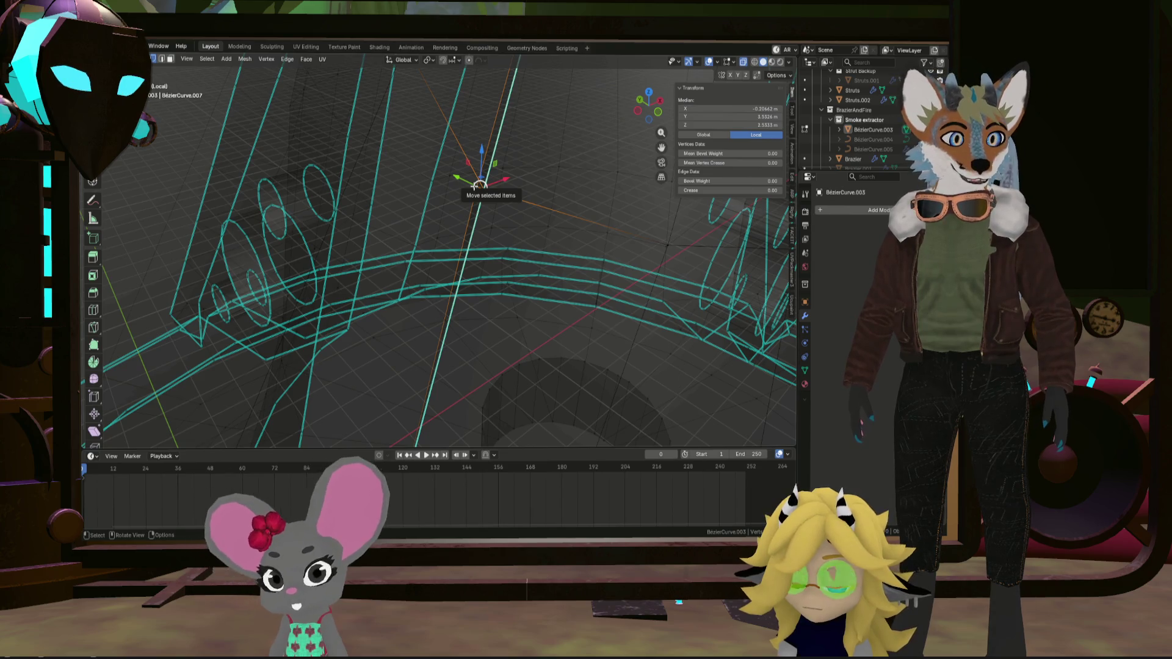
# Merge the remaining selected strut vertices At Last
pyautogui.click(523, 158)
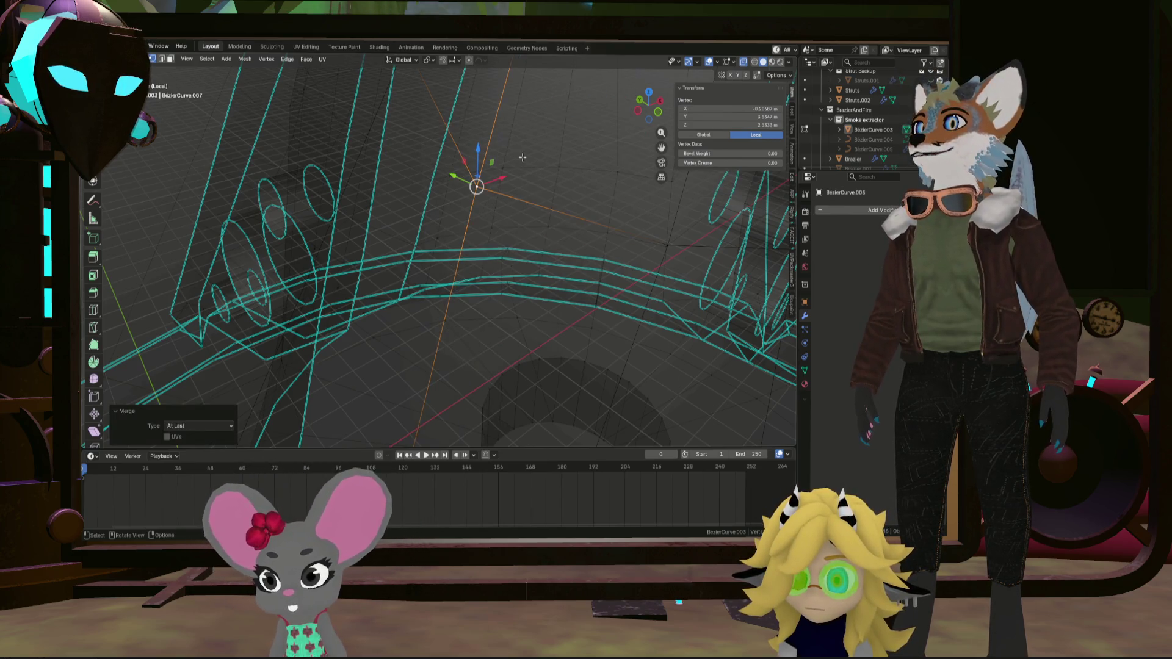
pyautogui.moveTo(528, 138)
pyautogui.mouseDown(button='middle')
pyautogui.moveTo(490, 181)
pyautogui.moveTo(458, 170)
pyautogui.moveTo(476, 156)
pyautogui.moveTo(474, 244)
pyautogui.moveTo(454, 287)
pyautogui.mouseUp(button='middle')
pyautogui.scroll(4, 490, 180)
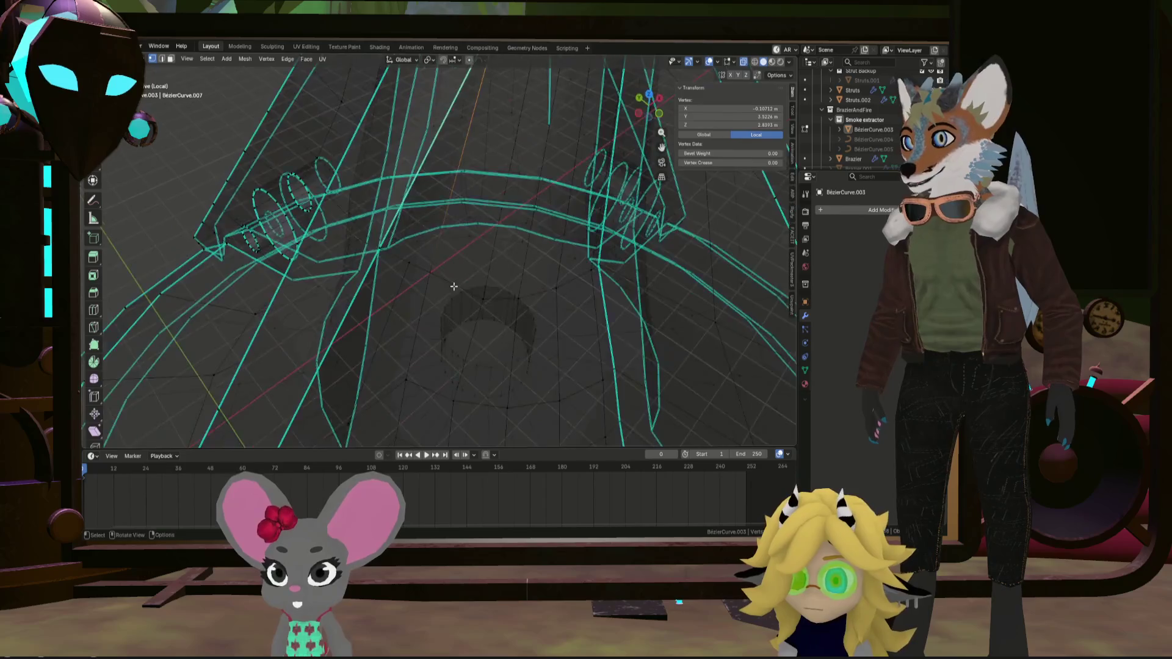
# Mark the shortest edge path along the strut as sharp
pyautogui.scroll(-2, 454, 286)
pyautogui.scroll(-1, 451, 264)
pyautogui.moveTo(435, 362); pyautogui.dragTo(422, 379, button='middle')
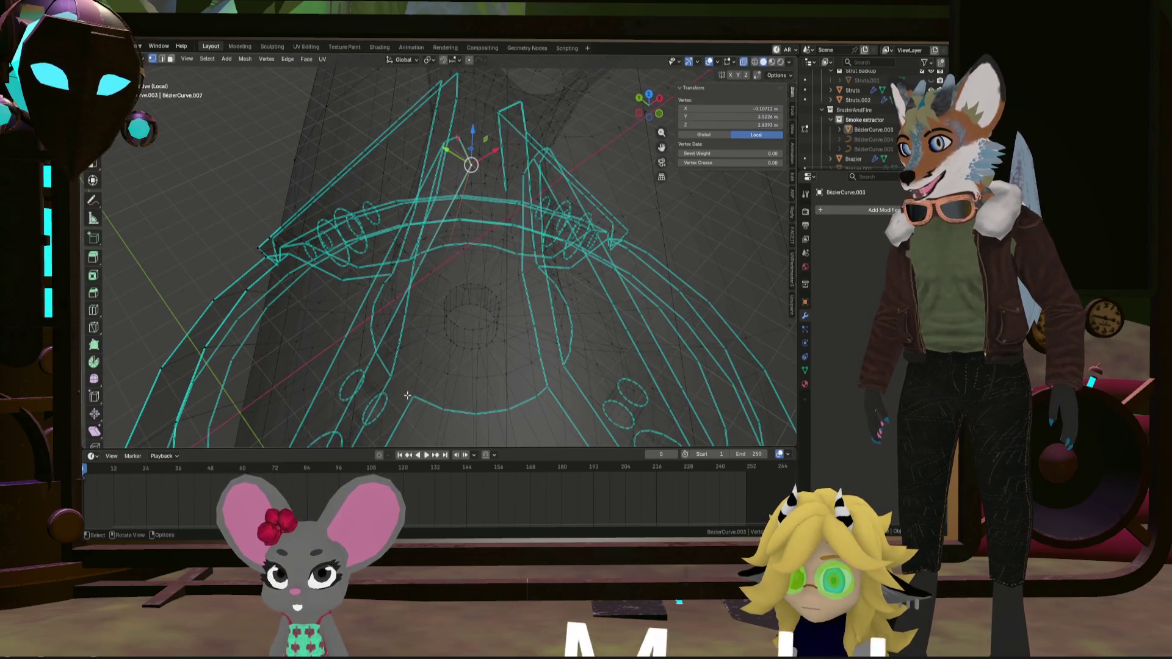
pyautogui.keyDown('ctrl'); pyautogui.click(411, 390); pyautogui.keyUp('ctrl')
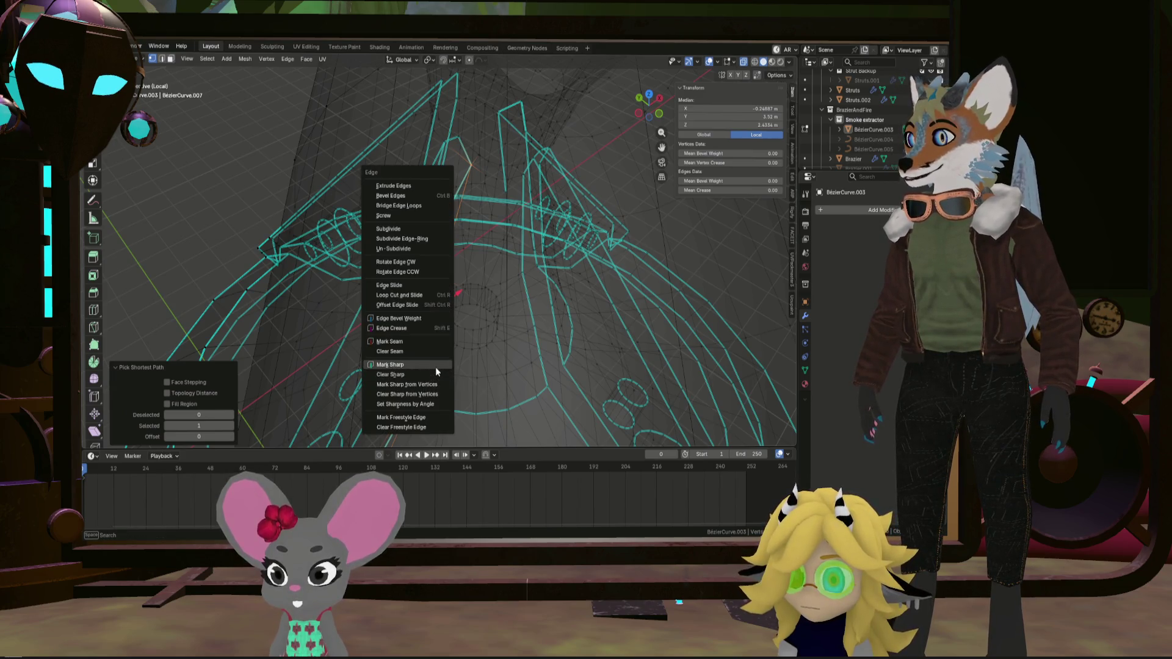
pyautogui.click(435, 366)
# Select the rim vertices and merge them at their centre
pyautogui.moveTo(461, 338)
pyautogui.mouseDown(button='middle')
pyautogui.moveTo(492, 299)
pyautogui.moveTo(498, 364)
pyautogui.mouseUp(button='middle')
pyautogui.scroll(10, 498, 364)
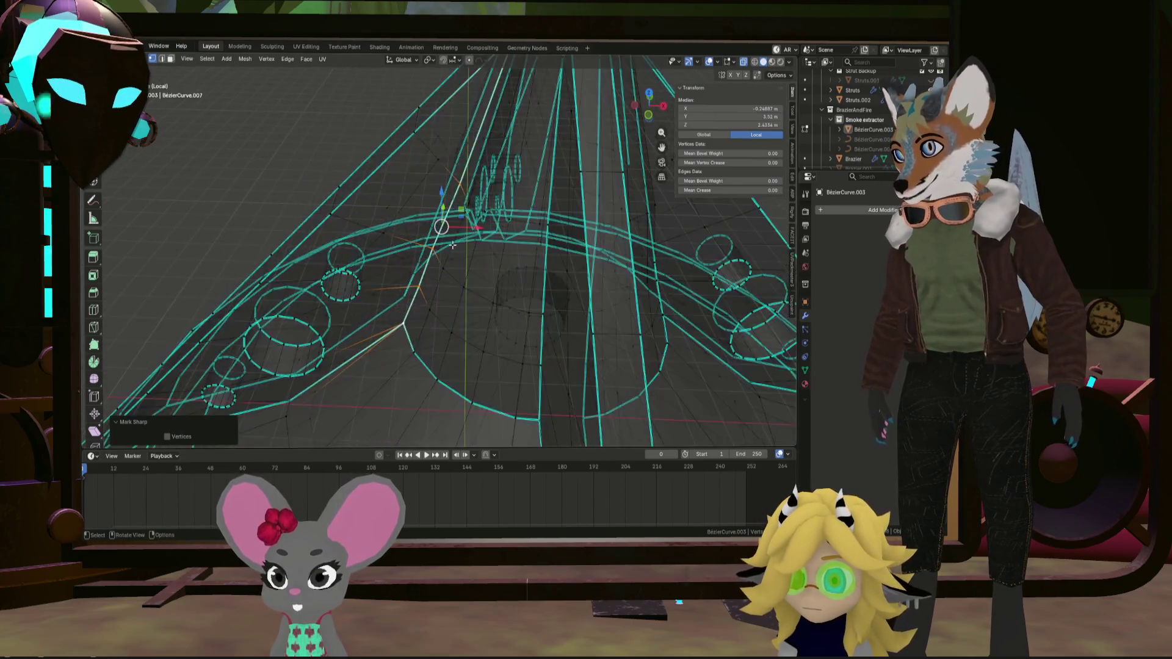
pyautogui.scroll(-5, 515, 268)
pyautogui.scroll(5, 485, 338)
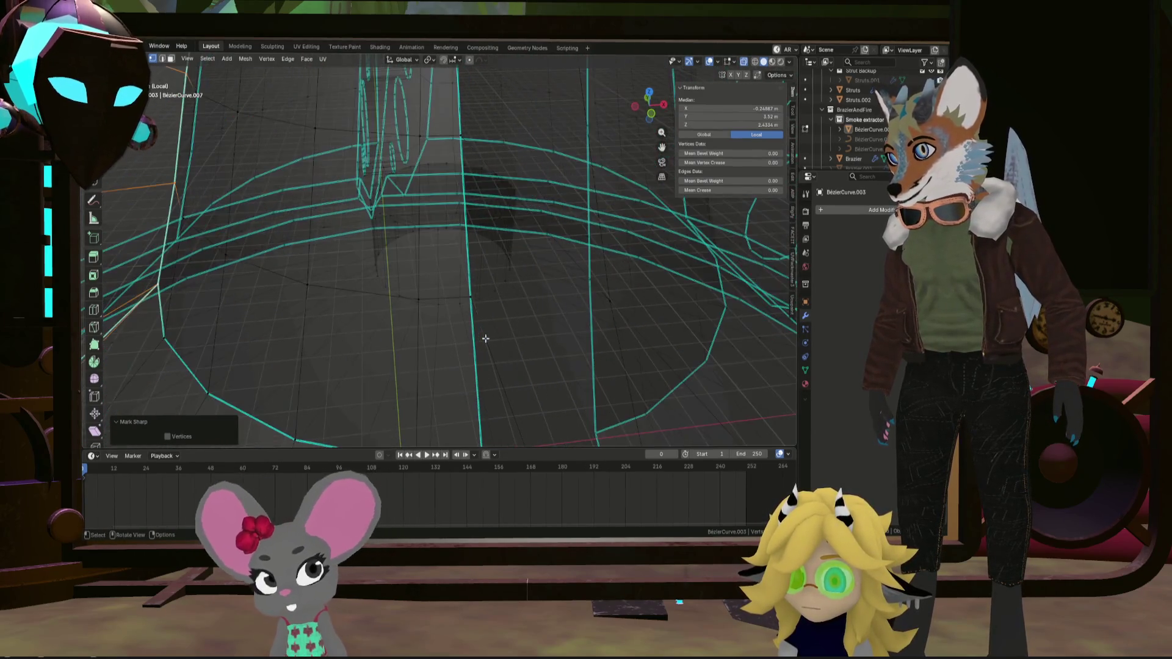
pyautogui.scroll(-2, 482, 323)
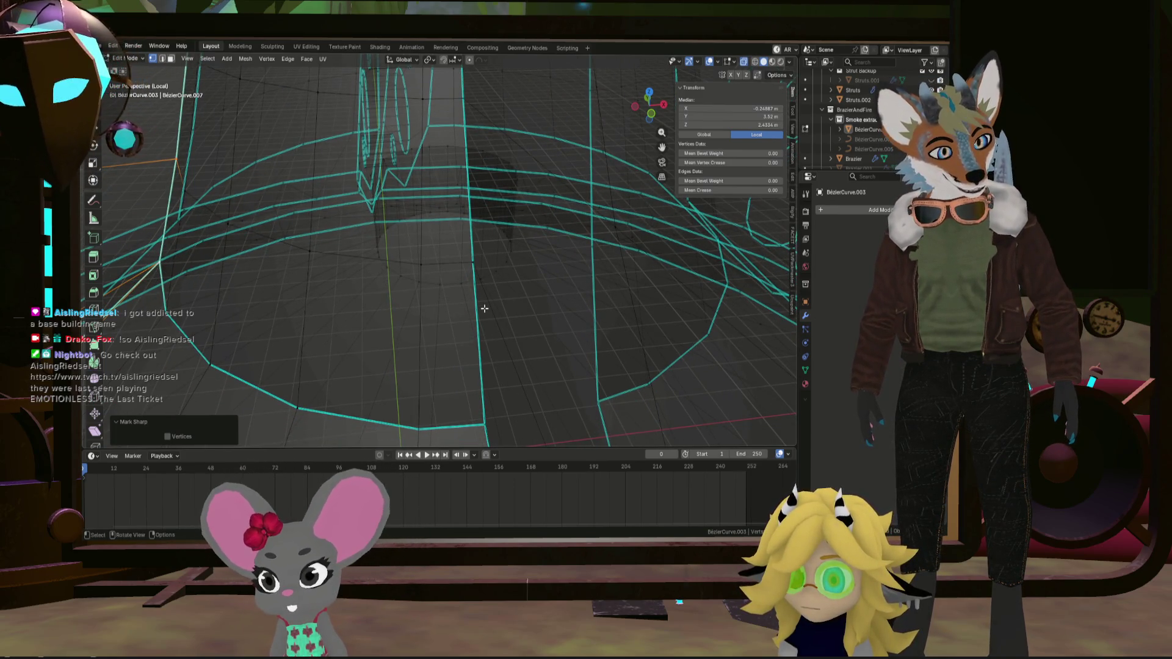
pyautogui.click(487, 429)
pyautogui.scroll(8, 484, 421)
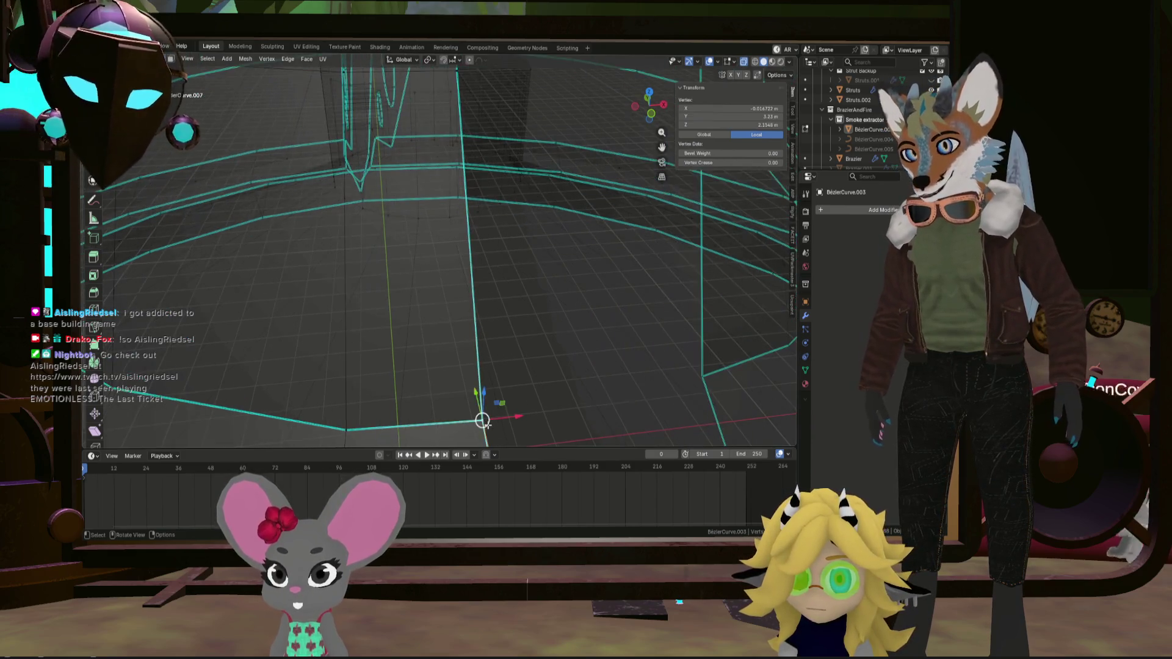
pyautogui.moveTo(488, 370); pyautogui.dragTo(501, 262, button='middle')
pyautogui.press('m')
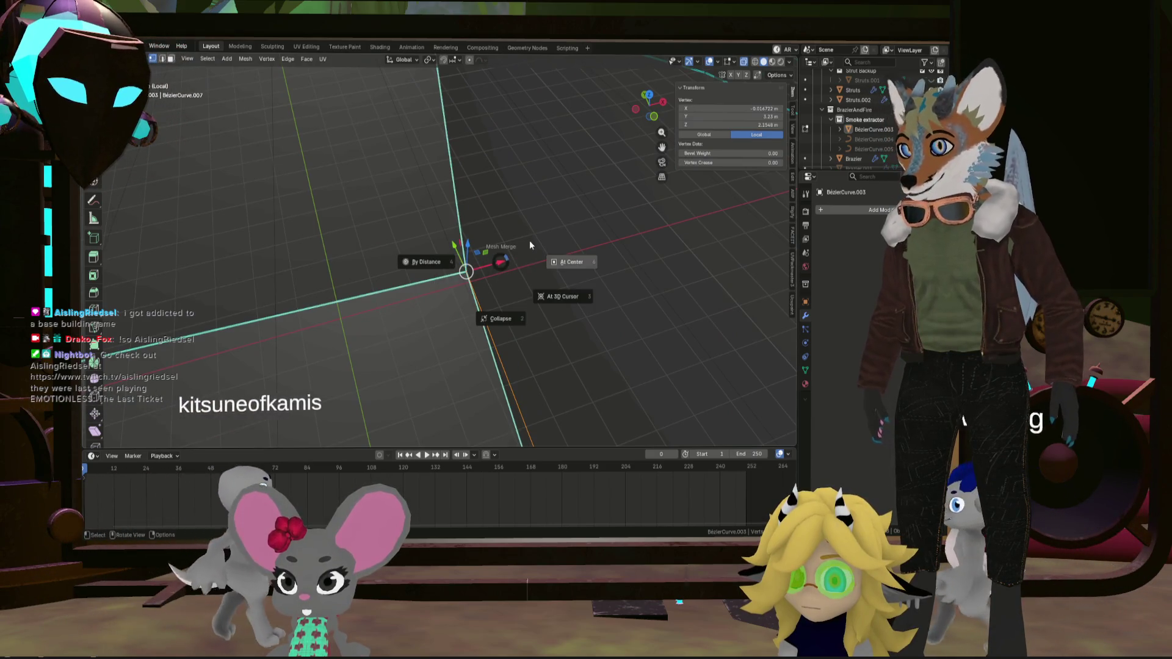
# Reposition the merged vertex on the rim in two moves
pyautogui.press('g')
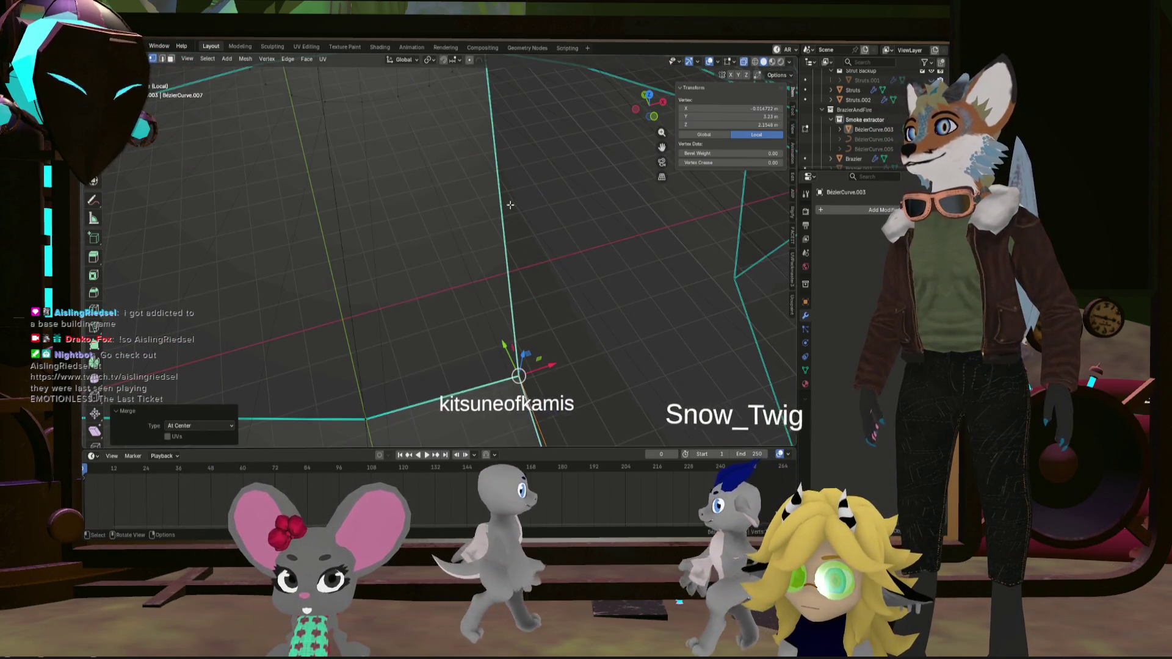
pyautogui.click(460, 189)
pyautogui.moveTo(460, 188)
pyautogui.mouseDown(button='middle')
pyautogui.moveTo(449, 199)
pyautogui.moveTo(478, 197)
pyautogui.moveTo(523, 219)
pyautogui.moveTo(449, 222)
pyautogui.moveTo(465, 214)
pyautogui.moveTo(439, 209)
pyautogui.moveTo(424, 229)
pyautogui.moveTo(378, 175)
pyautogui.mouseUp(button='middle')
pyautogui.press('g')
pyautogui.click(523, 220)
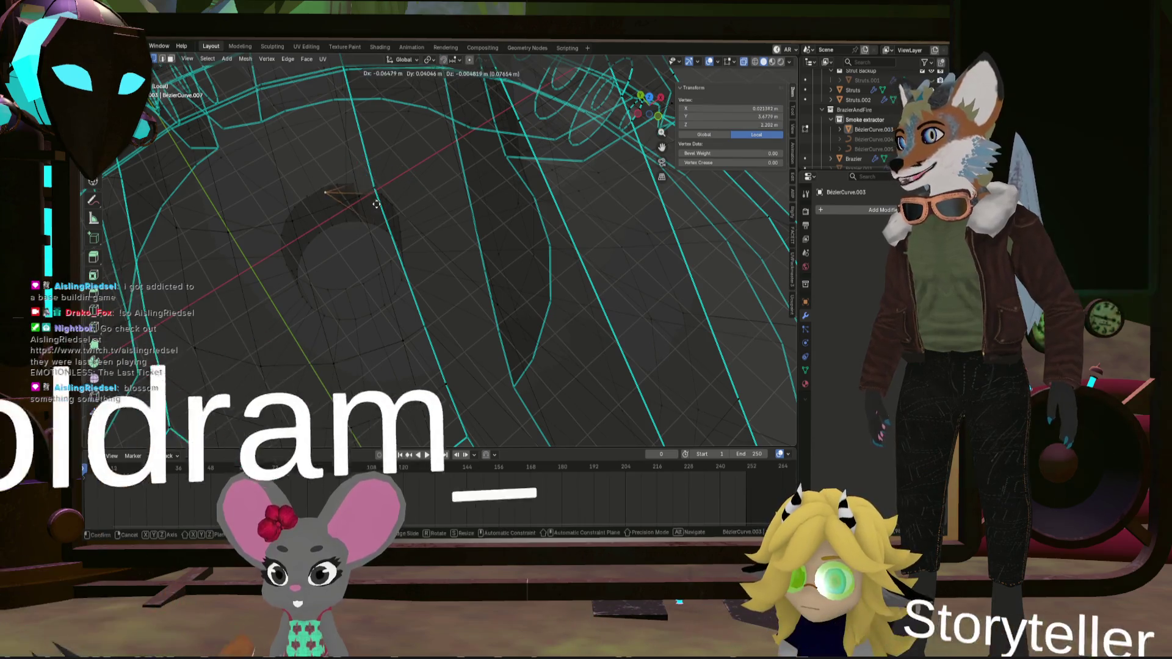
# Move one more rim vertex, then check the adjusted hood from several angles
pyautogui.press('g')
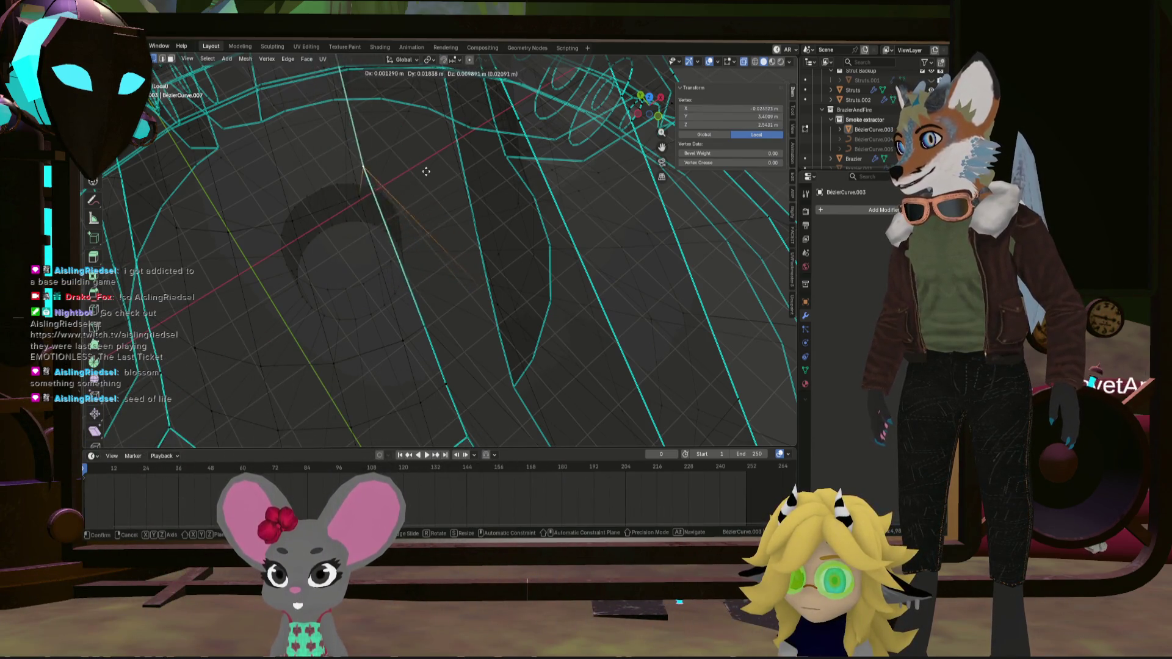
pyautogui.click(426, 171)
pyautogui.moveTo(426, 172)
pyautogui.mouseDown(button='middle')
pyautogui.moveTo(392, 165)
pyautogui.moveTo(489, 165)
pyautogui.moveTo(385, 184)
pyautogui.moveTo(439, 226)
pyautogui.moveTo(607, 305)
pyautogui.moveTo(561, 284)
pyautogui.mouseUp(button='middle')
pyautogui.scroll(3, 541, 273)
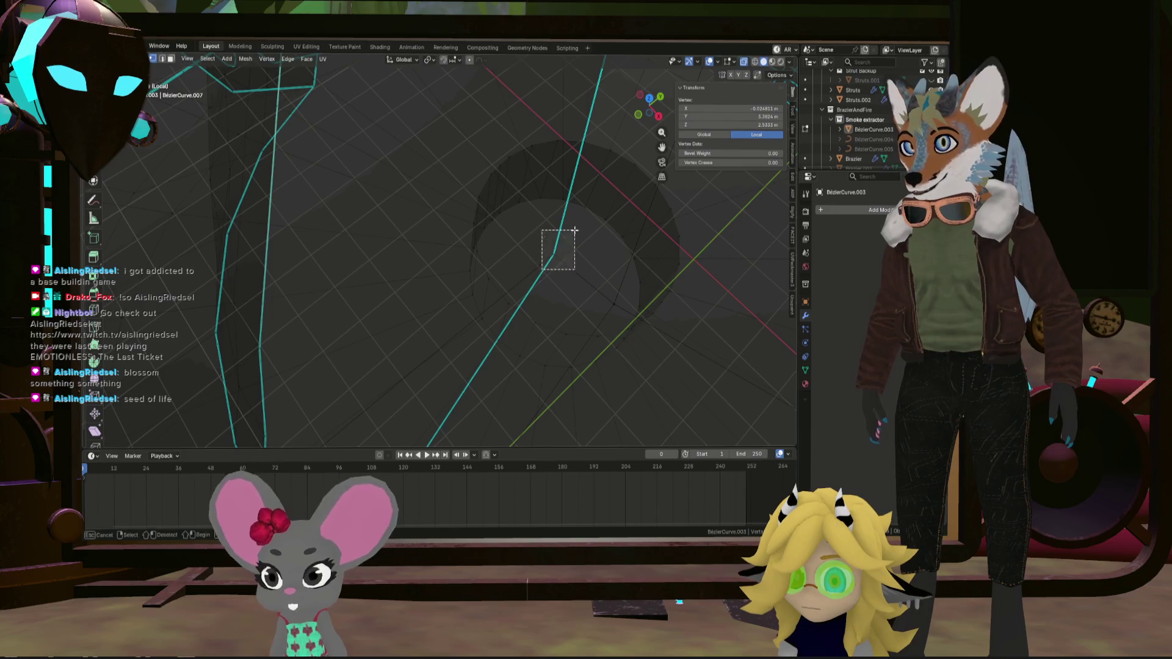
pyautogui.moveTo(562, 265); pyautogui.dragTo(552, 254, button='middle')
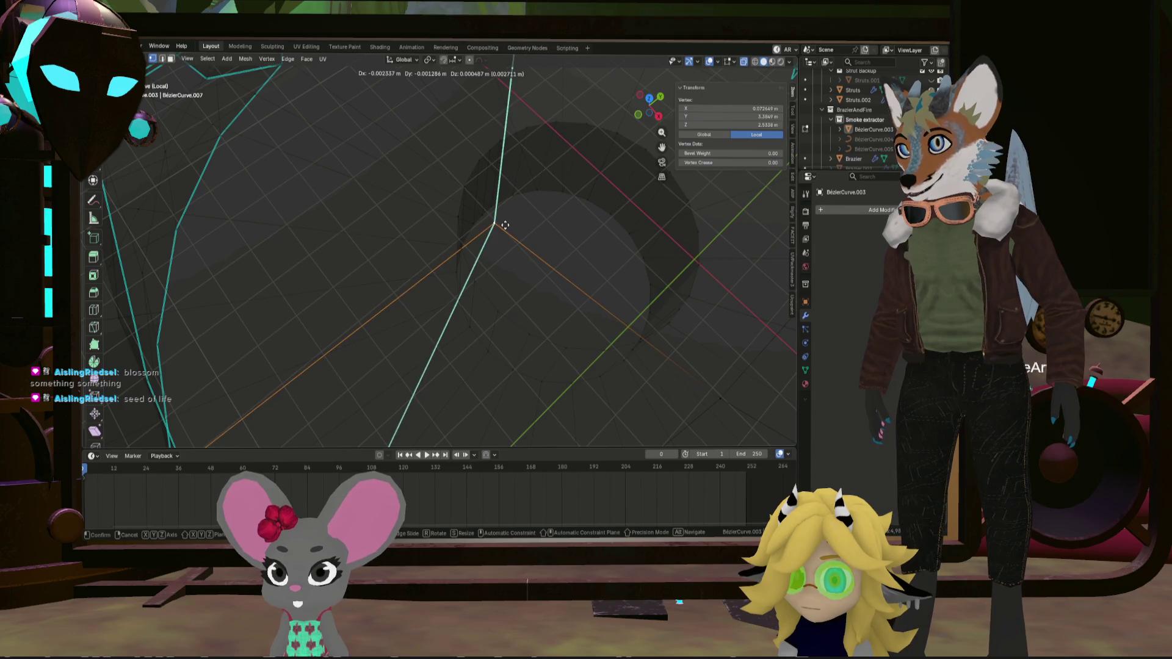
pyautogui.moveTo(549, 243); pyautogui.dragTo(586, 262, button='middle')
pyautogui.scroll(-4, 610, 269)
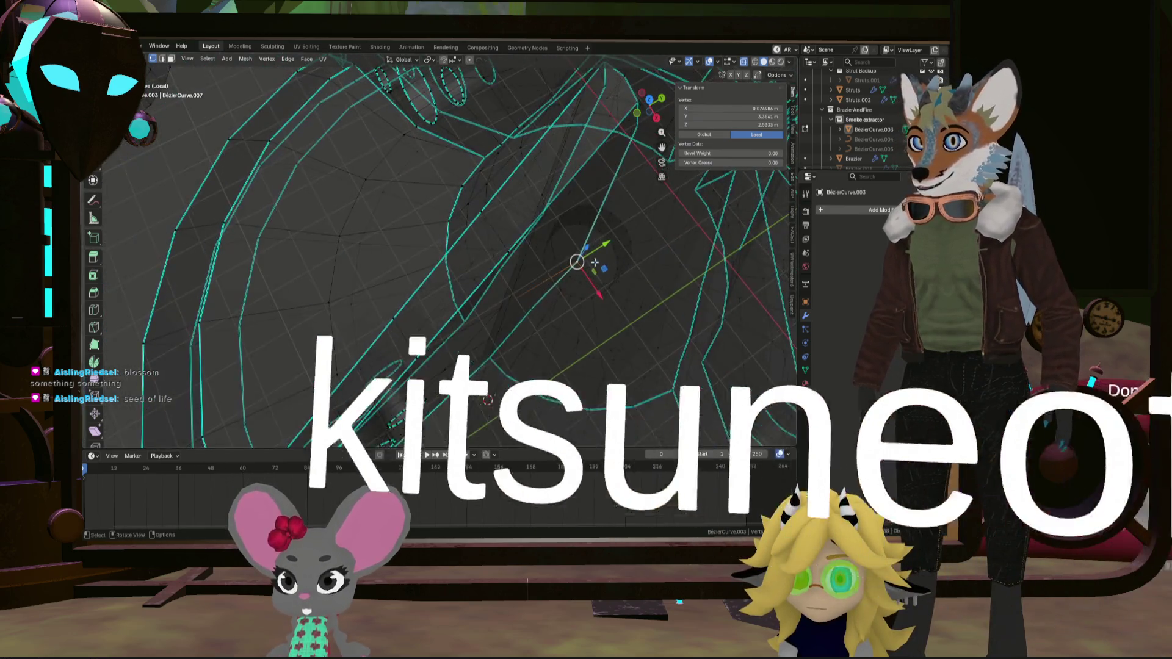
pyautogui.moveTo(654, 281); pyautogui.dragTo(642, 279, button='middle')
pyautogui.moveTo(640, 279); pyautogui.dragTo(644, 296, button='middle')
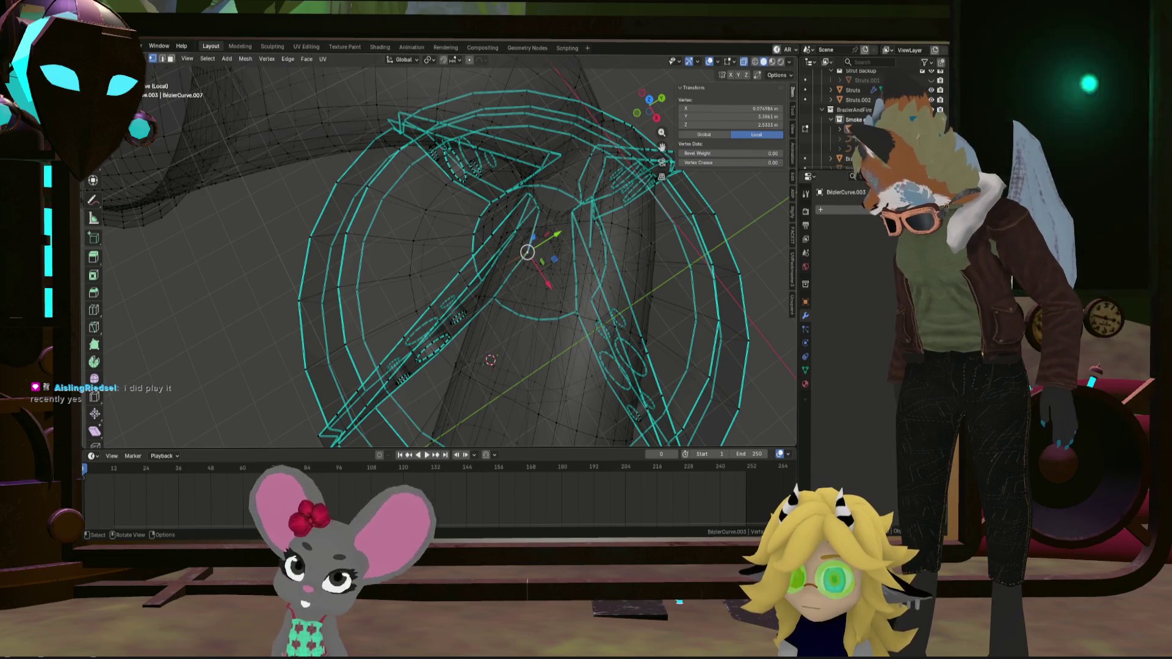
pyautogui.moveTo(549, 330)
pyautogui.mouseDown(button='middle')
pyautogui.moveTo(620, 327)
pyautogui.moveTo(571, 331)
pyautogui.moveTo(476, 275)
pyautogui.moveTo(471, 257)
pyautogui.moveTo(492, 226)
pyautogui.moveTo(439, 309)
pyautogui.moveTo(460, 289)
pyautogui.mouseUp(button='middle')
pyautogui.scroll(3, 525, 306)
pyautogui.scroll(4, 465, 265)
pyautogui.moveTo(555, 256)
pyautogui.mouseDown(button='middle')
pyautogui.moveTo(541, 214)
pyautogui.moveTo(609, 209)
pyautogui.moveTo(457, 299)
pyautogui.mouseUp(button='middle')
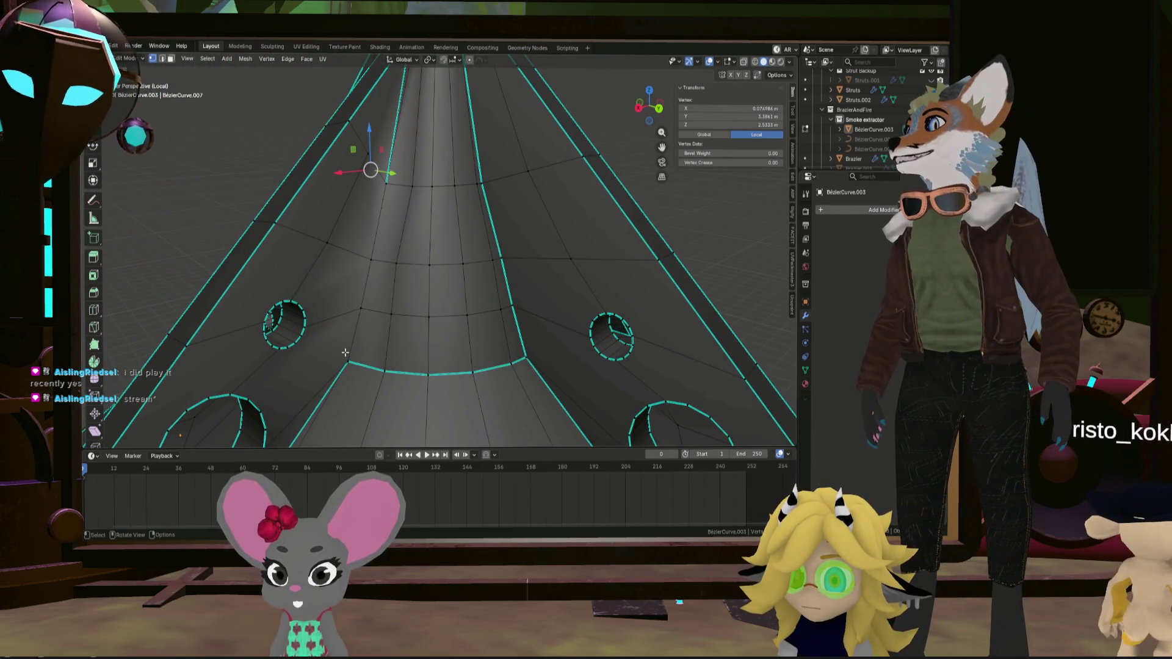
pyautogui.moveTo(347, 352); pyautogui.dragTo(400, 444, button='middle')
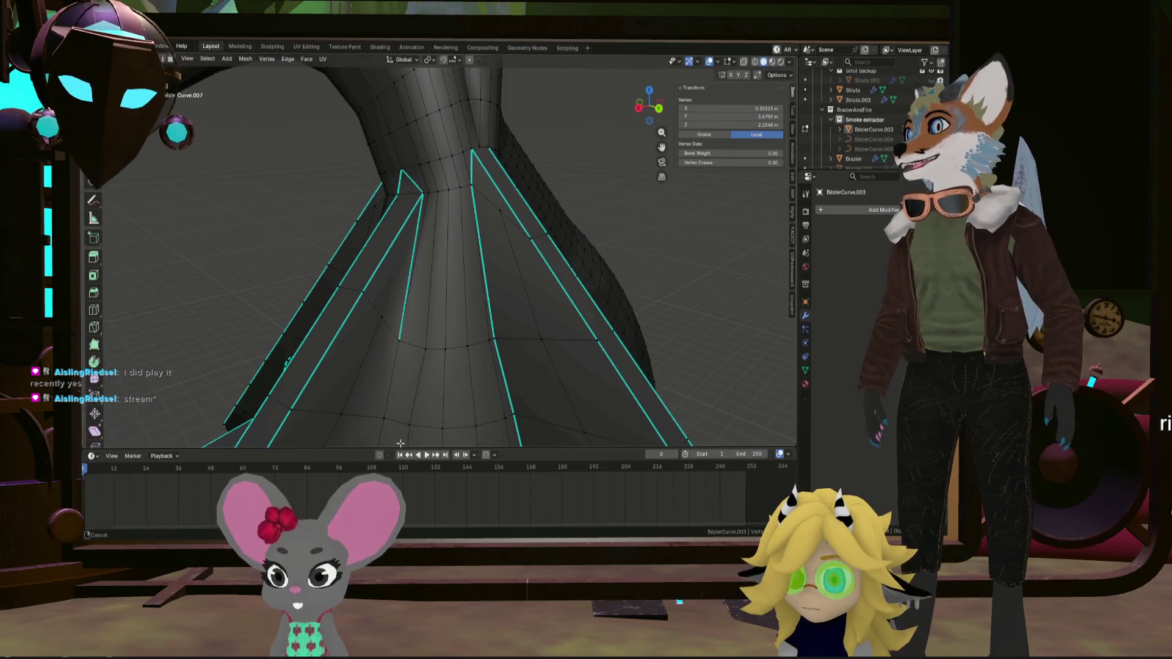
# Mark the selected edge path as sharp
pyautogui.rightClick(401, 343)
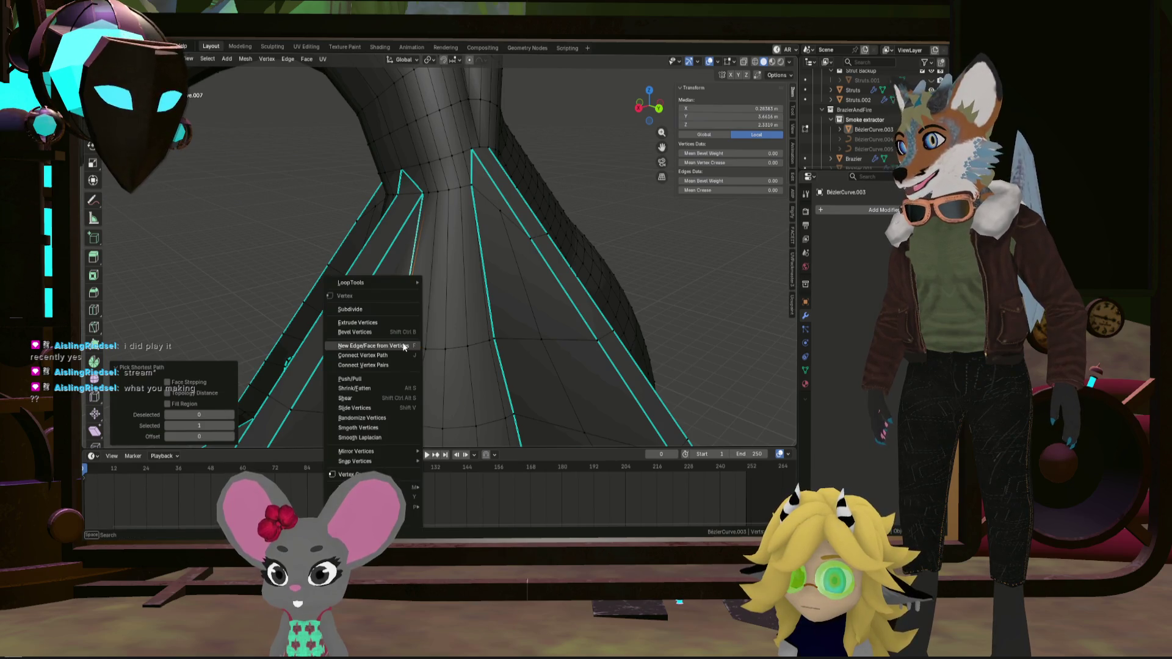
pyautogui.rightClick(464, 284)
pyautogui.click(449, 284)
pyautogui.moveTo(449, 285)
pyautogui.mouseDown(button='middle')
pyautogui.moveTo(451, 345)
pyautogui.moveTo(530, 340)
pyautogui.moveTo(422, 216)
pyautogui.moveTo(442, 217)
pyautogui.moveTo(418, 225)
pyautogui.moveTo(524, 273)
pyautogui.mouseUp(button='middle')
# Merge pairs of pipe-junction vertices at the last selected vertex
pyautogui.click(495, 253)
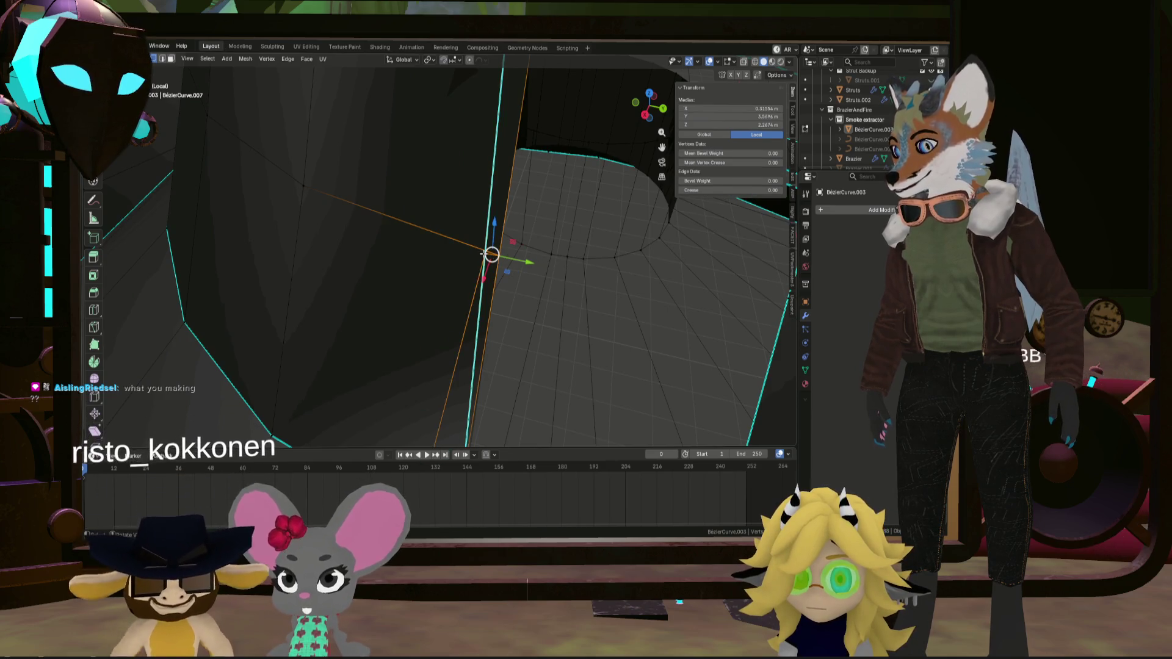
pyautogui.press('m')
pyautogui.click(523, 228)
pyautogui.moveTo(521, 223); pyautogui.dragTo(489, 263, button='middle')
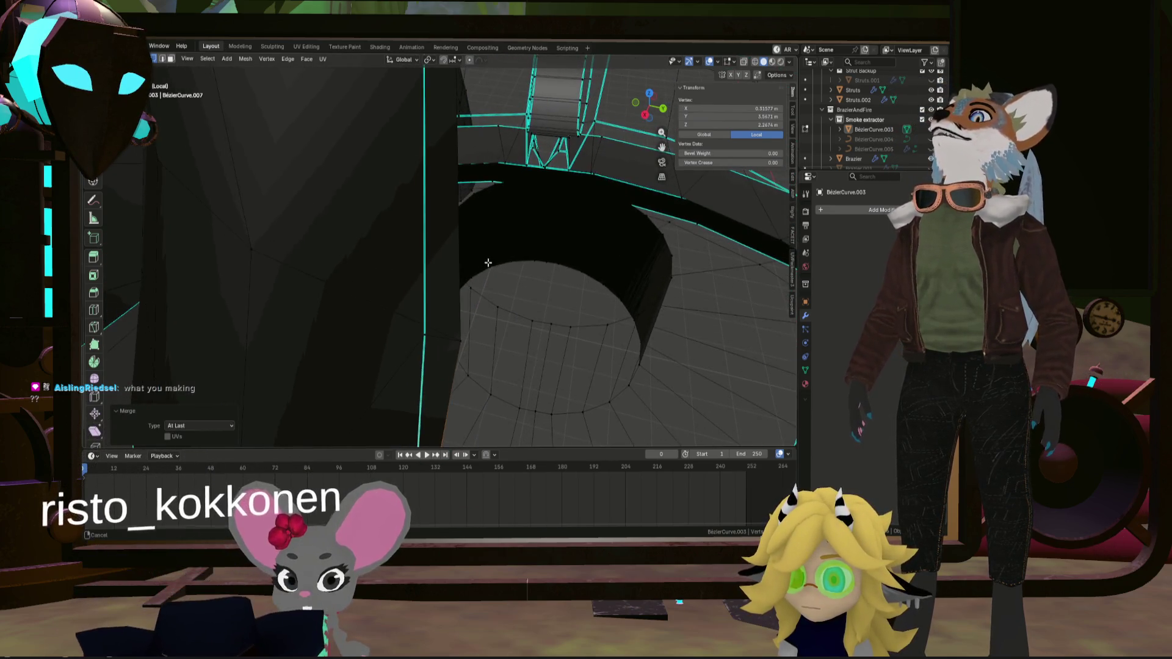
pyautogui.keyDown('shift'); pyautogui.click(425, 336); pyautogui.keyUp('shift')
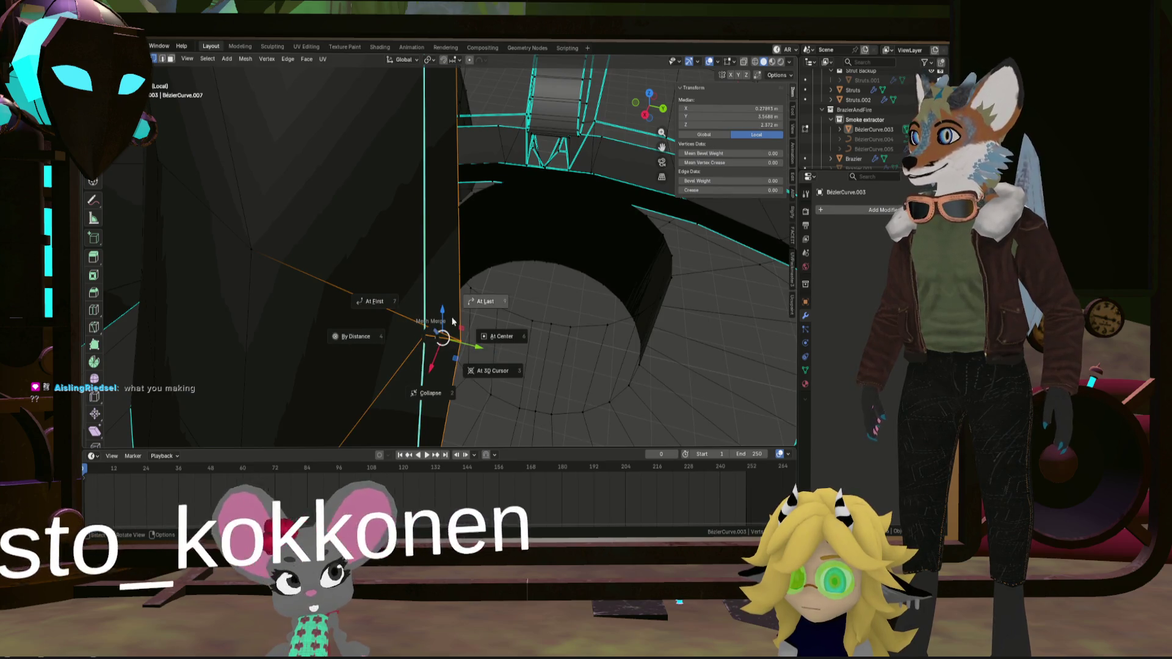
pyautogui.click(452, 321)
pyautogui.moveTo(421, 332); pyautogui.dragTo(459, 342, button='middle')
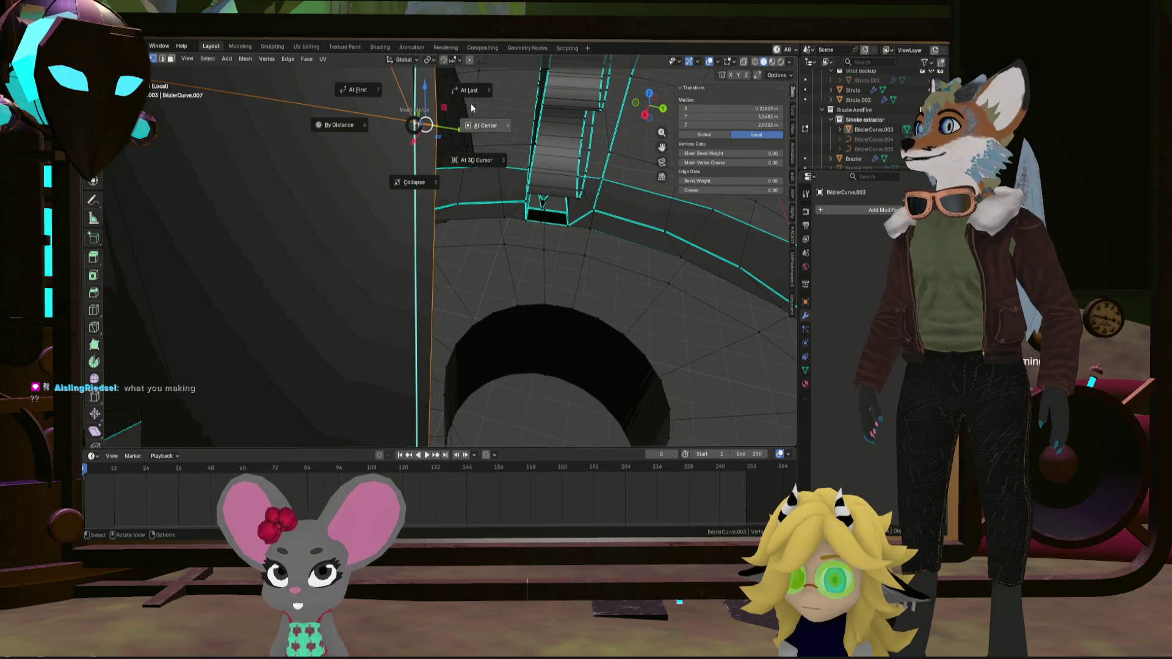
pyautogui.click(469, 87)
# Mark the edge paths up the strut and across the junction as sharp
pyautogui.moveTo(467, 86)
pyautogui.mouseDown(button='middle')
pyautogui.moveTo(458, 209)
pyautogui.moveTo(518, 330)
pyautogui.moveTo(482, 281)
pyautogui.moveTo(533, 340)
pyautogui.moveTo(458, 147)
pyautogui.moveTo(478, 270)
pyautogui.mouseUp(button='middle')
pyautogui.keyDown('ctrl'); pyautogui.click(474, 277); pyautogui.keyUp('ctrl')
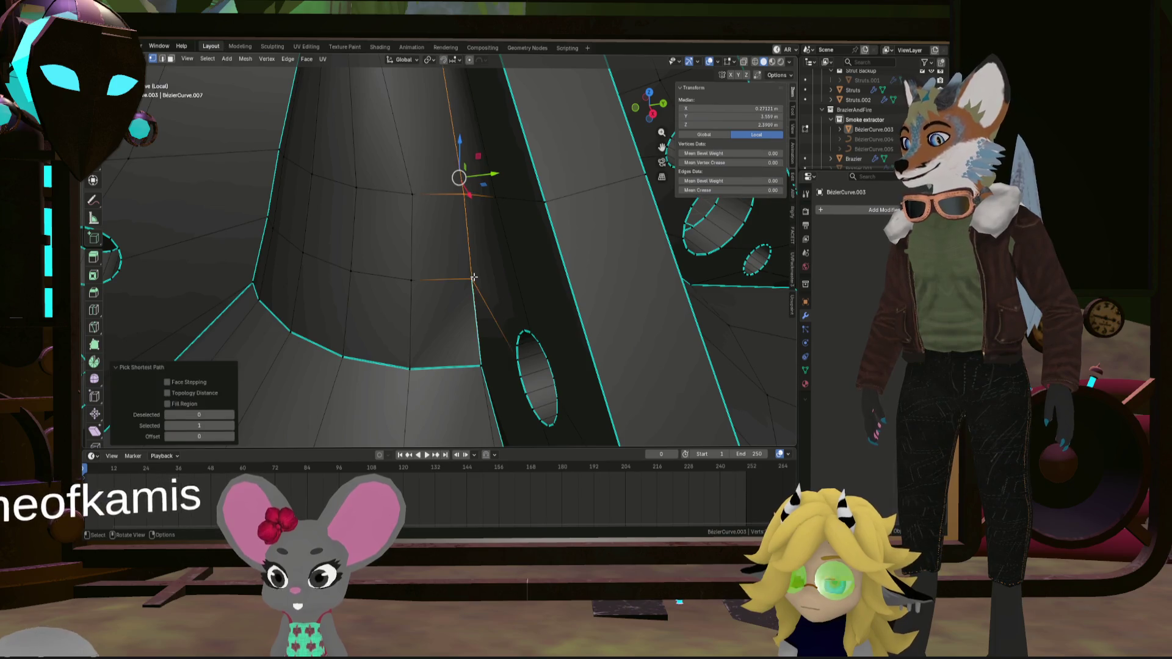
pyautogui.rightClick(473, 277)
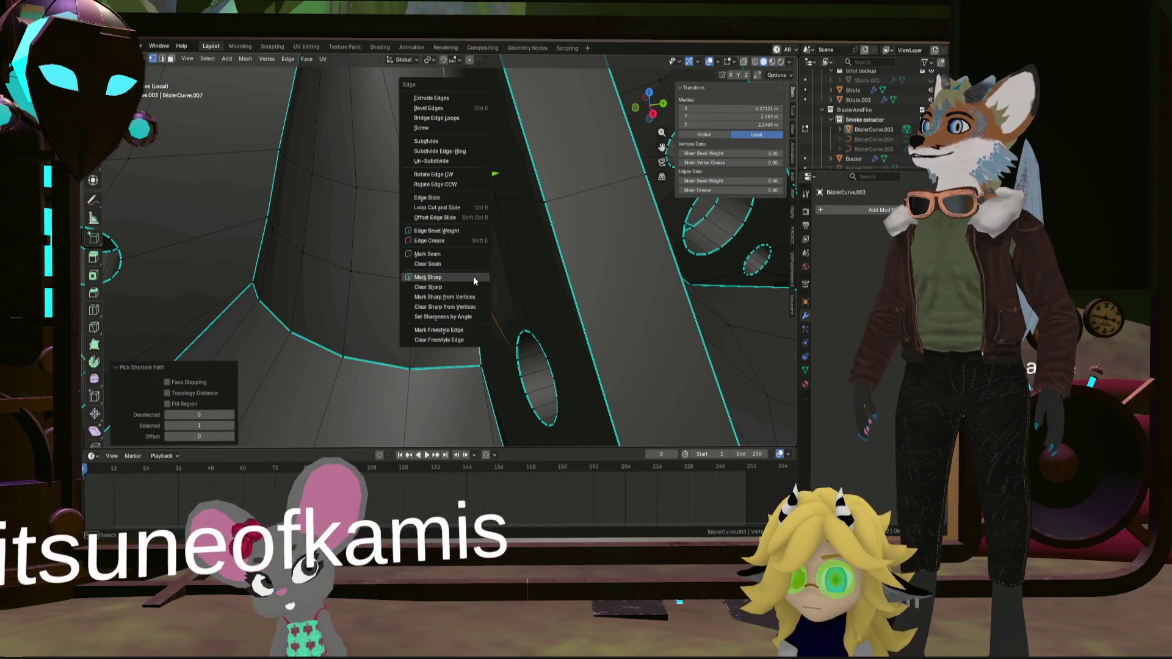
pyautogui.click(473, 279)
pyautogui.moveTo(474, 279)
pyautogui.mouseDown(button='middle')
pyautogui.moveTo(476, 269)
pyautogui.moveTo(355, 294)
pyautogui.moveTo(527, 296)
pyautogui.moveTo(500, 244)
pyautogui.mouseUp(button='middle')
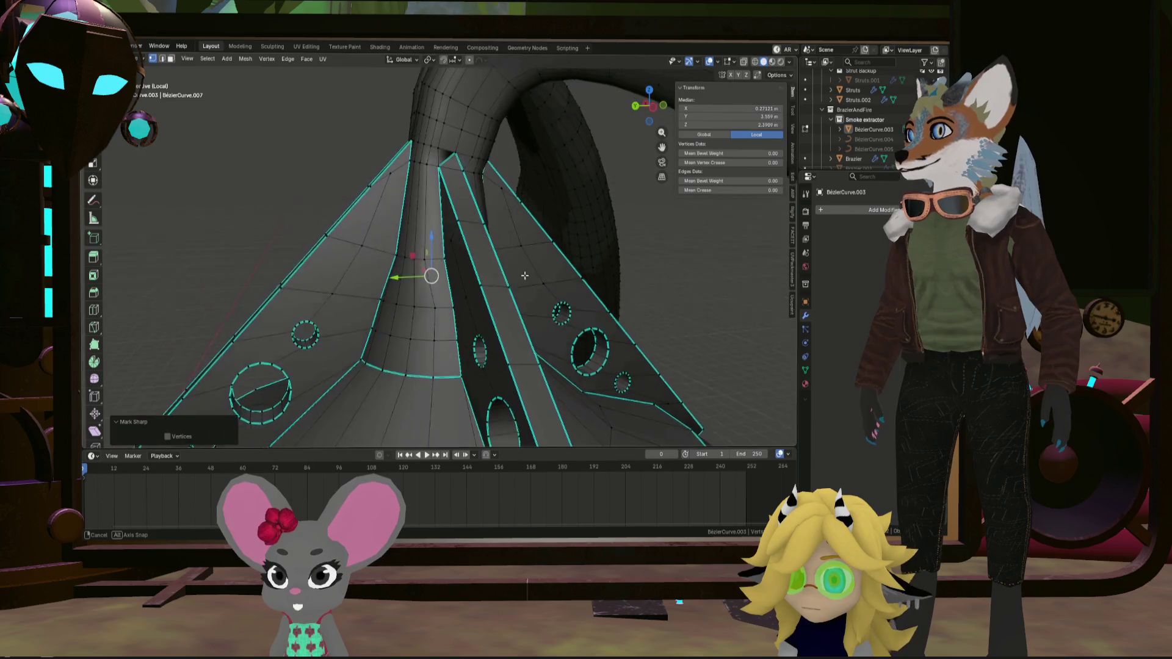
pyautogui.scroll(3, 453, 151)
pyautogui.keyDown('ctrl'); pyautogui.click(448, 152); pyautogui.keyUp('ctrl')
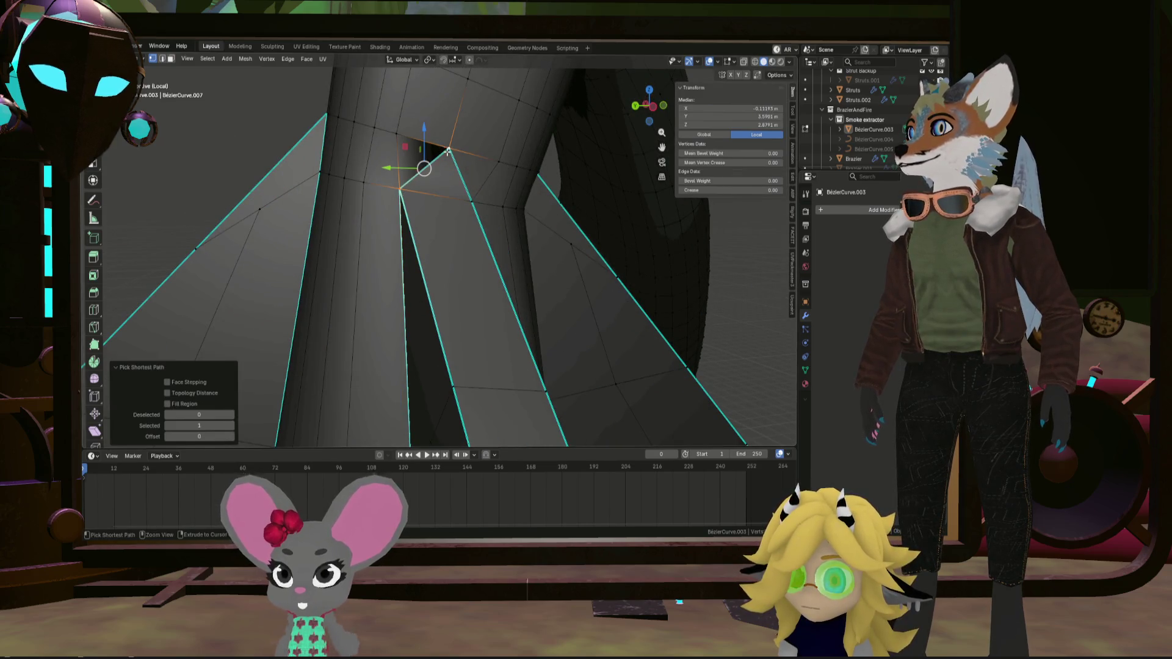
pyautogui.hotkey('ctrl', 'e')
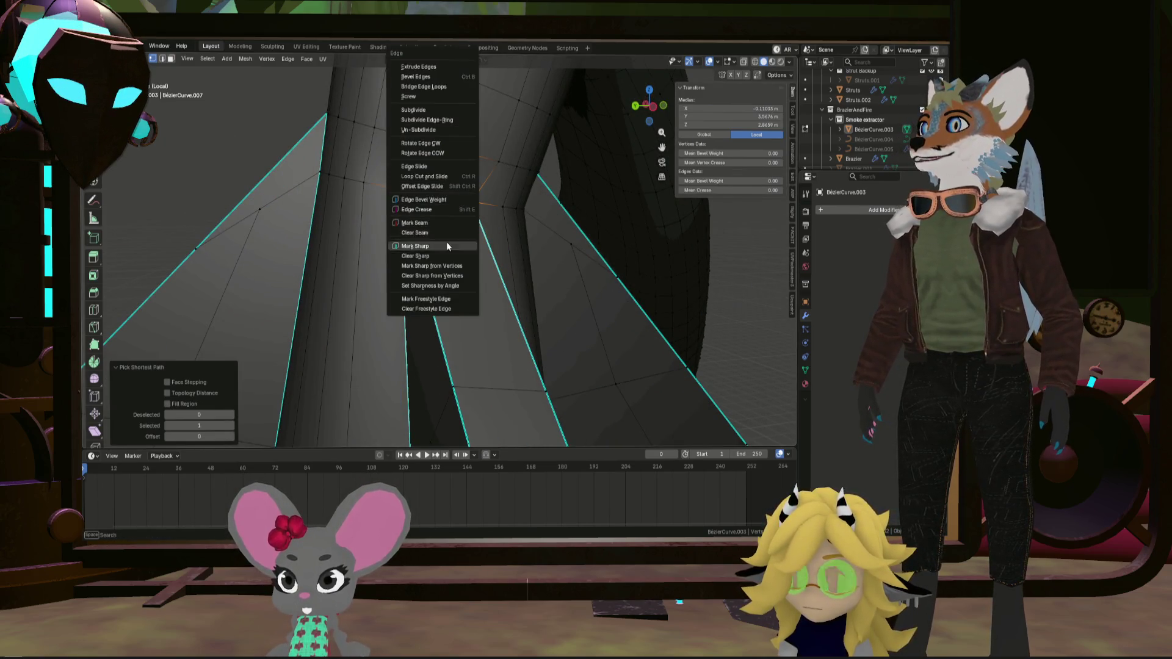
pyautogui.click(446, 245)
pyautogui.hotkey('alt', 'a')
# Settle the pipe-to-cone junction vertex into place, then select the whole hood mesh
pyautogui.moveTo(434, 213)
pyautogui.mouseDown(button='middle')
pyautogui.moveTo(433, 313)
pyautogui.moveTo(403, 263)
pyautogui.moveTo(387, 259)
pyautogui.moveTo(403, 250)
pyautogui.moveTo(479, 282)
pyautogui.moveTo(460, 340)
pyautogui.moveTo(400, 282)
pyautogui.mouseUp(button='middle')
pyautogui.moveTo(395, 219)
pyautogui.mouseDown(button='middle')
pyautogui.moveTo(405, 261)
pyautogui.moveTo(432, 282)
pyautogui.mouseUp(button='middle')
pyautogui.click(388, 224)
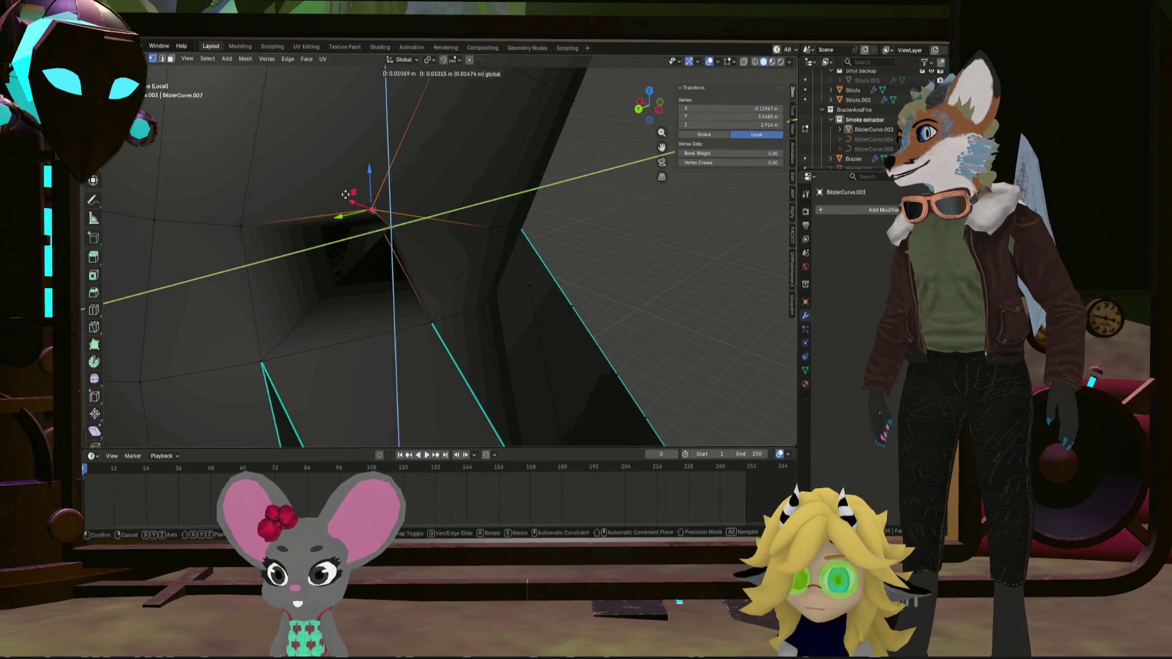
pyautogui.click(339, 166)
pyautogui.moveTo(339, 166)
pyautogui.mouseDown(button='middle')
pyautogui.moveTo(377, 194)
pyautogui.moveTo(402, 237)
pyautogui.mouseUp(button='middle')
pyautogui.scroll(-5, 396, 241)
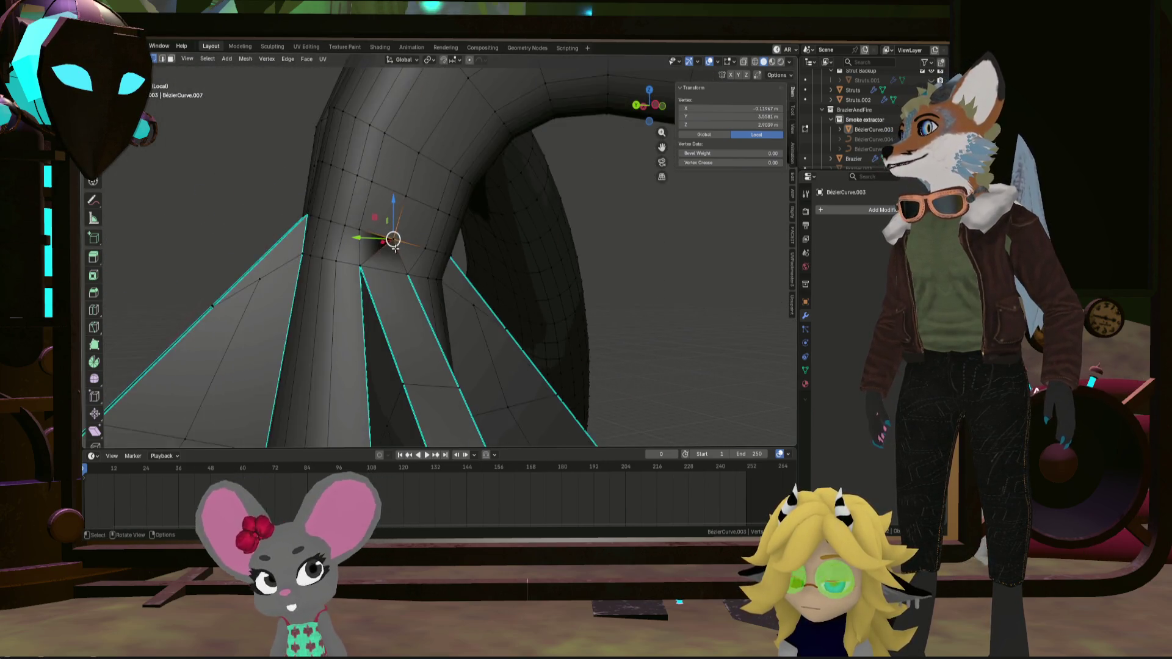
pyautogui.press('a')
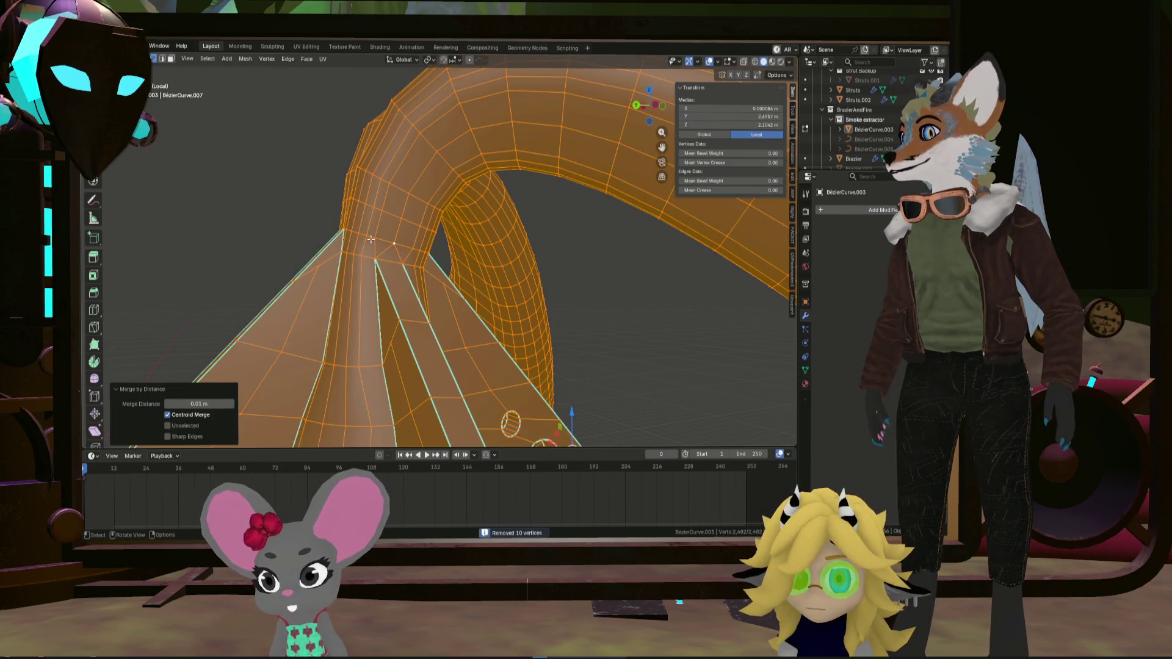
# Flatten the first strut vertex loops with LoopTools Flatten
pyautogui.click(394, 244)
pyautogui.moveTo(393, 243)
pyautogui.mouseDown(button='middle')
pyautogui.moveTo(321, 217)
pyautogui.moveTo(254, 236)
pyautogui.moveTo(471, 259)
pyautogui.moveTo(439, 256)
pyautogui.moveTo(433, 300)
pyautogui.moveTo(464, 293)
pyautogui.moveTo(431, 308)
pyautogui.moveTo(390, 305)
pyautogui.moveTo(410, 341)
pyautogui.moveTo(399, 351)
pyautogui.moveTo(422, 299)
pyautogui.moveTo(455, 268)
pyautogui.mouseUp(button='middle')
pyautogui.rightClick(456, 268)
pyautogui.moveTo(455, 269)
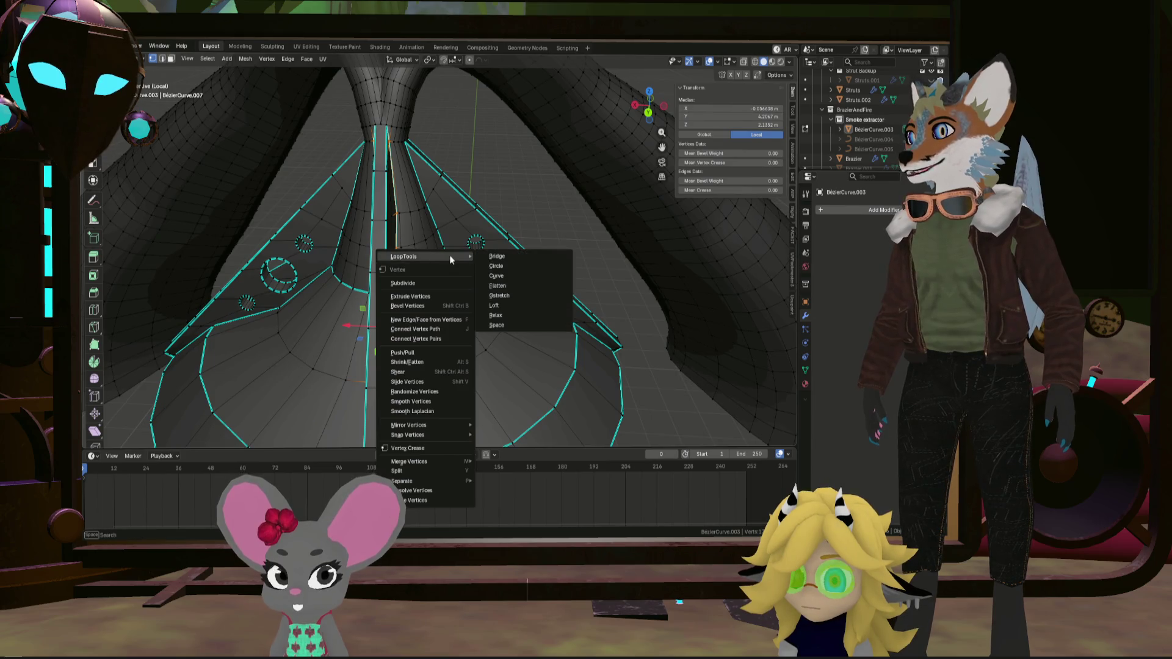
pyautogui.click(516, 286)
pyautogui.moveTo(517, 285)
pyautogui.mouseDown(button='middle')
pyautogui.moveTo(425, 242)
pyautogui.moveTo(375, 233)
pyautogui.moveTo(310, 381)
pyautogui.moveTo(399, 328)
pyautogui.mouseUp(button='middle')
# Flatten the vertices at the strut junction onto a best-fit plane at 100% influence
pyautogui.click(304, 379)
pyautogui.scroll(3, 304, 379)
pyautogui.scroll(-5, 305, 379)
pyautogui.scroll(5, 399, 328)
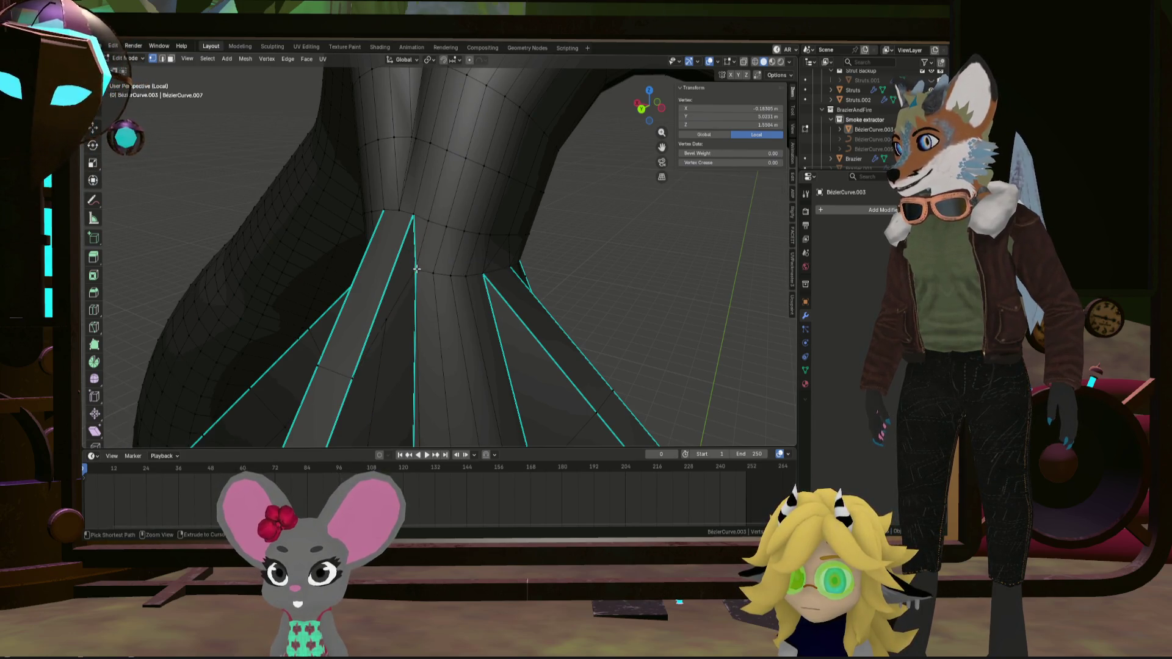
pyautogui.moveTo(416, 269)
pyautogui.mouseDown(button='middle')
pyautogui.moveTo(404, 274)
pyautogui.moveTo(401, 233)
pyautogui.mouseUp(button='middle')
pyautogui.moveTo(401, 189)
pyautogui.mouseDown(button='middle')
pyautogui.moveTo(381, 141)
pyautogui.moveTo(389, 183)
pyautogui.moveTo(420, 205)
pyautogui.mouseUp(button='middle')
pyautogui.rightClick(420, 206)
pyautogui.click(480, 232)
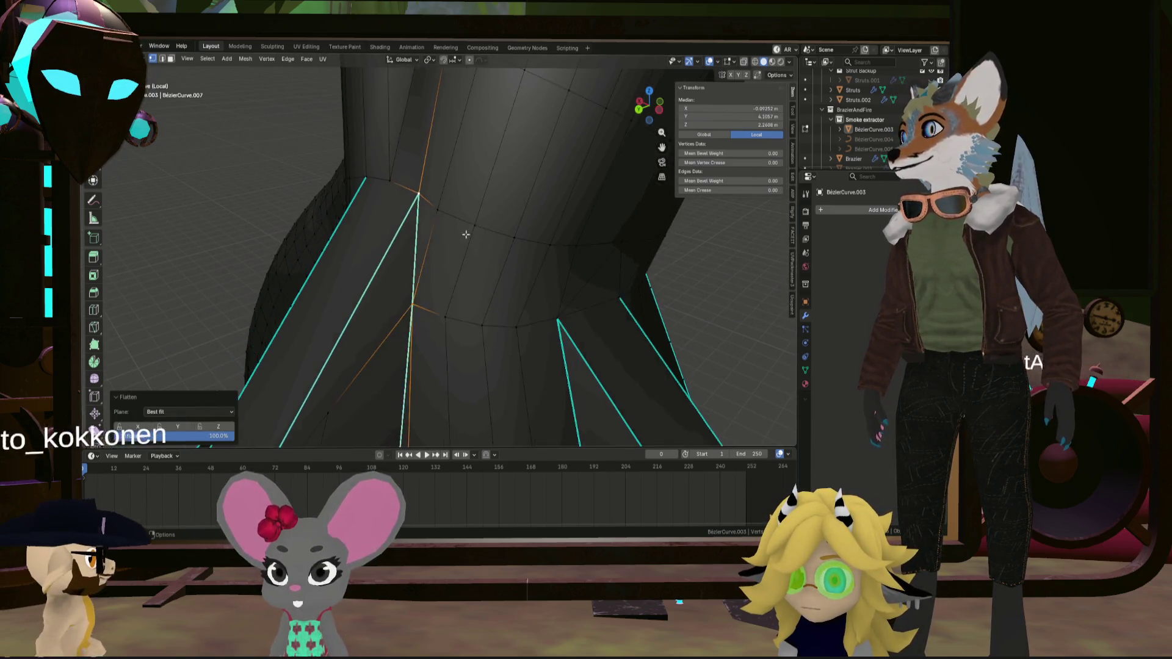
pyautogui.moveTo(479, 230)
pyautogui.mouseDown(button='middle')
pyautogui.moveTo(366, 196)
pyautogui.moveTo(307, 237)
pyautogui.moveTo(403, 217)
pyautogui.moveTo(319, 254)
pyautogui.moveTo(459, 262)
pyautogui.moveTo(501, 317)
pyautogui.mouseUp(button='middle')
pyautogui.scroll(-5, 501, 317)
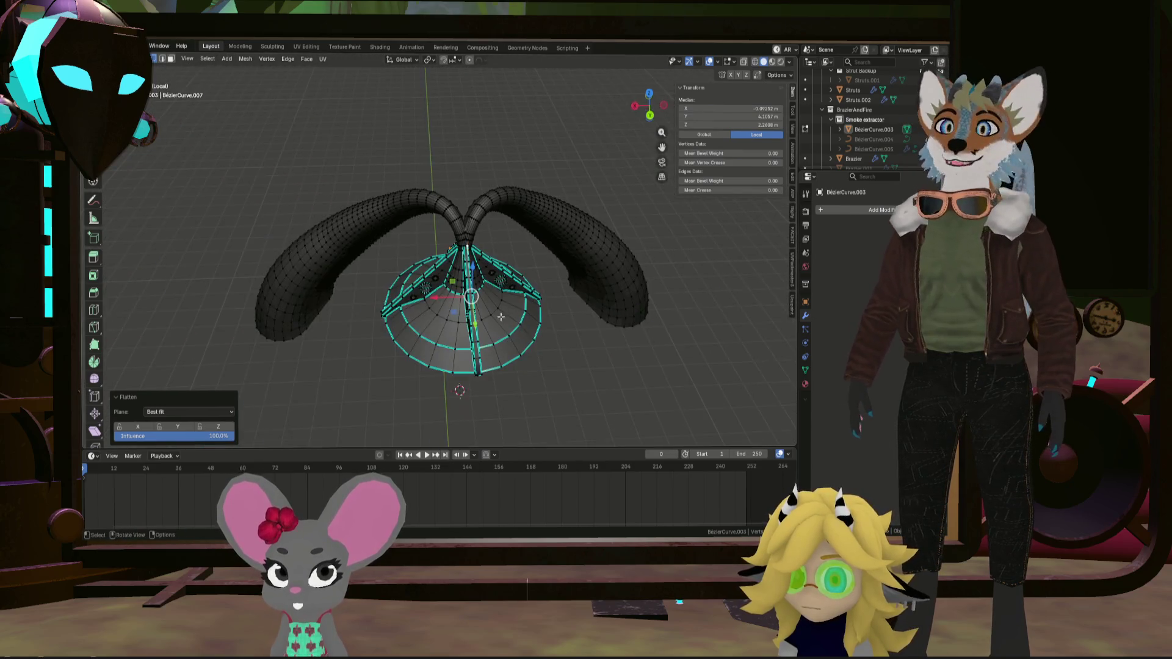
pyautogui.press('KP_Divide')
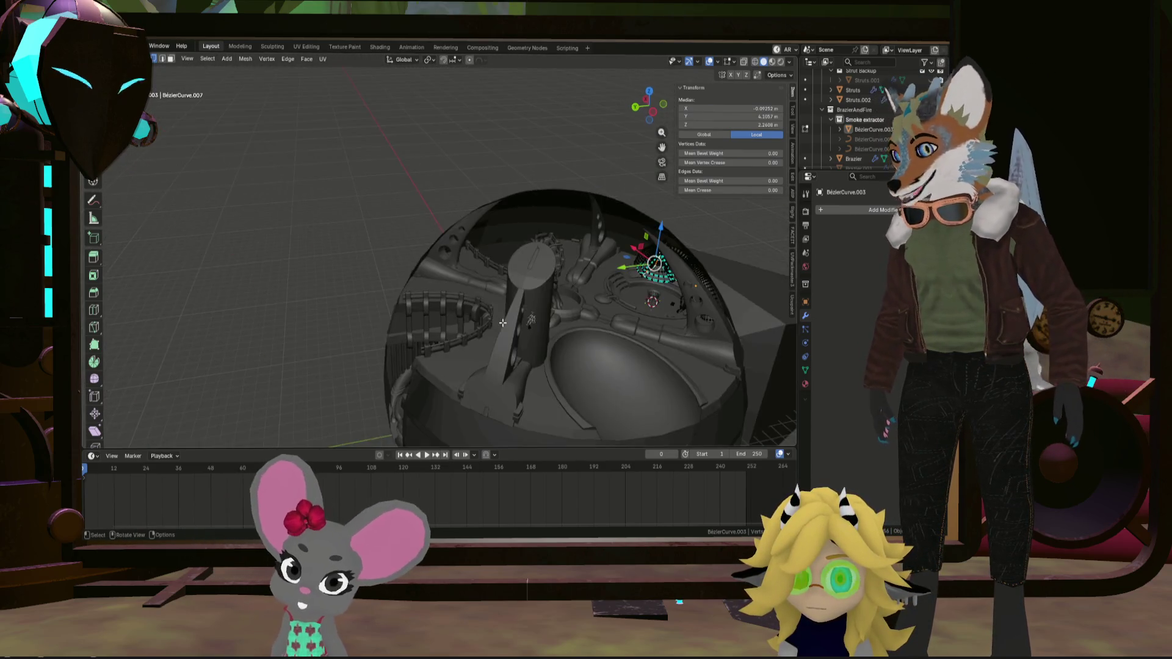
# Switch the hood back to Object Mode and view the cone and rings from high and low angles
pyautogui.moveTo(352, 287)
pyautogui.mouseDown(button='middle')
pyautogui.moveTo(445, 299)
pyautogui.moveTo(602, 215)
pyautogui.moveTo(570, 257)
pyautogui.moveTo(577, 310)
pyautogui.moveTo(529, 383)
pyautogui.moveTo(524, 344)
pyautogui.mouseUp(button='middle')
pyautogui.press('Tab')
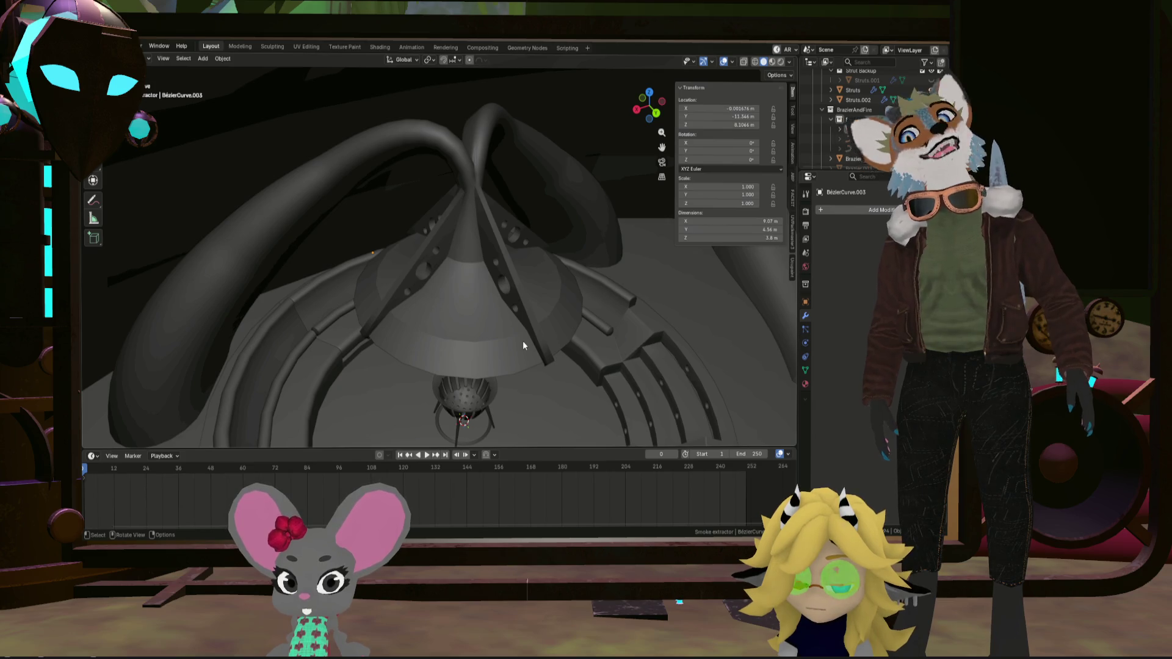
pyautogui.scroll(-5, 552, 331)
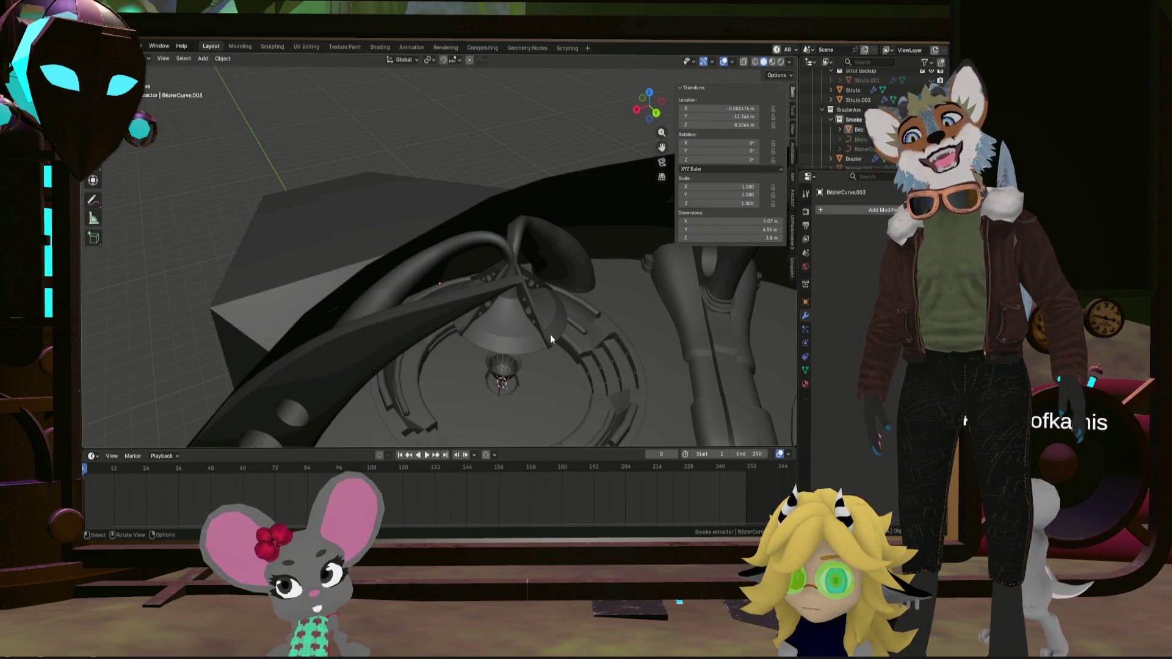
pyautogui.moveTo(493, 346)
pyautogui.mouseDown(button='middle')
pyautogui.moveTo(481, 328)
pyautogui.moveTo(500, 340)
pyautogui.moveTo(495, 311)
pyautogui.moveTo(457, 296)
pyautogui.mouseUp(button='middle')
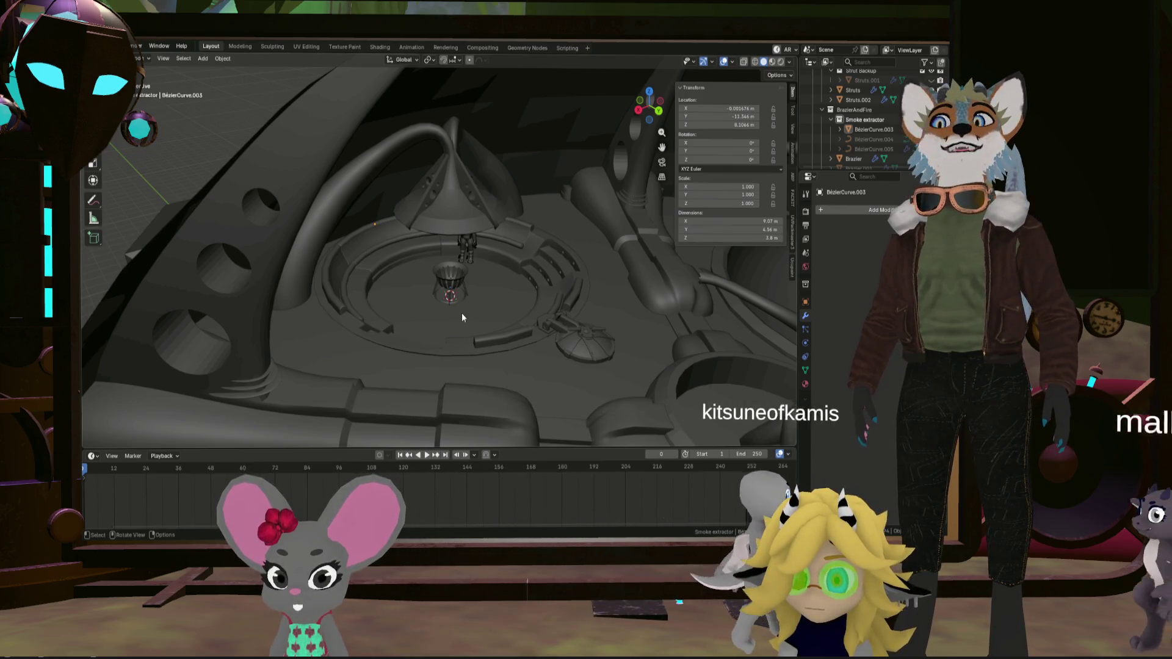
pyautogui.scroll(4, 459, 313)
pyautogui.moveTo(459, 305)
pyautogui.mouseDown(button='middle')
pyautogui.moveTo(462, 277)
pyautogui.moveTo(481, 335)
pyautogui.moveTo(477, 385)
pyautogui.mouseUp(button='middle')
pyautogui.moveTo(502, 426)
pyautogui.mouseDown(button='middle')
pyautogui.moveTo(467, 257)
pyautogui.moveTo(440, 342)
pyautogui.moveTo(340, 327)
pyautogui.moveTo(368, 353)
pyautogui.moveTo(384, 338)
pyautogui.moveTo(443, 354)
pyautogui.moveTo(438, 346)
pyautogui.moveTo(519, 382)
pyautogui.mouseUp(button='middle')
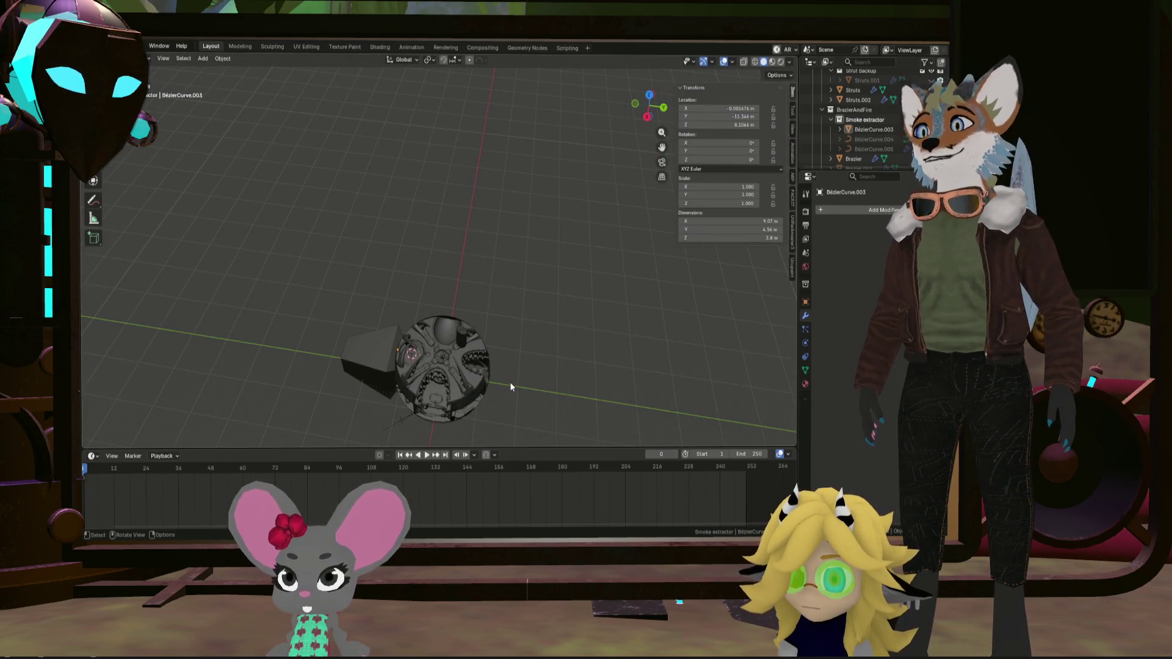
# Look over the brazier dome interior, then bring up the hood's Object context menu
pyautogui.scroll(3, 363, 360)
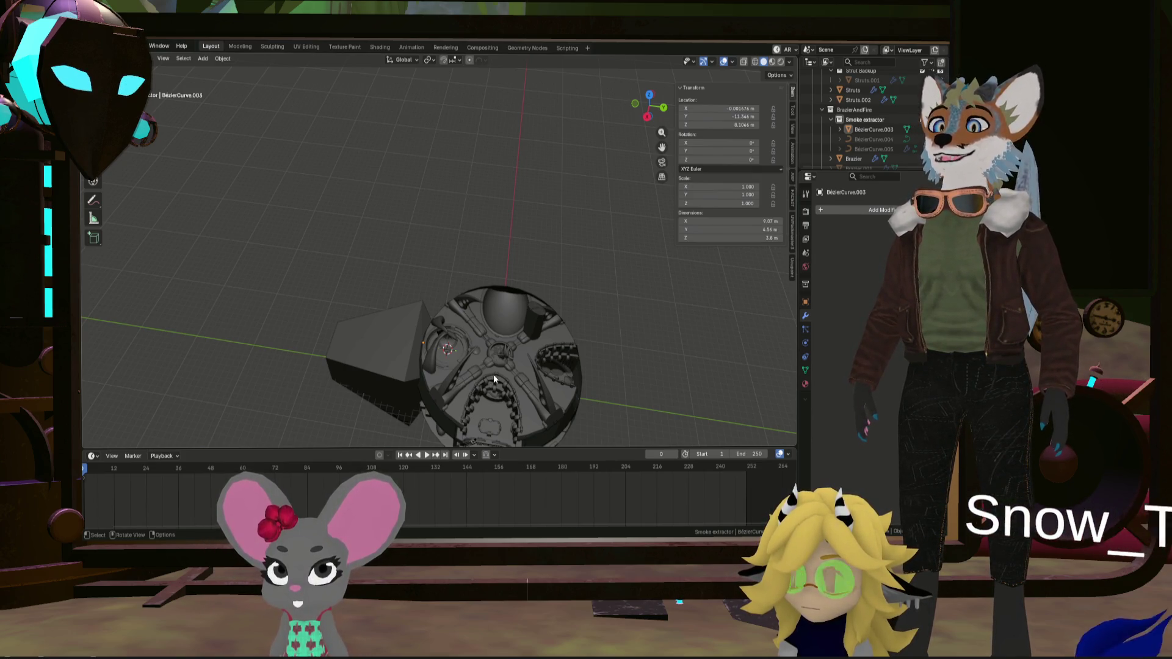
pyautogui.scroll(4, 495, 372)
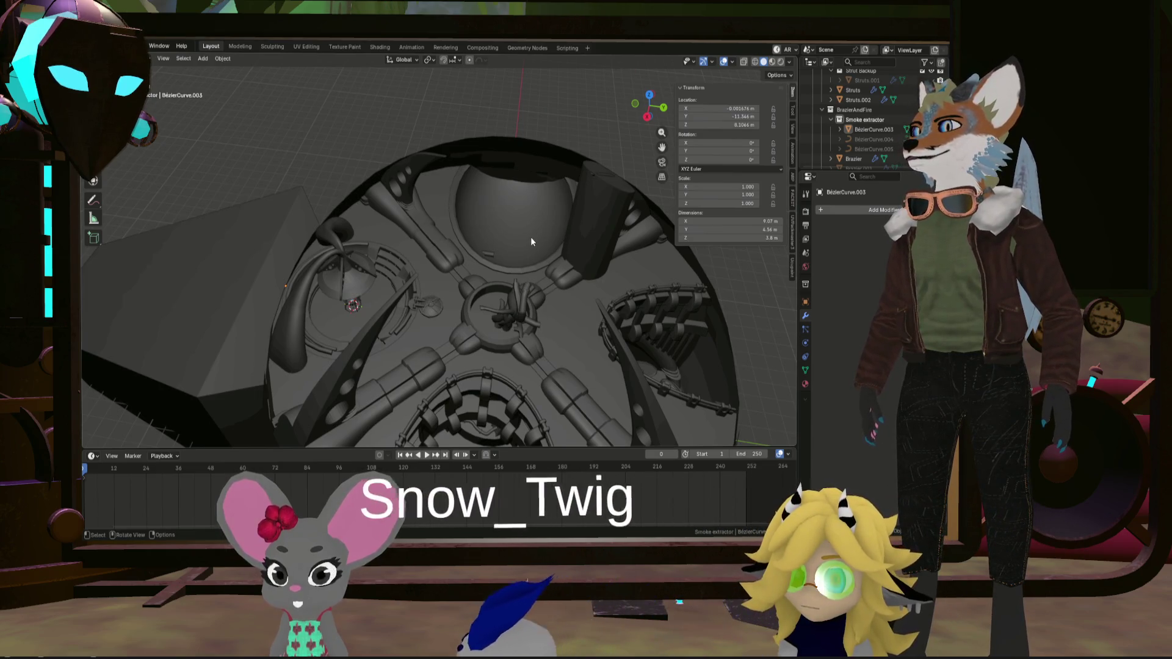
pyautogui.moveTo(533, 254)
pyautogui.mouseDown(button='middle')
pyautogui.moveTo(523, 271)
pyautogui.moveTo(397, 270)
pyautogui.moveTo(364, 230)
pyautogui.moveTo(412, 225)
pyautogui.moveTo(491, 254)
pyautogui.moveTo(557, 242)
pyautogui.mouseUp(button='middle')
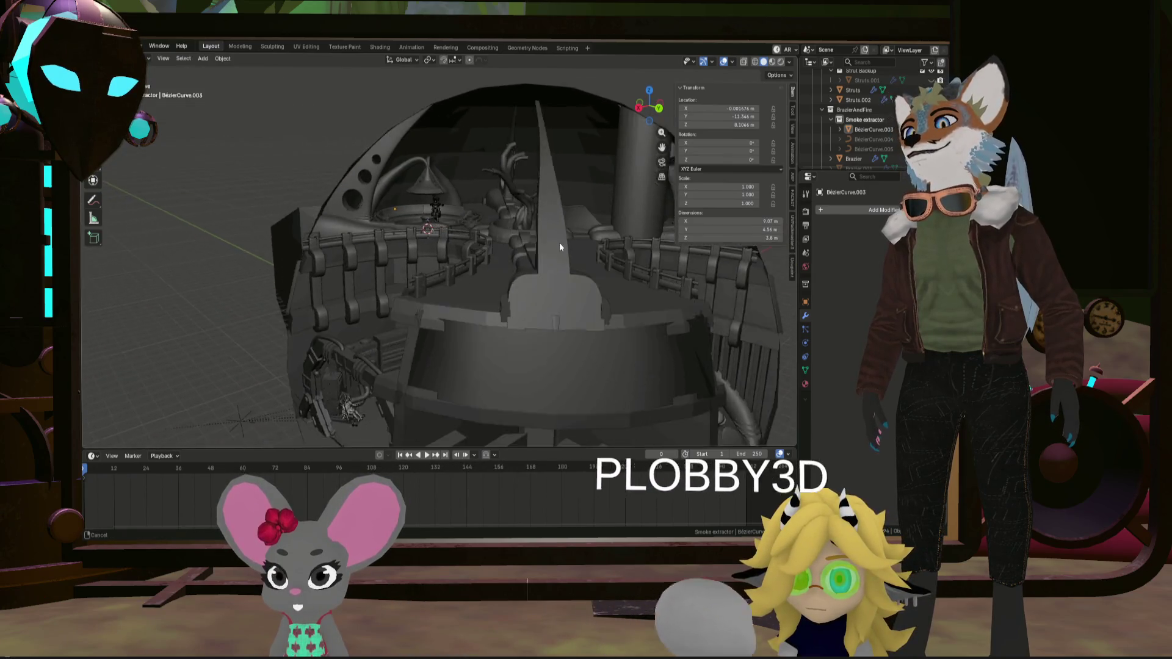
pyautogui.scroll(-6, 495, 257)
pyautogui.moveTo(482, 327)
pyautogui.mouseDown(button='middle')
pyautogui.moveTo(507, 330)
pyautogui.moveTo(449, 341)
pyautogui.moveTo(526, 333)
pyautogui.moveTo(465, 315)
pyautogui.moveTo(505, 313)
pyautogui.moveTo(478, 314)
pyautogui.moveTo(596, 348)
pyautogui.moveTo(570, 280)
pyautogui.moveTo(522, 332)
pyautogui.moveTo(536, 284)
pyautogui.moveTo(473, 320)
pyautogui.moveTo(472, 342)
pyautogui.moveTo(487, 334)
pyautogui.moveTo(467, 332)
pyautogui.mouseUp(button='middle')
pyautogui.scroll(4, 508, 330)
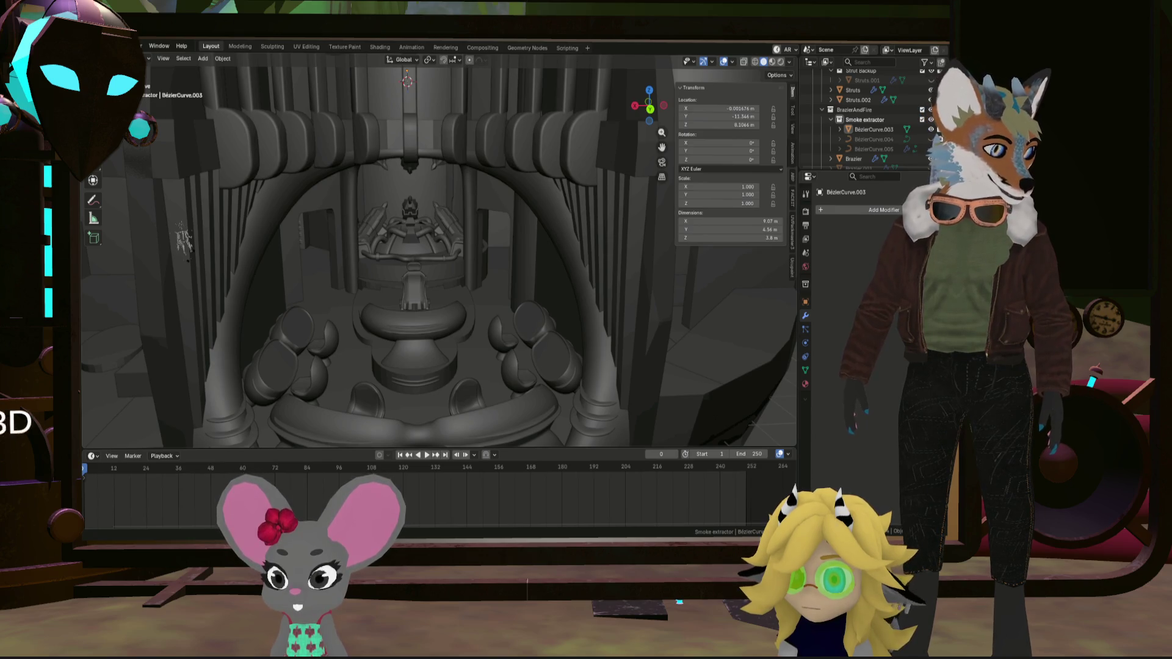
pyautogui.rightClick(581, 291)
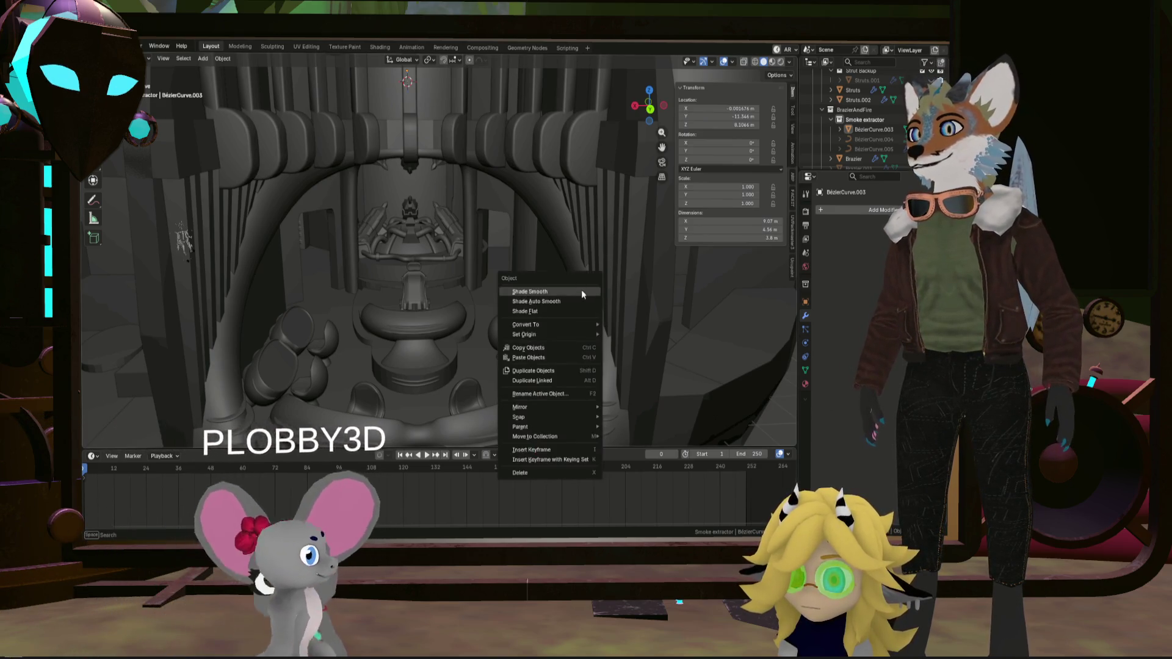
# Apply Shade Smooth to the hood and select the railing arch inside the sphere
pyautogui.click(581, 291)
pyautogui.moveTo(569, 219)
pyautogui.mouseDown(button='middle')
pyautogui.moveTo(554, 210)
pyautogui.moveTo(532, 233)
pyautogui.moveTo(526, 277)
pyautogui.mouseUp(button='middle')
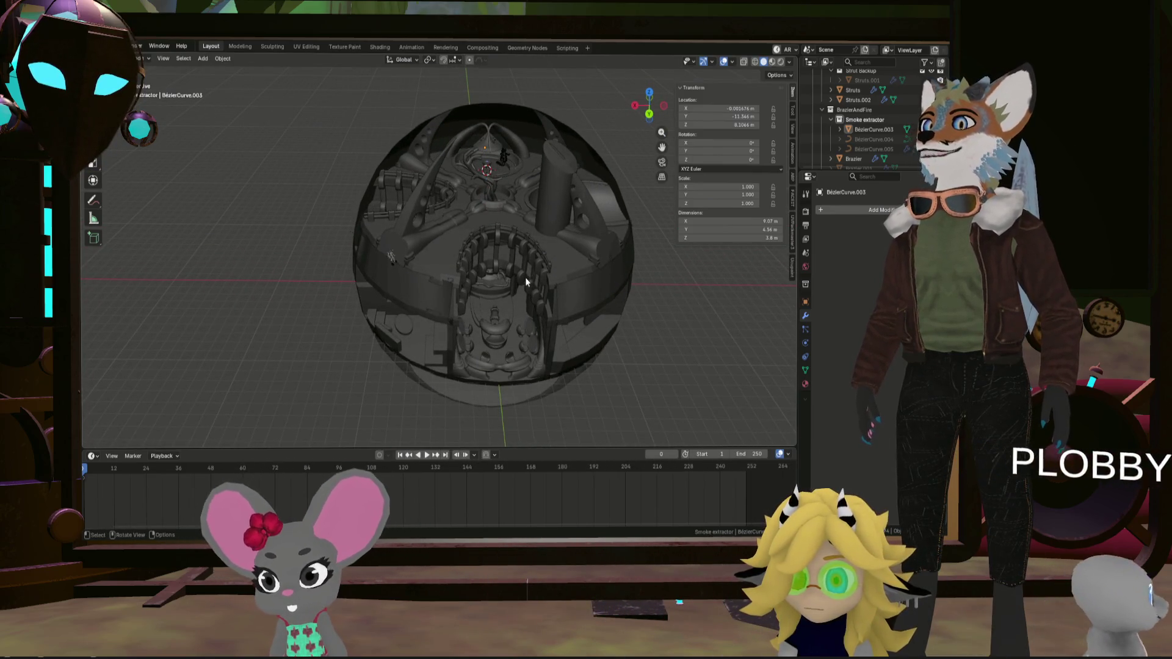
pyautogui.click(531, 260)
pyautogui.scroll(3, 531, 261)
pyautogui.moveTo(531, 261); pyautogui.dragTo(581, 217, button='middle')
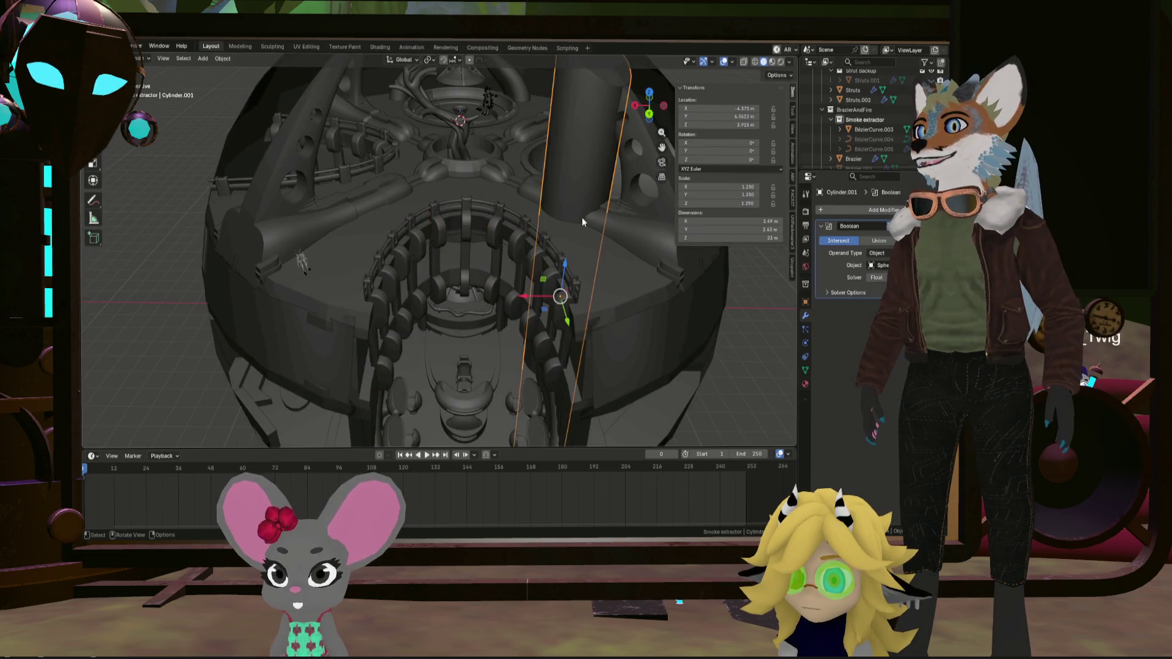
pyautogui.scroll(-3, 581, 217)
# Select Cylinder.001 and inspect the smoothed hood cone from lower and side angles
pyautogui.click(581, 249)
pyautogui.moveTo(621, 147)
pyautogui.mouseDown(button='middle')
pyautogui.moveTo(533, 210)
pyautogui.moveTo(580, 184)
pyautogui.moveTo(641, 186)
pyautogui.moveTo(629, 195)
pyautogui.mouseUp(button='middle')
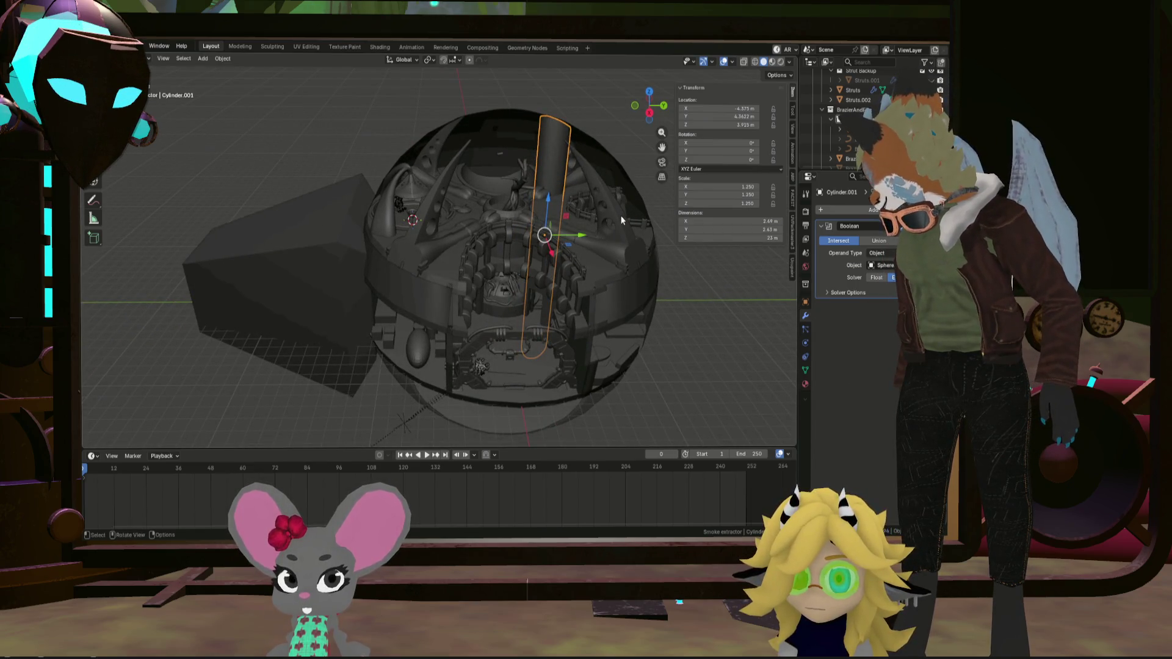
pyautogui.scroll(5, 602, 232)
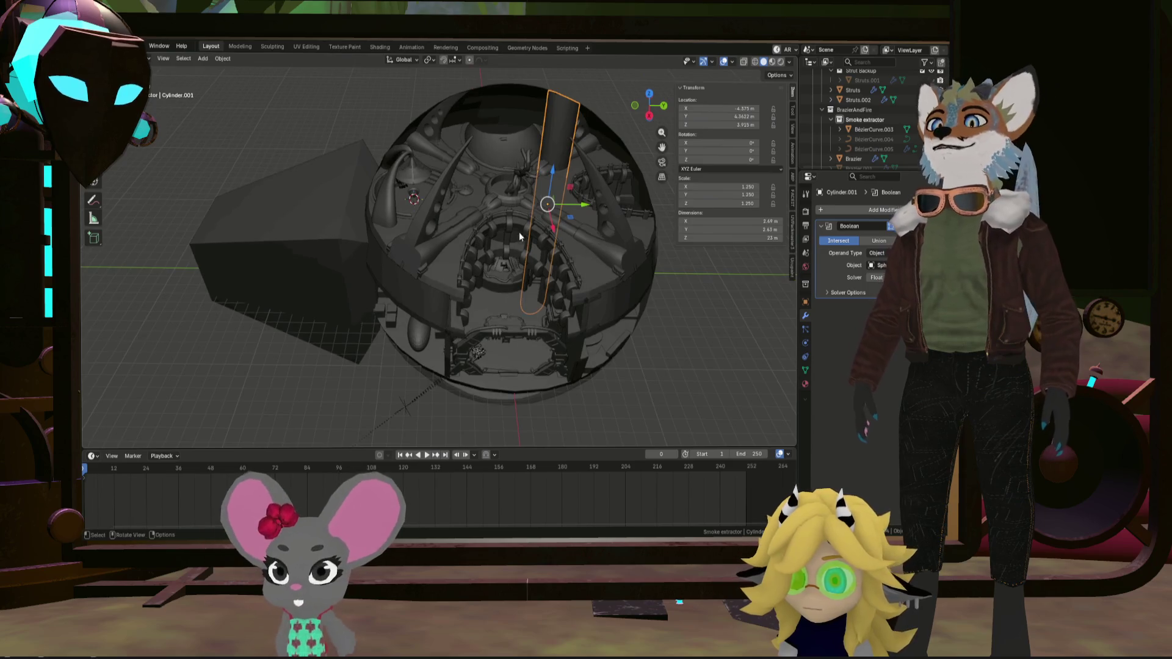
pyautogui.scroll(5, 493, 233)
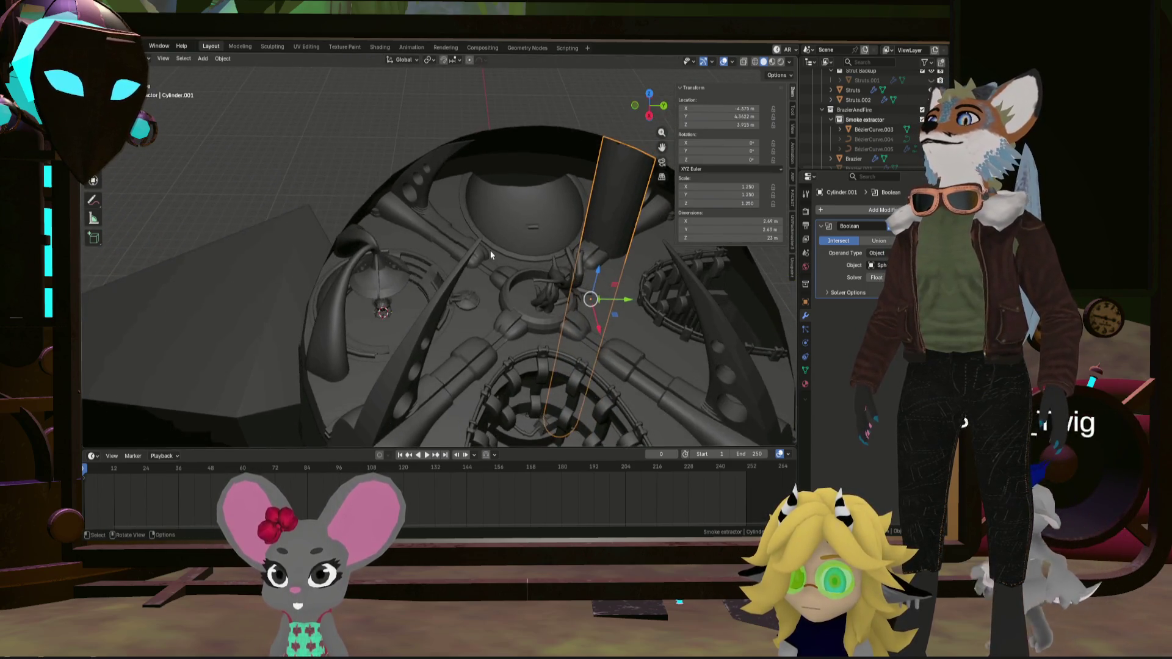
pyautogui.scroll(-5, 494, 250)
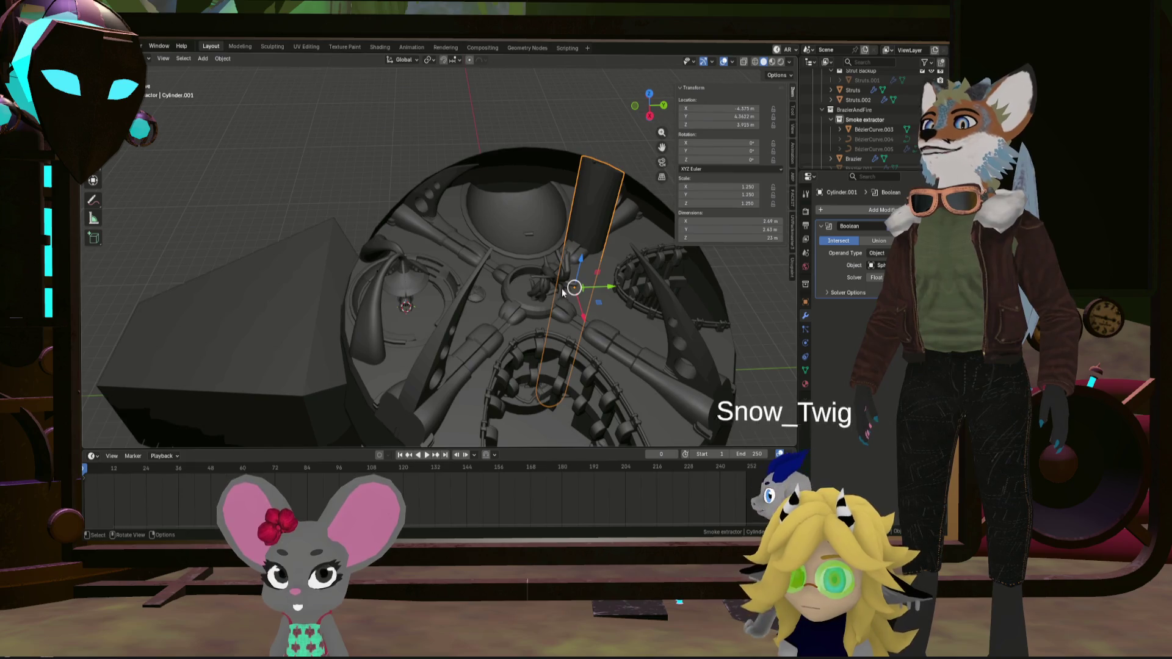
pyautogui.moveTo(492, 251)
pyautogui.mouseDown(button='middle')
pyautogui.moveTo(477, 260)
pyautogui.moveTo(533, 262)
pyautogui.moveTo(459, 324)
pyautogui.moveTo(406, 329)
pyautogui.moveTo(440, 303)
pyautogui.moveTo(441, 316)
pyautogui.moveTo(400, 311)
pyautogui.moveTo(461, 316)
pyautogui.moveTo(433, 310)
pyautogui.moveTo(418, 332)
pyautogui.moveTo(414, 314)
pyautogui.moveTo(481, 295)
pyautogui.moveTo(487, 275)
pyautogui.moveTo(507, 328)
pyautogui.moveTo(539, 269)
pyautogui.mouseUp(button='middle')
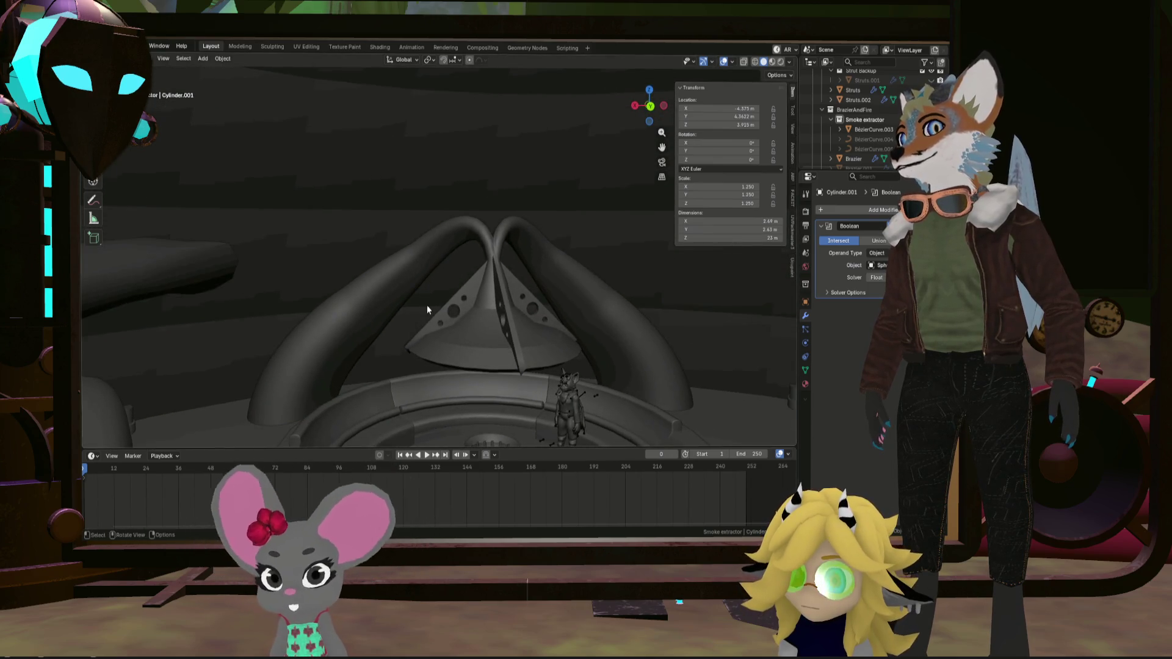
pyautogui.scroll(2, 427, 308)
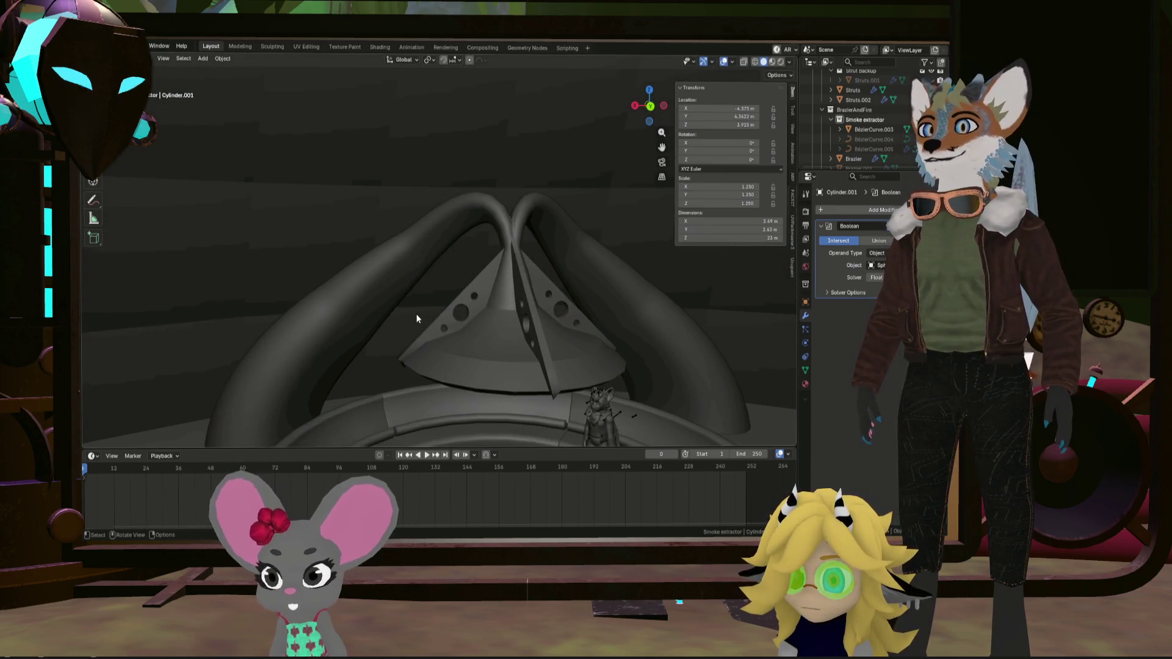
pyautogui.moveTo(417, 318)
pyautogui.mouseDown(button='middle')
pyautogui.moveTo(421, 331)
pyautogui.moveTo(430, 269)
pyautogui.moveTo(444, 298)
pyautogui.moveTo(409, 277)
pyautogui.moveTo(401, 255)
pyautogui.moveTo(421, 271)
pyautogui.mouseUp(button='middle')
pyautogui.scroll(3, 512, 330)
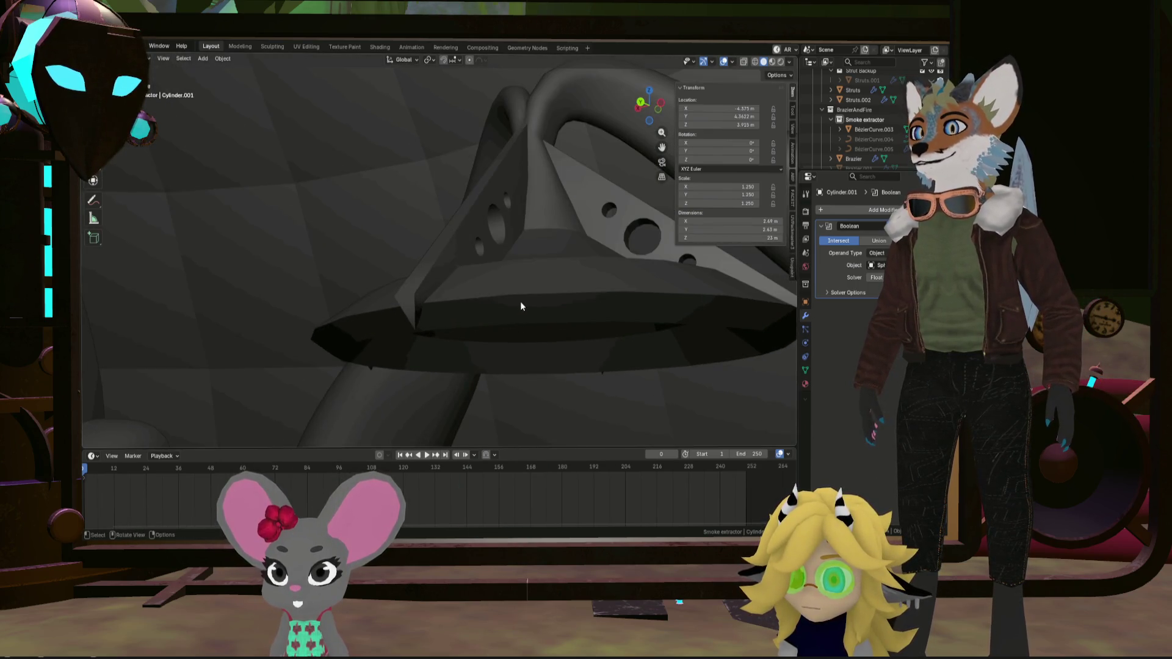
pyautogui.press('Tab')
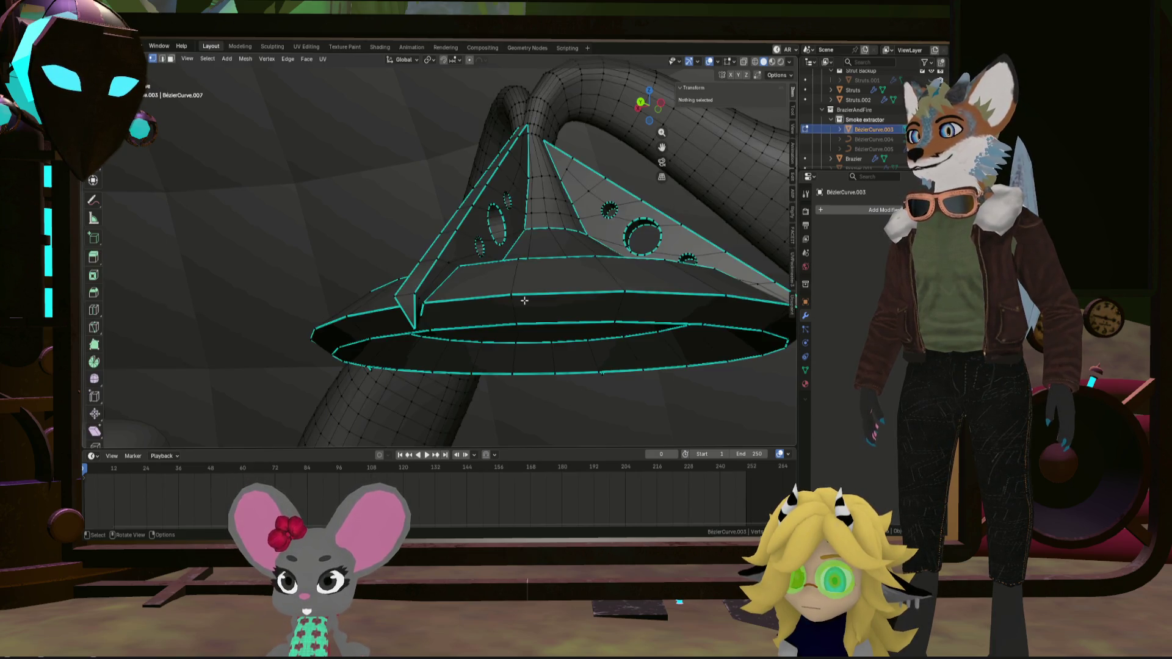
pyautogui.moveTo(529, 295); pyautogui.dragTo(548, 312, button='middle')
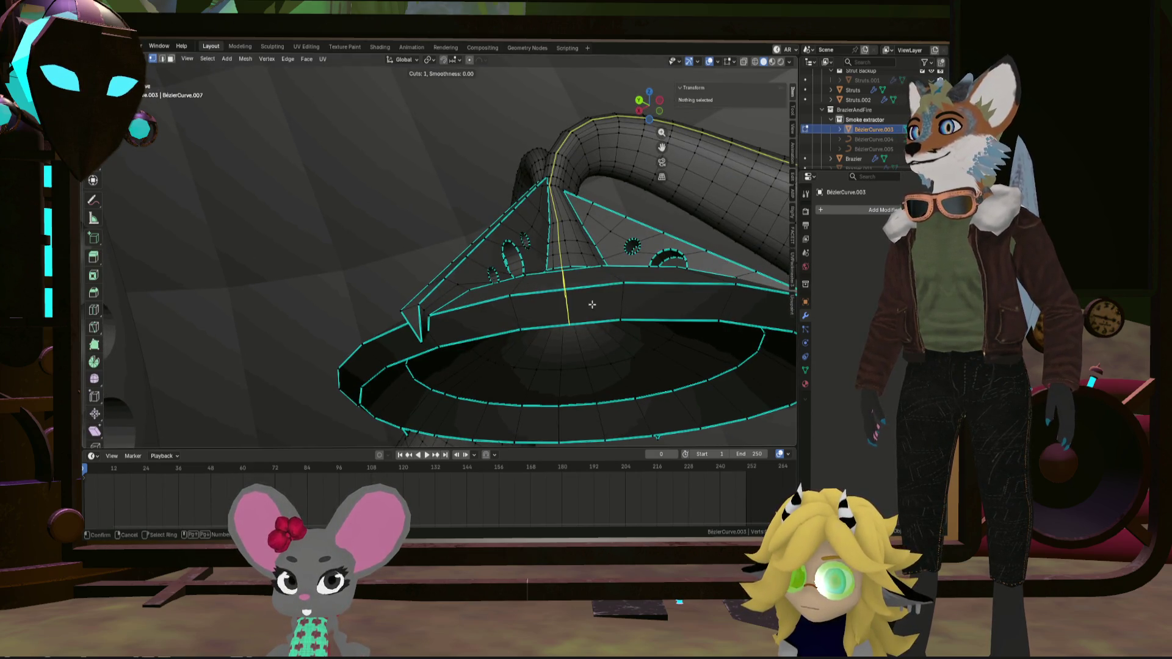
pyautogui.moveTo(439, 330)
pyautogui.mouseDown(button='middle')
pyautogui.moveTo(387, 340)
pyautogui.moveTo(455, 351)
pyautogui.moveTo(477, 374)
pyautogui.mouseUp(button='middle')
pyautogui.rightClick(431, 327)
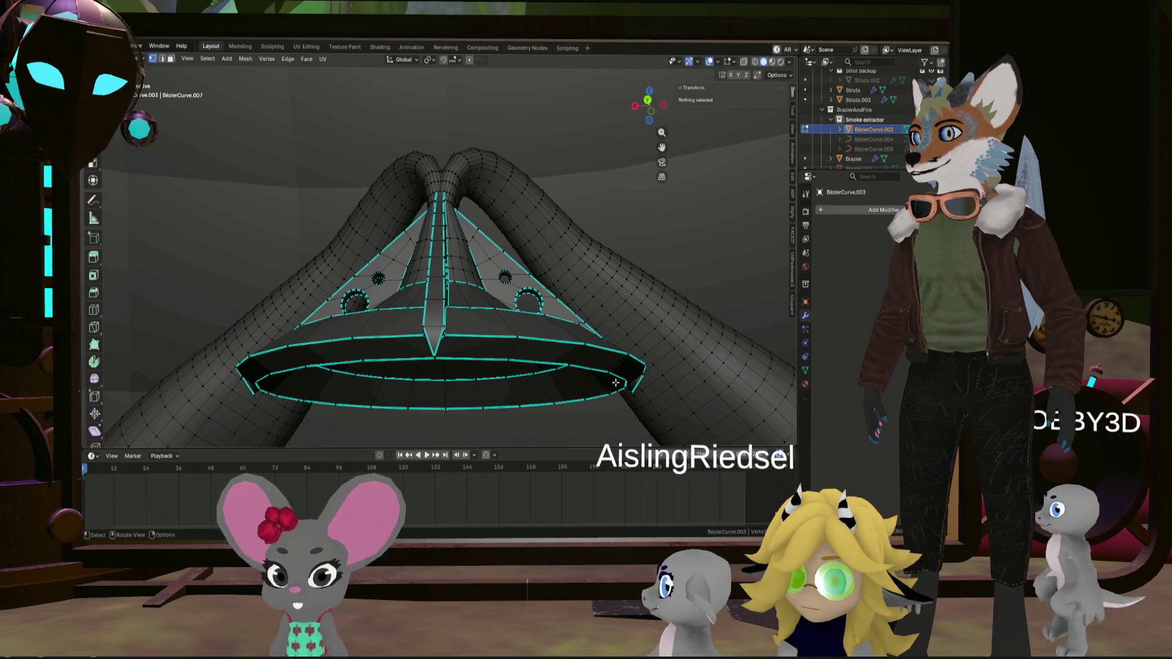
pyautogui.moveTo(623, 389)
pyautogui.mouseDown(button='middle')
pyautogui.moveTo(456, 379)
pyautogui.moveTo(468, 397)
pyautogui.moveTo(455, 366)
pyautogui.moveTo(433, 391)
pyautogui.mouseUp(button='middle')
pyautogui.scroll(3, 434, 392)
pyautogui.click(433, 392)
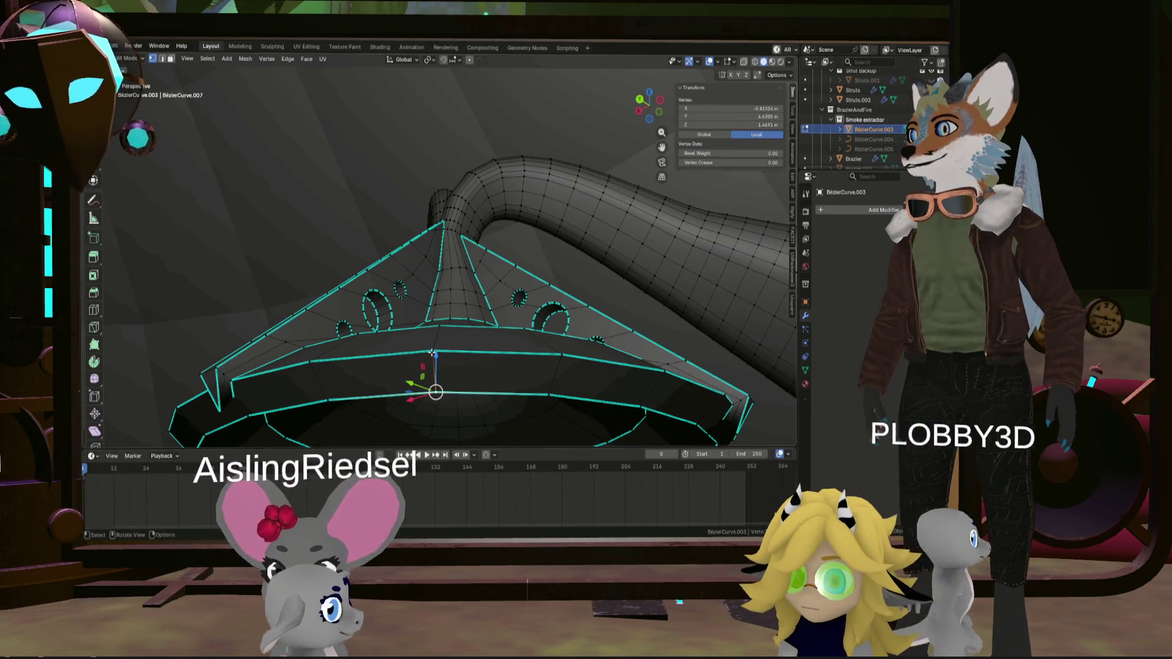
pyautogui.hotkey('ctrl', 'r')
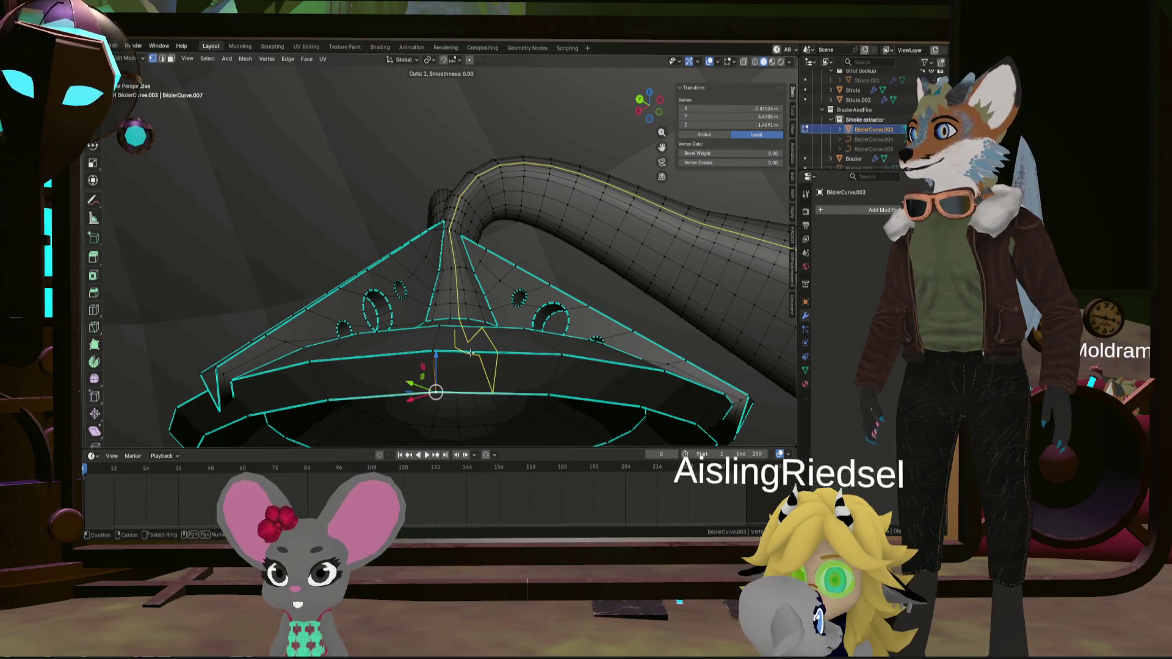
pyautogui.press('Escape')
pyautogui.moveTo(470, 352)
pyautogui.mouseDown(button='middle')
pyautogui.moveTo(443, 361)
pyautogui.moveTo(453, 352)
pyautogui.mouseUp(button='middle')
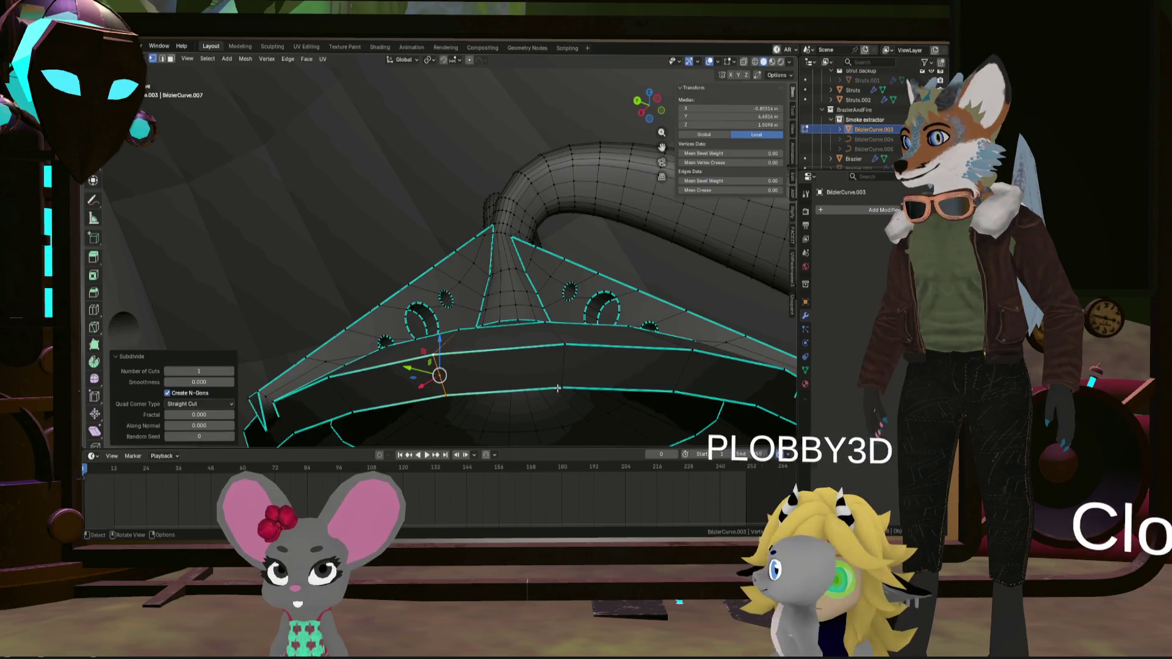
# Subdivide the brim edge between the two selected vertices with a single cut
pyautogui.keyDown('shift'); pyautogui.click(671, 391); pyautogui.keyUp('shift')
pyautogui.rightClick(565, 356)
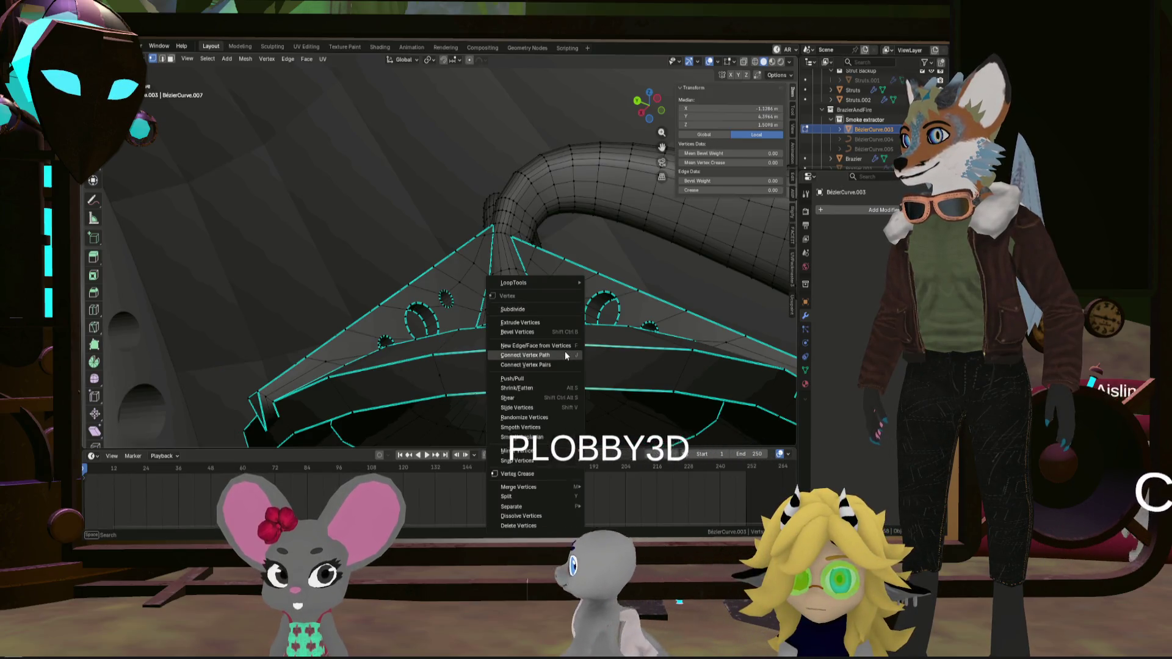
pyautogui.click(549, 310)
# Select a path of edges along the brim and bring up the Vertex context menu
pyautogui.keyDown('shift'); pyautogui.click(445, 372); pyautogui.keyUp('shift')
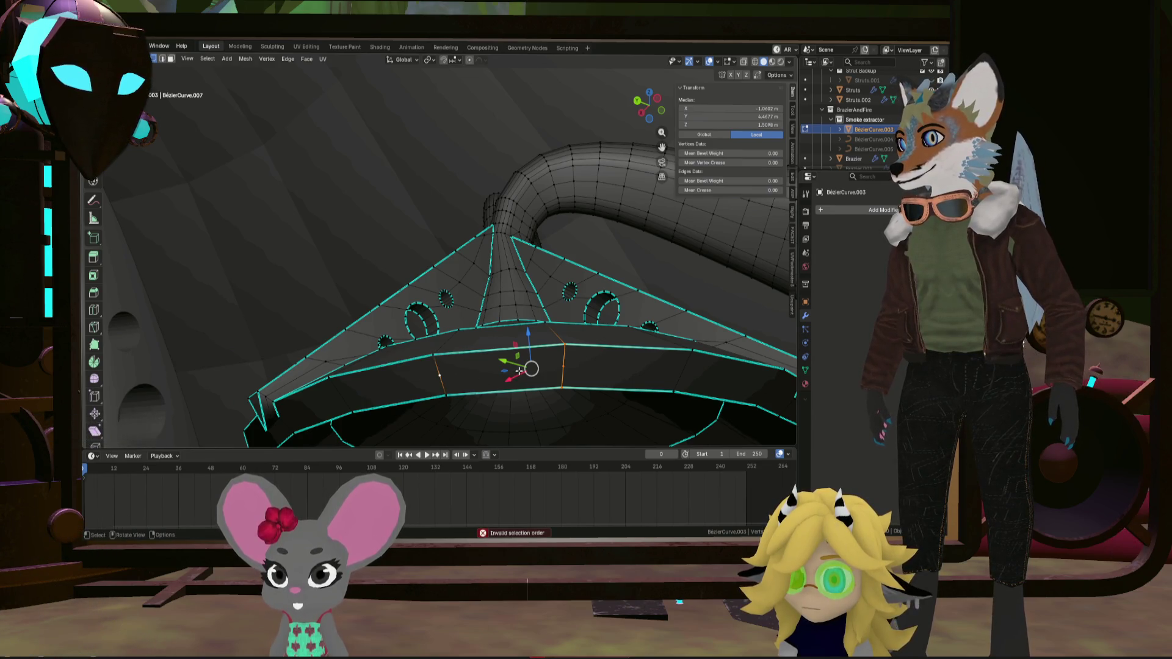
pyautogui.keyDown('shift'); pyautogui.click(441, 372); pyautogui.keyUp('shift')
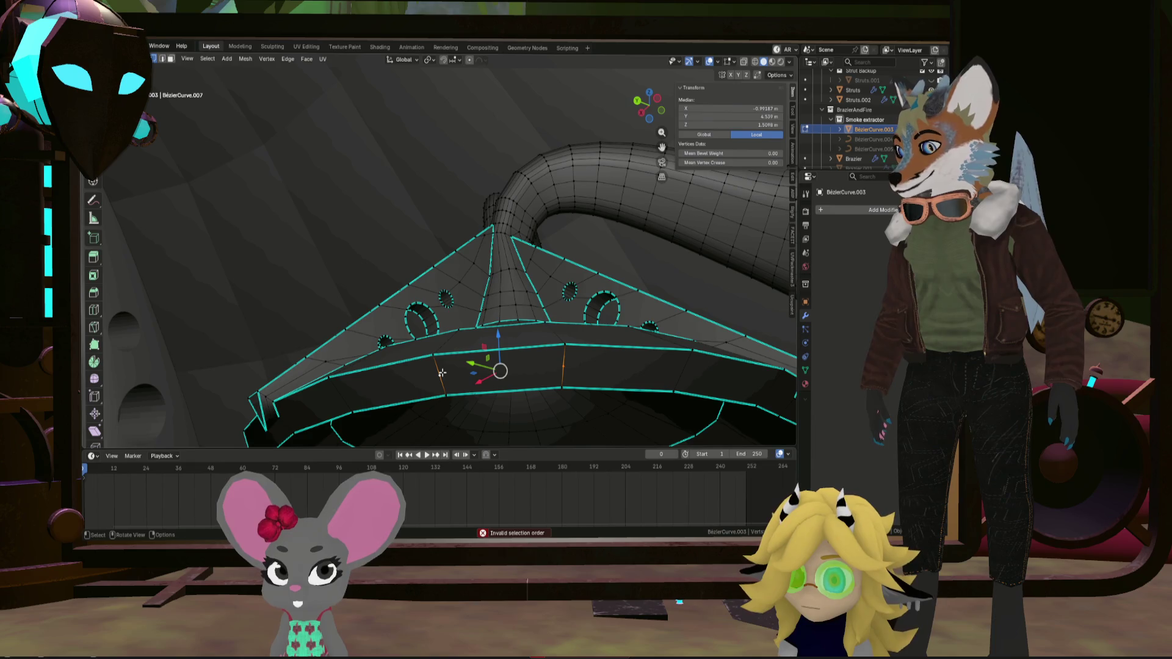
pyautogui.moveTo(482, 377)
pyautogui.mouseDown(button='middle')
pyautogui.moveTo(381, 371)
pyautogui.moveTo(507, 373)
pyautogui.moveTo(355, 363)
pyautogui.moveTo(513, 336)
pyautogui.moveTo(510, 378)
pyautogui.moveTo(513, 366)
pyautogui.moveTo(395, 379)
pyautogui.moveTo(357, 411)
pyautogui.moveTo(362, 424)
pyautogui.moveTo(364, 341)
pyautogui.moveTo(377, 323)
pyautogui.mouseUp(button='middle')
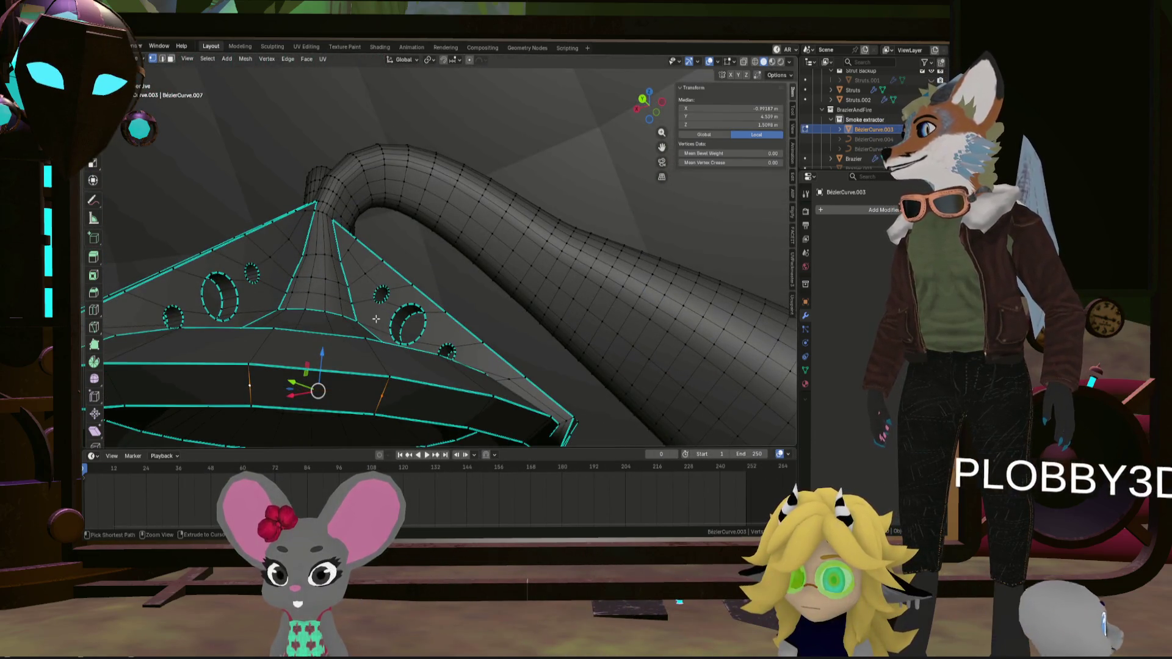
pyautogui.keyDown('ctrl'); pyautogui.click(377, 342); pyautogui.keyUp('ctrl')
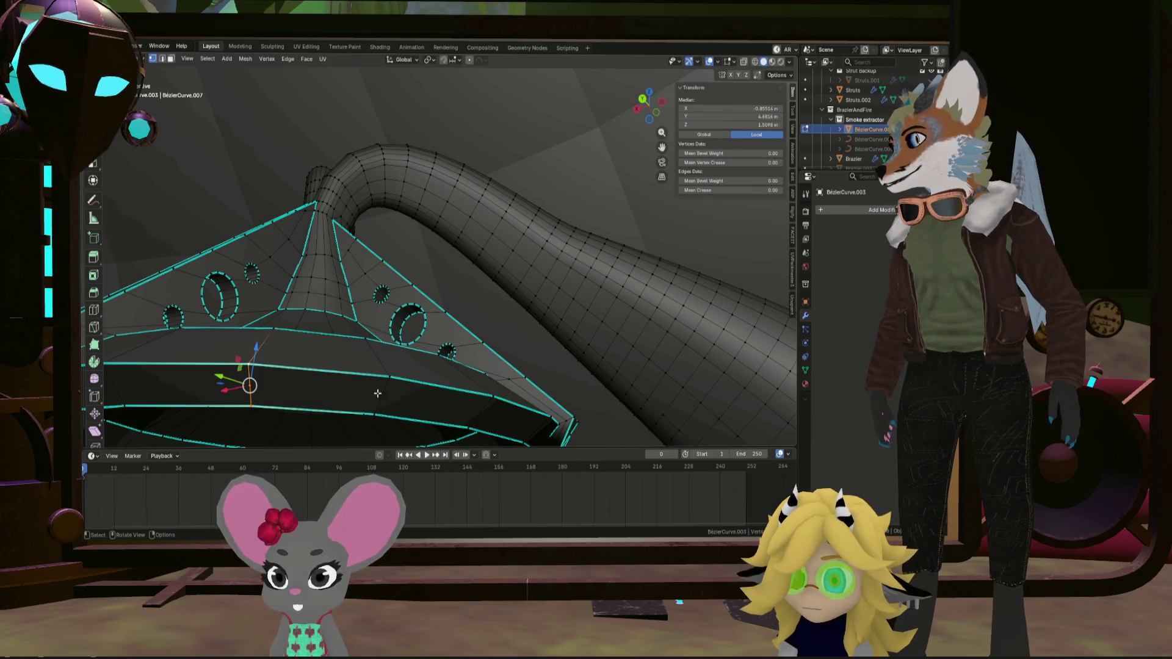
pyautogui.moveTo(378, 409); pyautogui.dragTo(361, 409, button='middle')
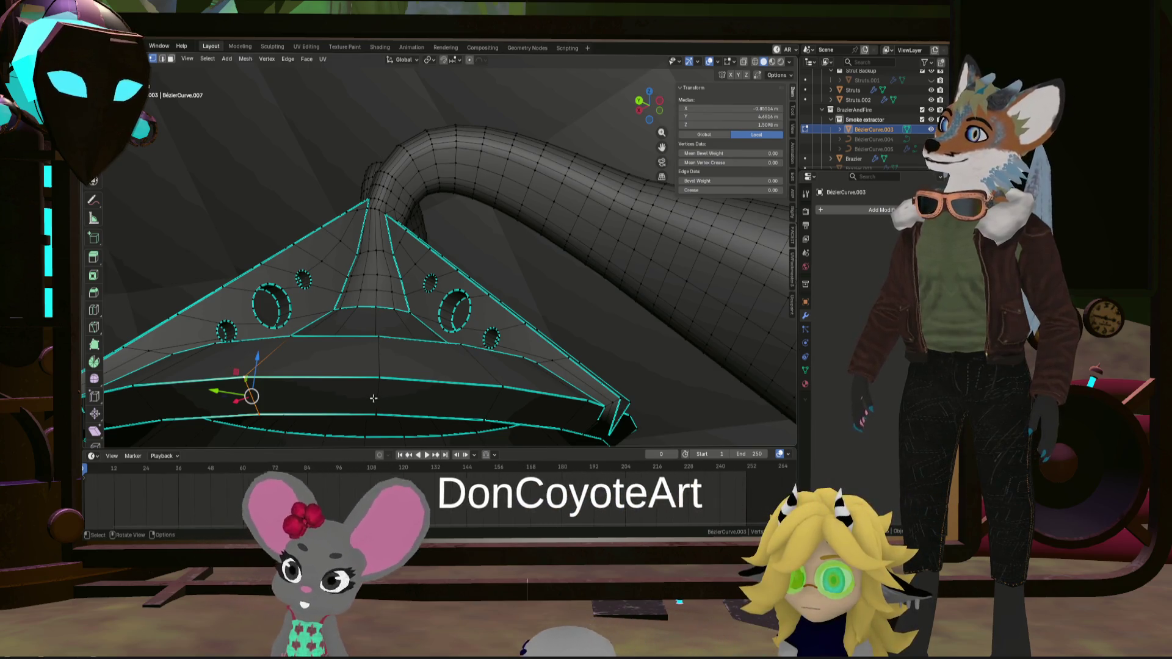
pyautogui.keyDown('shift'); pyautogui.click(367, 403); pyautogui.keyUp('shift')
pyautogui.rightClick(381, 404)
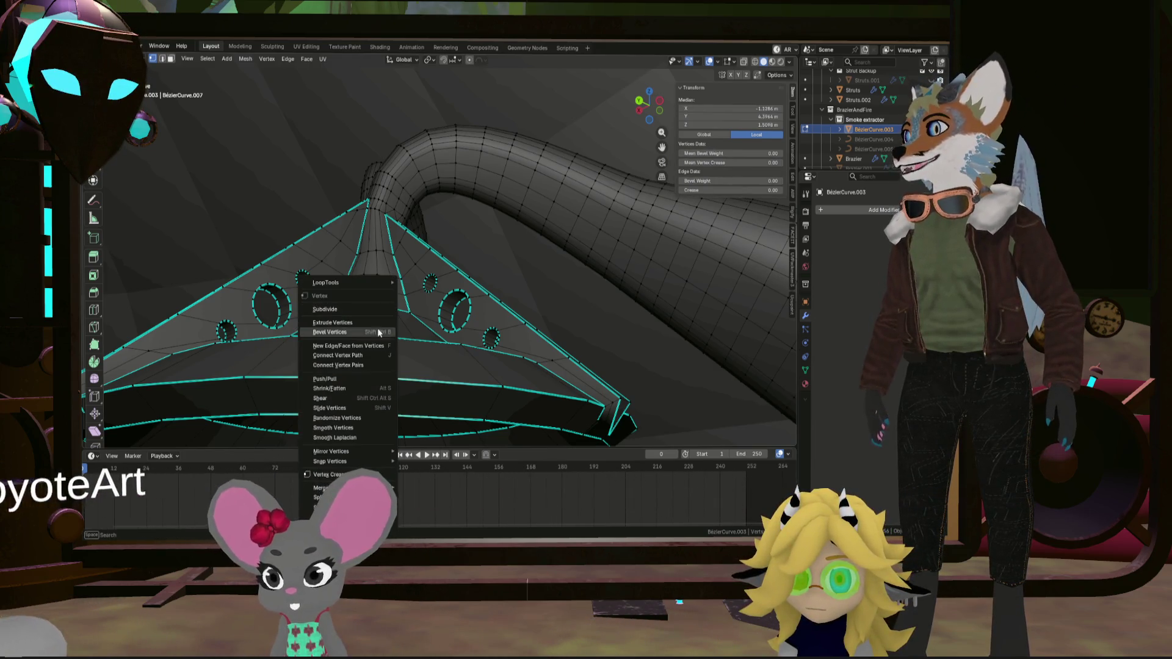
# Subdivide the selected brim edges, abandoning an early vertex bevel attempt
pyautogui.click(369, 308)
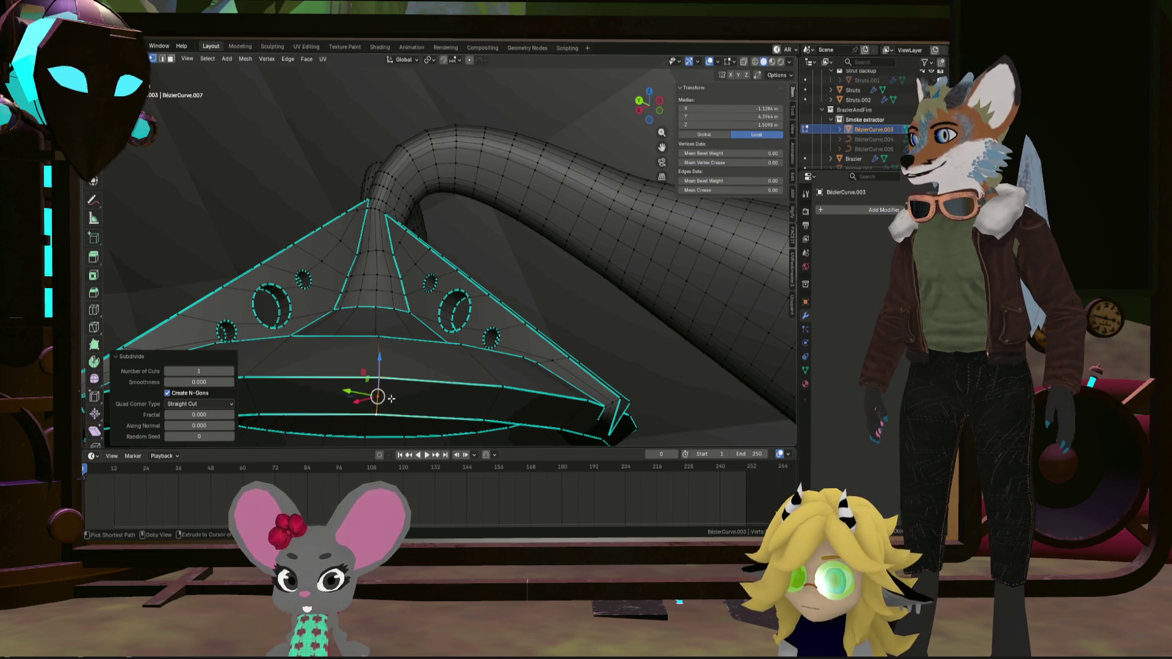
pyautogui.hotkey('ctrl', 'shift', 'b')
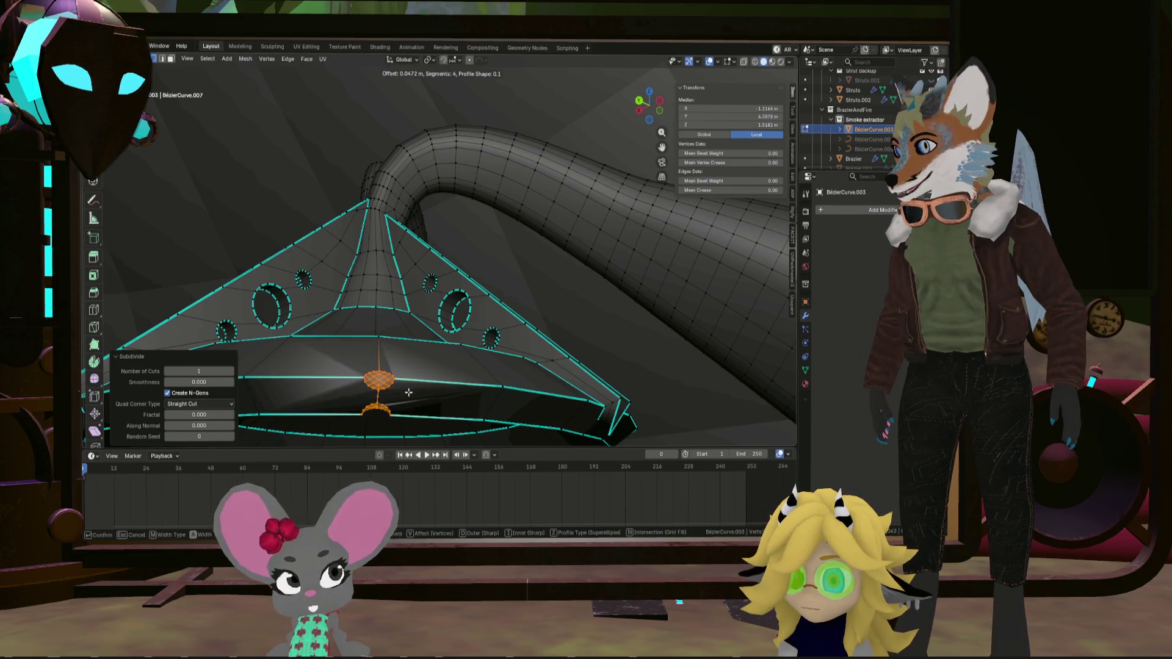
pyautogui.press('Escape')
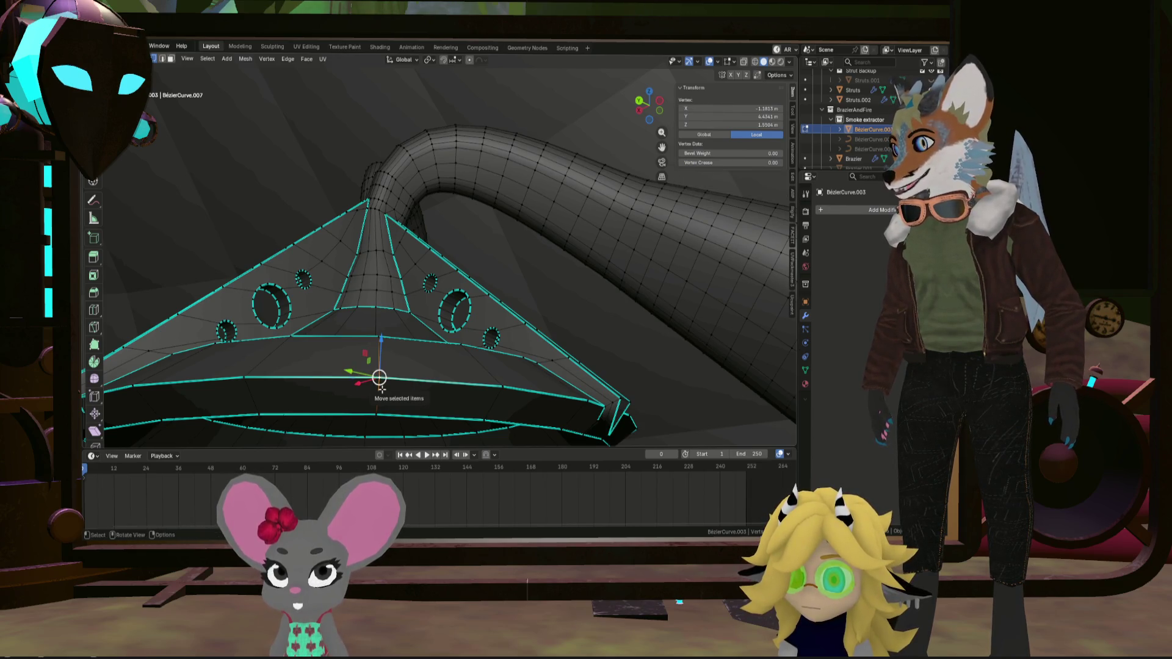
pyautogui.rightClick(379, 394)
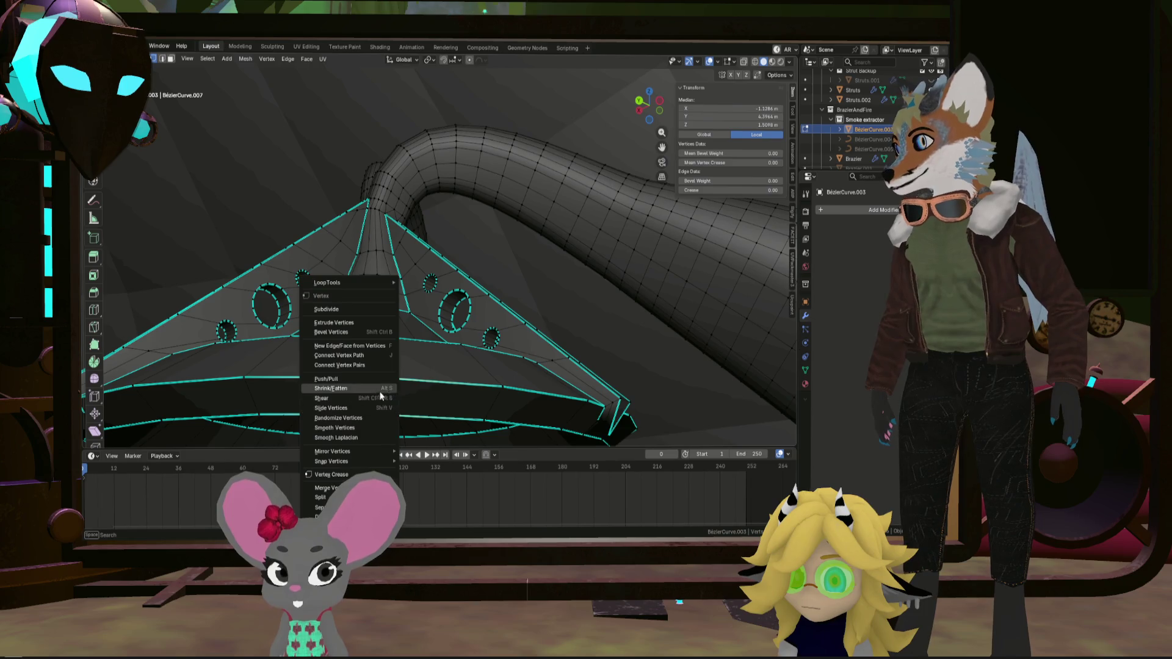
pyautogui.click(363, 309)
# Subdivide two more brim edges and leave a single brim vertex selected
pyautogui.click(460, 391)
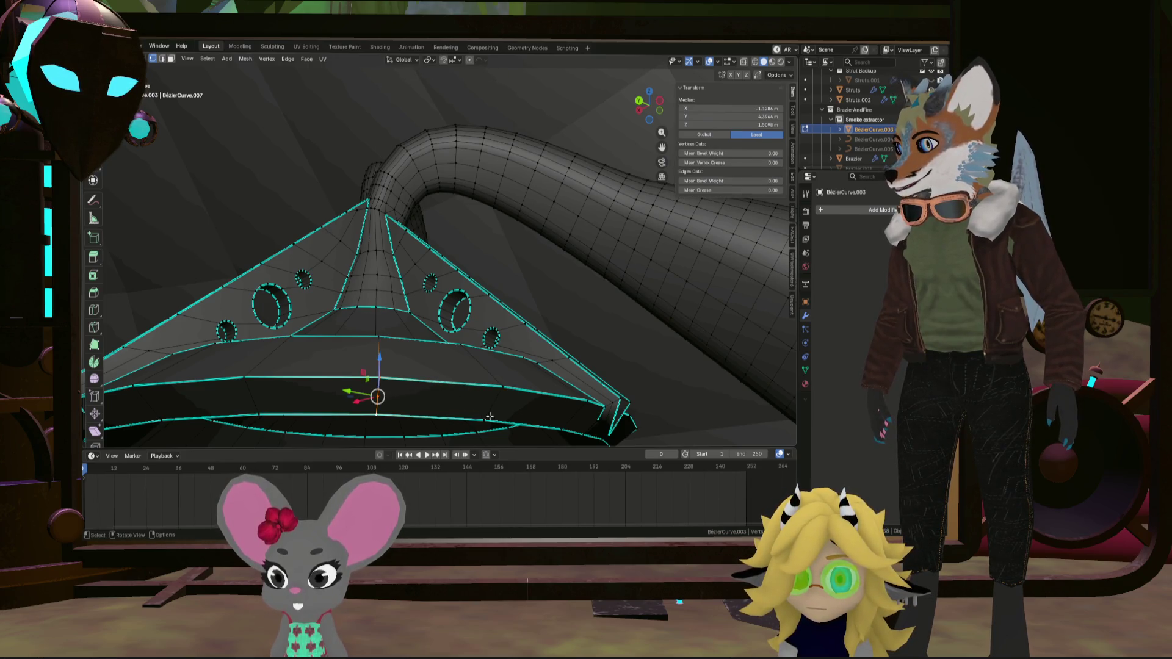
pyautogui.rightClick(340, 409)
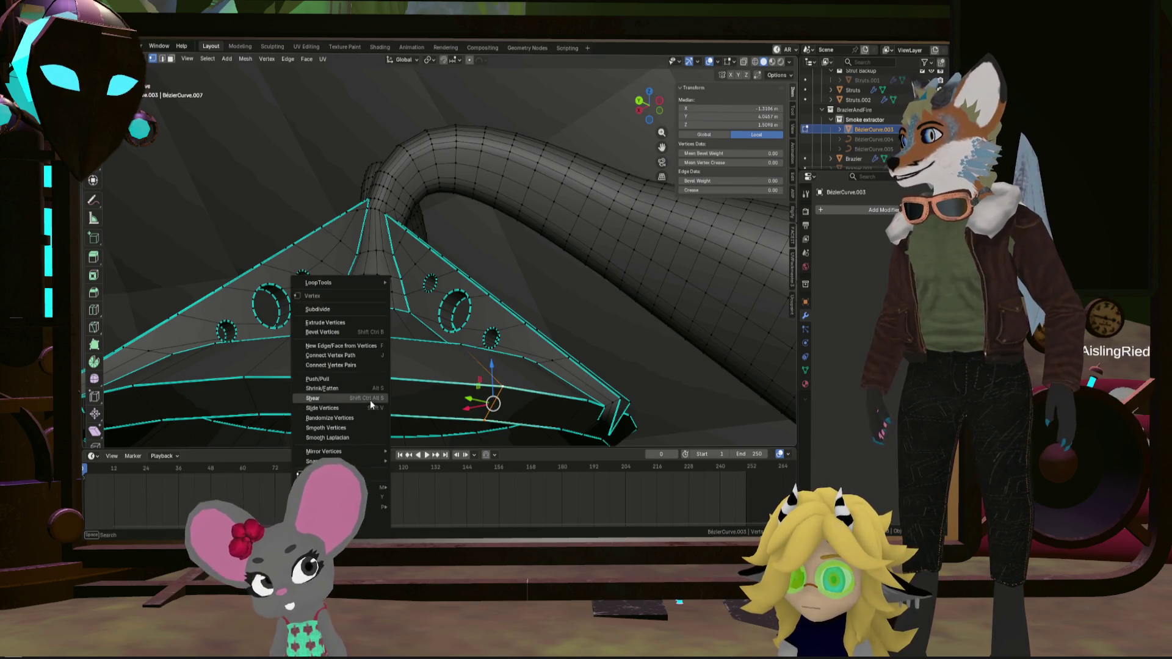
pyautogui.click(325, 309)
pyautogui.click(260, 418)
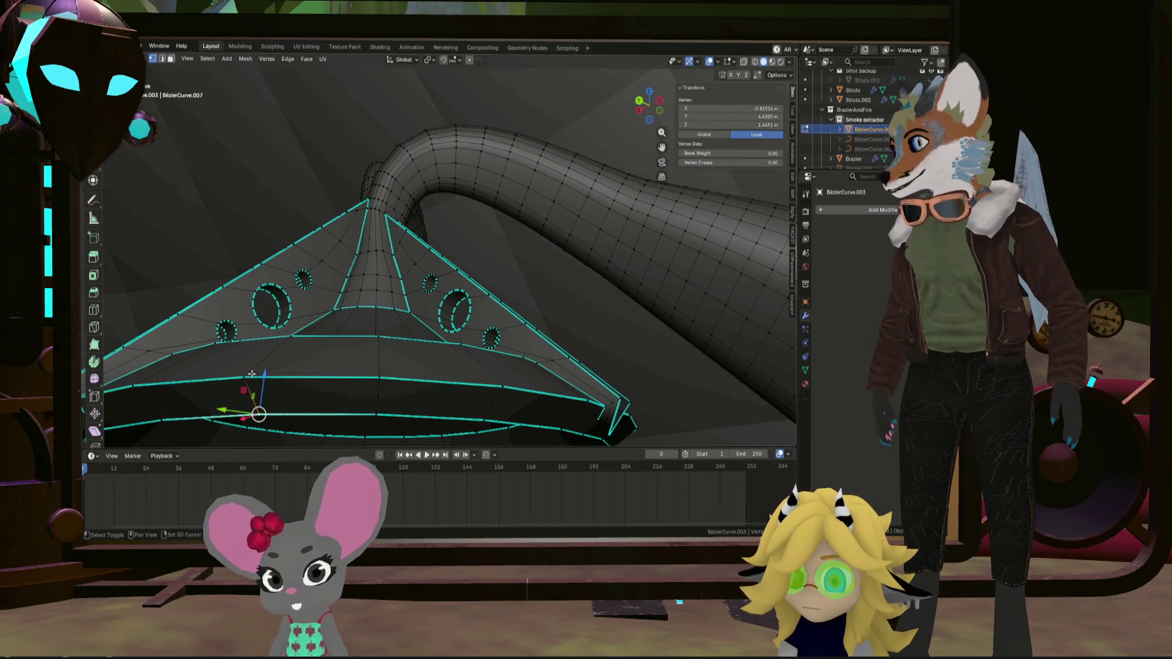
pyautogui.rightClick(258, 334)
pyautogui.click(250, 308)
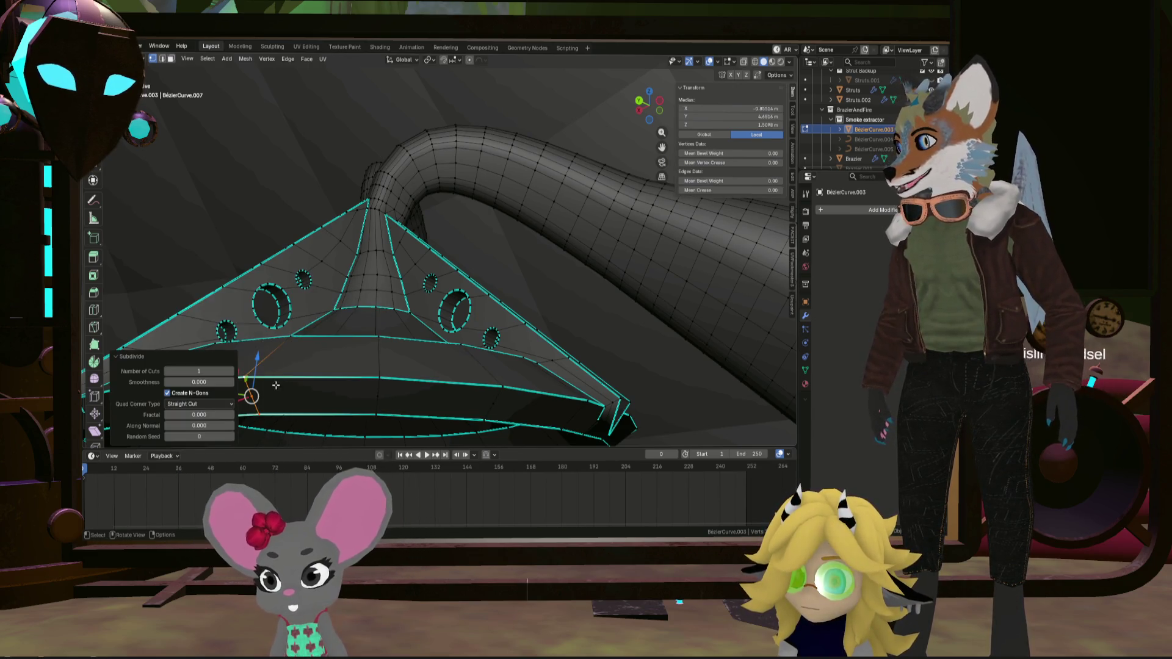
pyautogui.click(249, 395)
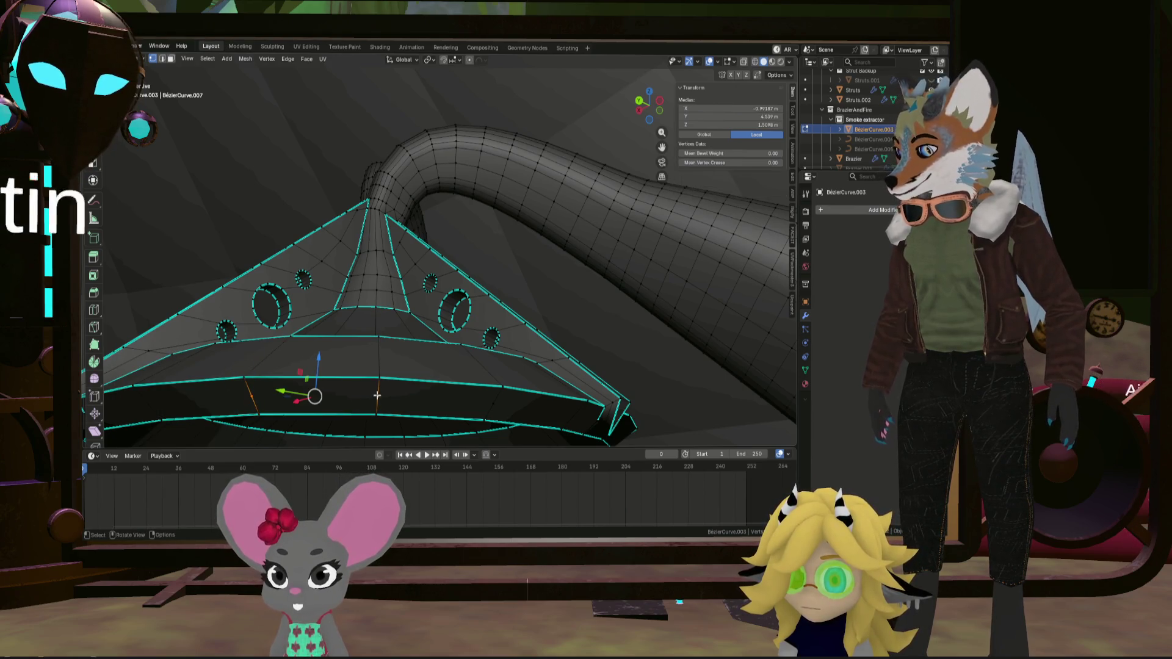
pyautogui.click(377, 396)
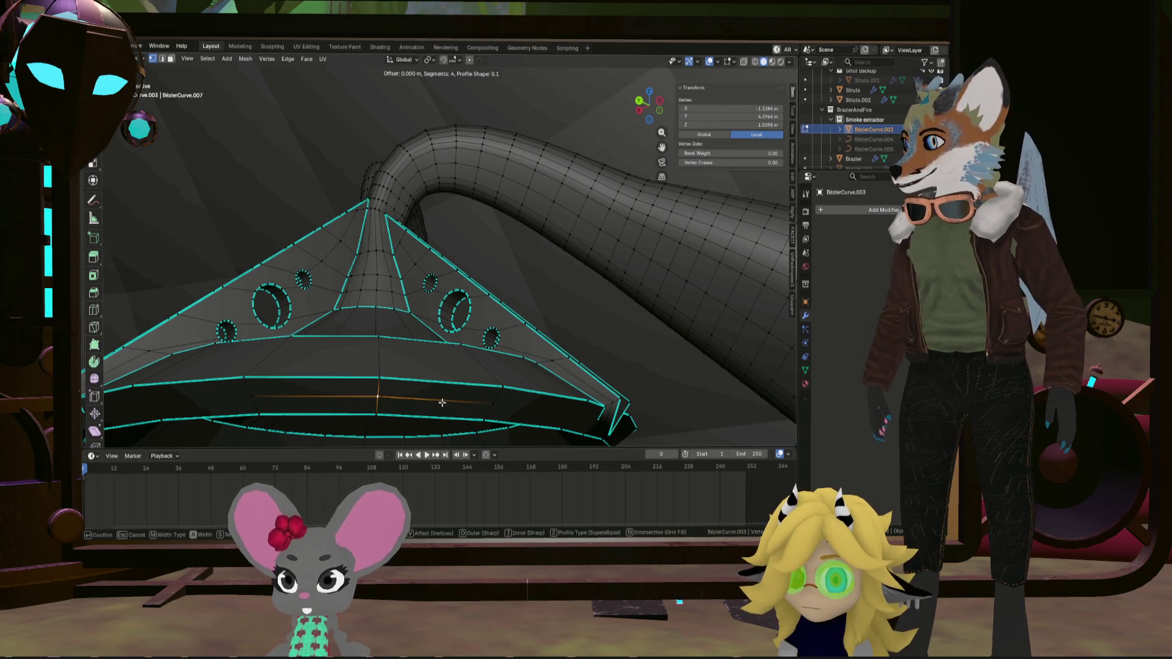
# Bevel the brim vertex into a disc, extrude it -0.0345 m along normals, and shift it 0.017334 m in X
pyautogui.click(455, 401)
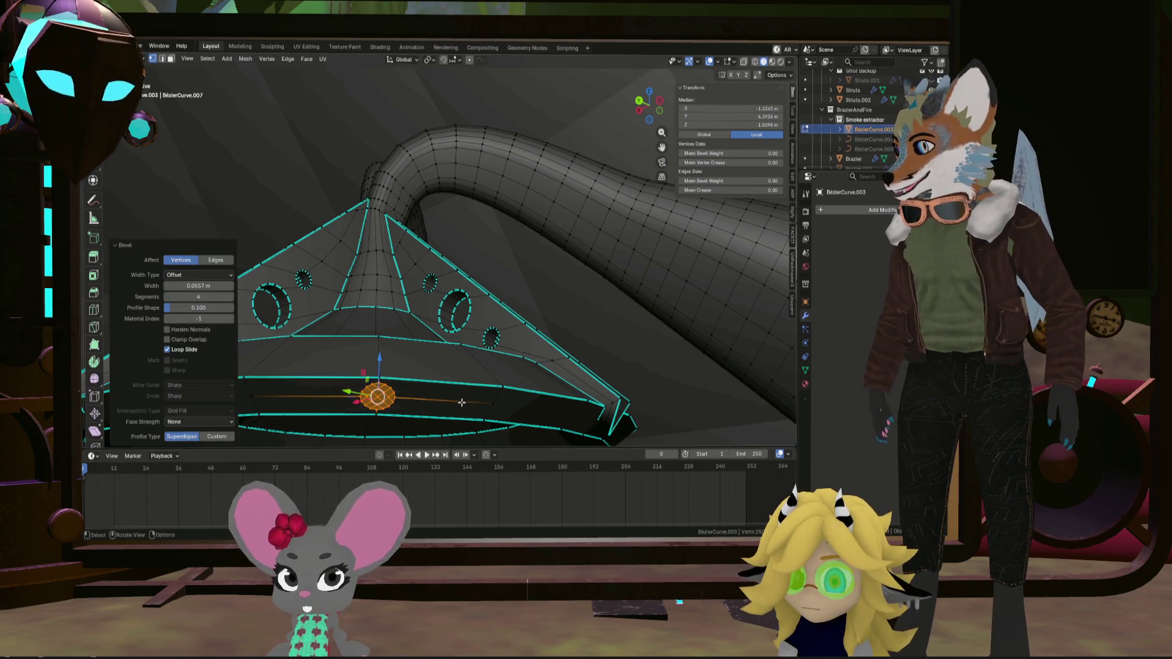
pyautogui.moveTo(454, 401); pyautogui.dragTo(419, 400, button='middle')
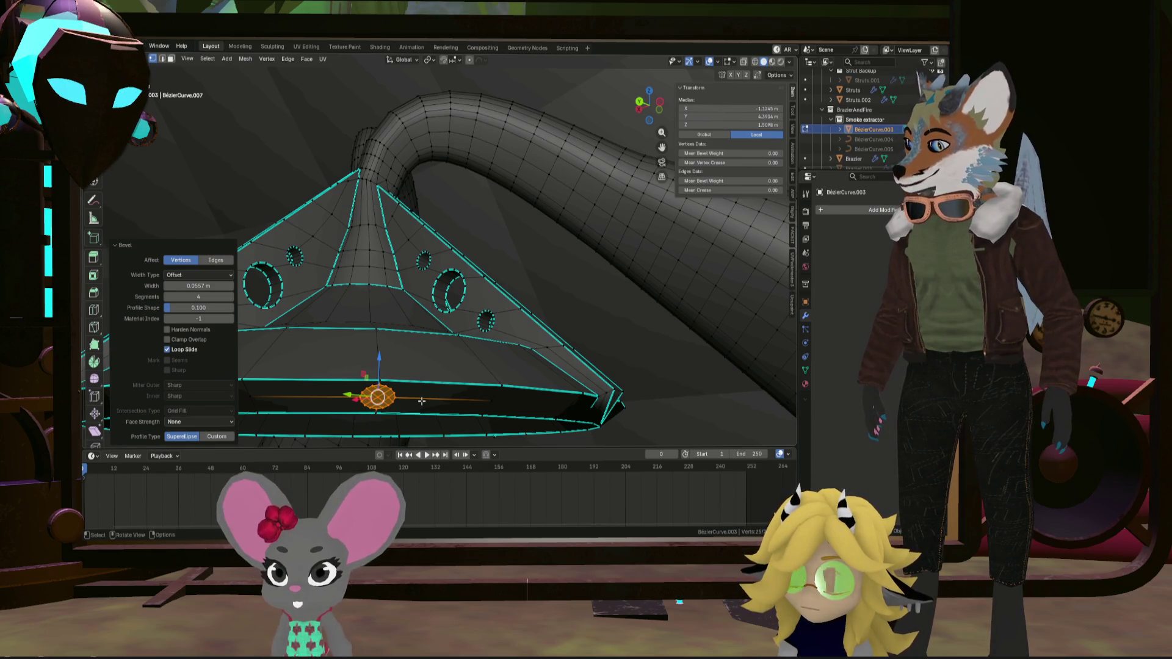
pyautogui.hotkey('alt', 'e')
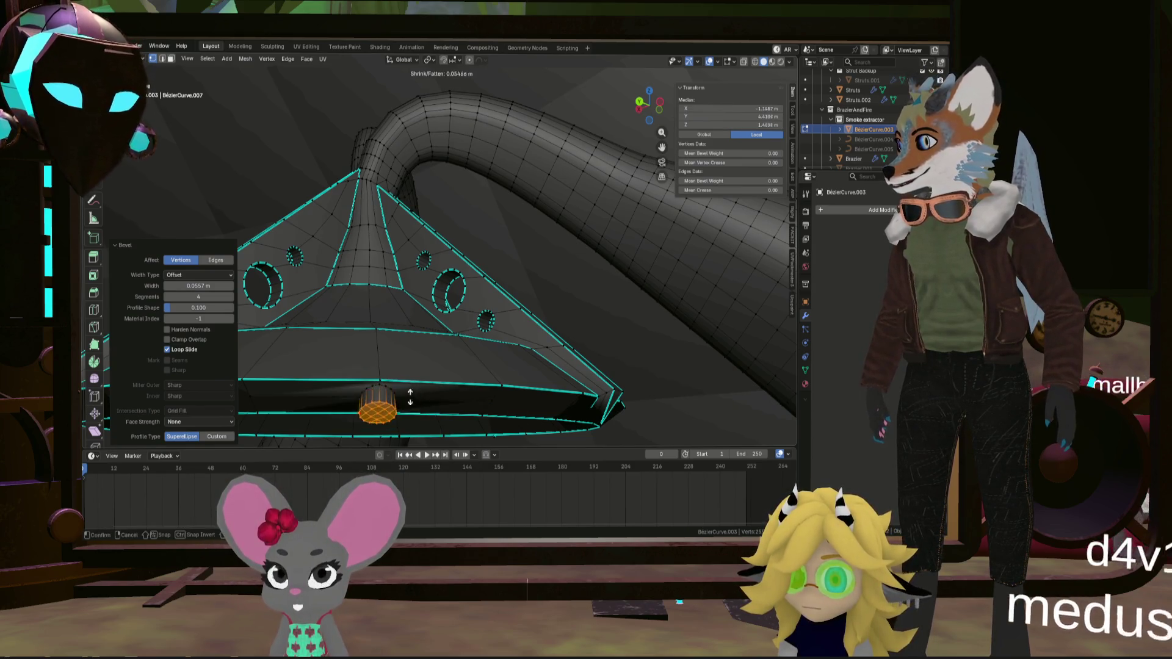
pyautogui.click(410, 406)
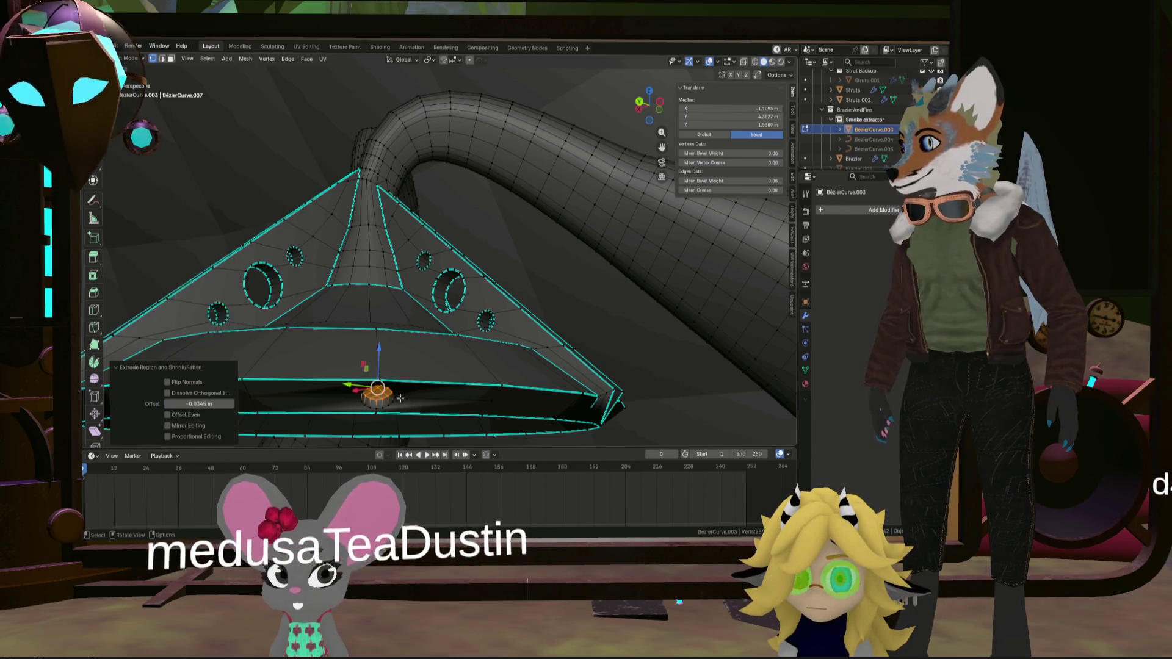
pyautogui.moveTo(410, 406)
pyautogui.mouseDown(button='middle')
pyautogui.moveTo(296, 380)
pyautogui.moveTo(342, 397)
pyautogui.moveTo(653, 282)
pyautogui.moveTo(448, 379)
pyautogui.moveTo(566, 371)
pyautogui.mouseUp(button='middle')
pyautogui.click(336, 385)
pyautogui.click(558, 342)
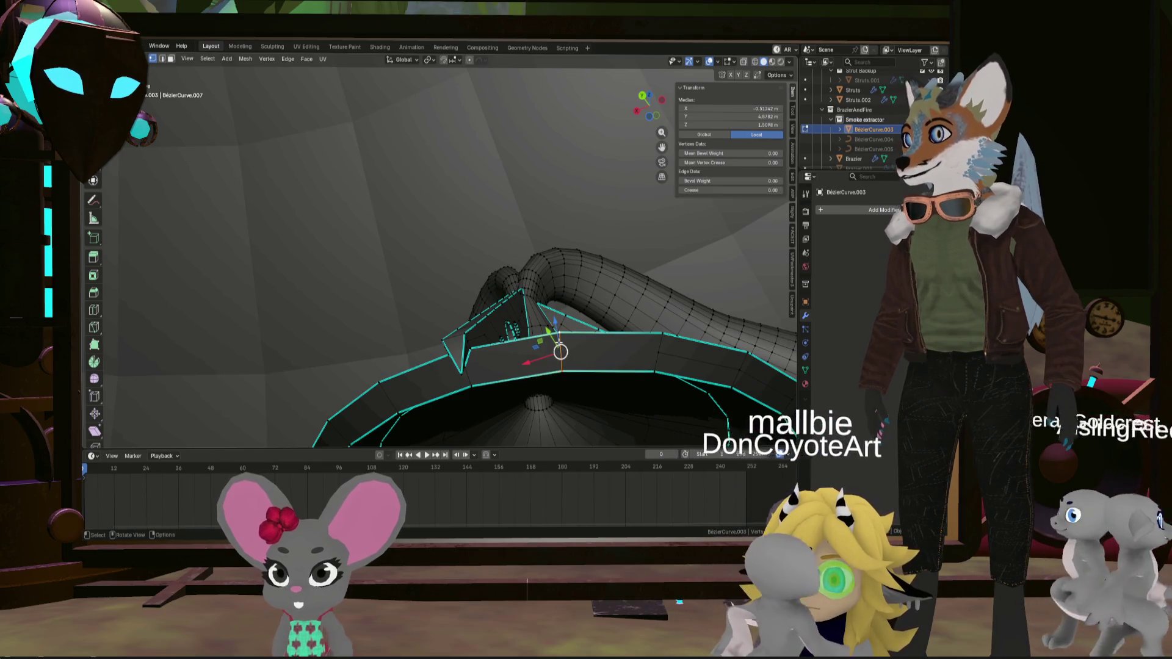
# Subdivide the selected junction edges, then undo it and orbit to a new angle
pyautogui.rightClick(557, 343)
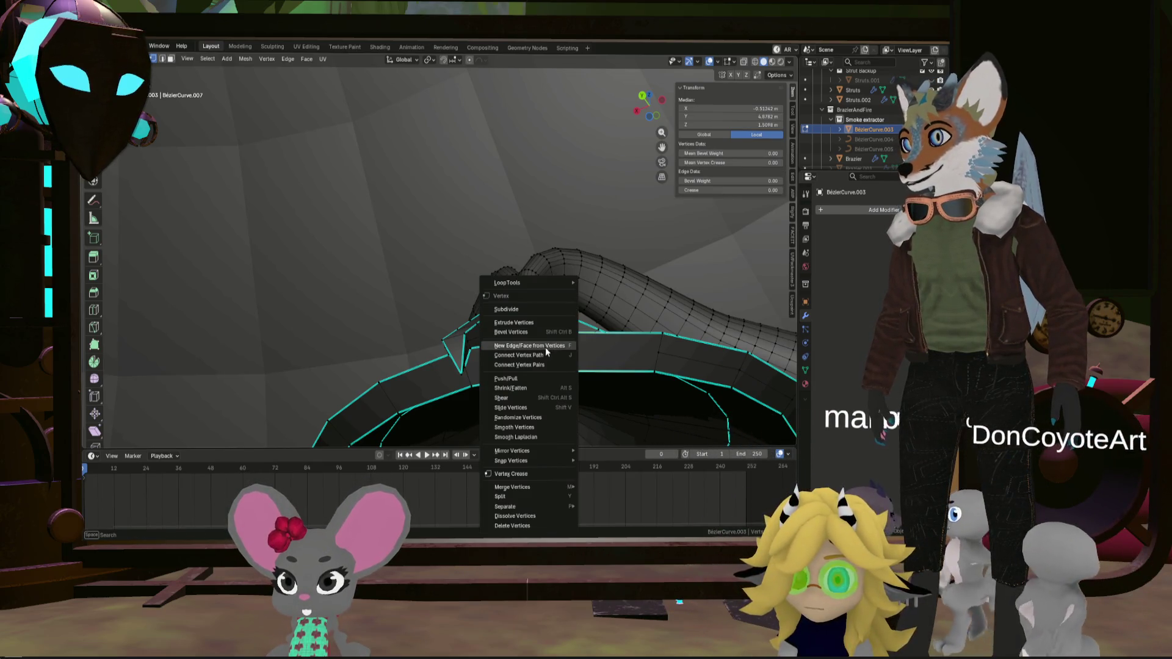
pyautogui.click(509, 309)
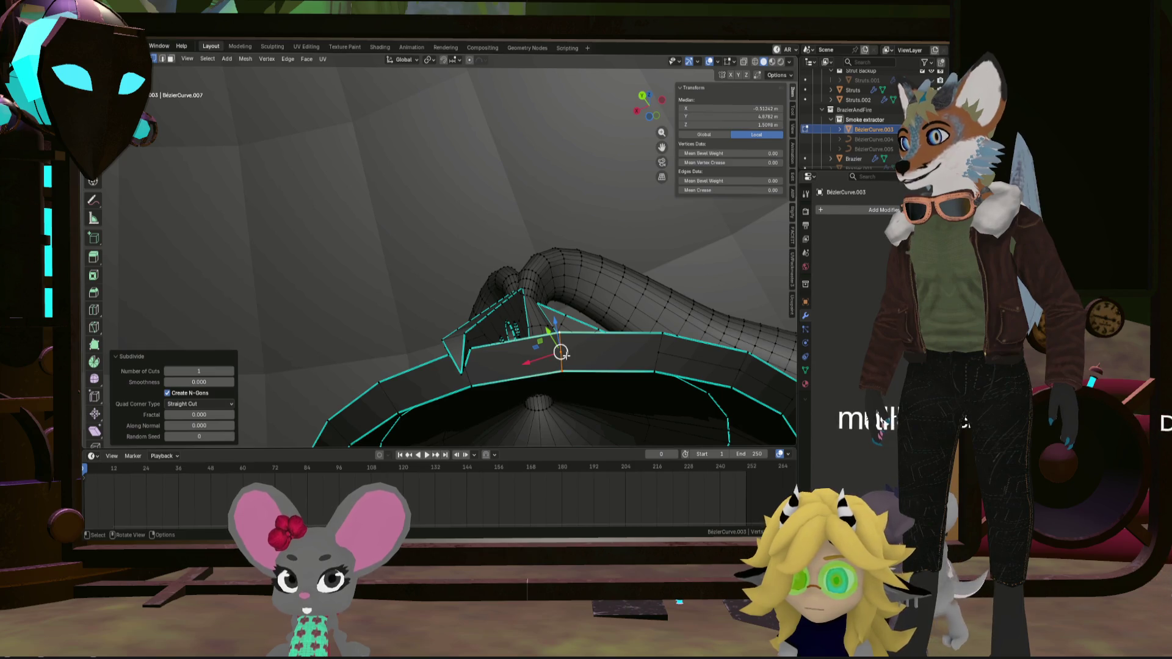
pyautogui.hotkey('ctrl', 'z')
pyautogui.scroll(4, 563, 354)
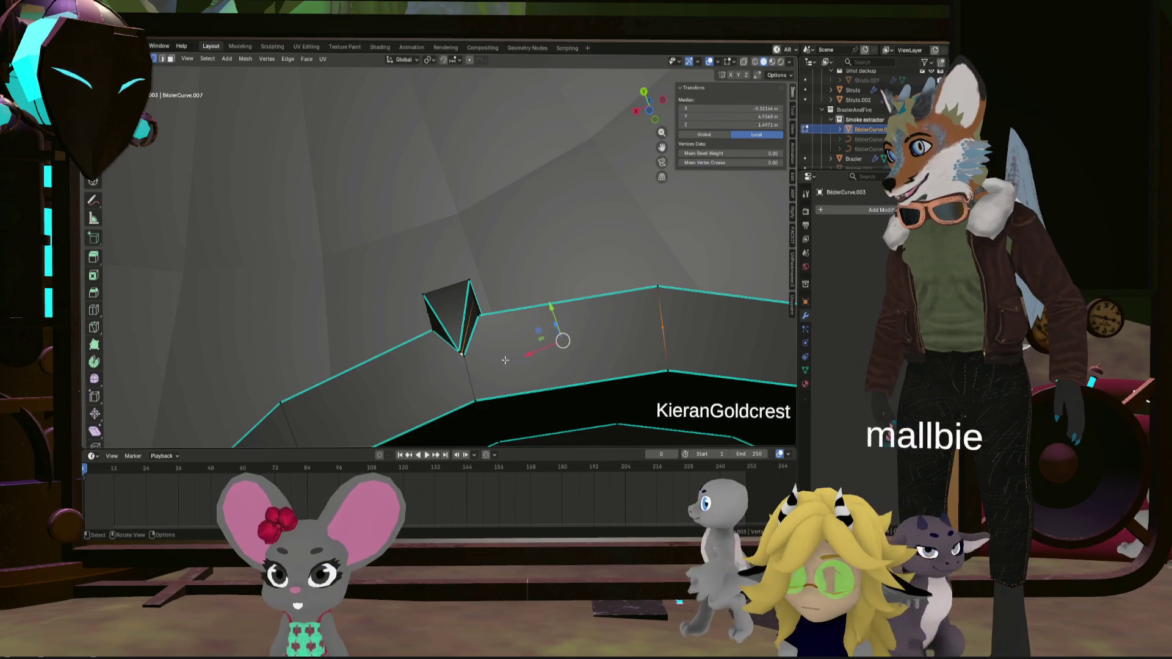
pyautogui.moveTo(537, 360)
pyautogui.mouseDown(button='middle')
pyautogui.moveTo(573, 362)
pyautogui.moveTo(562, 389)
pyautogui.mouseUp(button='middle')
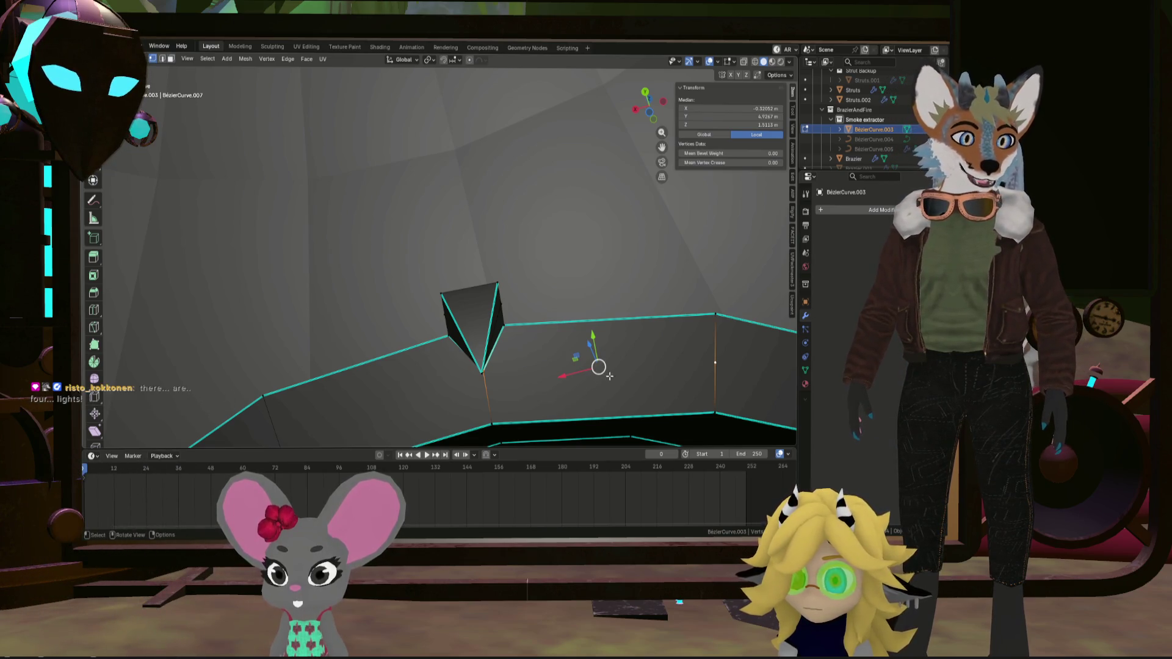
pyautogui.moveTo(610, 381)
pyautogui.mouseDown(button='middle')
pyautogui.moveTo(537, 377)
pyautogui.moveTo(492, 339)
pyautogui.moveTo(422, 362)
pyautogui.mouseUp(button='middle')
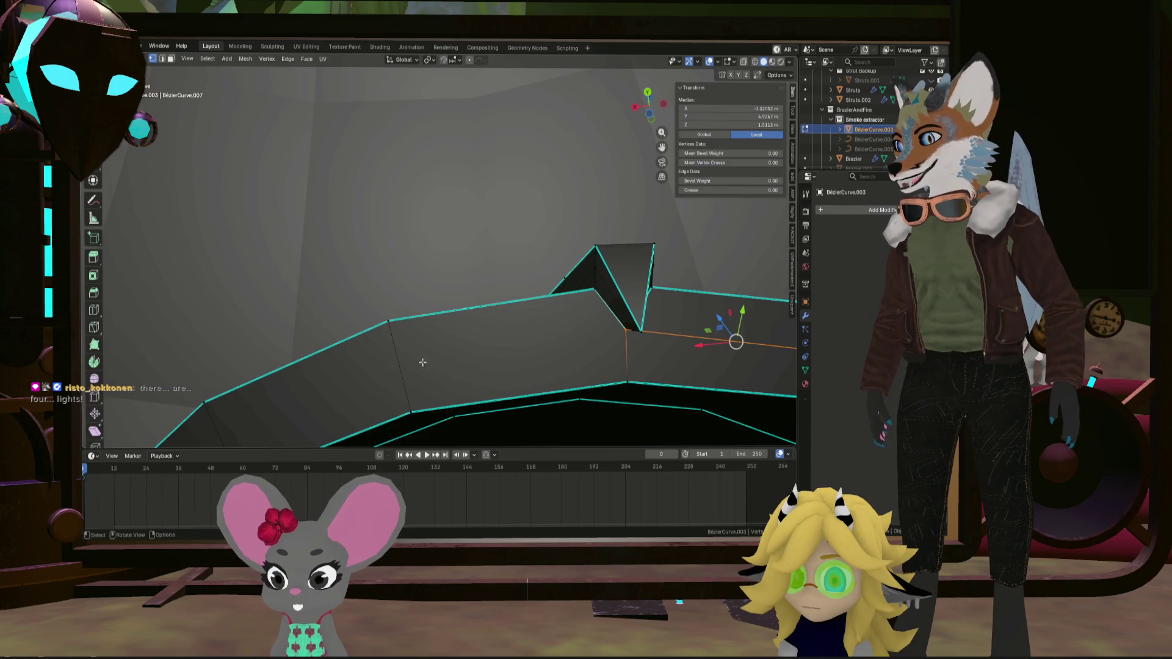
# Subdivide a junction edge and the adjacent brim edge with single cuts
pyautogui.rightClick(410, 395)
pyautogui.click(388, 318)
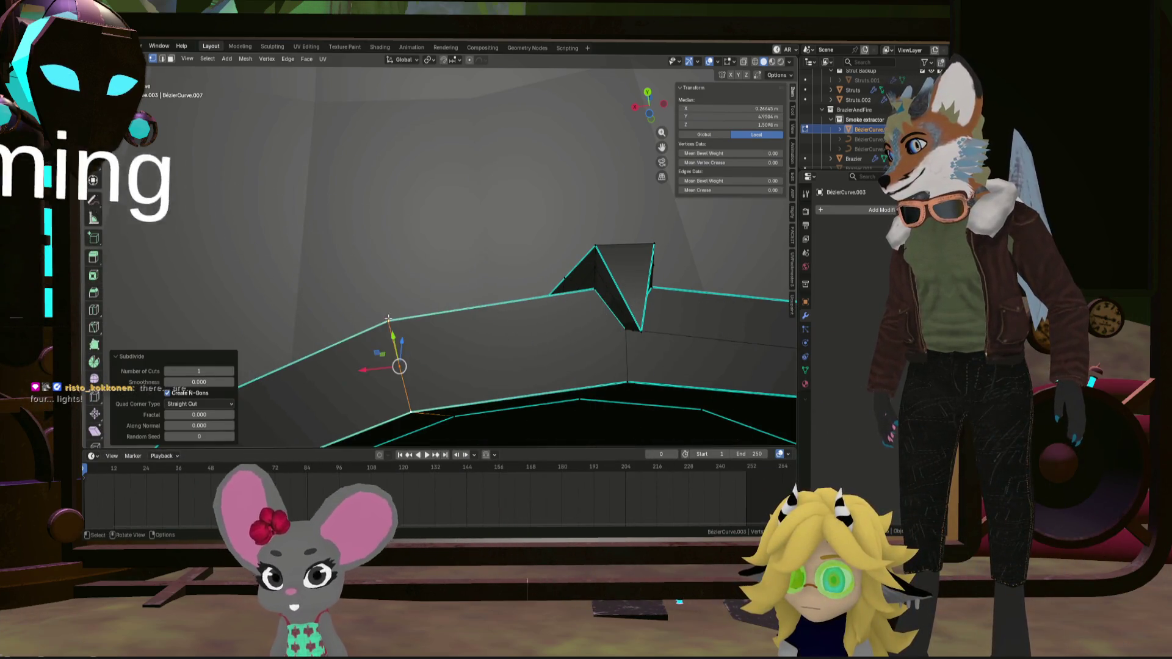
pyautogui.moveTo(388, 318); pyautogui.dragTo(454, 373, button='middle')
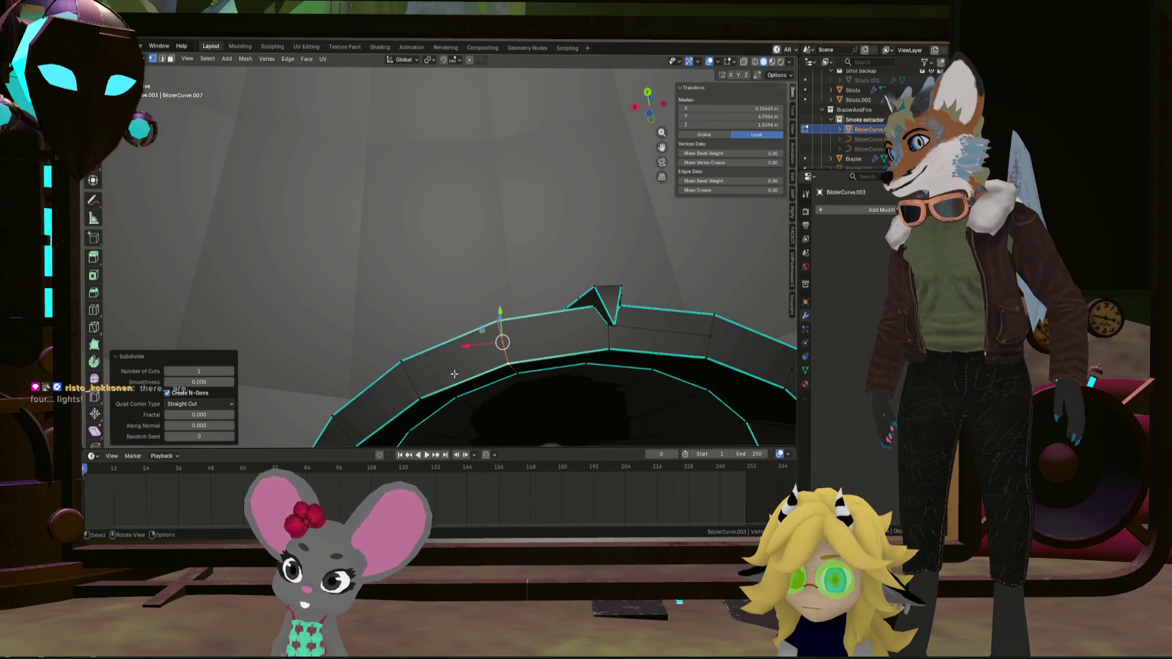
pyautogui.click(413, 396)
pyautogui.rightClick(398, 364)
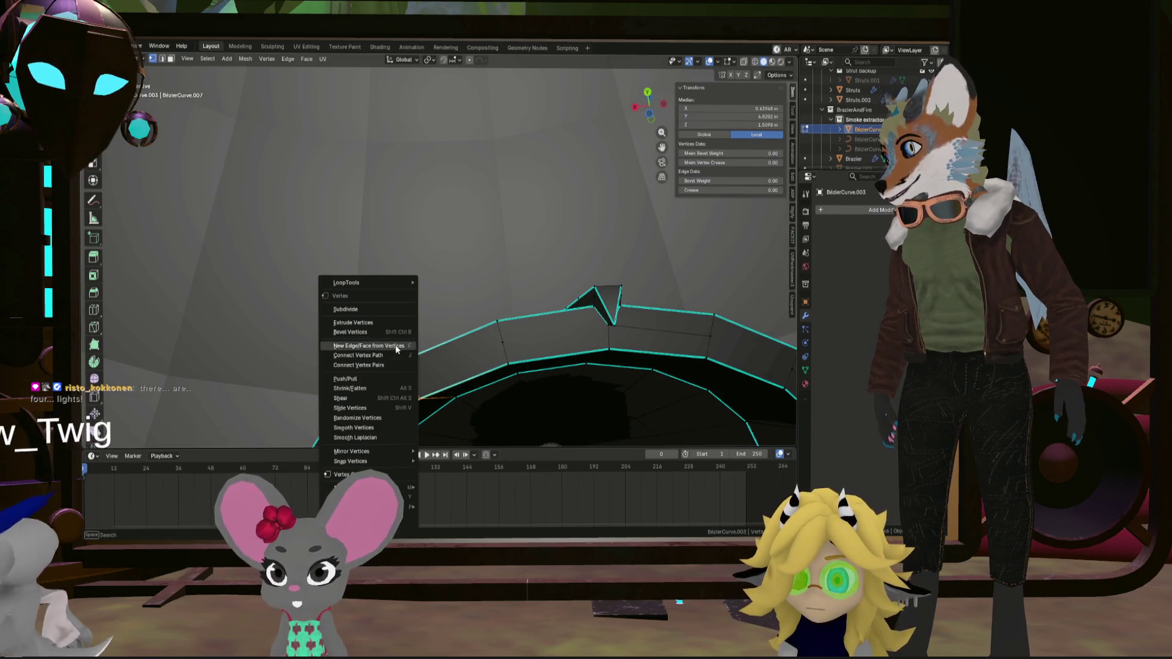
pyautogui.click(388, 313)
pyautogui.moveTo(388, 313)
pyautogui.mouseDown(button='middle')
pyautogui.moveTo(445, 398)
pyautogui.moveTo(437, 264)
pyautogui.moveTo(667, 269)
pyautogui.moveTo(636, 272)
pyautogui.mouseUp(button='middle')
# Subdivide edges on the arched ring and the left arch of the brim
pyautogui.click(549, 297)
pyautogui.rightClick(551, 250)
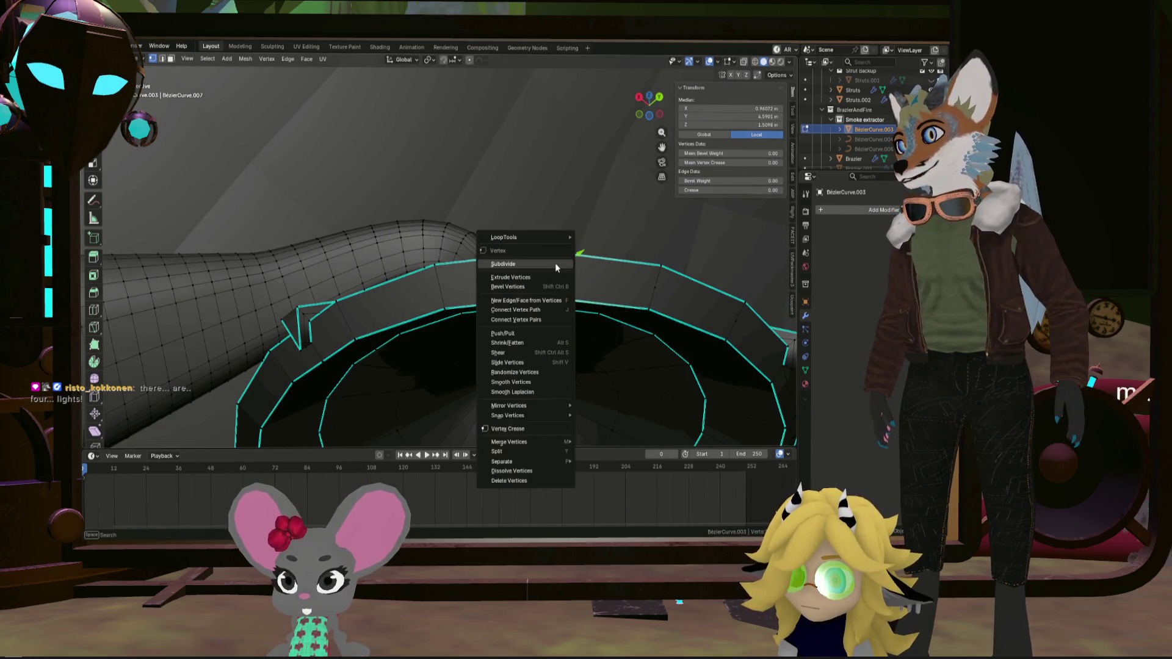
pyautogui.click(555, 263)
pyautogui.click(438, 270)
pyautogui.rightClick(437, 271)
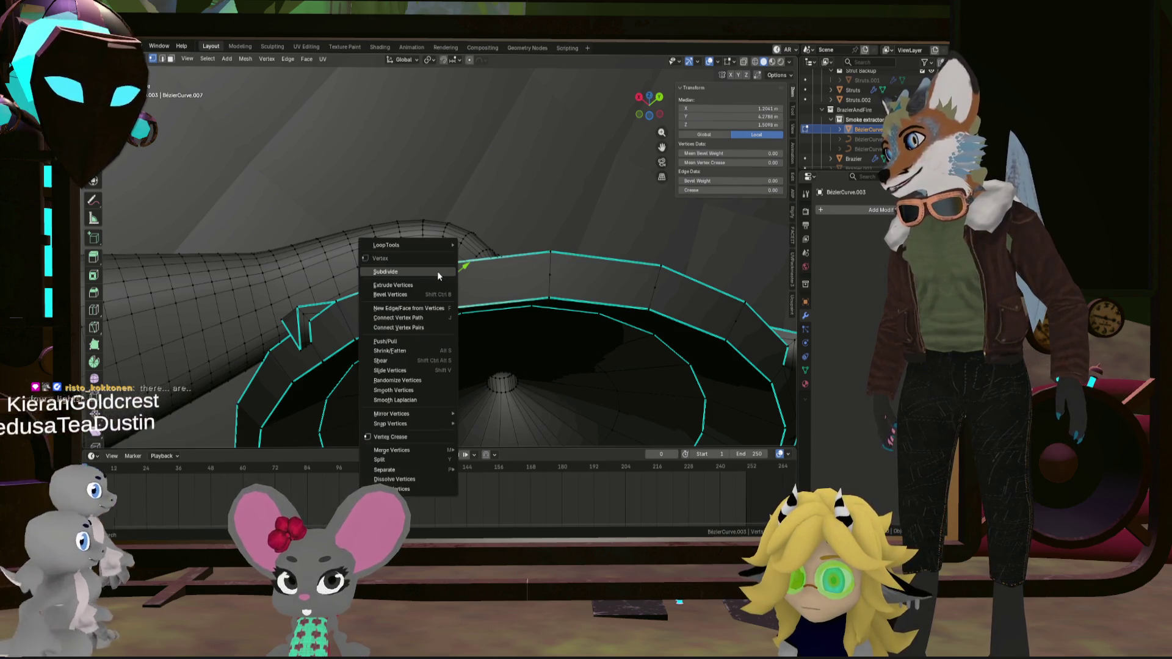
pyautogui.click(358, 332)
pyautogui.keyDown('shift'); pyautogui.click(334, 299); pyautogui.keyUp('shift')
pyautogui.rightClick(334, 300)
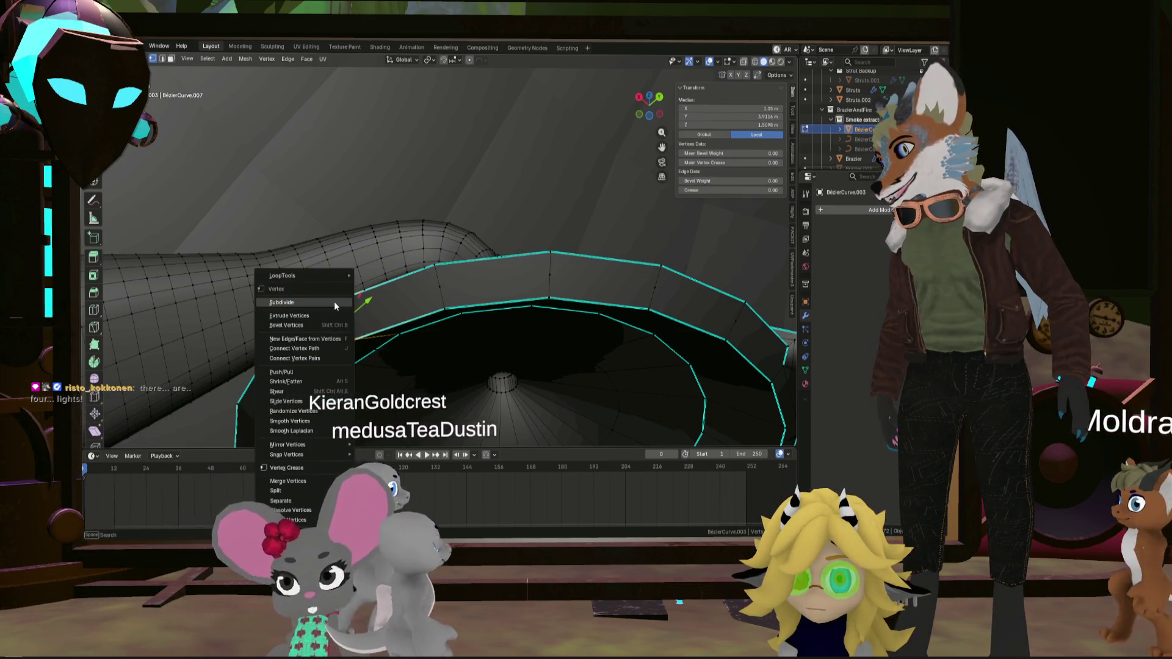
pyautogui.click(335, 304)
pyautogui.moveTo(336, 304)
pyautogui.mouseDown(button='middle')
pyautogui.moveTo(340, 326)
pyautogui.moveTo(388, 333)
pyautogui.moveTo(360, 343)
pyautogui.mouseUp(button='middle')
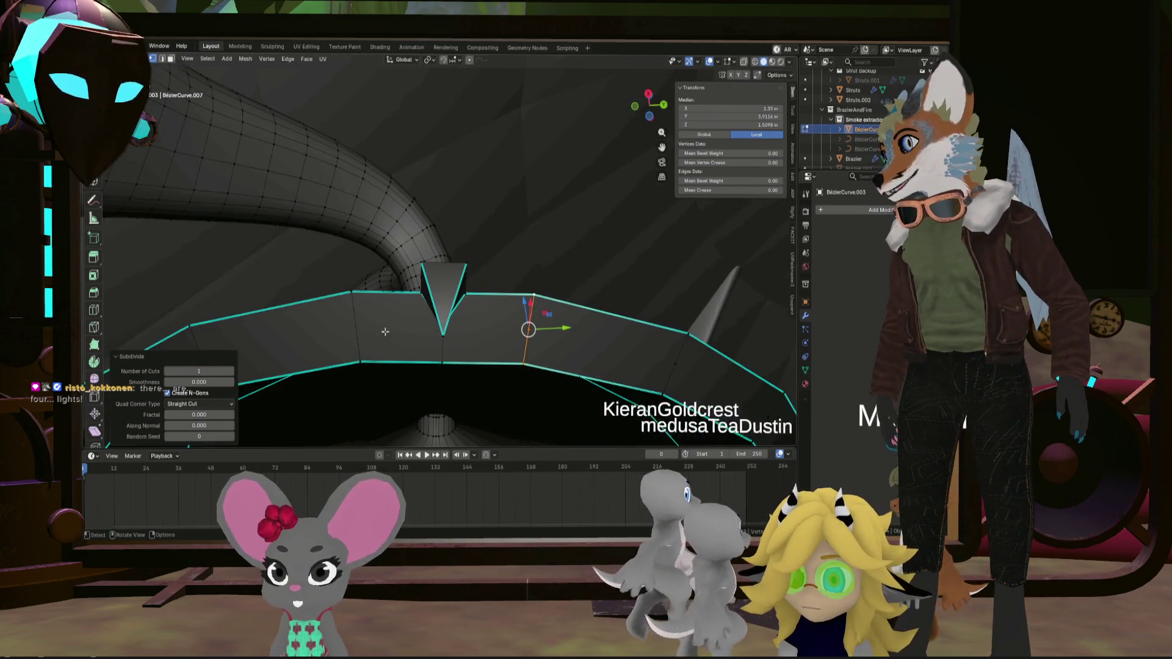
# Subdivide the next two brim edges further around the ring
pyautogui.click(359, 345)
pyautogui.rightClick(357, 309)
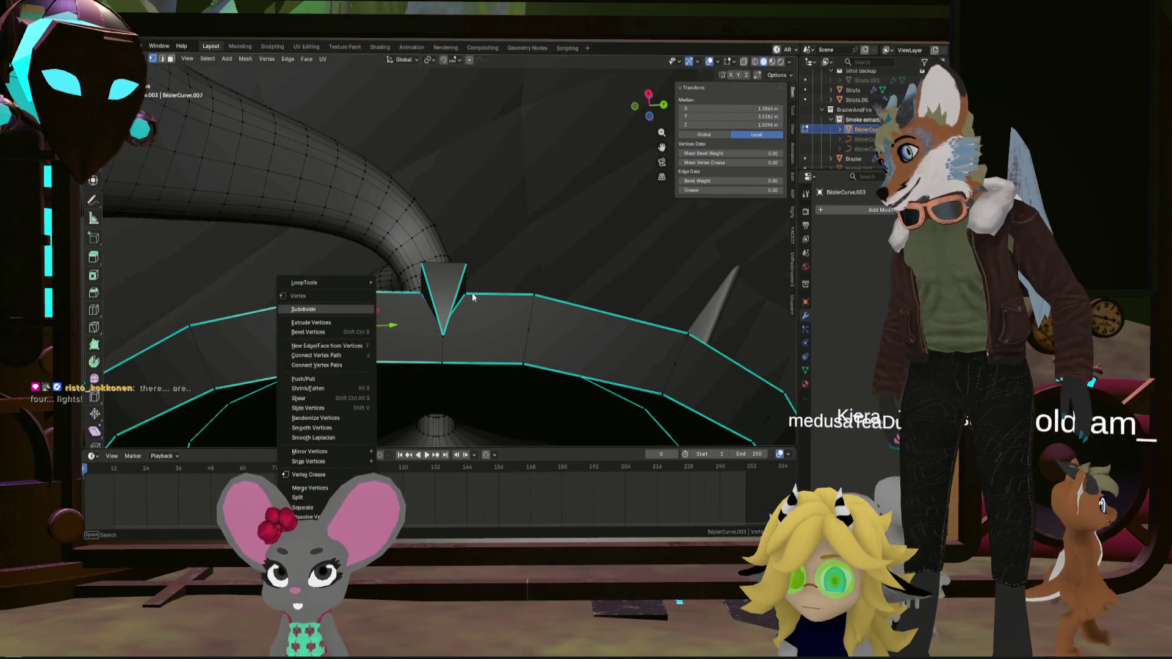
pyautogui.click(356, 309)
pyautogui.moveTo(356, 308); pyautogui.dragTo(479, 320, button='middle')
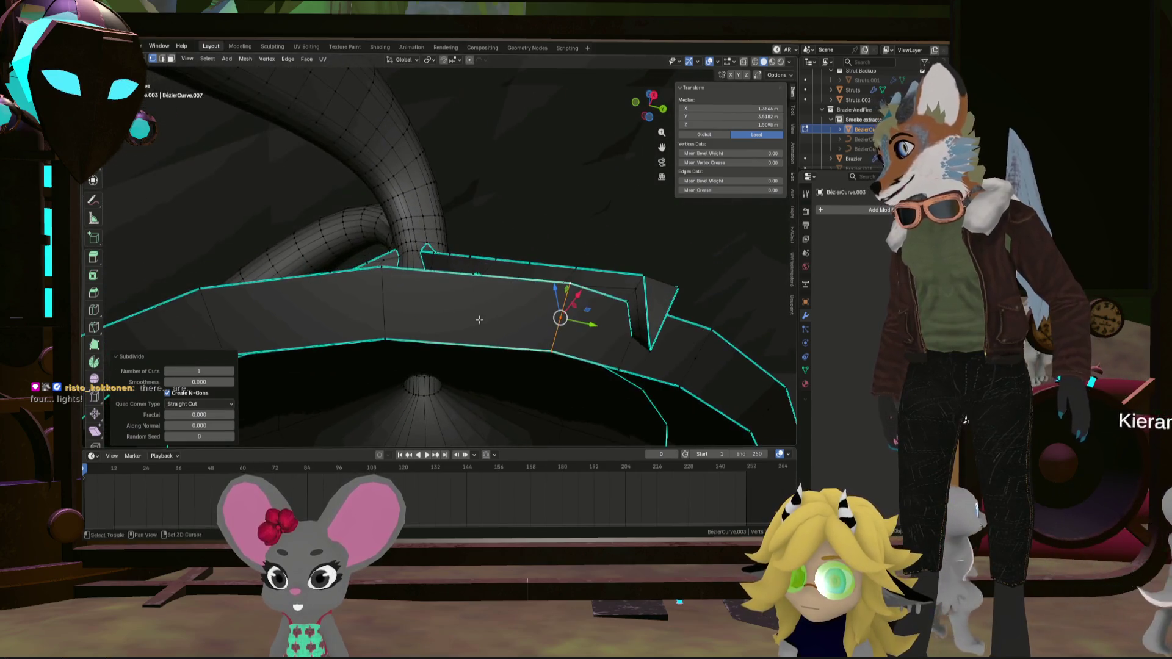
pyautogui.click(389, 336)
pyautogui.rightClick(381, 280)
pyautogui.click(381, 280)
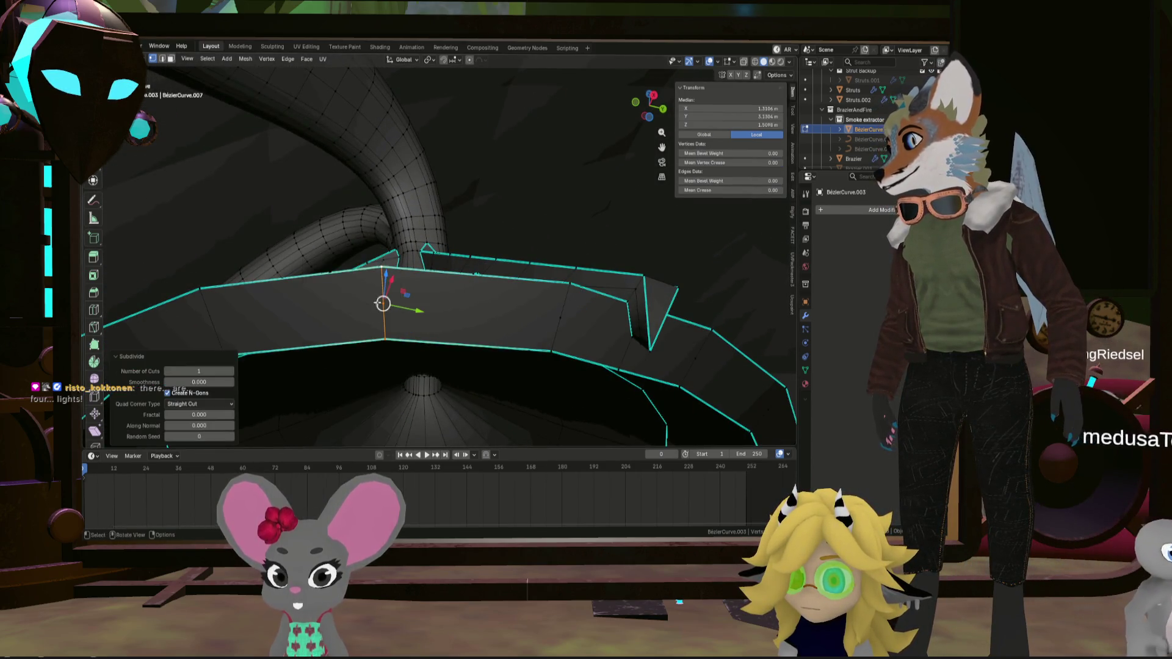
pyautogui.keyDown('shift'); pyautogui.moveTo(381, 281); pyautogui.dragTo(496, 297, button='middle'); pyautogui.keyUp('shift')
# Subdivide two more brim edges further left along the brim
pyautogui.click(402, 312)
pyautogui.rightClick(391, 275)
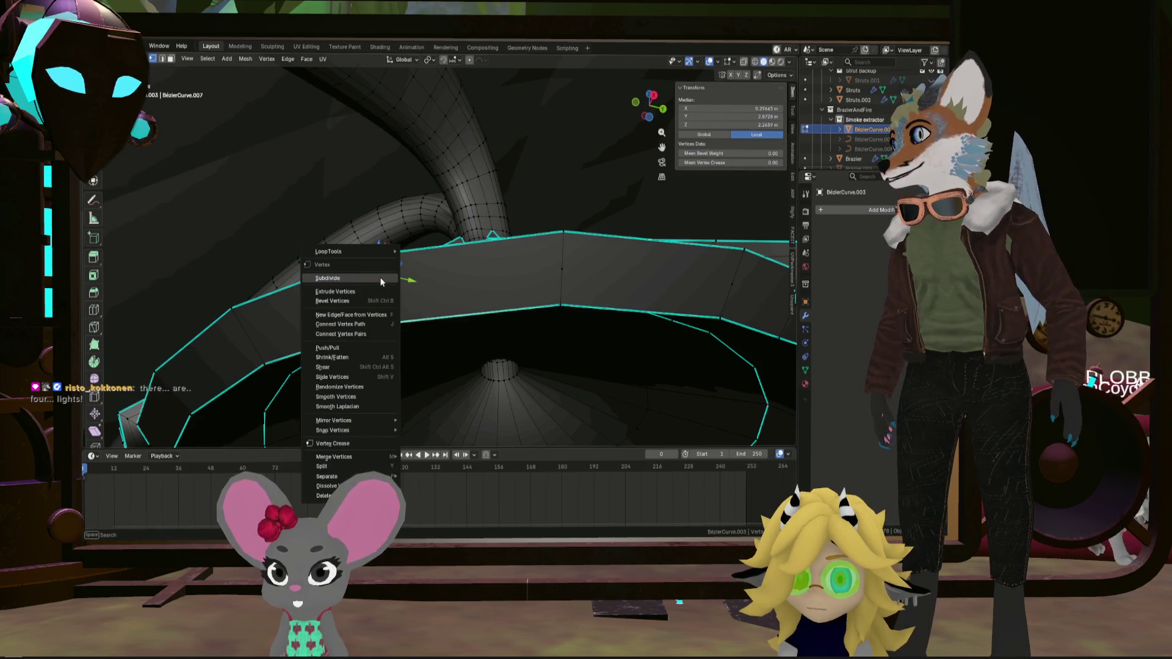
pyautogui.rightClick(382, 265)
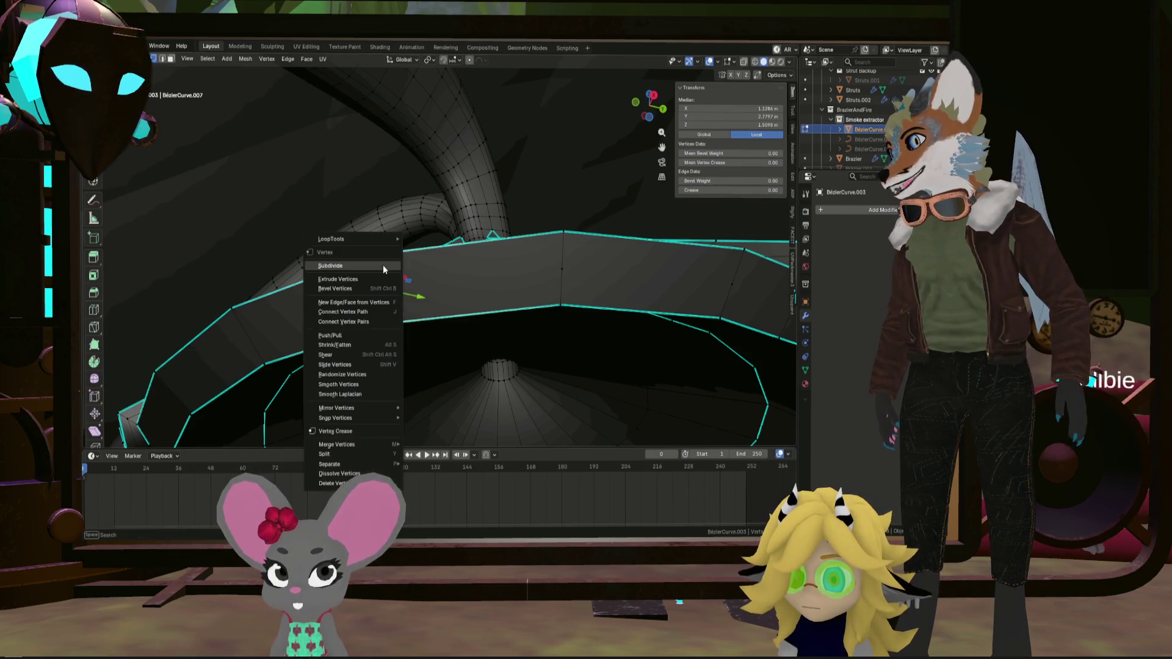
pyautogui.click(382, 265)
pyautogui.moveTo(383, 265); pyautogui.dragTo(564, 298, button='middle')
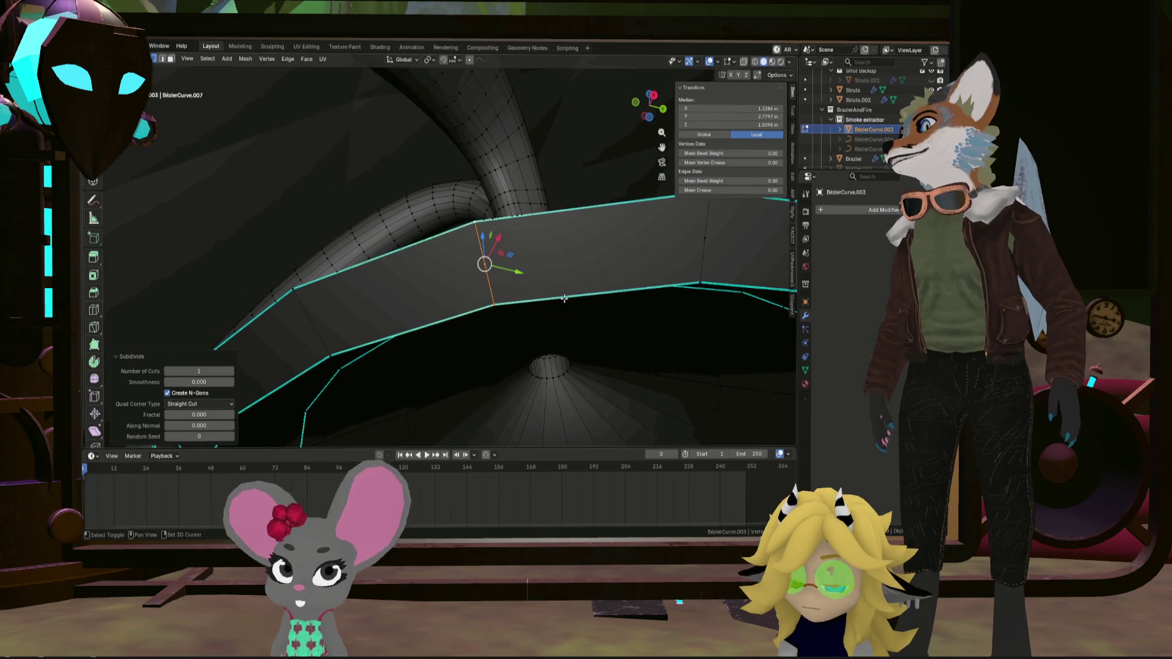
pyautogui.click(335, 350)
pyautogui.rightClick(303, 294)
pyautogui.click(318, 295)
pyautogui.moveTo(318, 295); pyautogui.dragTo(410, 333, button='middle')
# Subdivide a vertical brim edge and the neighbouring brim edge
pyautogui.click(410, 334)
pyautogui.keyDown('shift'); pyautogui.click(395, 266); pyautogui.keyUp('shift')
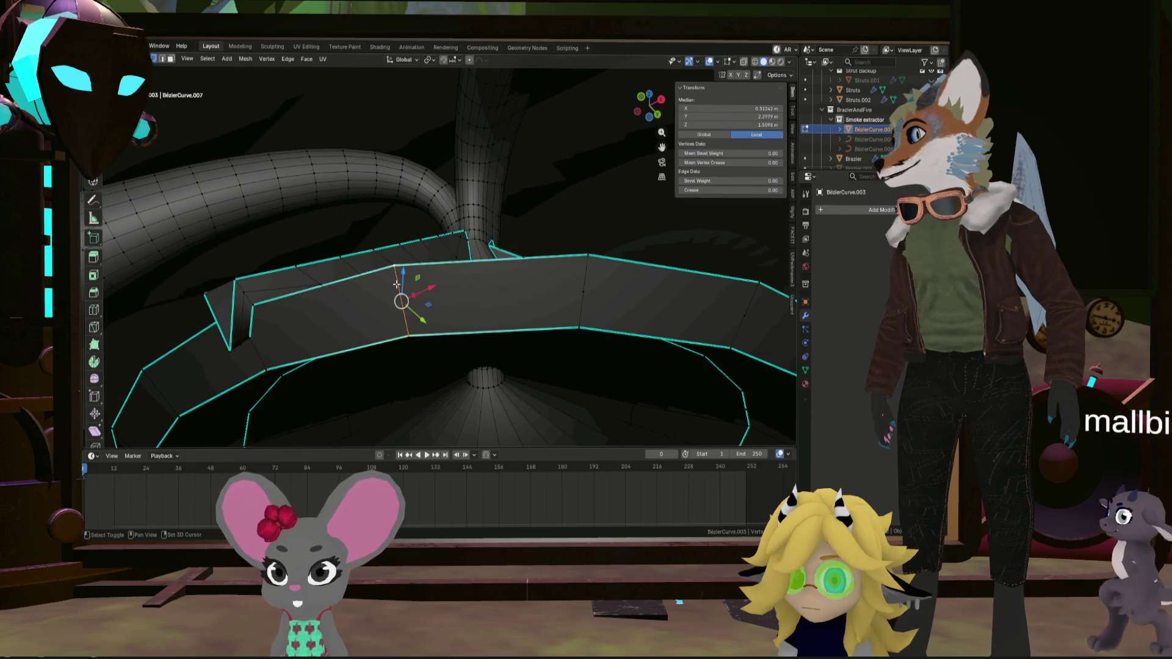
pyautogui.rightClick(330, 268)
pyautogui.click(339, 271)
pyautogui.moveTo(339, 272)
pyautogui.mouseDown(button='middle')
pyautogui.moveTo(459, 325)
pyautogui.moveTo(402, 330)
pyautogui.moveTo(571, 322)
pyautogui.mouseUp(button='middle')
pyautogui.click(400, 330)
pyautogui.keyDown('shift'); pyautogui.click(393, 308); pyautogui.keyUp('shift')
pyautogui.rightClick(366, 327)
pyautogui.click(366, 328)
# Subdivide the left vertical edge and the following brim edge
pyautogui.click(340, 319)
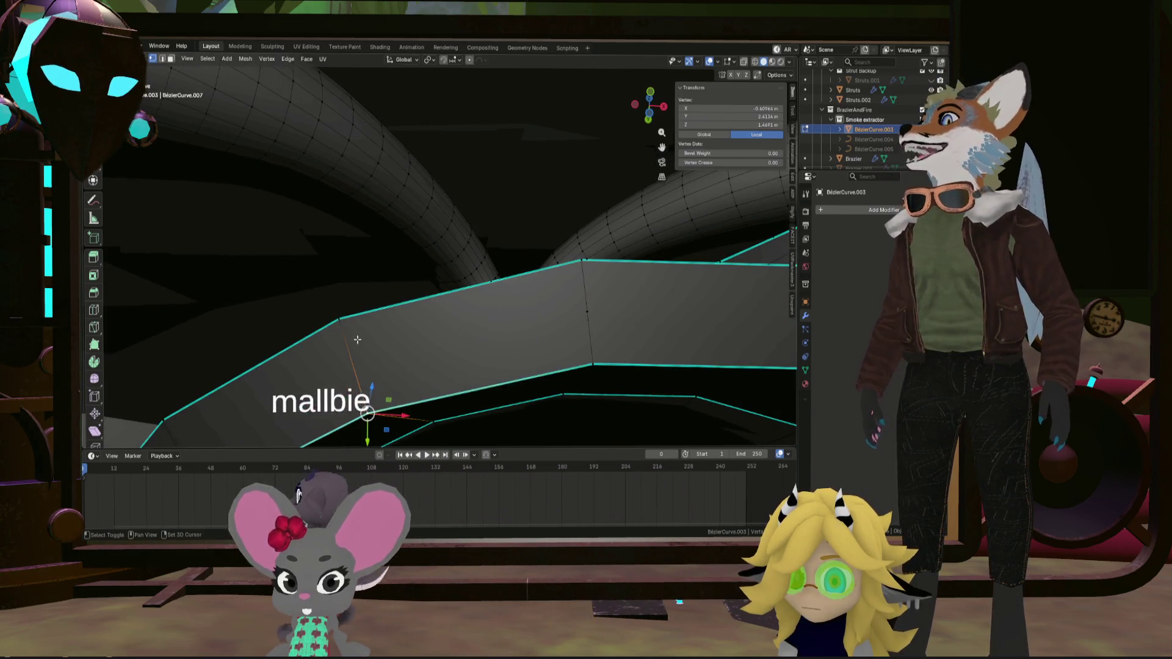
pyautogui.keyDown('shift'); pyautogui.click(367, 413); pyautogui.keyUp('shift')
pyautogui.rightClick(353, 328)
pyautogui.click(342, 309)
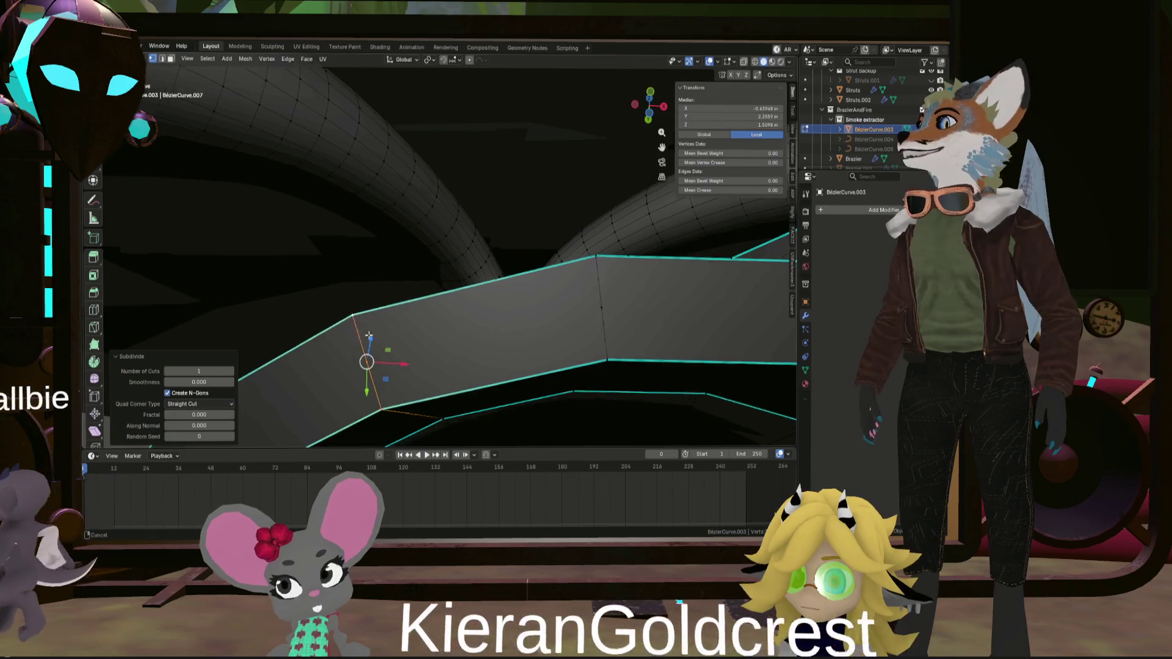
pyautogui.moveTo(343, 309)
pyautogui.mouseDown(button='middle')
pyautogui.moveTo(493, 395)
pyautogui.moveTo(430, 363)
pyautogui.mouseUp(button='middle')
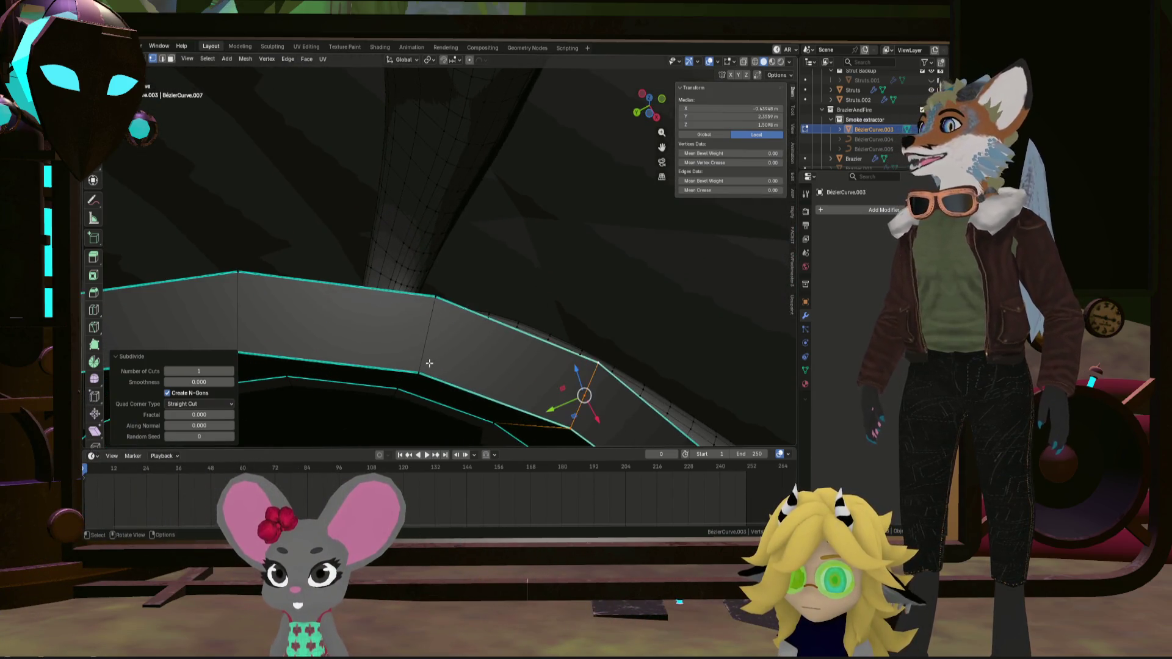
pyautogui.click(421, 360)
pyautogui.rightClick(426, 303)
pyautogui.click(425, 306)
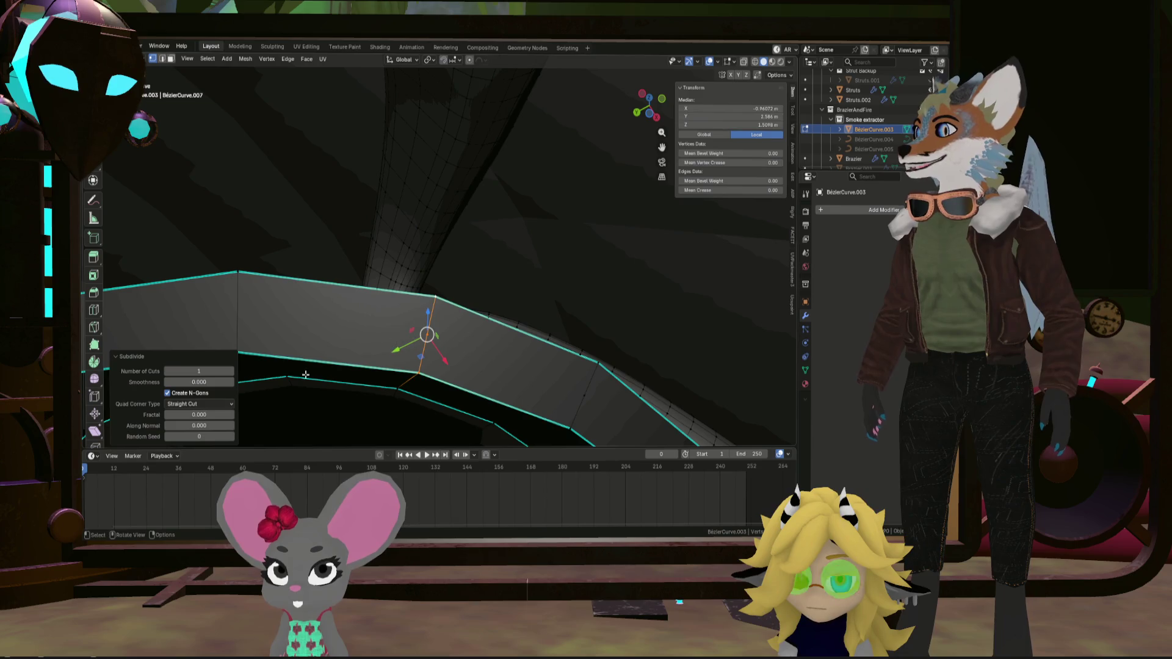
# Subdivide another brim edge in the next section of the ring
pyautogui.moveTo(293, 332); pyautogui.dragTo(405, 330, button='middle')
pyautogui.click(399, 346)
pyautogui.keyDown('shift'); pyautogui.click(387, 274); pyautogui.keyUp('shift')
pyautogui.rightClick(386, 274)
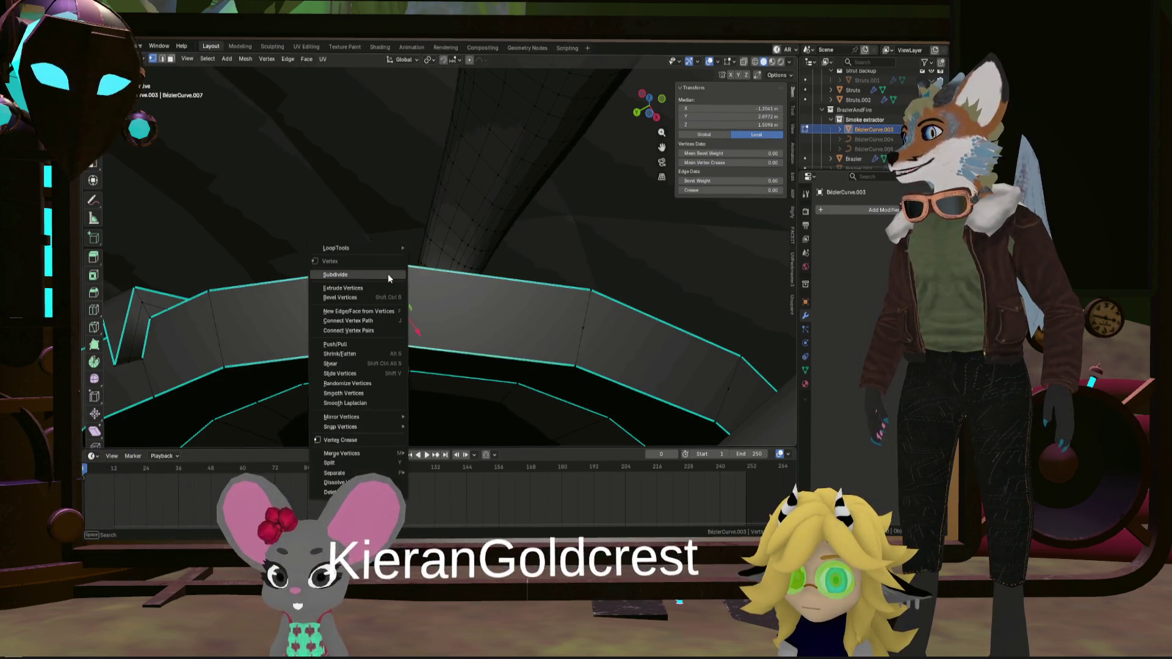
pyautogui.click(387, 276)
pyautogui.moveTo(387, 276)
pyautogui.mouseDown(button='middle')
pyautogui.moveTo(399, 356)
pyautogui.moveTo(366, 342)
pyautogui.moveTo(420, 384)
pyautogui.mouseUp(button='middle')
pyautogui.rightClick(351, 316)
pyautogui.click(344, 333)
# Subdivide a final brim edge and review the whole hood
pyautogui.click(421, 385)
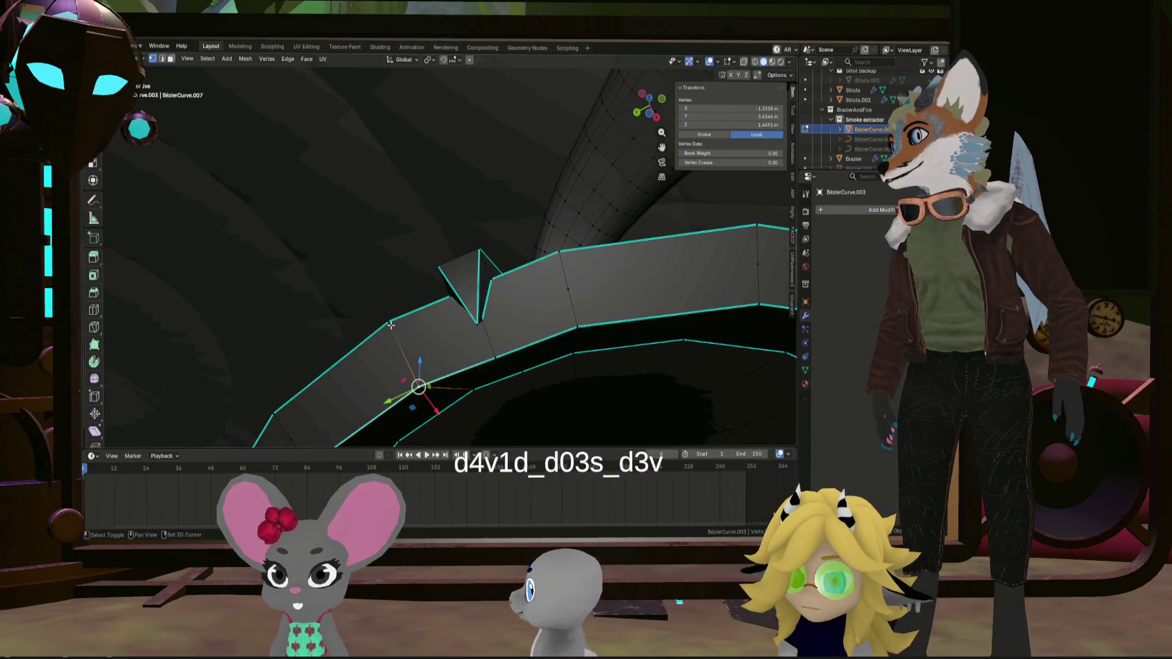
pyautogui.keyDown('shift'); pyautogui.click(391, 321); pyautogui.keyUp('shift')
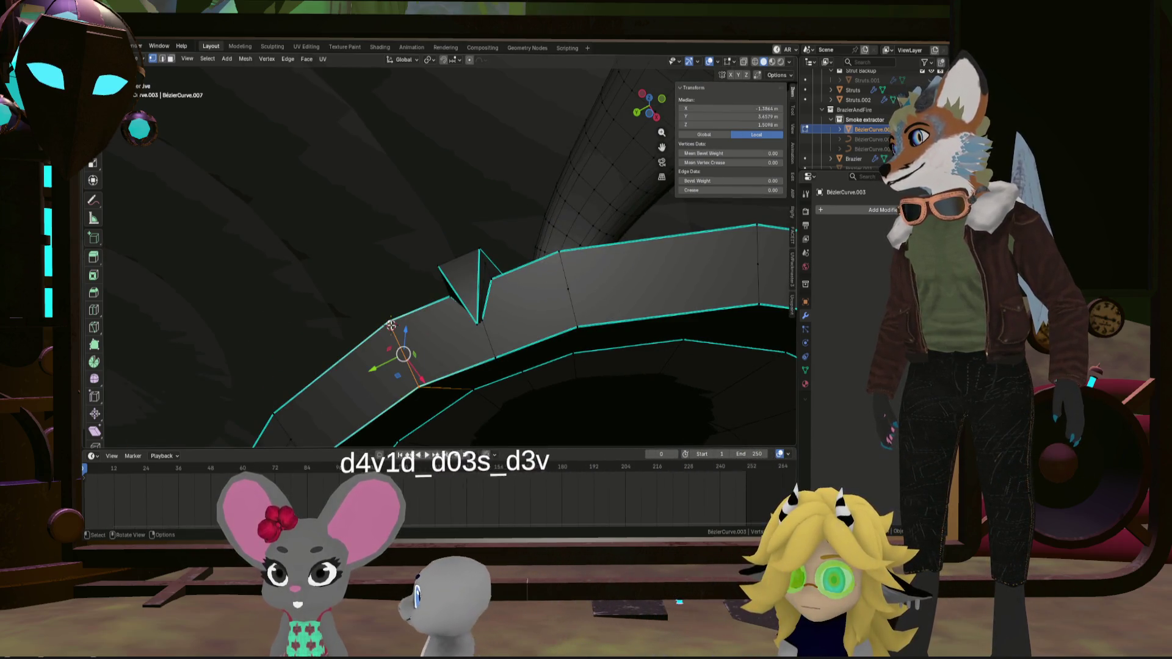
pyautogui.rightClick(402, 327)
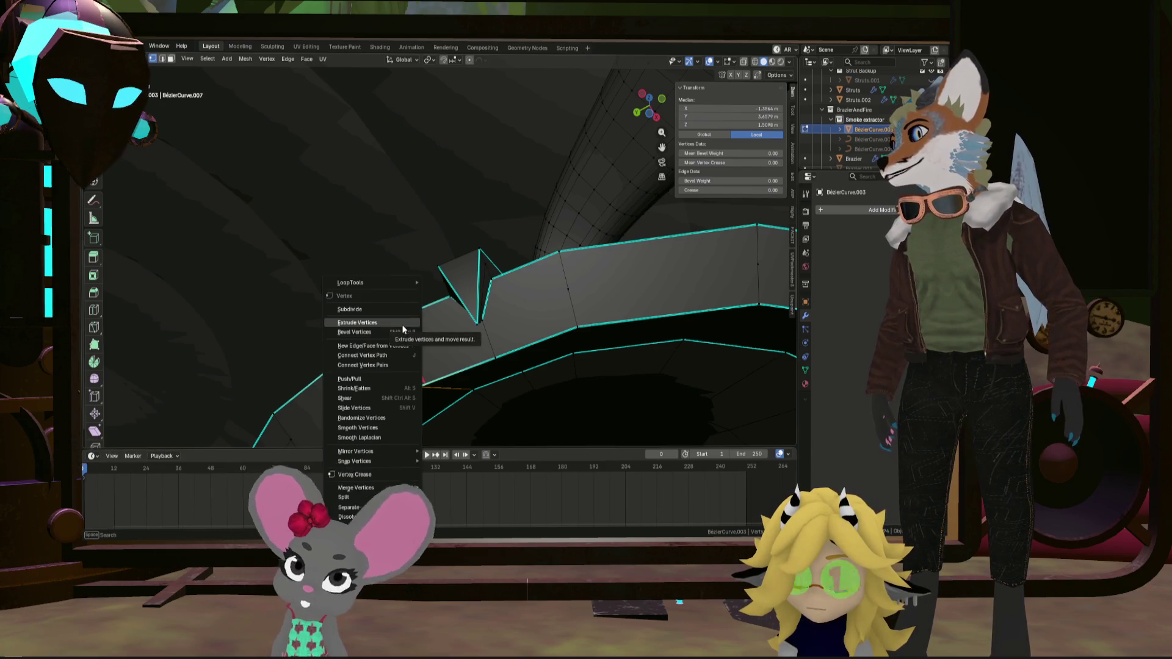
pyautogui.click(349, 309)
pyautogui.moveTo(379, 342)
pyautogui.mouseDown(button='middle')
pyautogui.moveTo(429, 373)
pyautogui.moveTo(367, 366)
pyautogui.mouseUp(button='middle')
pyautogui.click(297, 366)
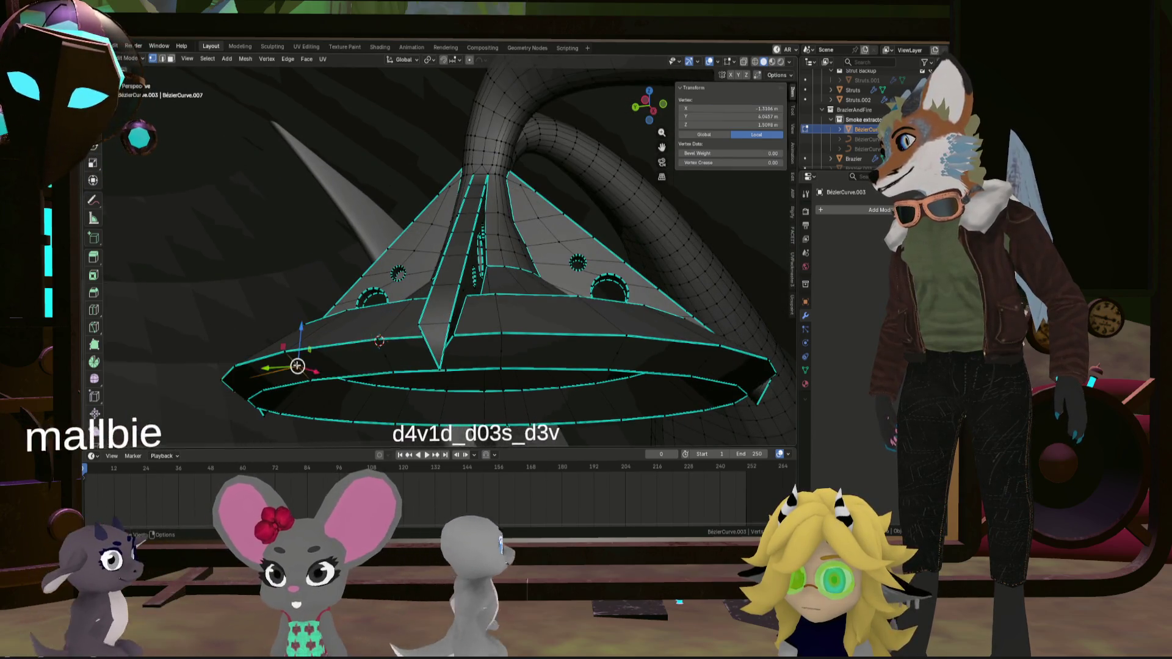
# Select brim vertices, including the spike tip and an edge across the band
pyautogui.scroll(3, 297, 365)
pyautogui.moveTo(288, 387); pyautogui.dragTo(279, 398, button='middle')
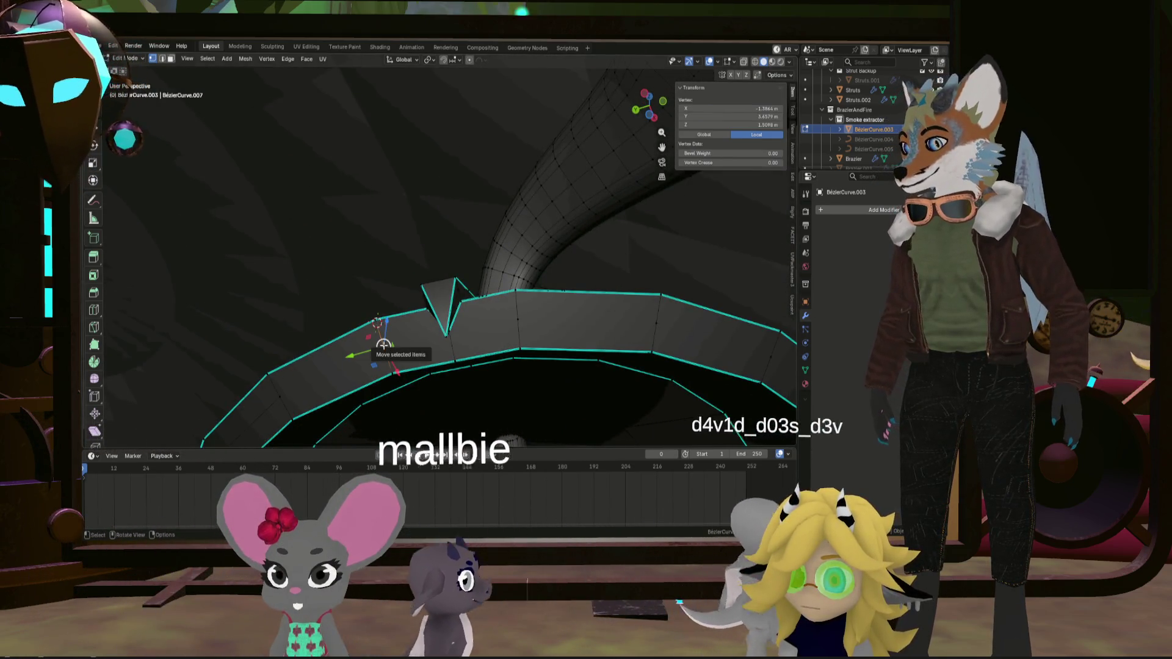
pyautogui.press('f')
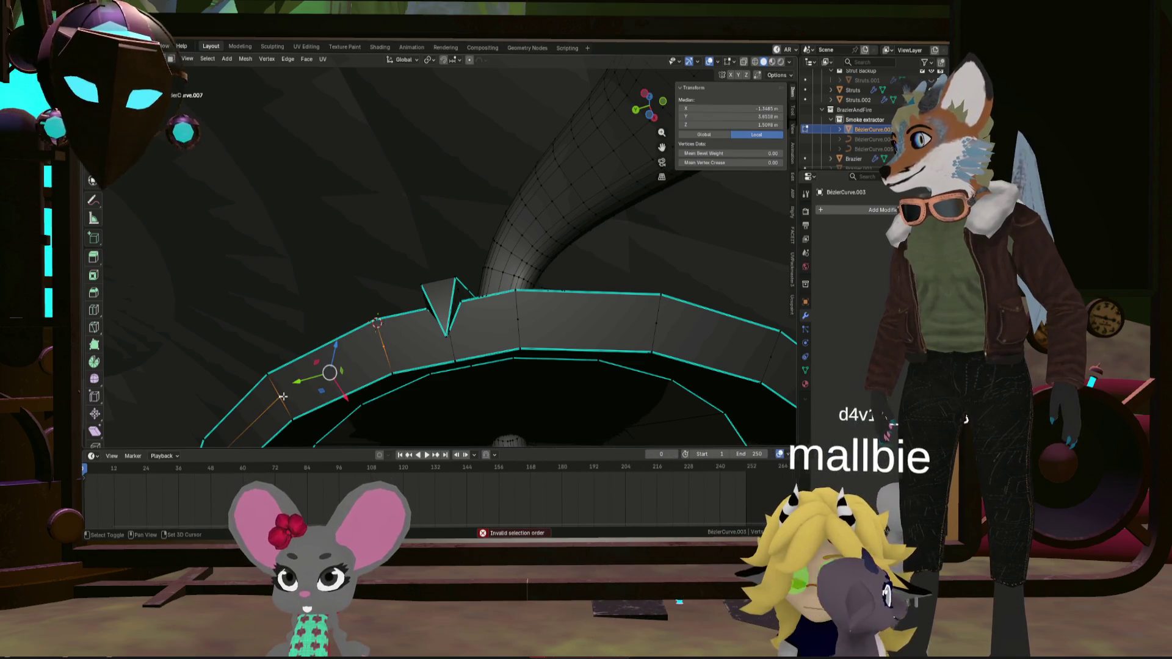
pyautogui.keyDown('shift'); pyautogui.click(283, 397); pyautogui.keyUp('shift')
pyautogui.moveTo(282, 397); pyautogui.dragTo(448, 327, button='middle')
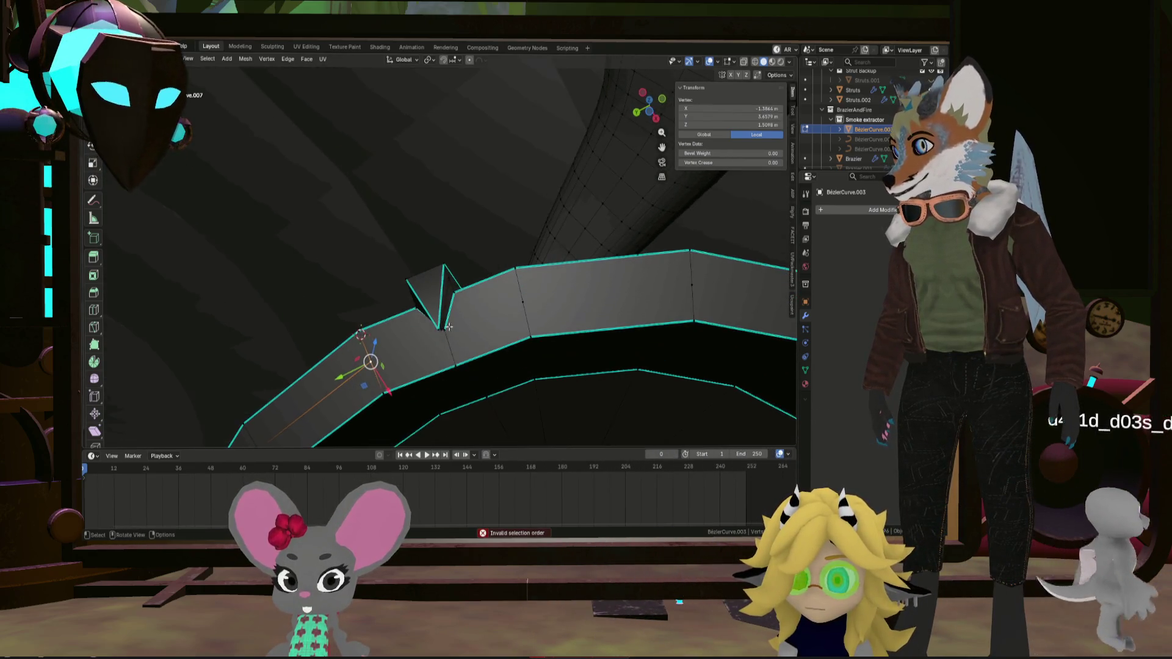
pyautogui.click(444, 329)
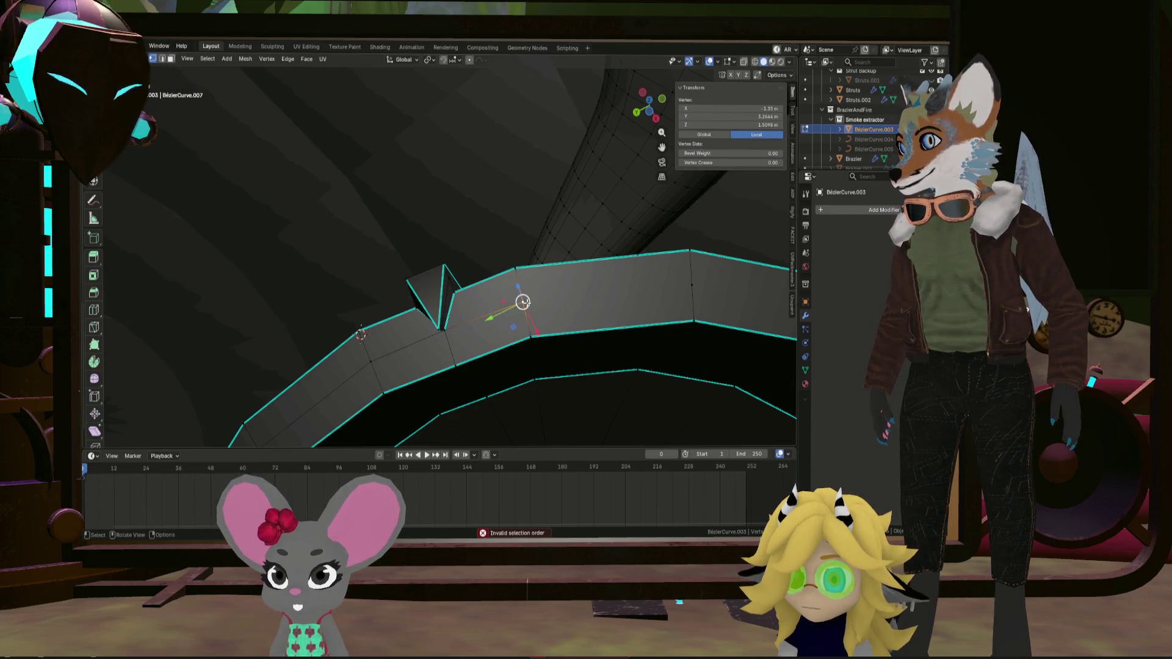
pyautogui.moveTo(690, 297); pyautogui.dragTo(492, 297, button='middle')
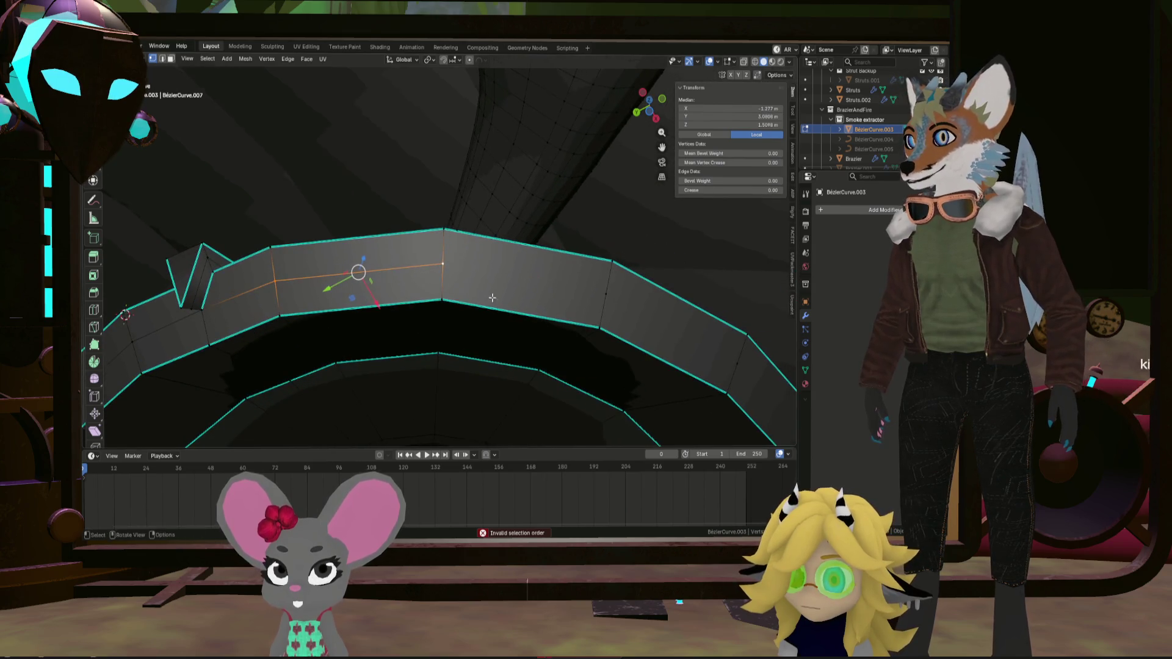
pyautogui.keyDown('shift'); pyautogui.click(592, 296); pyautogui.keyUp('shift')
pyautogui.moveTo(591, 297); pyautogui.dragTo(364, 241, button='middle')
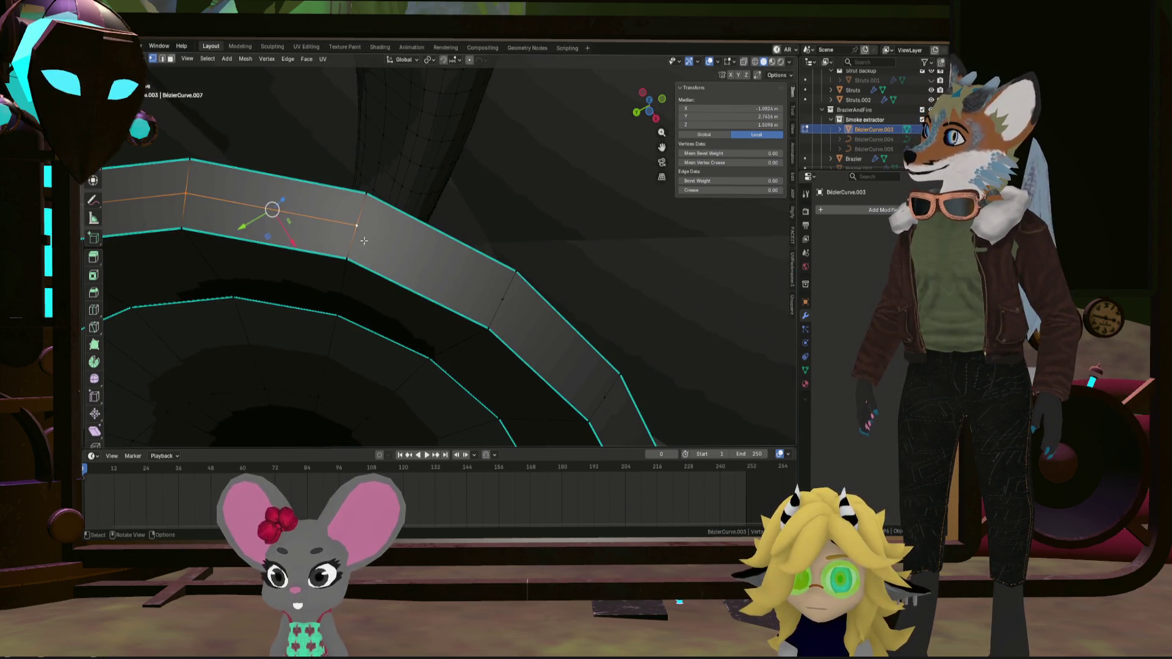
pyautogui.click(507, 305)
# Add further rim vertices from the upper and lower strip edges to the selection
pyautogui.moveTo(507, 305)
pyautogui.keyDown('shift'); pyautogui.mouseDown(button='middle')
pyautogui.moveTo(385, 241)
pyautogui.moveTo(407, 252)
pyautogui.mouseUp(button='middle'); pyautogui.keyUp('shift')
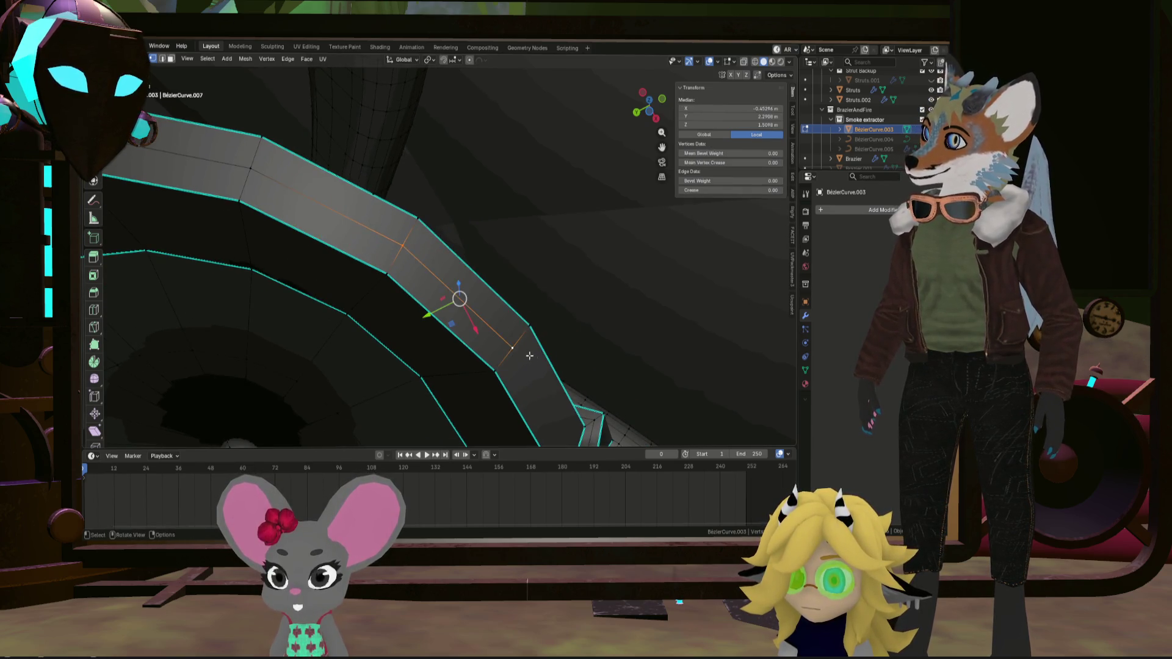
pyautogui.keyDown('shift'); pyautogui.moveTo(529, 356); pyautogui.dragTo(349, 210, button='middle'); pyautogui.keyUp('shift')
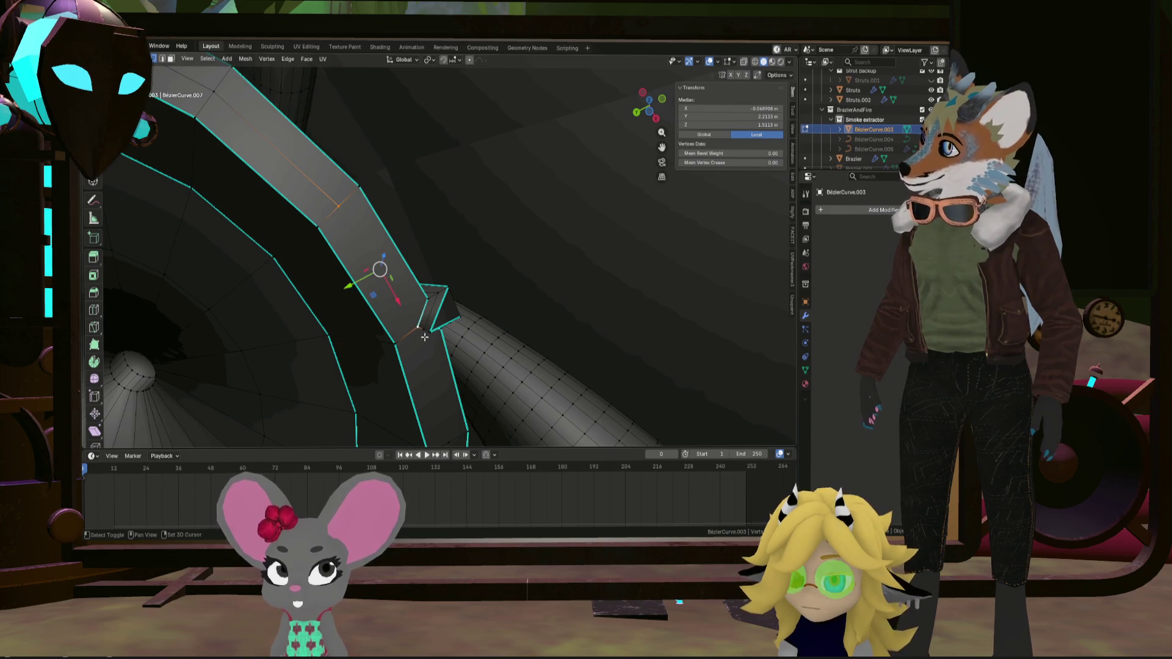
pyautogui.keyDown('shift'); pyautogui.moveTo(434, 362); pyautogui.dragTo(333, 208, button='middle'); pyautogui.keyUp('shift')
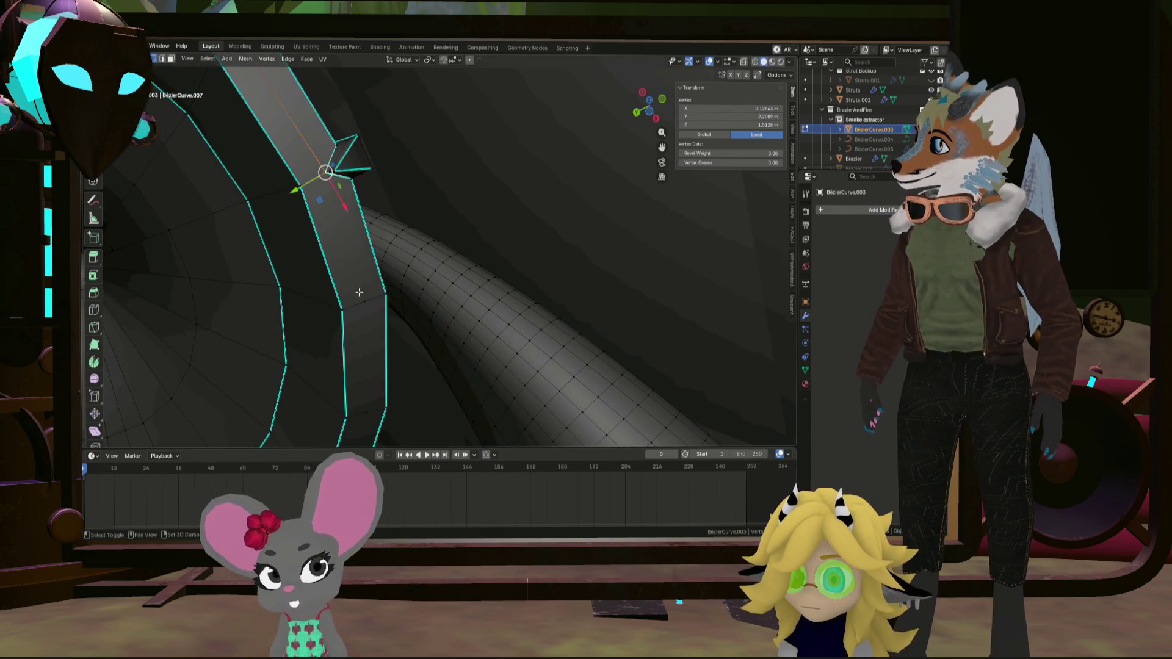
pyautogui.keyDown('shift'); pyautogui.moveTo(386, 338); pyautogui.dragTo(378, 146, button='middle'); pyautogui.keyUp('shift')
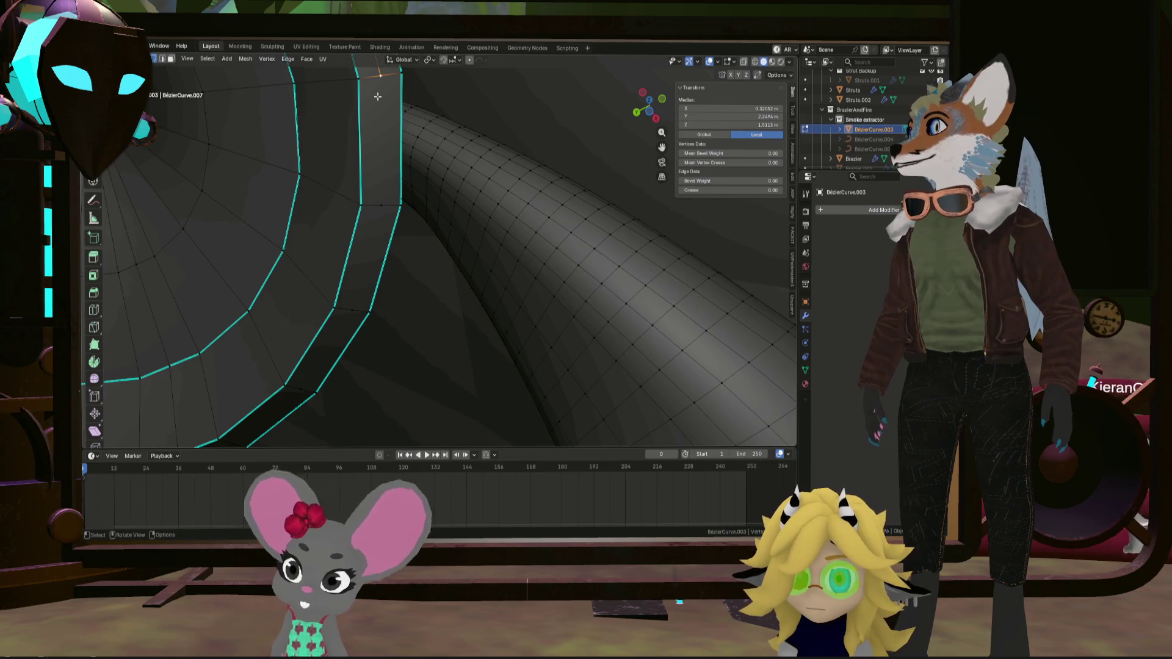
pyautogui.keyDown('shift'); pyautogui.click(384, 203); pyautogui.keyUp('shift')
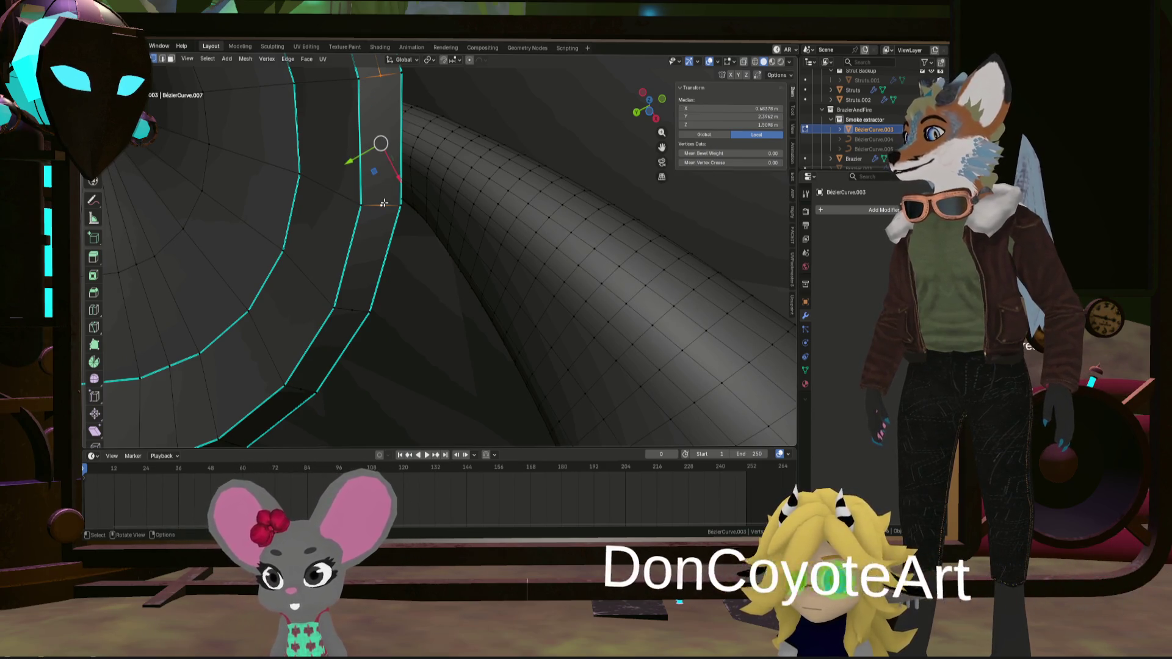
pyautogui.keyDown('shift'); pyautogui.click(357, 309); pyautogui.keyUp('shift')
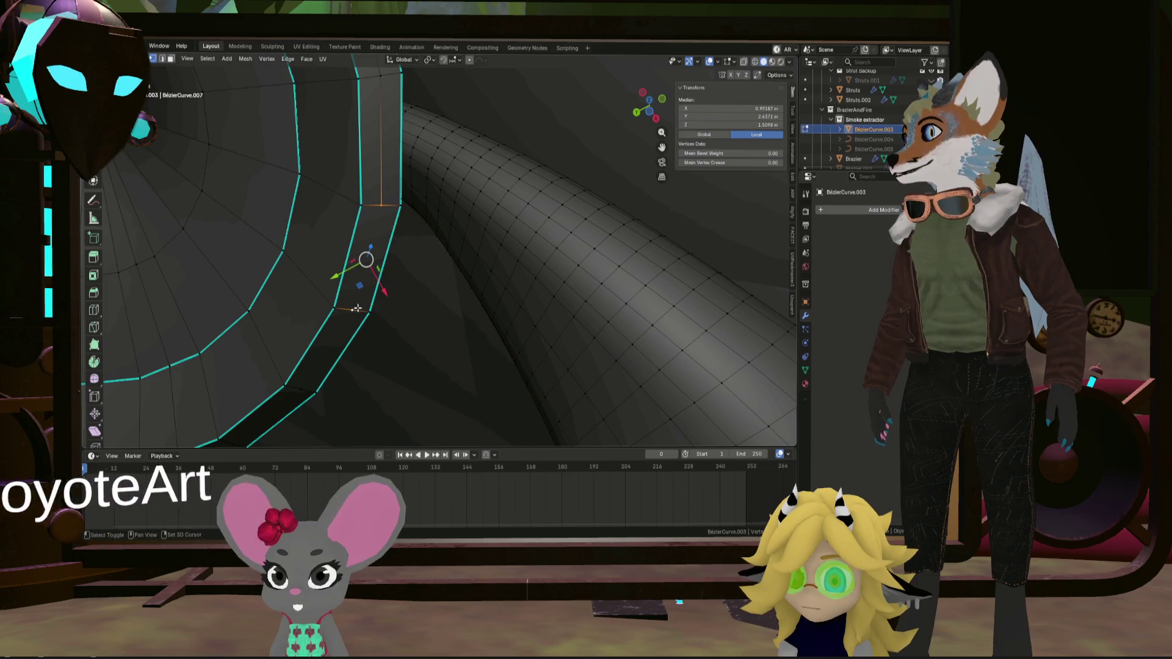
pyautogui.keyDown('shift'); pyautogui.click(353, 311); pyautogui.keyUp('shift')
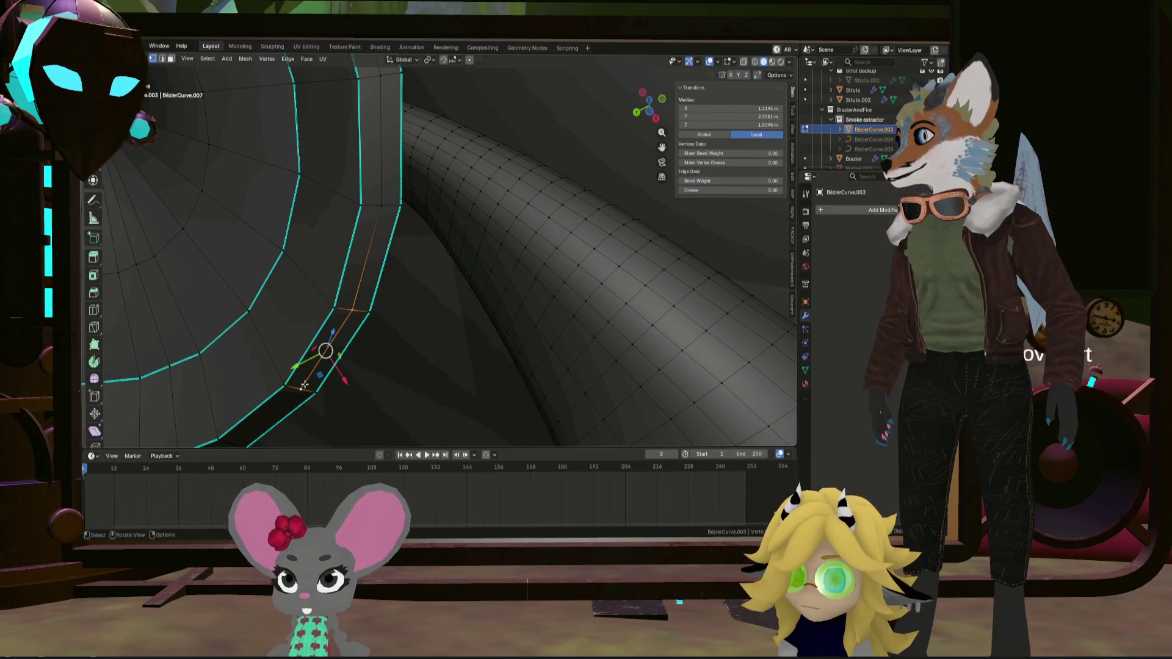
# Orbit so the rim strip runs horizontally and select one strip vertex
pyautogui.moveTo(304, 384); pyautogui.dragTo(373, 245, button='middle')
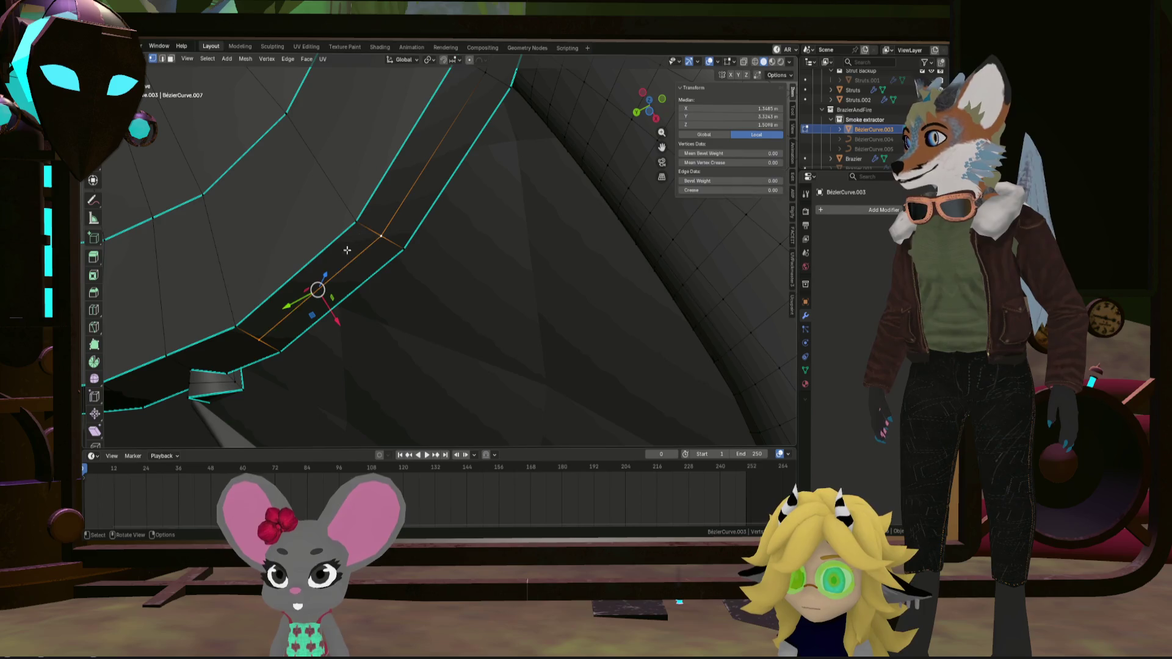
pyautogui.scroll(4, 347, 250)
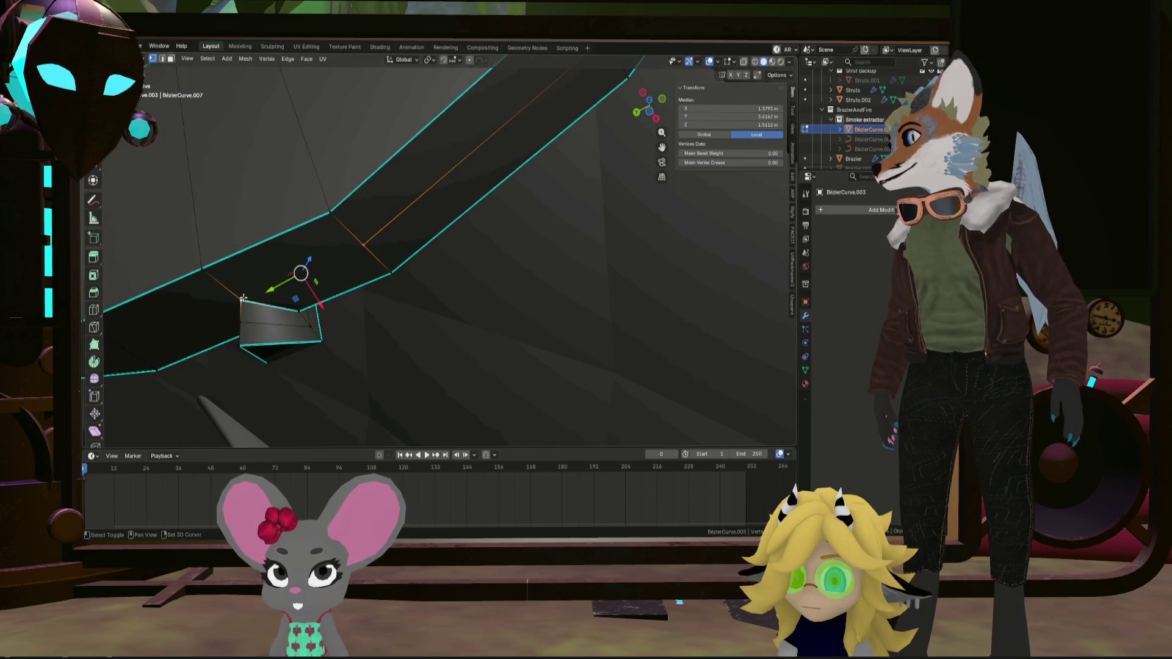
pyautogui.moveTo(245, 295); pyautogui.dragTo(385, 279, button='middle')
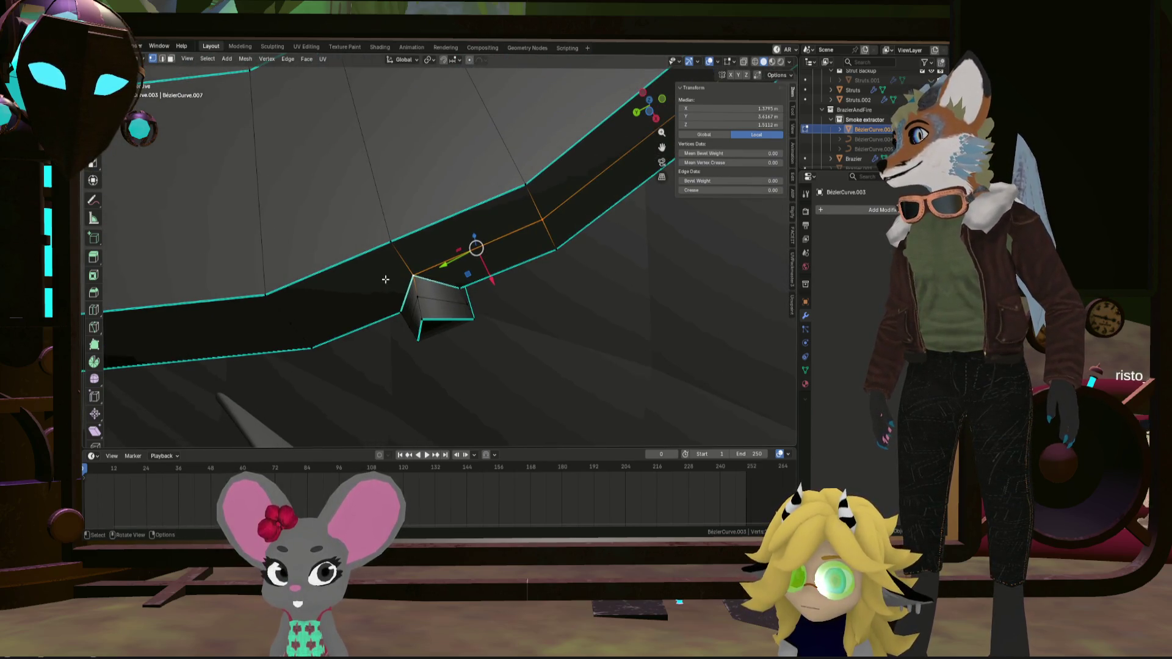
pyautogui.moveTo(303, 313); pyautogui.dragTo(454, 286, button='middle')
pyautogui.click(454, 286)
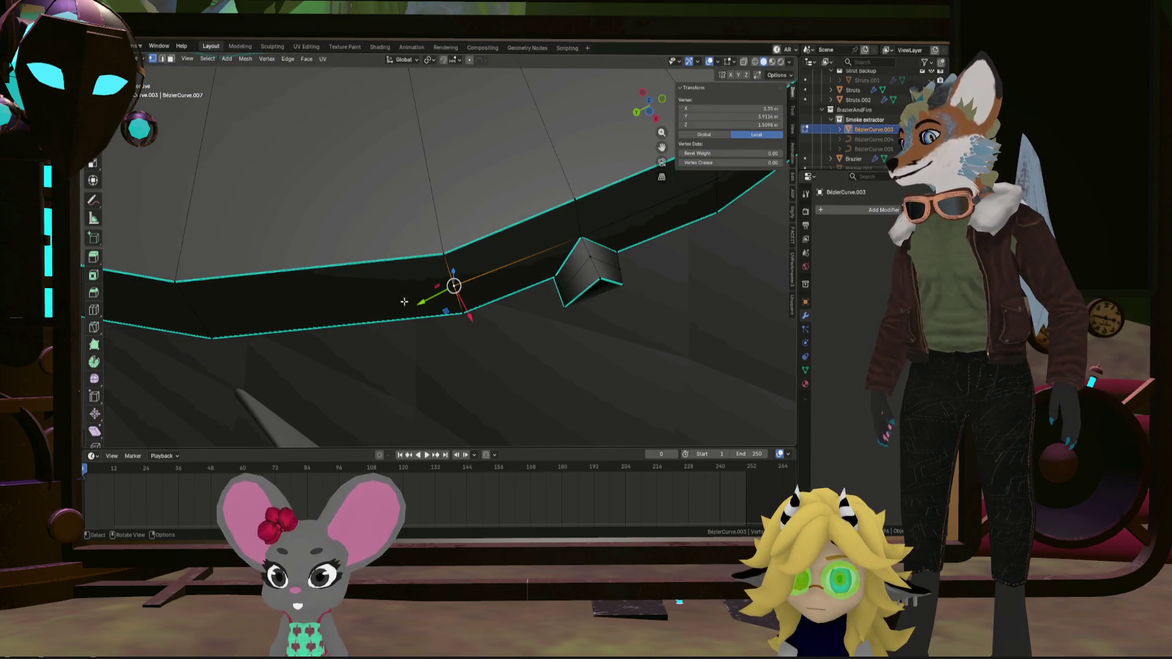
pyautogui.moveTo(222, 302)
pyautogui.mouseDown(button='middle')
pyautogui.moveTo(366, 317)
pyautogui.moveTo(264, 301)
pyautogui.moveTo(273, 312)
pyautogui.moveTo(275, 293)
pyautogui.moveTo(317, 294)
pyautogui.mouseUp(button='middle')
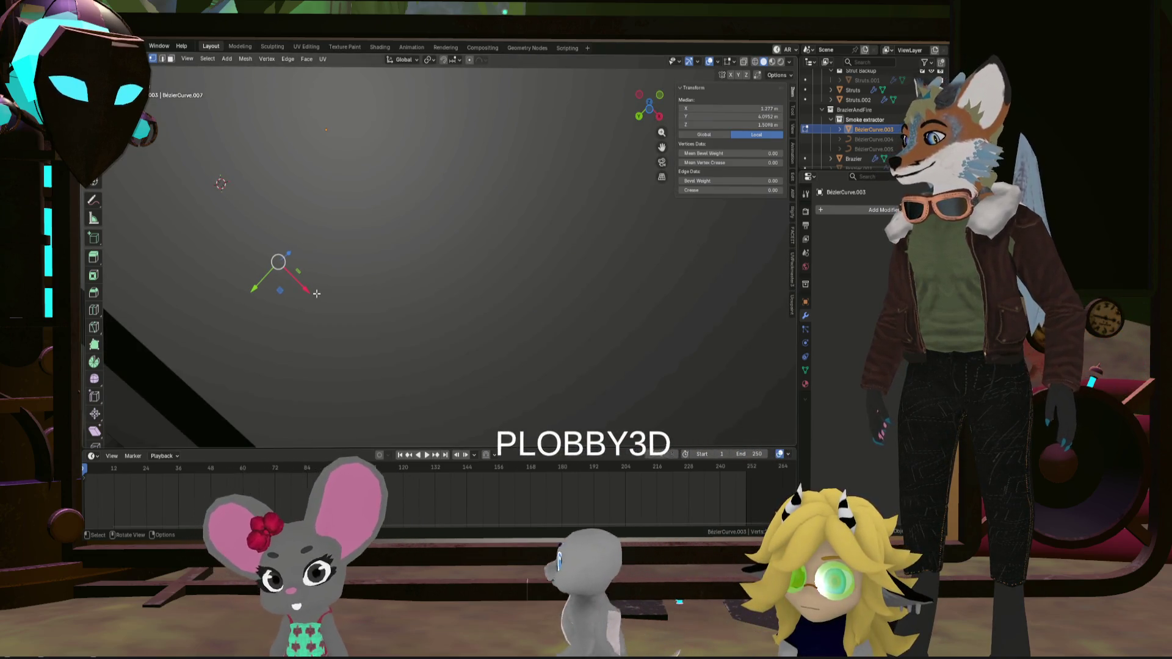
# Isolate the funnel in Local View with Numpad / and zoom to its rim
pyautogui.press('KP_Divide')
pyautogui.scroll(3, 451, 319)
pyautogui.scroll(6, 451, 318)
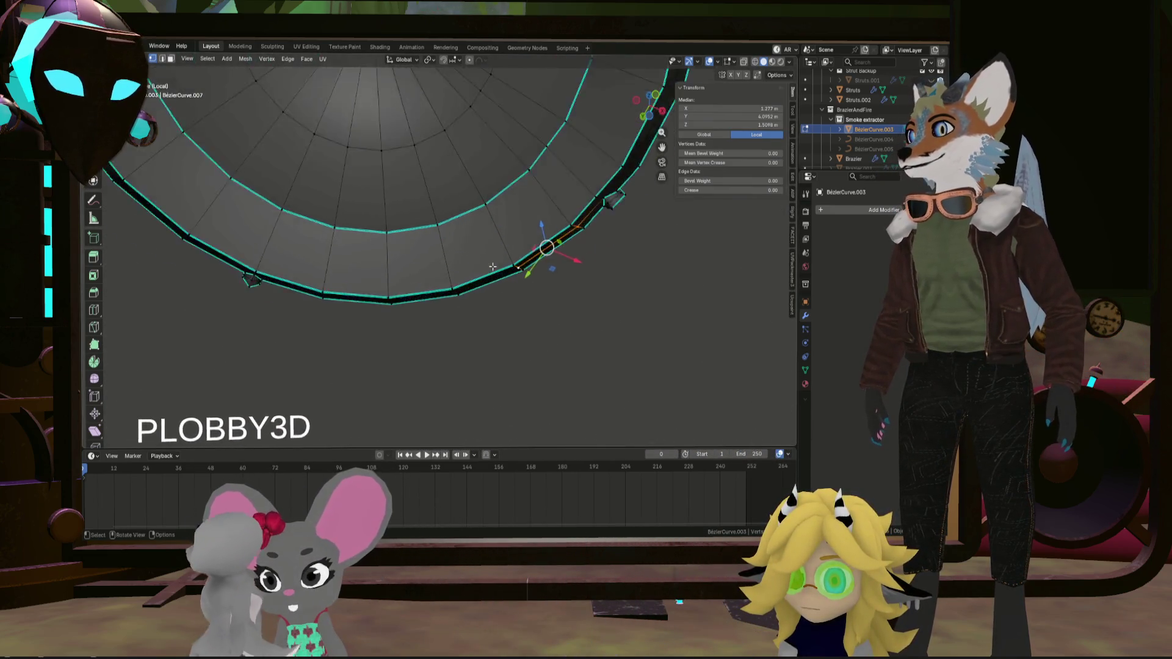
pyautogui.keyDown('shift'); pyautogui.moveTo(380, 294); pyautogui.dragTo(508, 312, button='middle'); pyautogui.keyUp('shift')
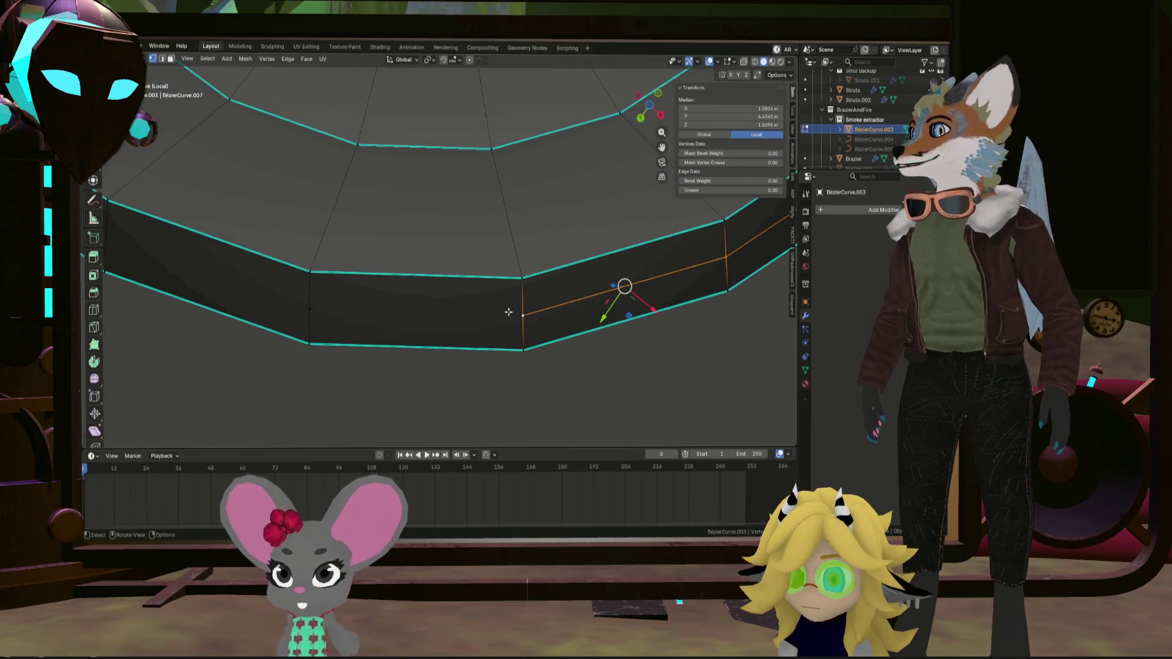
pyautogui.keyDown('shift'); pyautogui.moveTo(311, 305); pyautogui.dragTo(519, 333, button='middle'); pyautogui.keyUp('shift')
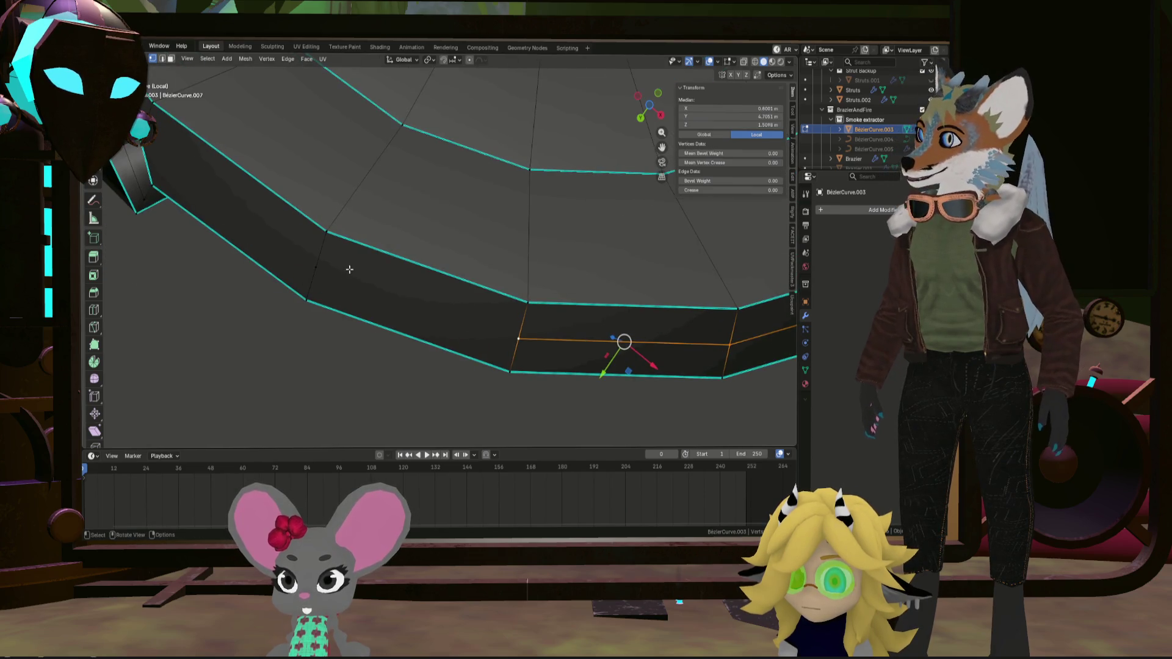
# Select a rim vertex, frame the funnel ring with Numpad ., and pick the top brim vertex
pyautogui.hotkey('alt', 'a')
pyautogui.click(525, 337)
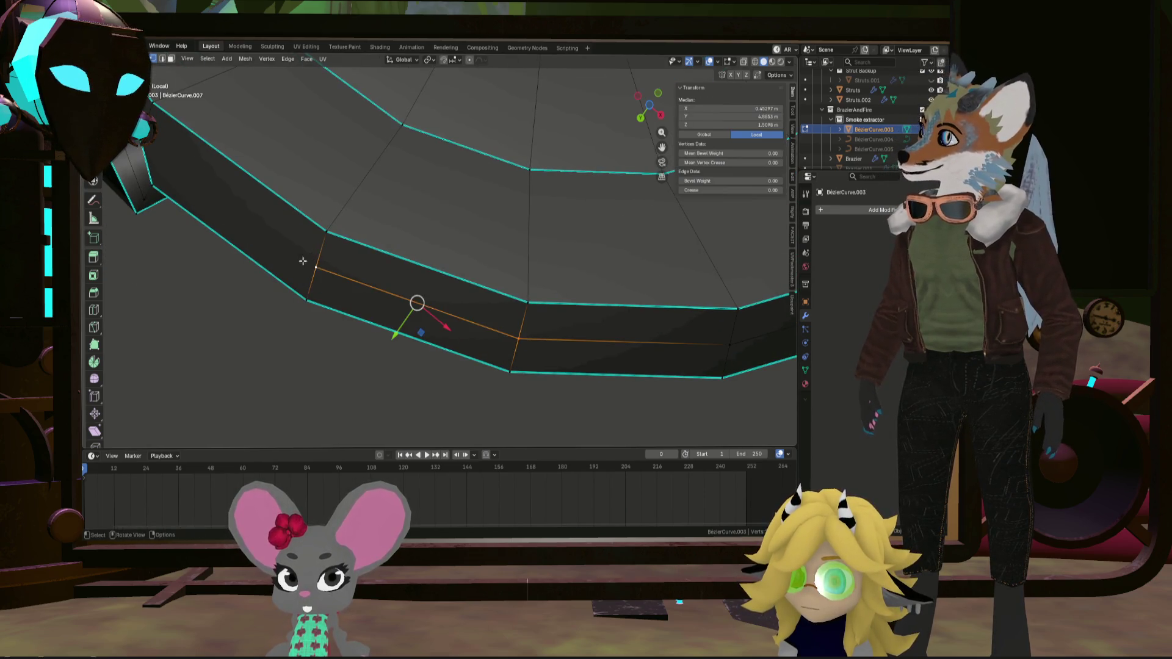
pyautogui.keyDown('shift'); pyautogui.moveTo(303, 261); pyautogui.dragTo(483, 363, button='middle'); pyautogui.keyUp('shift')
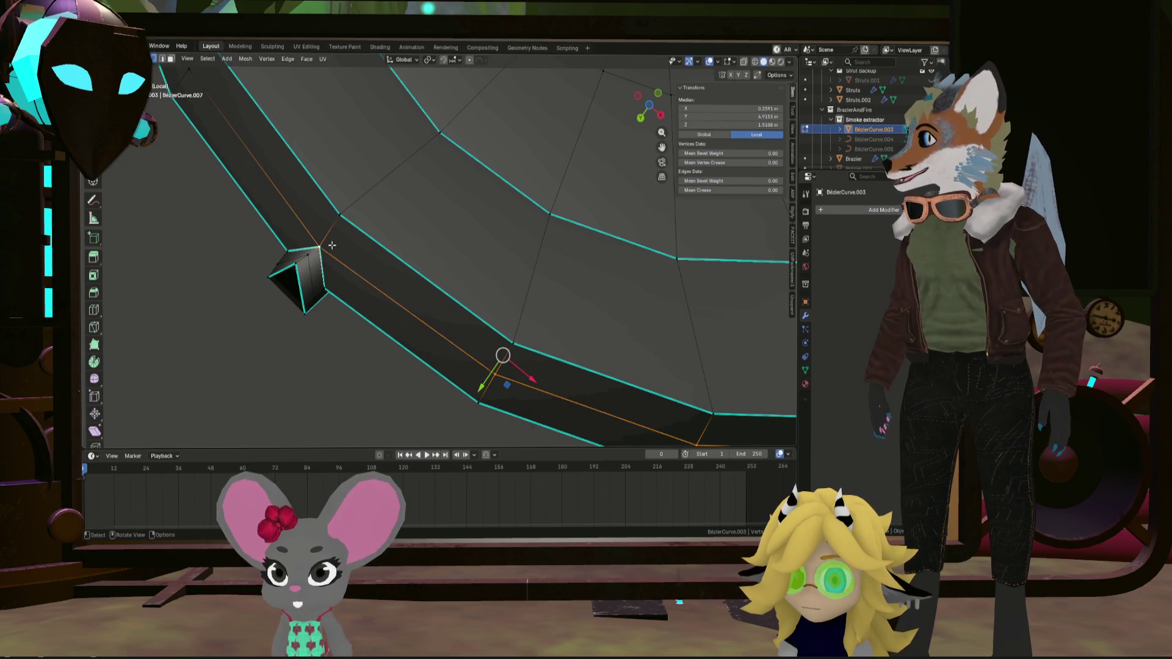
pyautogui.scroll(-4, 334, 261)
pyautogui.keyDown('shift'); pyautogui.moveTo(366, 232); pyautogui.dragTo(419, 374, button='middle'); pyautogui.keyUp('shift')
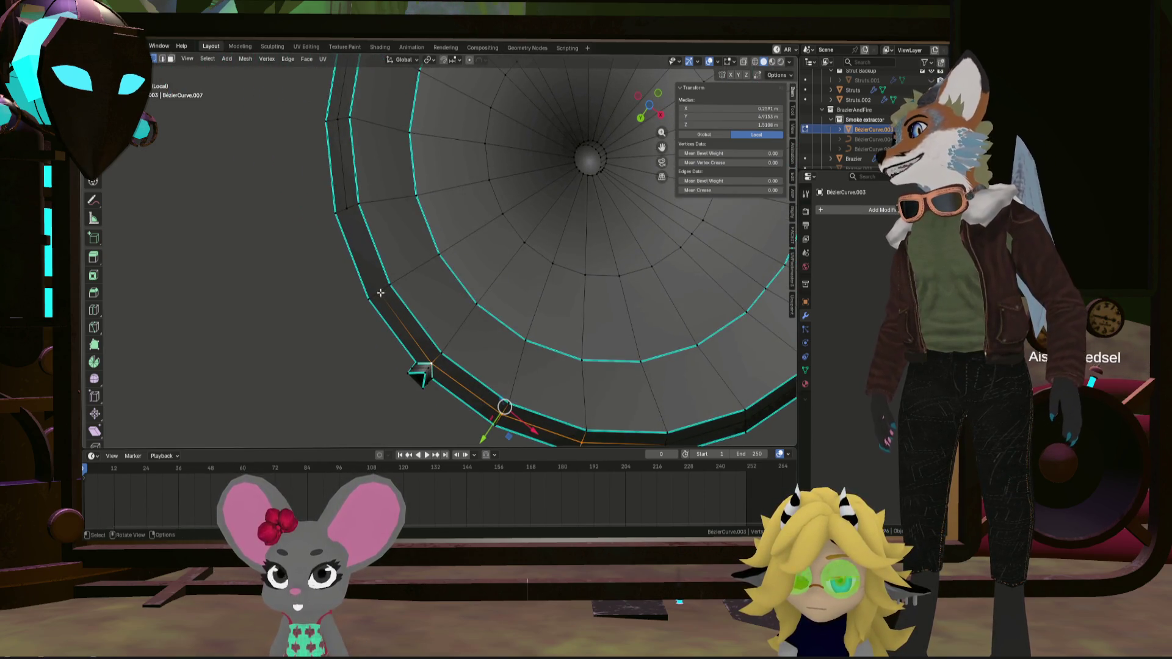
pyautogui.scroll(-5, 354, 218)
pyautogui.press('KP_Decimal')
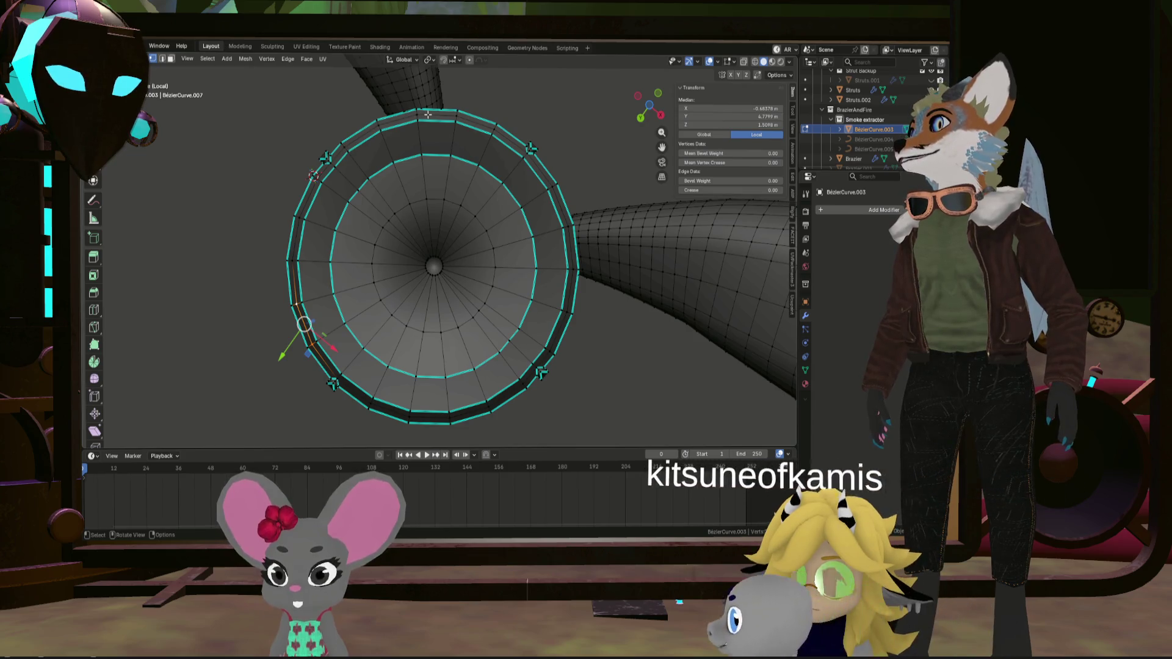
pyautogui.click(426, 127)
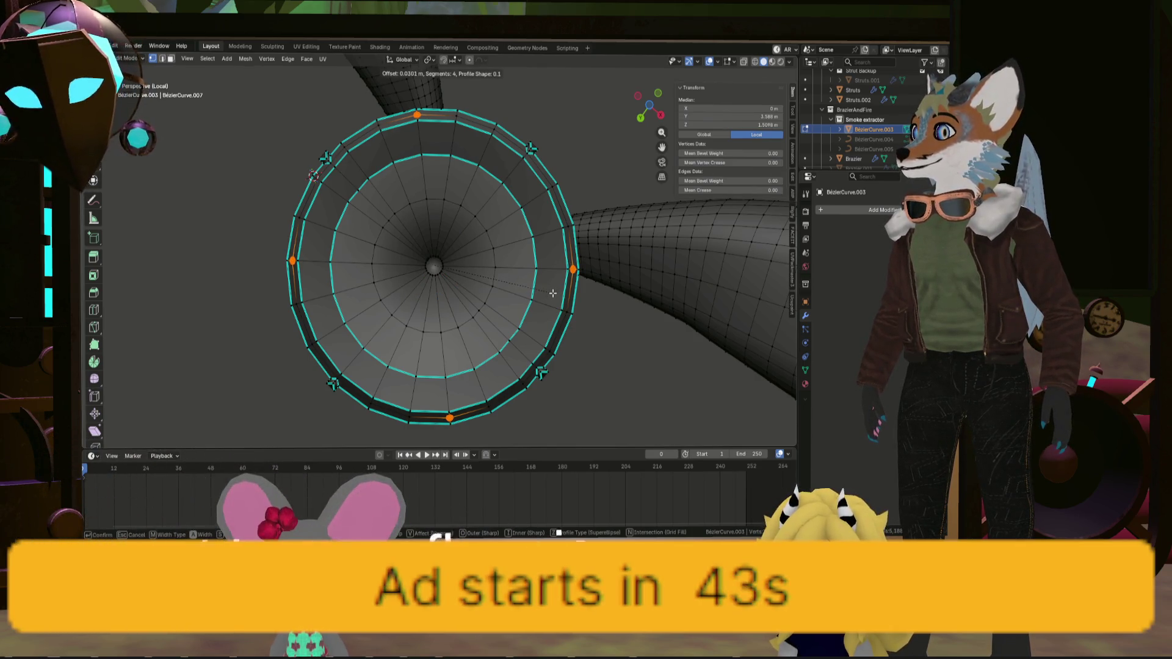
# Bevel the four brim vertices into round patches, 0.0301 m offset with 4 segments
pyautogui.click(552, 293)
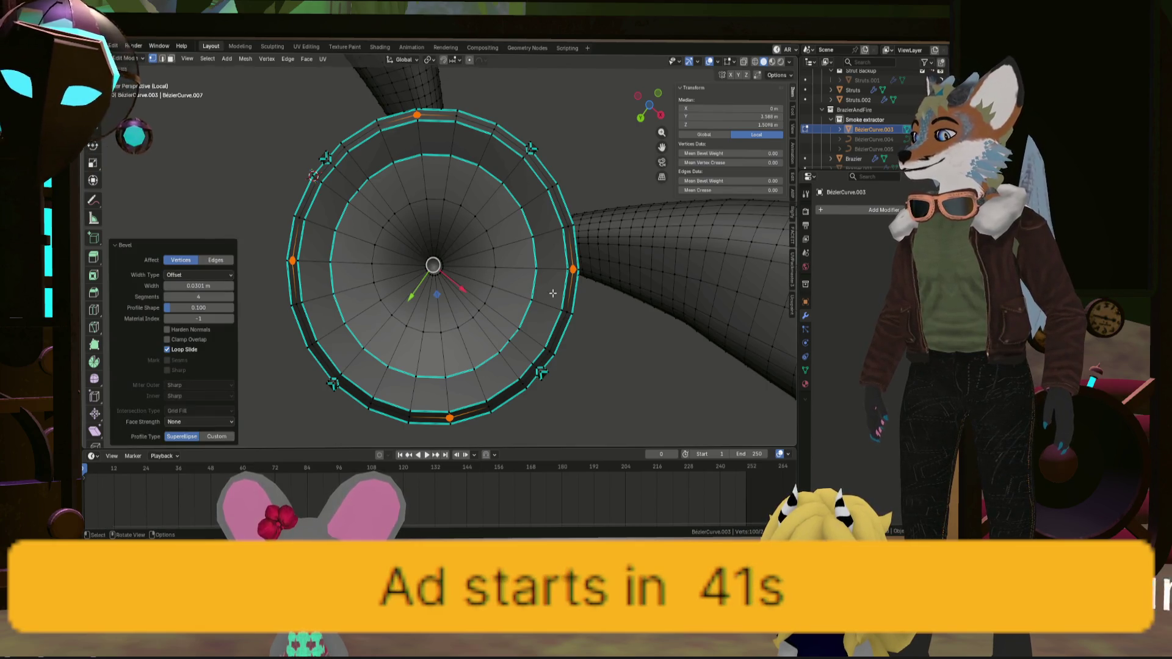
pyautogui.moveTo(552, 293)
pyautogui.mouseDown(button='middle')
pyautogui.moveTo(546, 327)
pyautogui.moveTo(542, 302)
pyautogui.mouseUp(button='middle')
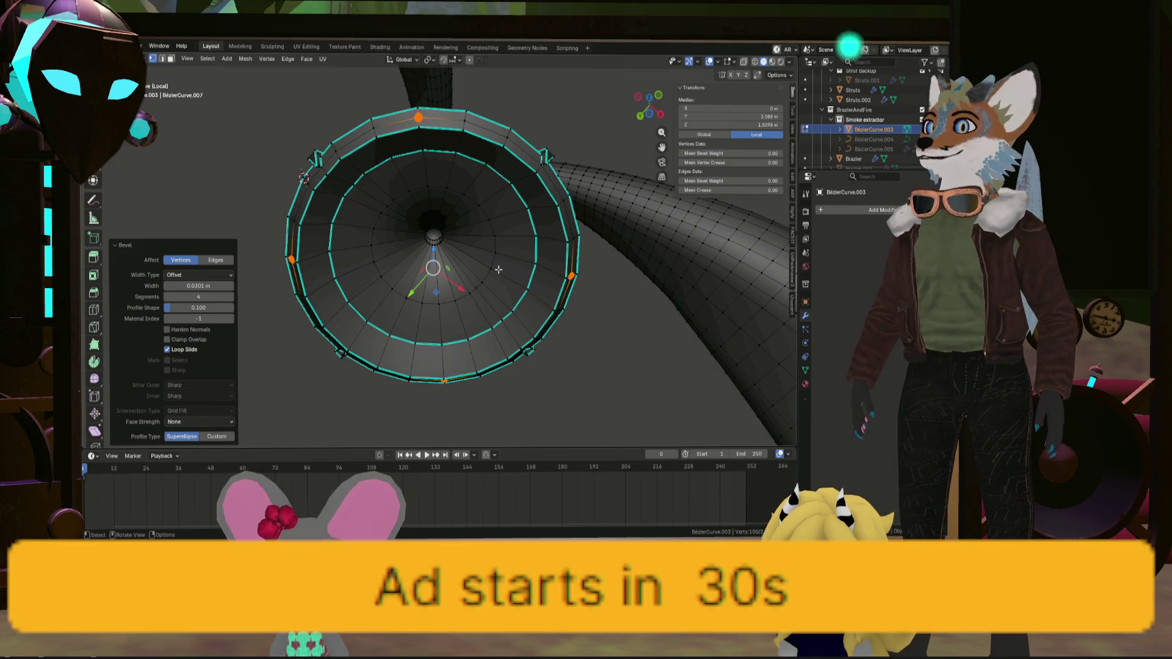
pyautogui.scroll(1, 498, 270)
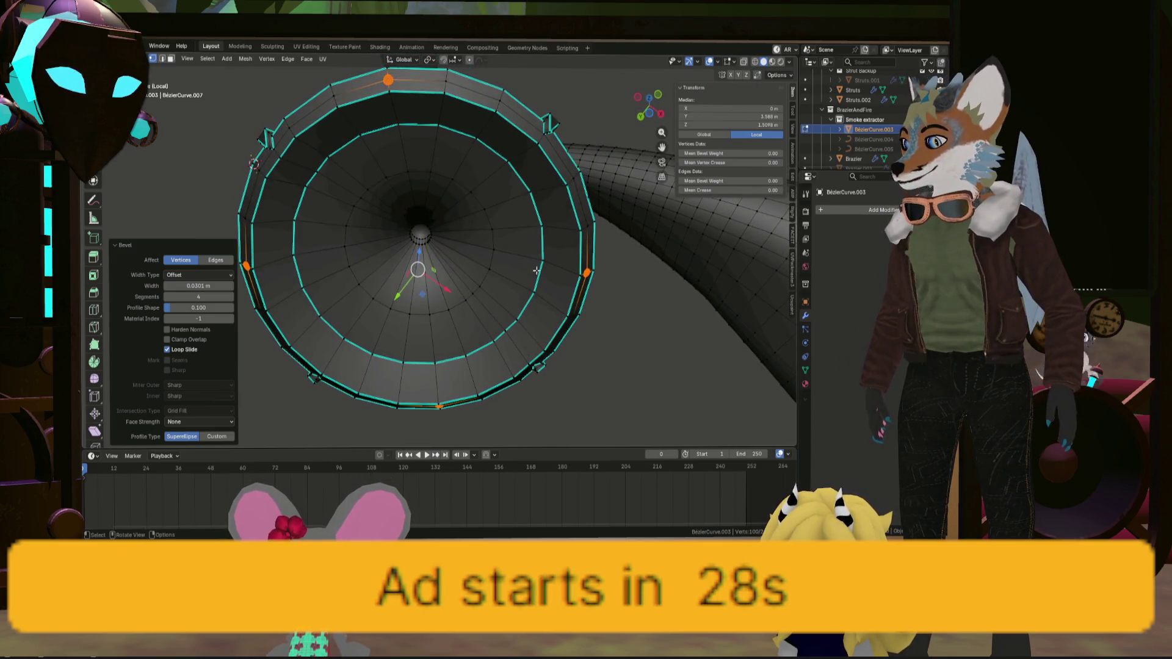
# Extrude the round patches along normals with a -0.0814 m offset
pyautogui.hotkey('alt', 'e')
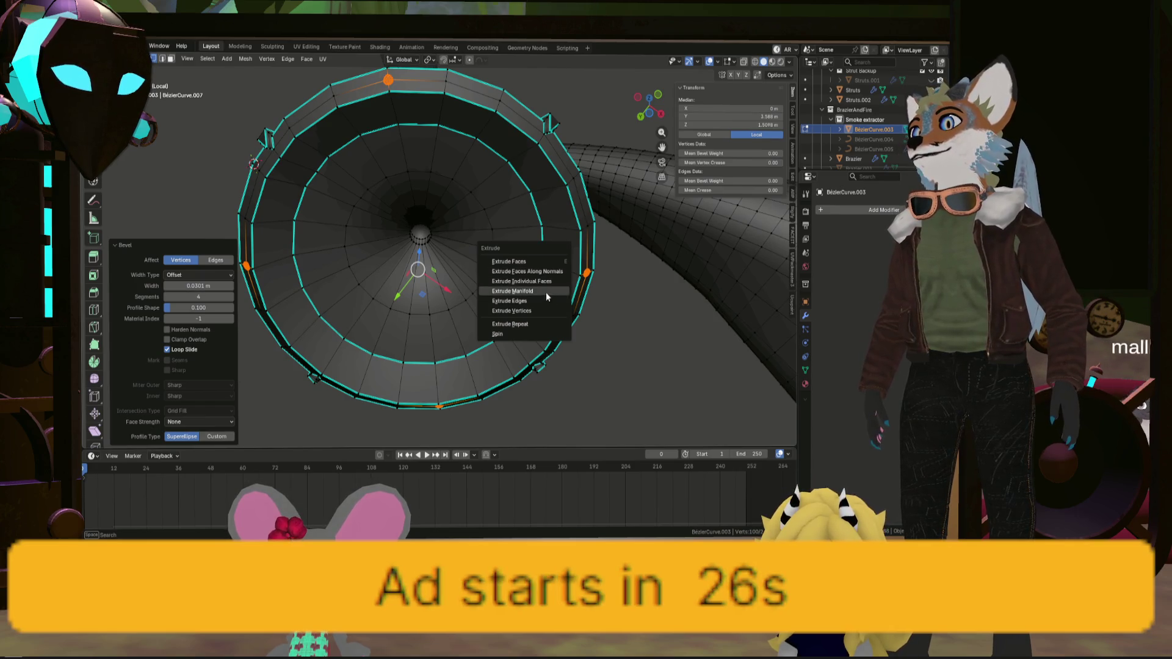
pyautogui.click(541, 272)
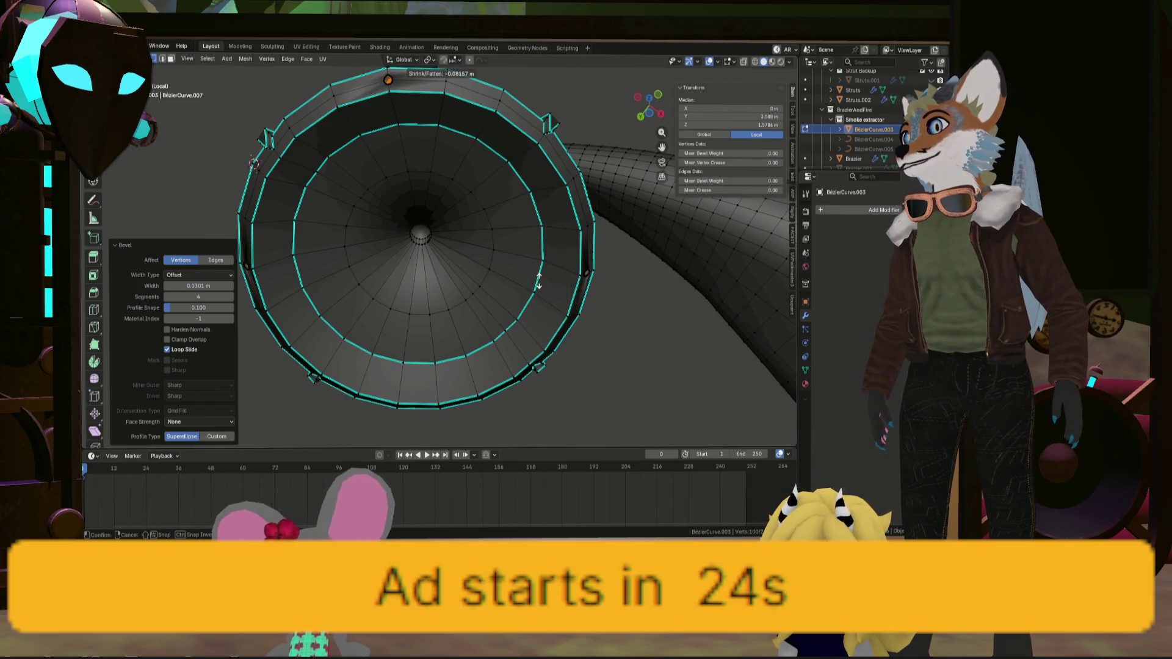
pyautogui.click(538, 280)
# Lower the extruded patches -0.02483 m along Z and inspect the new rivet
pyautogui.moveTo(538, 281)
pyautogui.mouseDown(button='middle')
pyautogui.moveTo(413, 337)
pyautogui.moveTo(421, 258)
pyautogui.mouseUp(button='middle')
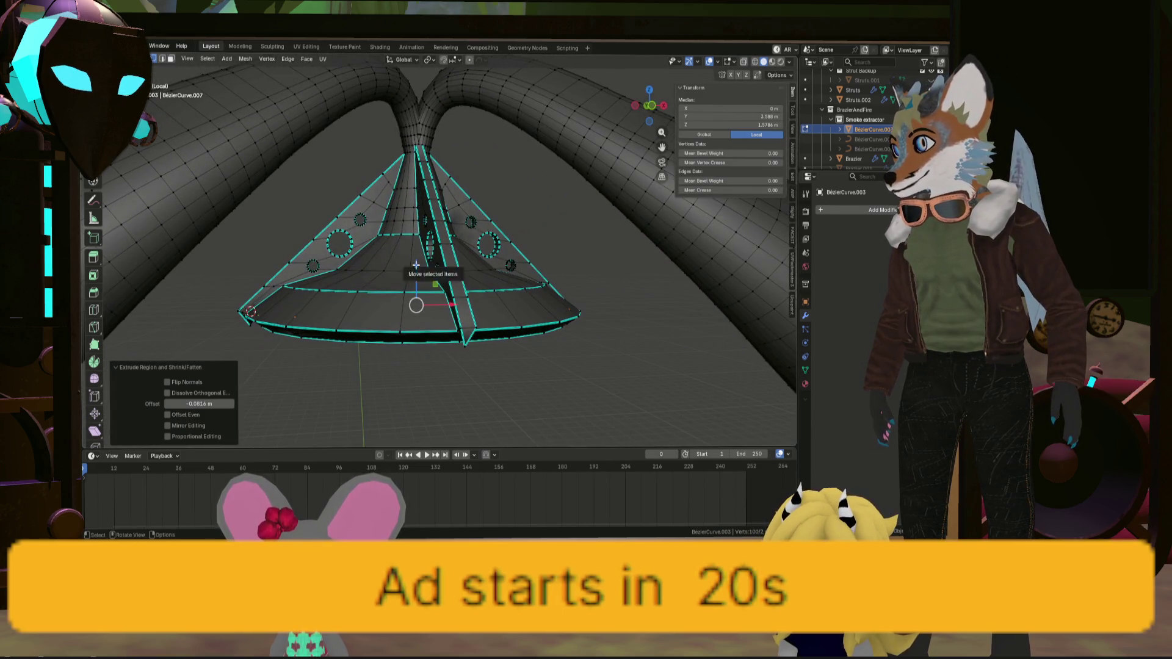
pyautogui.moveTo(415, 264); pyautogui.dragTo(415, 269)
pyautogui.moveTo(415, 269); pyautogui.dragTo(439, 317, button='middle')
pyautogui.scroll(6, 462, 367)
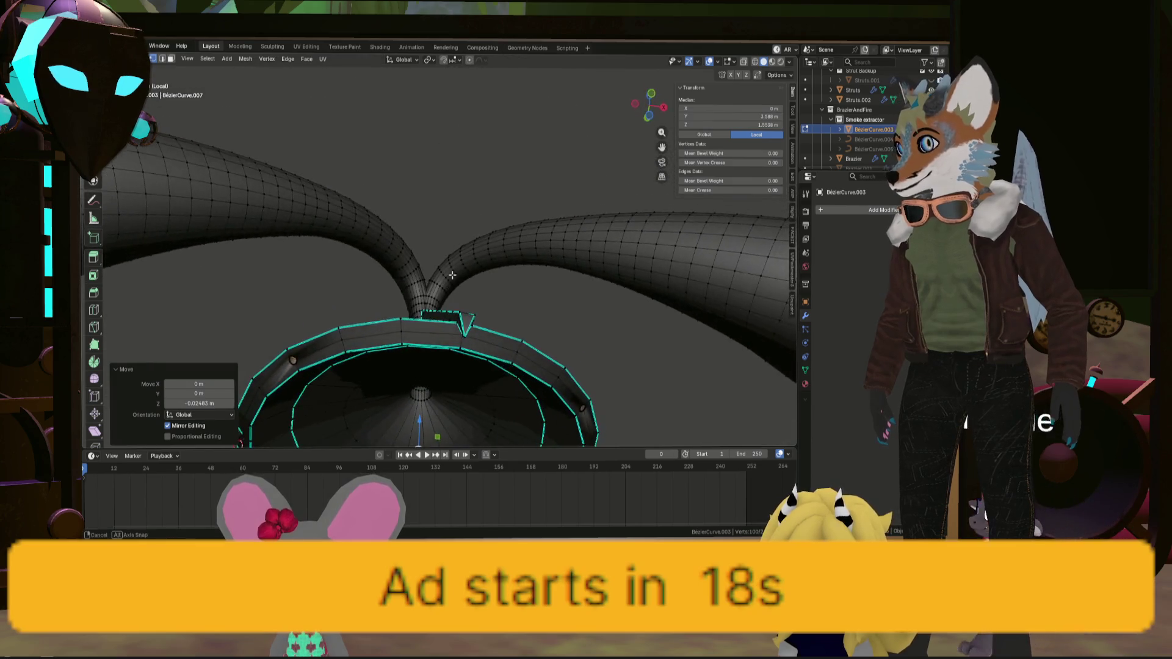
pyautogui.moveTo(462, 367); pyautogui.dragTo(641, 311, button='middle')
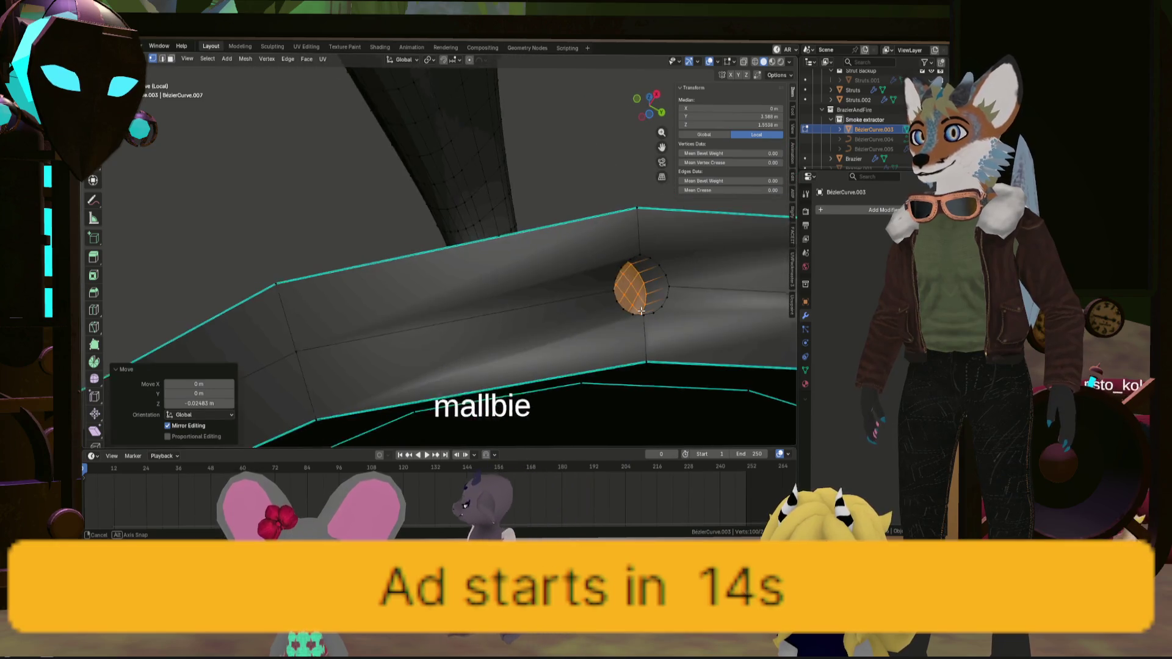
pyautogui.scroll(3, 640, 311)
# Make the rivet patch on the brim a perfect circle
pyautogui.rightClick(641, 310)
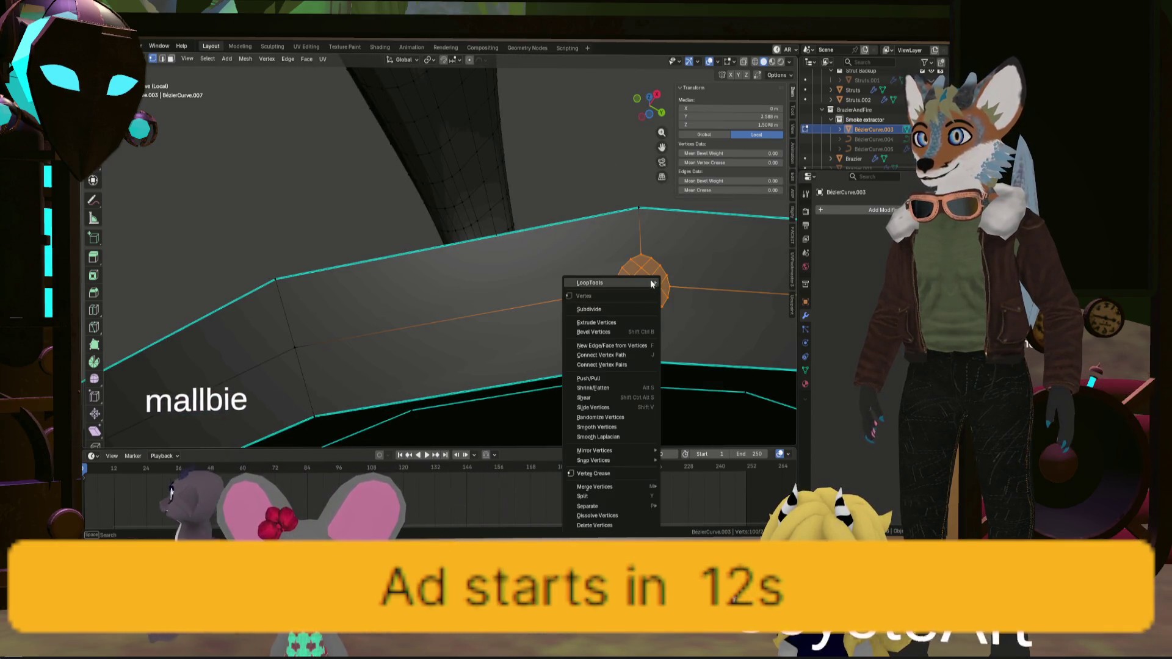
pyautogui.moveTo(647, 283)
pyautogui.click(686, 295)
pyautogui.moveTo(685, 295); pyautogui.dragTo(590, 314, button='middle')
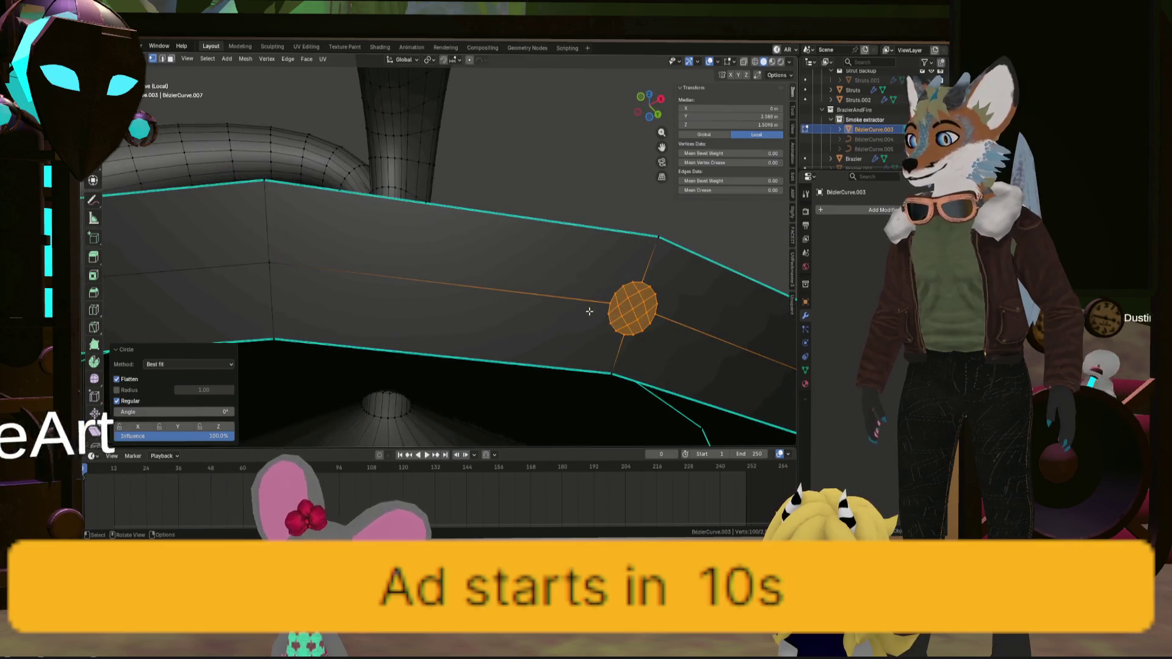
# Extrude the rivet patch outward along normals, then lower it slightly along Z
pyautogui.hotkey('alt', 'e')
pyautogui.click(591, 312)
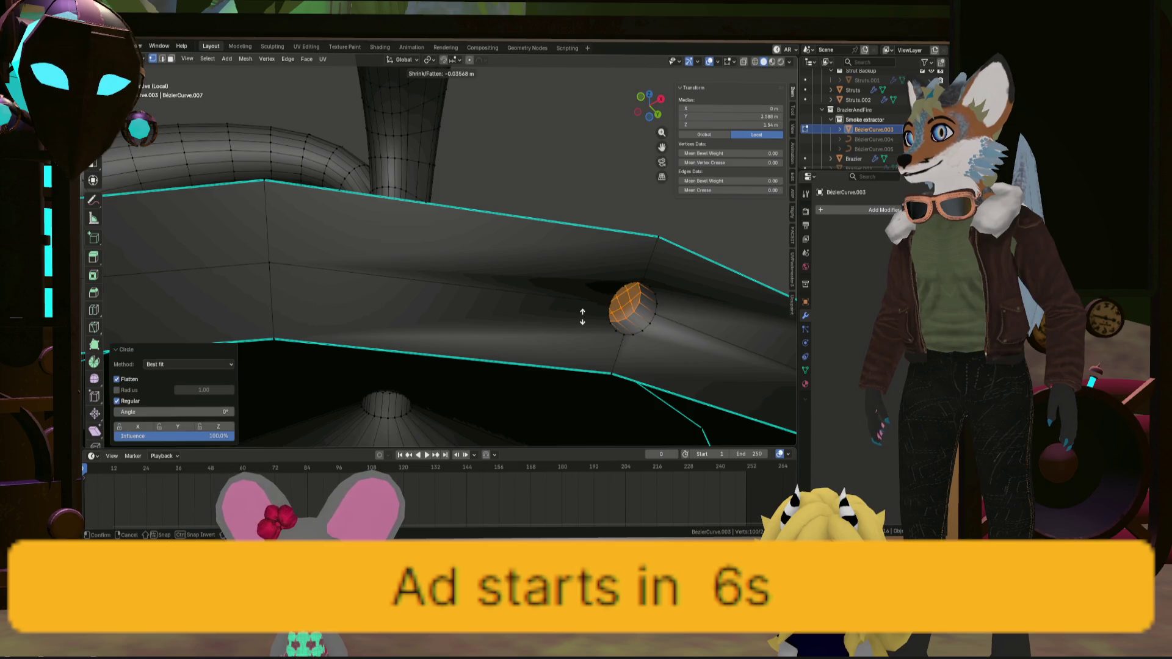
pyautogui.click(582, 316)
pyautogui.moveTo(582, 316)
pyautogui.mouseDown(button='middle')
pyautogui.moveTo(466, 308)
pyautogui.moveTo(466, 328)
pyautogui.moveTo(496, 301)
pyautogui.moveTo(448, 291)
pyautogui.moveTo(560, 283)
pyautogui.mouseUp(button='middle')
pyautogui.press('g')
pyautogui.press('z')
pyautogui.click(408, 329)
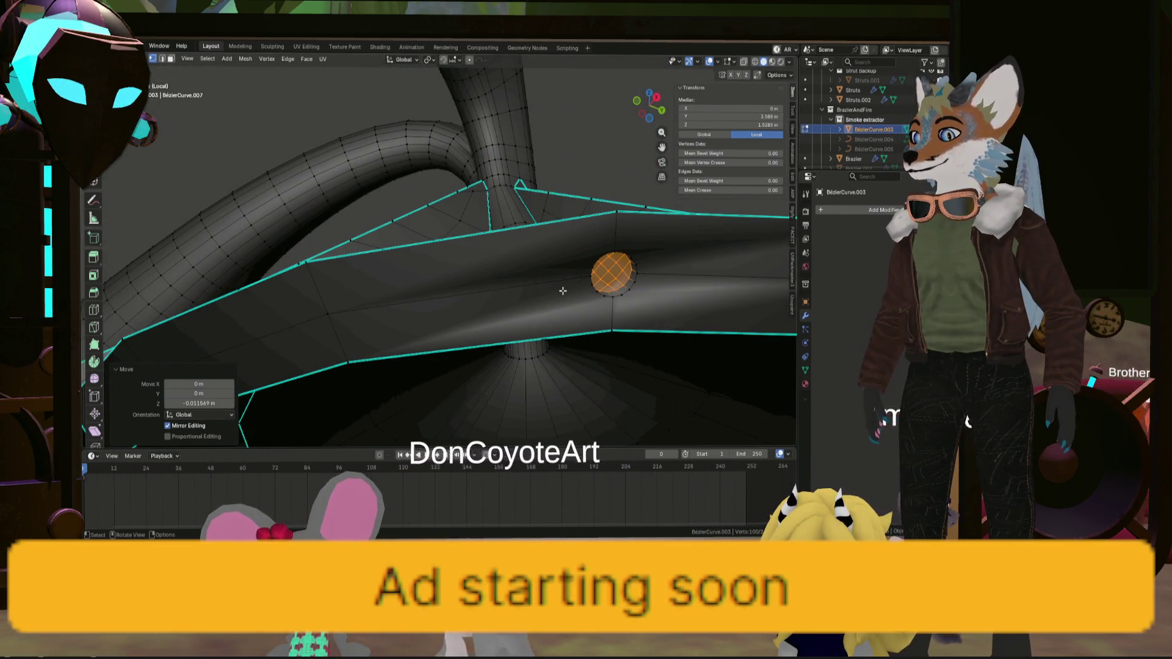
# Dissolve the selected faces around the rivet bump
pyautogui.press('x')
pyautogui.click(588, 313)
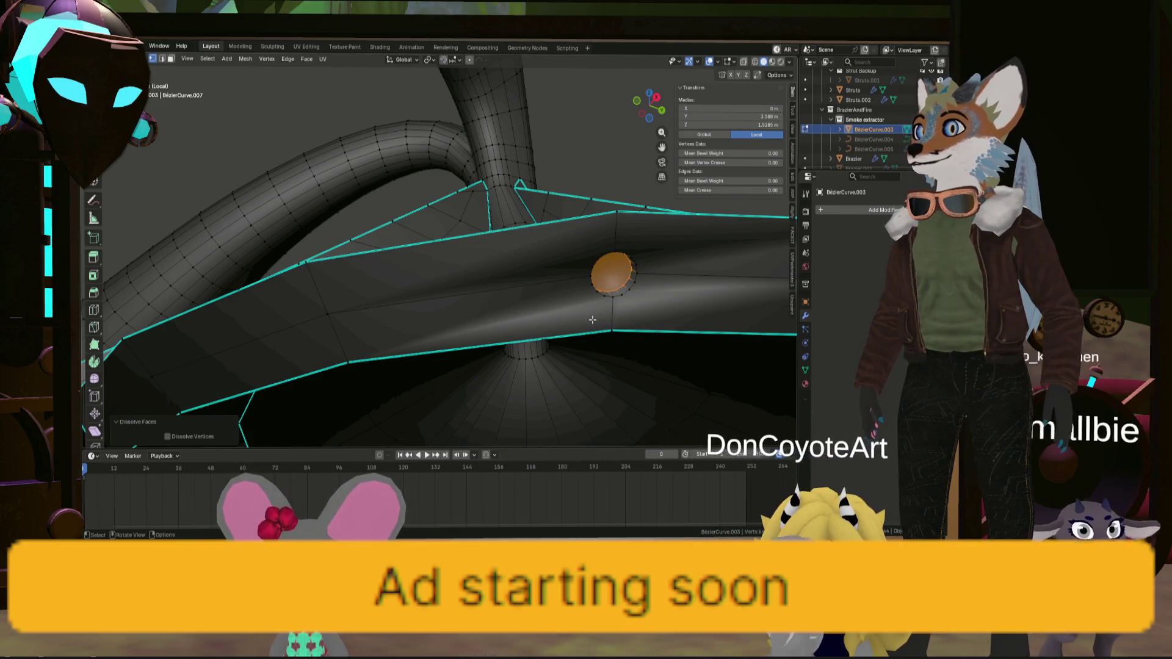
pyautogui.moveTo(591, 317)
pyautogui.mouseDown(button='middle')
pyautogui.moveTo(544, 314)
pyautogui.moveTo(587, 291)
pyautogui.mouseUp(button='middle')
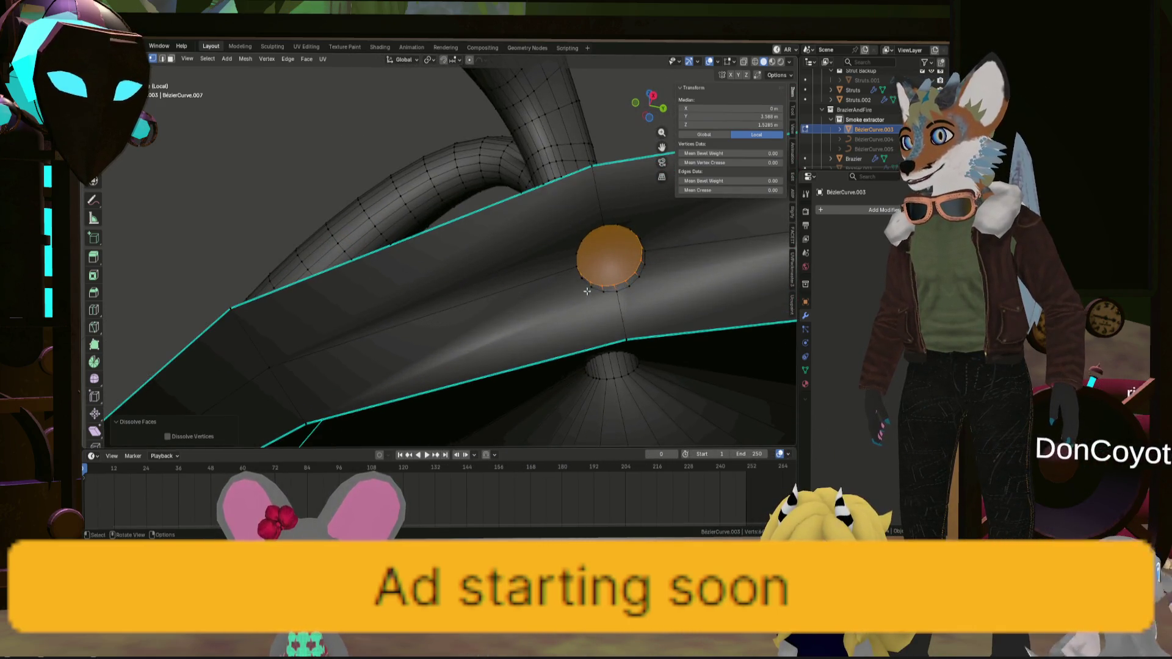
# Select the edge loop circling the rivet bump, nudge it slightly, and mark it sharp
pyautogui.hotkey('alt', 'a')
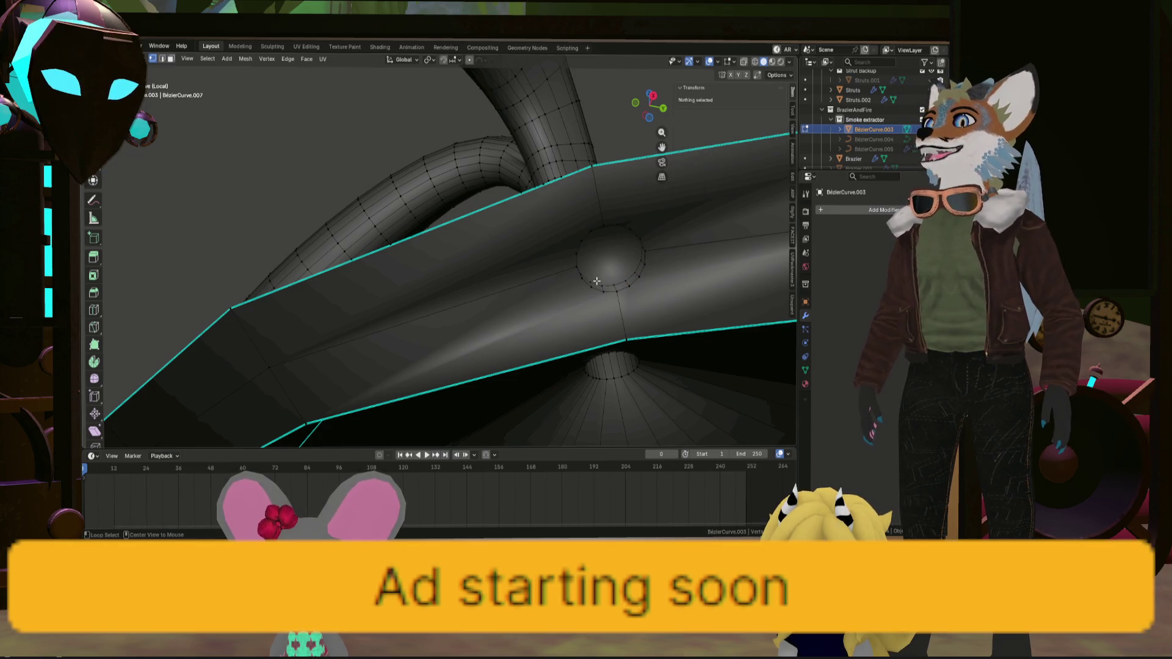
pyautogui.keyDown('alt'); pyautogui.click(597, 281); pyautogui.keyUp('alt')
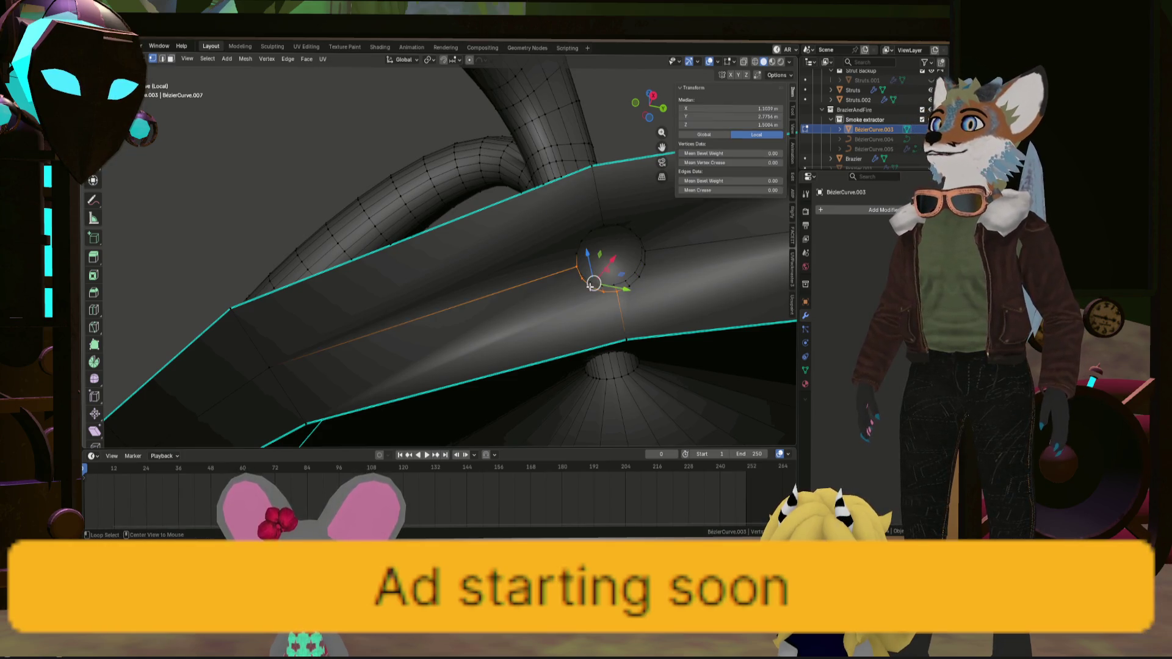
pyautogui.rightClick(649, 287)
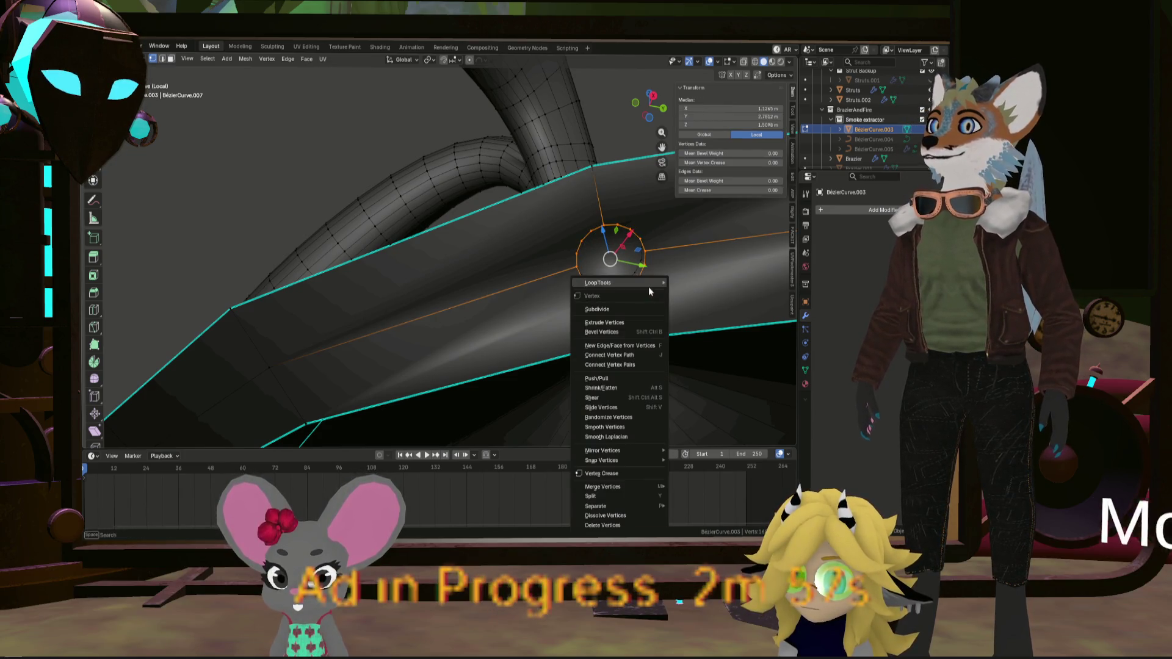
pyautogui.click(636, 335)
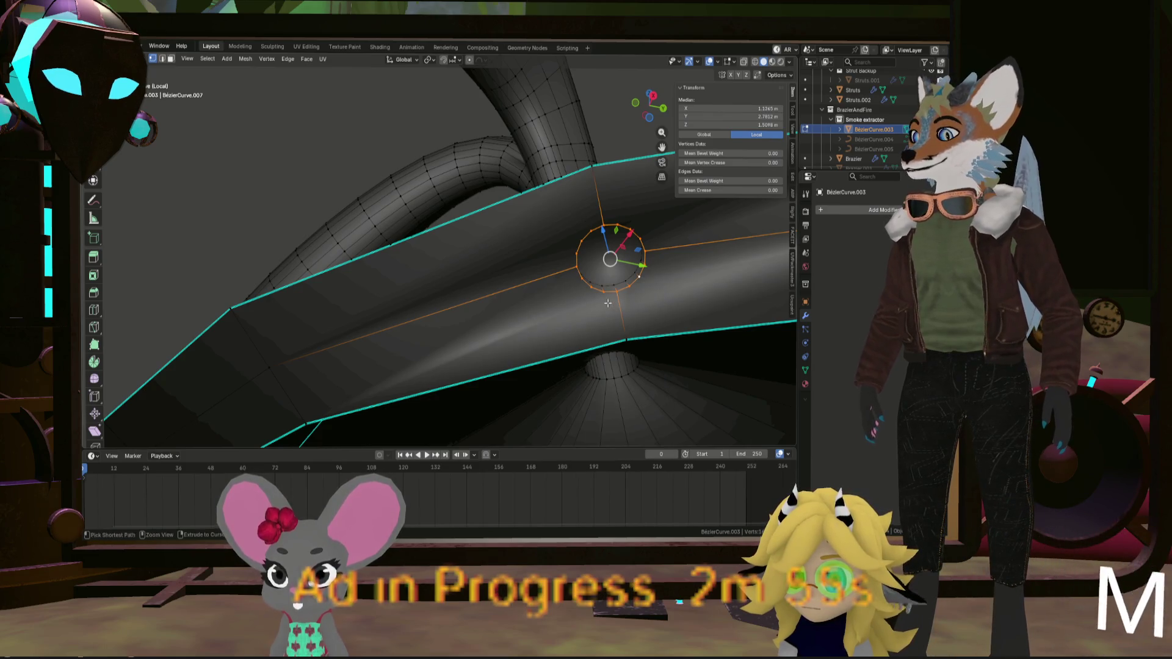
pyautogui.rightClick(606, 302)
pyautogui.click(603, 291)
# Zoom out to the whole funnel-shaped hood, select a single vertex, and view it from below
pyautogui.moveTo(521, 295)
pyautogui.mouseDown(button='middle')
pyautogui.moveTo(542, 324)
pyautogui.moveTo(537, 314)
pyautogui.moveTo(491, 348)
pyautogui.moveTo(480, 341)
pyautogui.mouseUp(button='middle')
pyautogui.scroll(3, 480, 340)
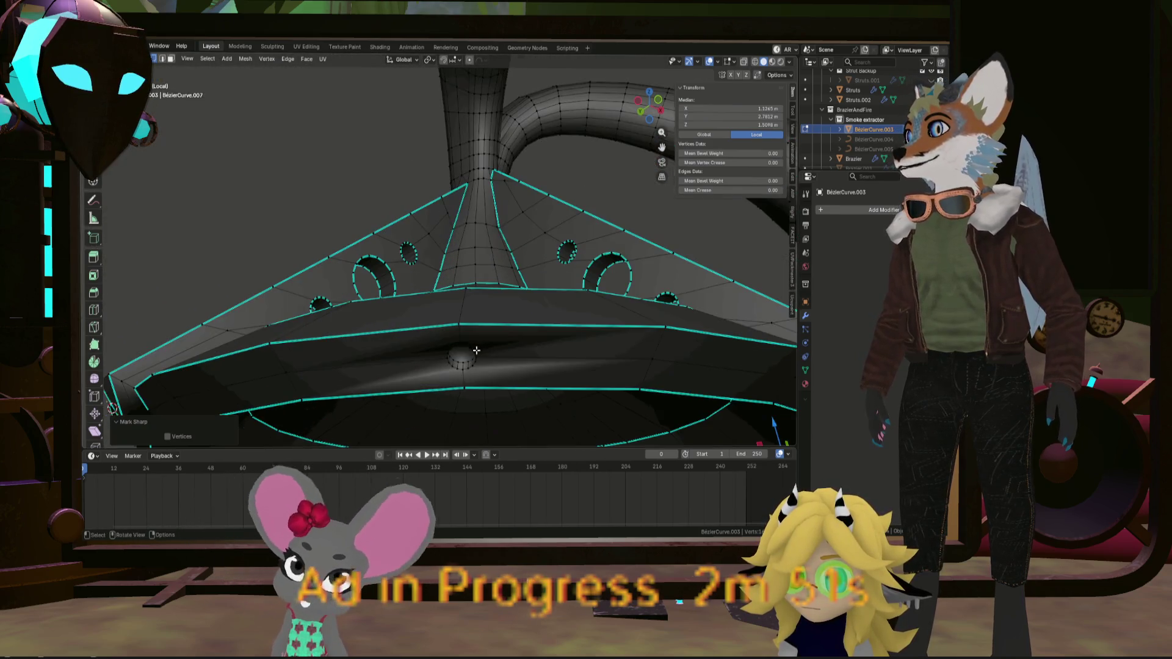
pyautogui.click(471, 347)
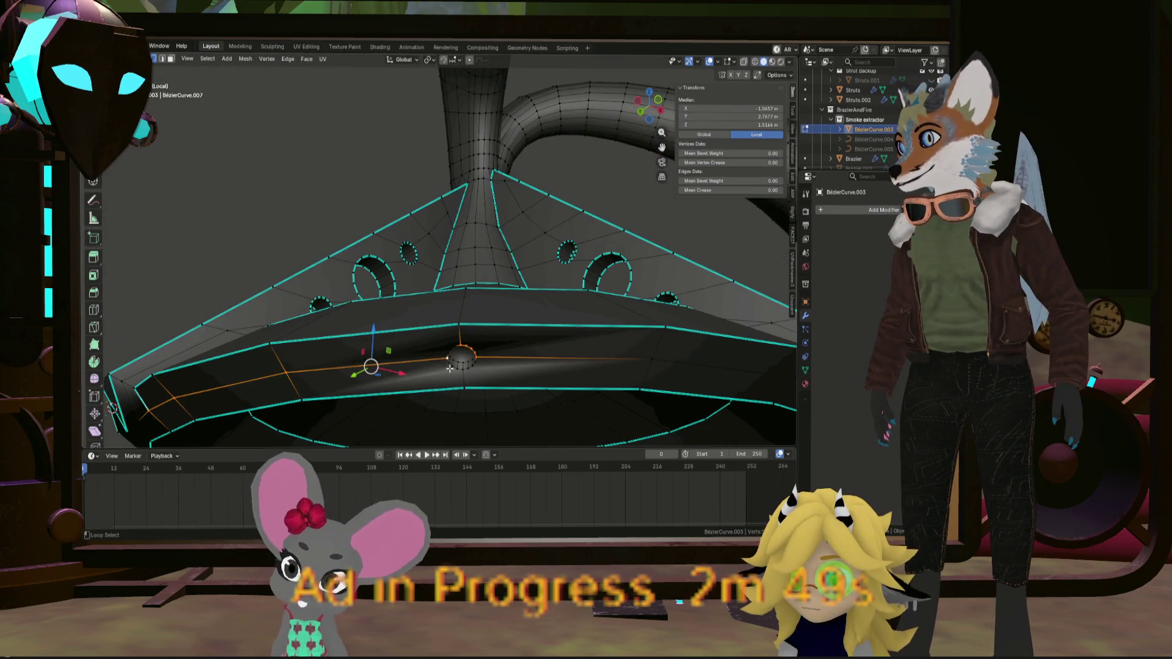
pyautogui.moveTo(442, 341); pyautogui.dragTo(491, 180, button='middle')
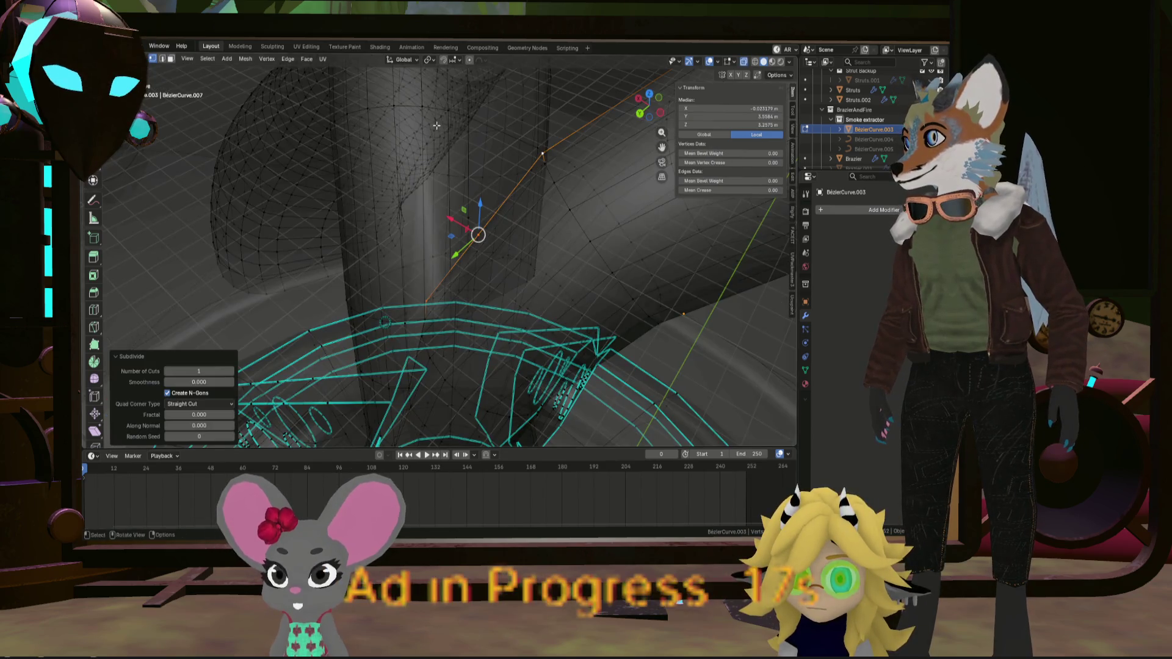
# Slide two vertices at the pipe junction along their edges
pyautogui.click(449, 111)
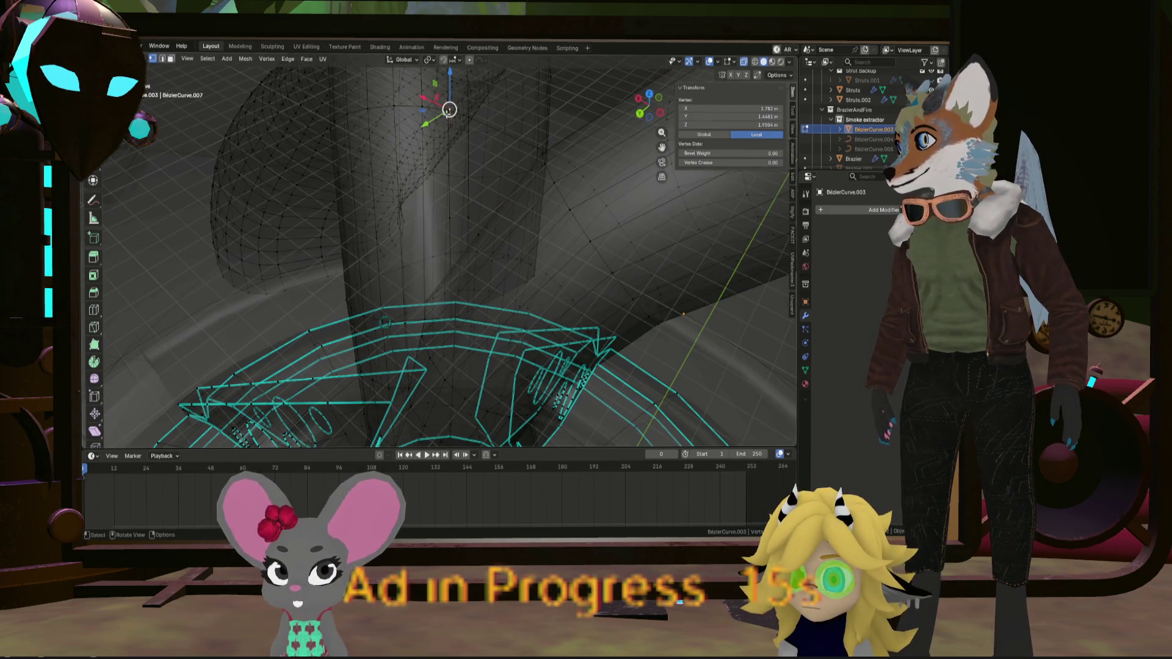
pyautogui.moveTo(457, 143)
pyautogui.mouseDown(button='middle')
pyautogui.moveTo(500, 175)
pyautogui.moveTo(466, 228)
pyautogui.moveTo(524, 208)
pyautogui.mouseUp(button='middle')
pyautogui.click(447, 114)
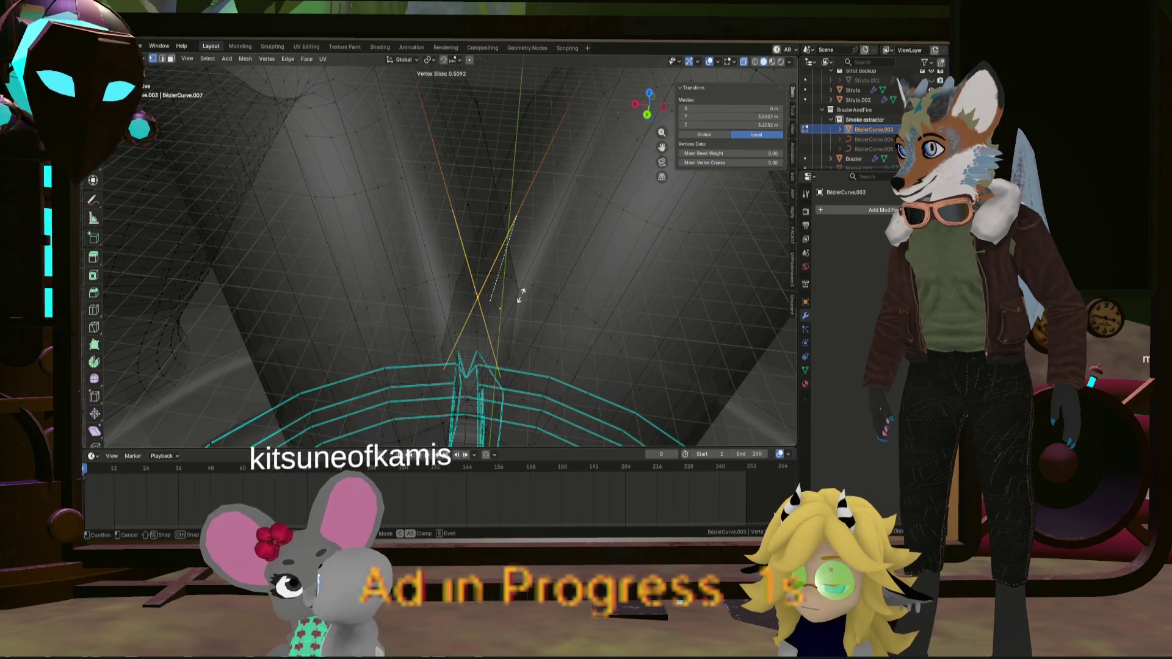
pyautogui.click(521, 295)
pyautogui.moveTo(521, 295); pyautogui.dragTo(512, 207, button='middle')
pyautogui.click(512, 208)
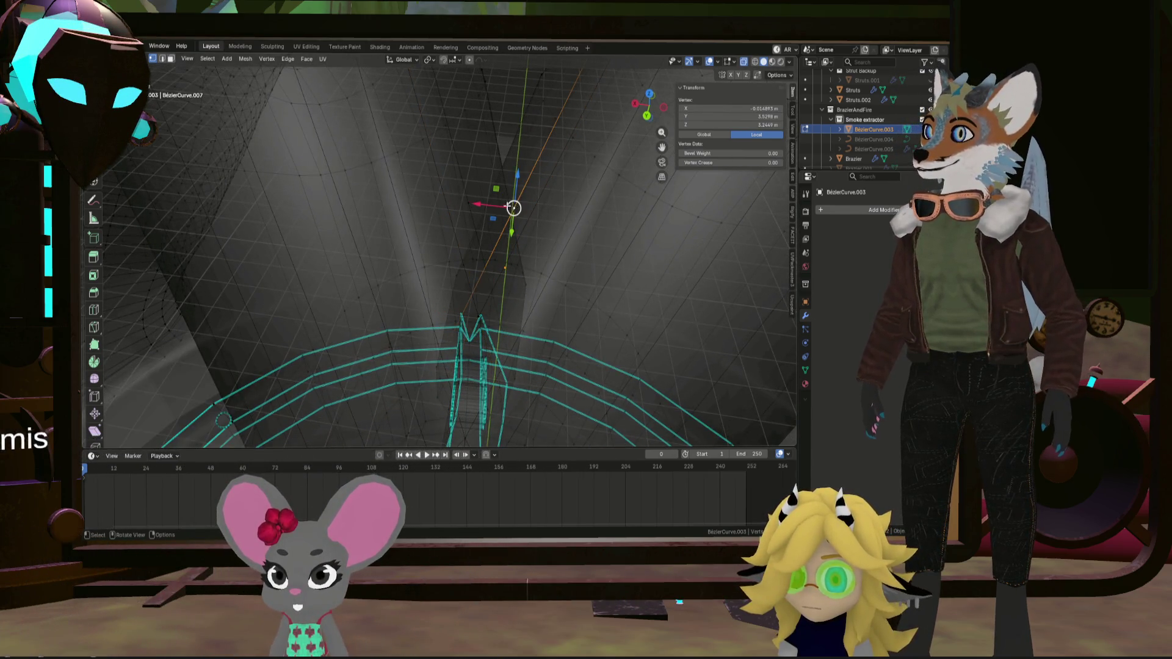
pyautogui.click(583, 257)
pyautogui.moveTo(583, 257)
pyautogui.mouseDown(button='middle')
pyautogui.moveTo(497, 236)
pyautogui.moveTo(489, 254)
pyautogui.moveTo(507, 245)
pyautogui.mouseUp(button='middle')
# Switch to solid display and pick a vertex in the funnel's V-crease
pyautogui.click(758, 62)
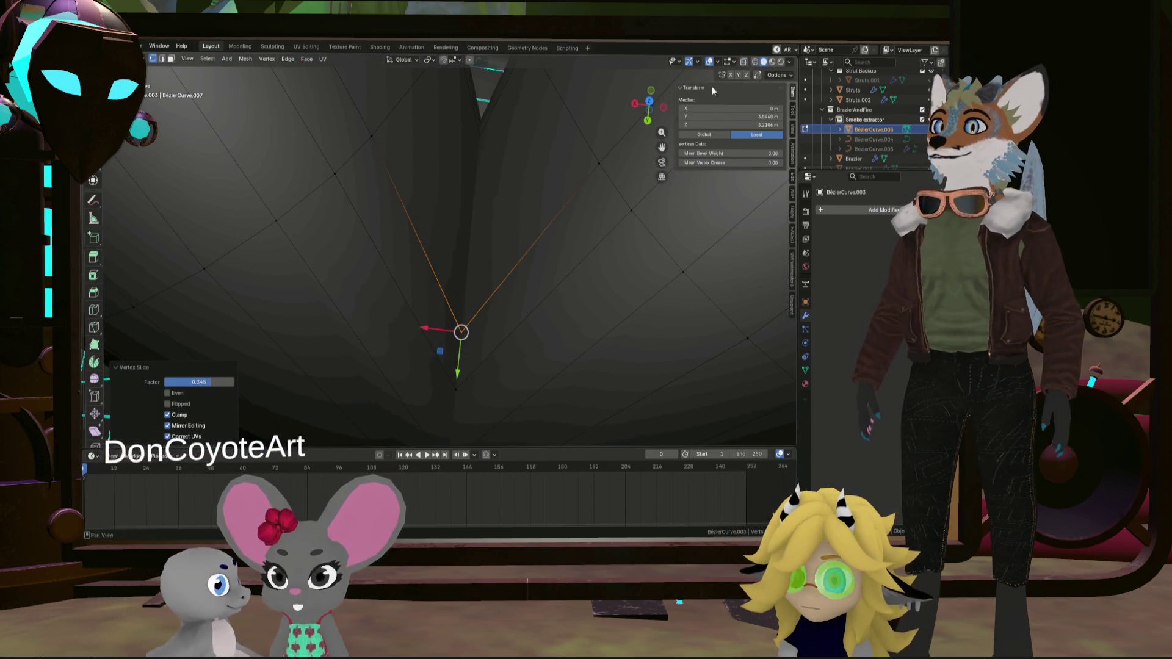
pyautogui.hotkey('alt', 'a')
pyautogui.scroll(-5, 539, 152)
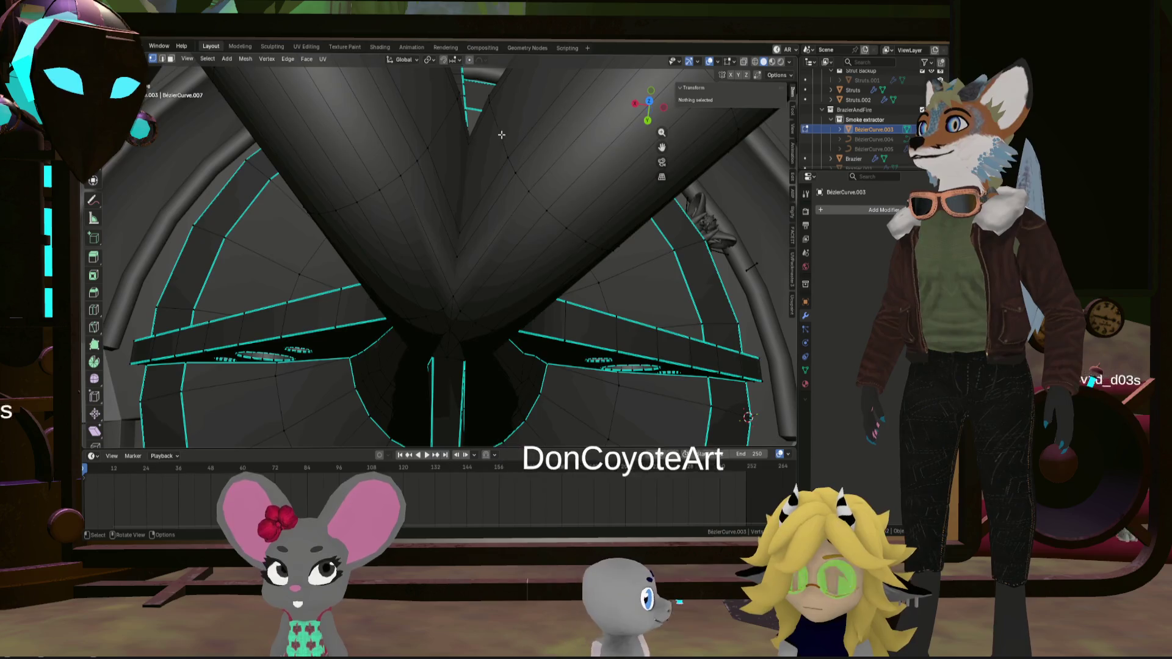
pyautogui.moveTo(519, 147); pyautogui.dragTo(482, 136, button='middle')
pyautogui.scroll(5, 483, 136)
pyautogui.click(484, 153)
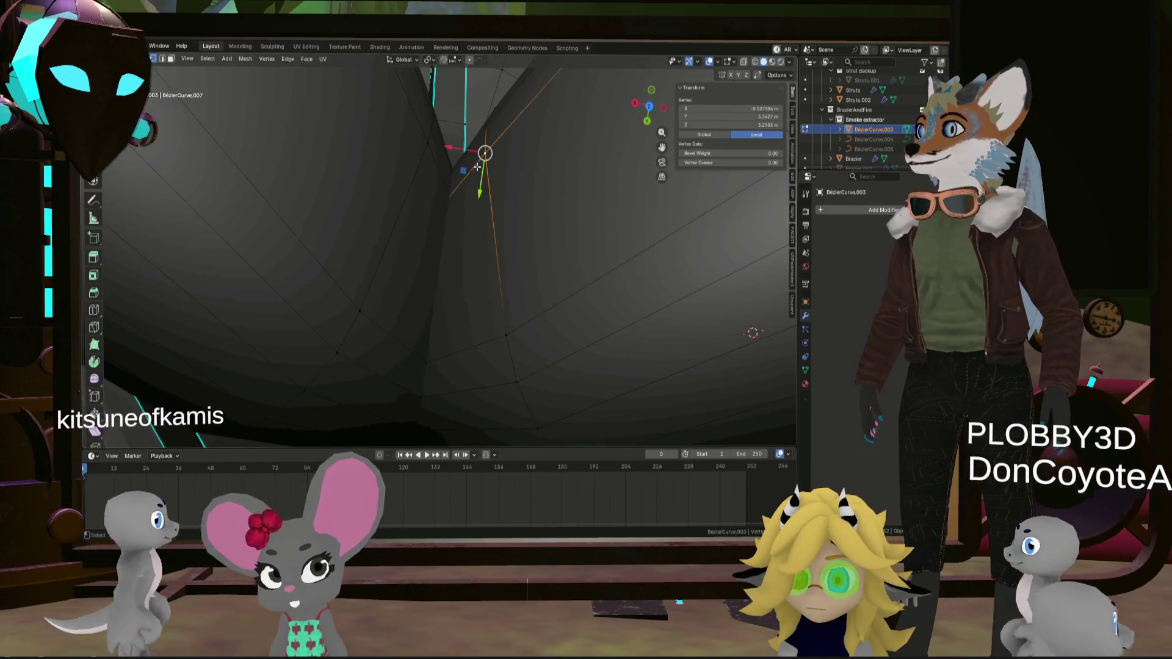
pyautogui.hotkey('alt', 'a')
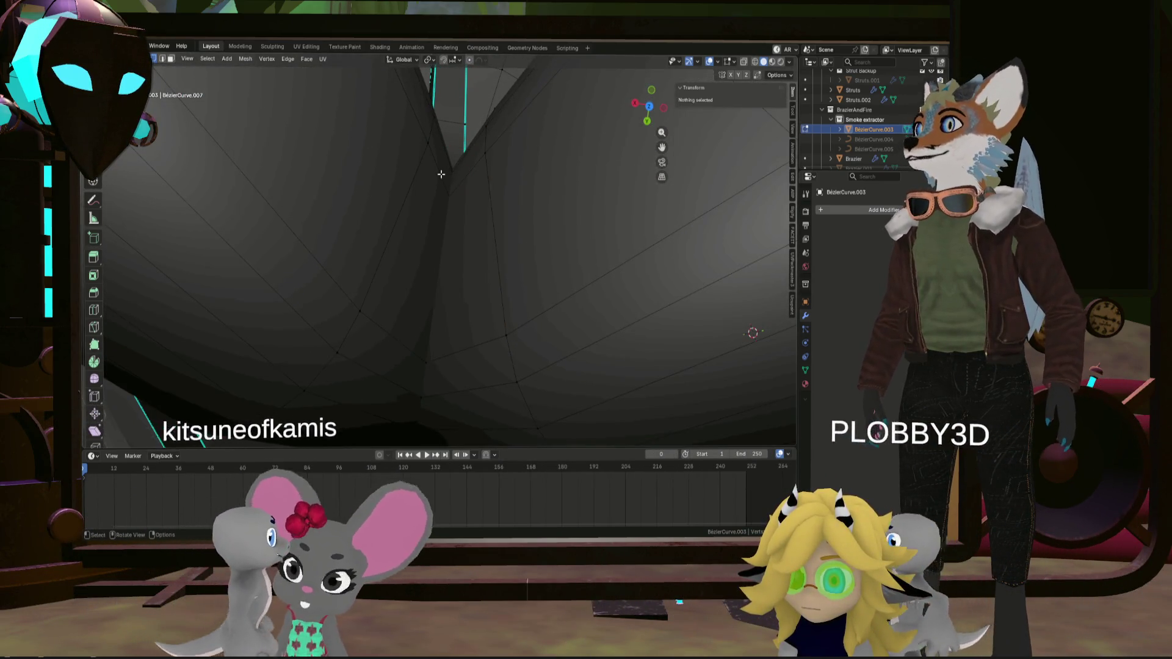
pyautogui.hotkey('ctrl', 'z')
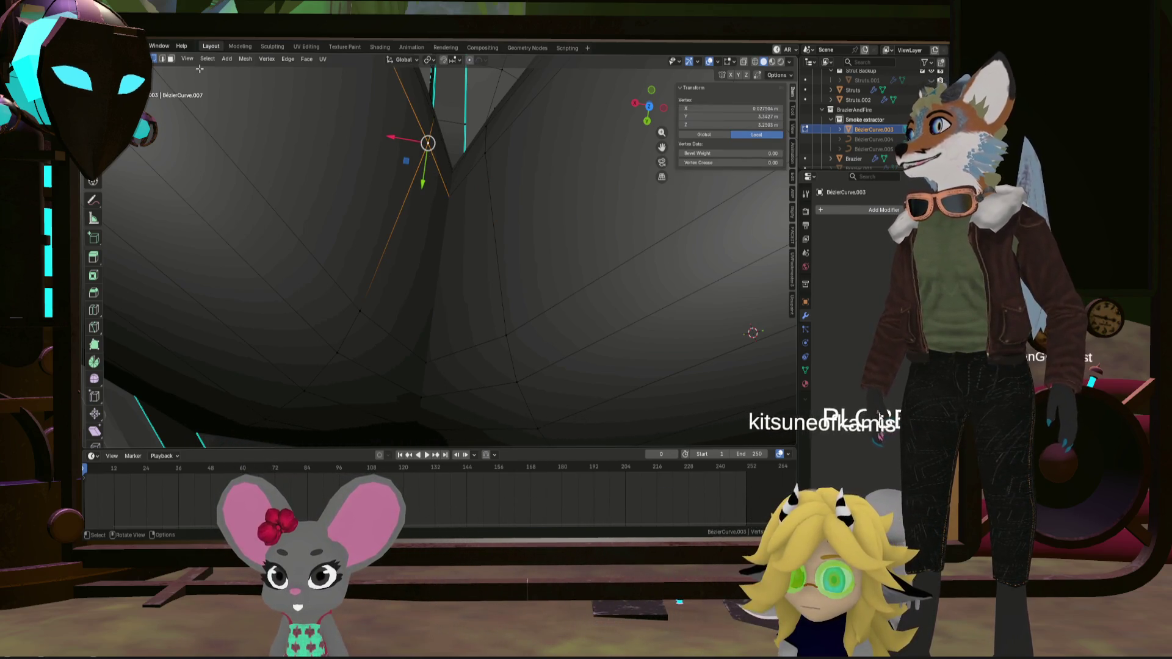
# Subdivide several edges along the junction crease, one at a time
pyautogui.click(431, 158)
pyautogui.hotkey('ctrl', 'e')
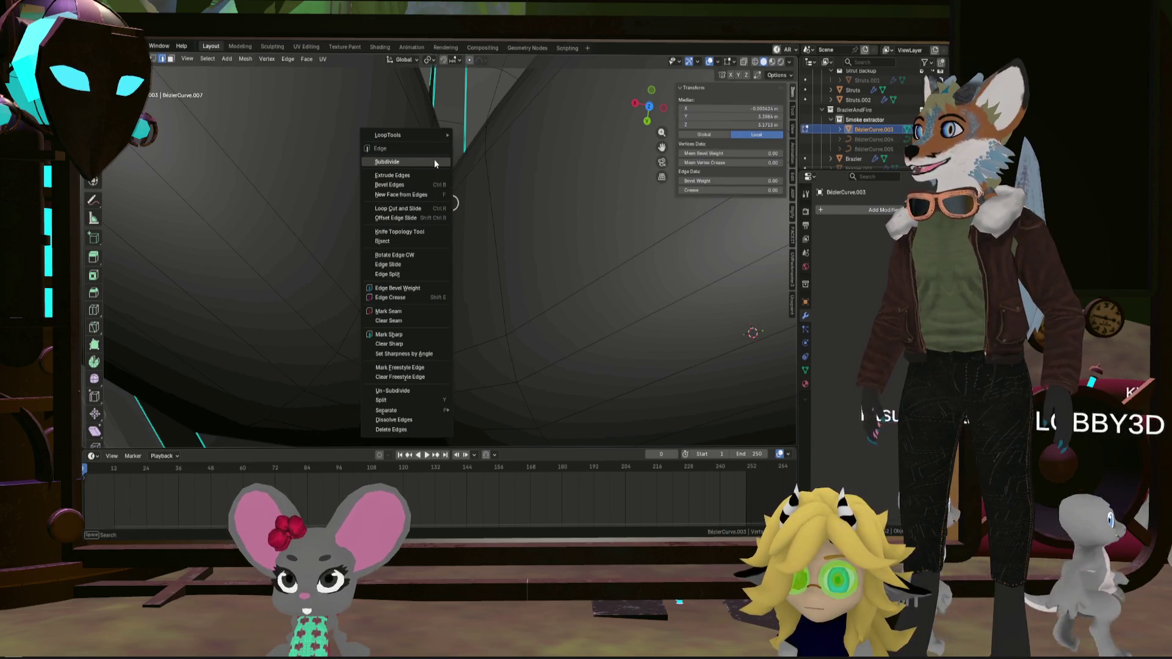
pyautogui.click(434, 159)
pyautogui.hotkey('ctrl', 'e')
pyautogui.click(468, 167)
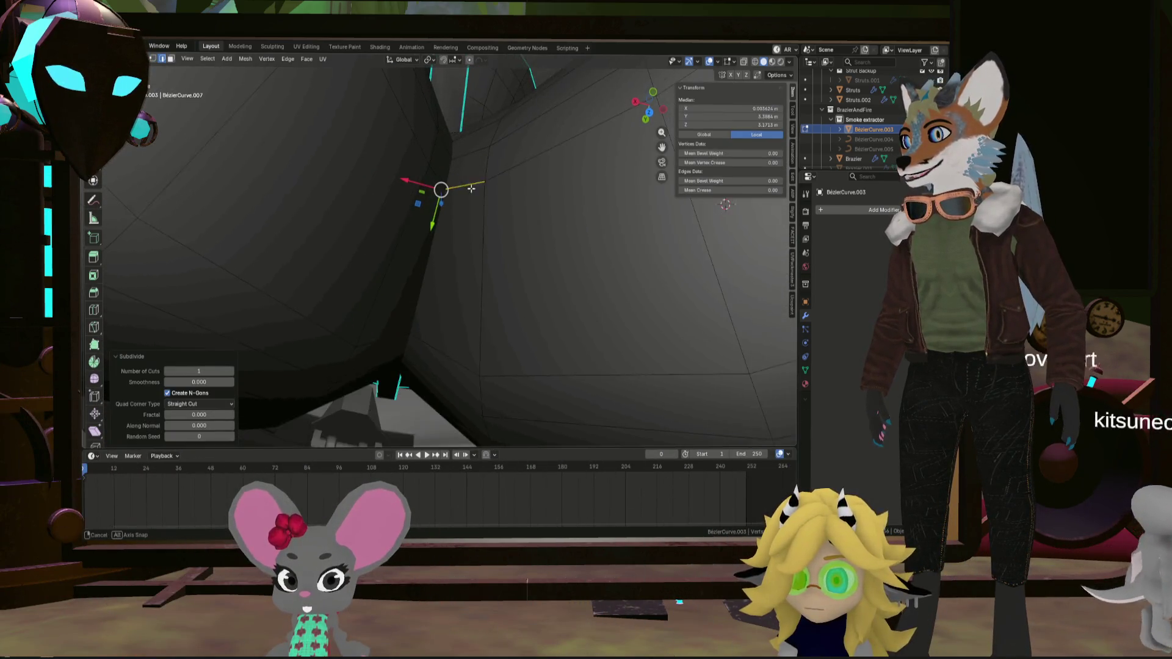
pyautogui.click(463, 154)
pyautogui.hotkey('ctrl', 'e')
pyautogui.click(464, 154)
pyautogui.click(443, 142)
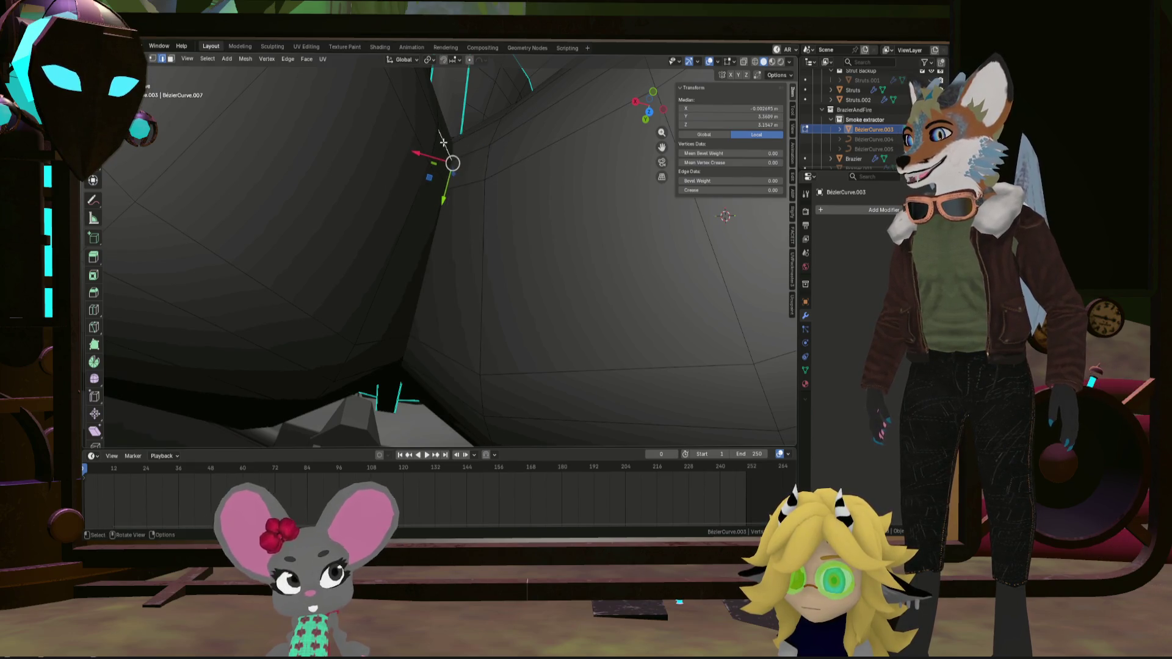
pyautogui.hotkey('ctrl', 'e')
pyautogui.click(443, 141)
# Subdivide an edge on the junction's underside and select its new midpoint vertex
pyautogui.moveTo(443, 141)
pyautogui.mouseDown(button='middle')
pyautogui.moveTo(400, 144)
pyautogui.moveTo(533, 142)
pyautogui.moveTo(437, 213)
pyautogui.mouseUp(button='middle')
pyautogui.scroll(3, 438, 213)
pyautogui.hotkey('ctrl', 'e')
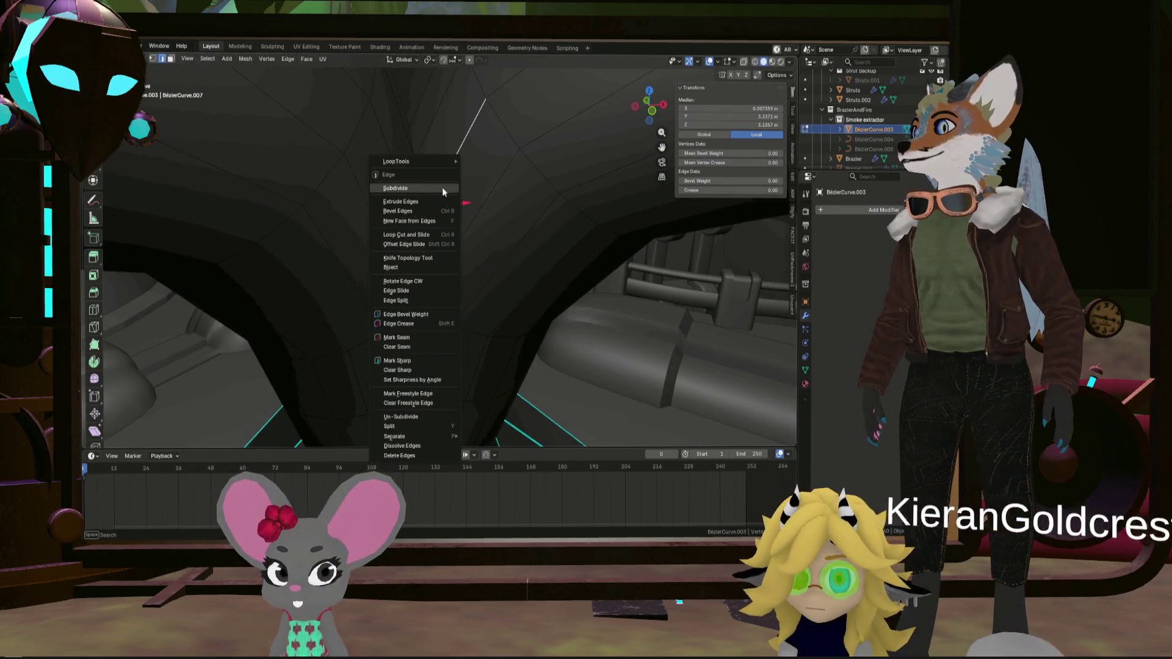
pyautogui.press('Escape')
pyautogui.click(398, 177)
pyautogui.hotkey('ctrl', 'e')
pyautogui.click(399, 177)
pyautogui.moveTo(400, 181); pyautogui.dragTo(410, 191, button='middle')
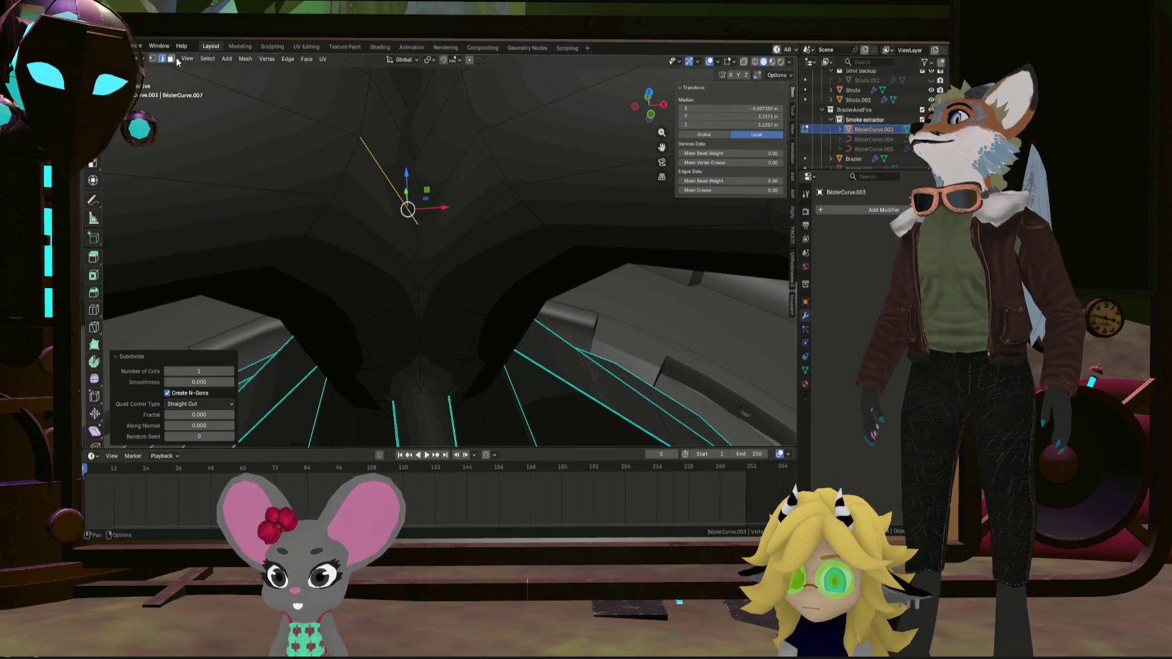
pyautogui.click(153, 60)
pyautogui.scroll(3, 439, 183)
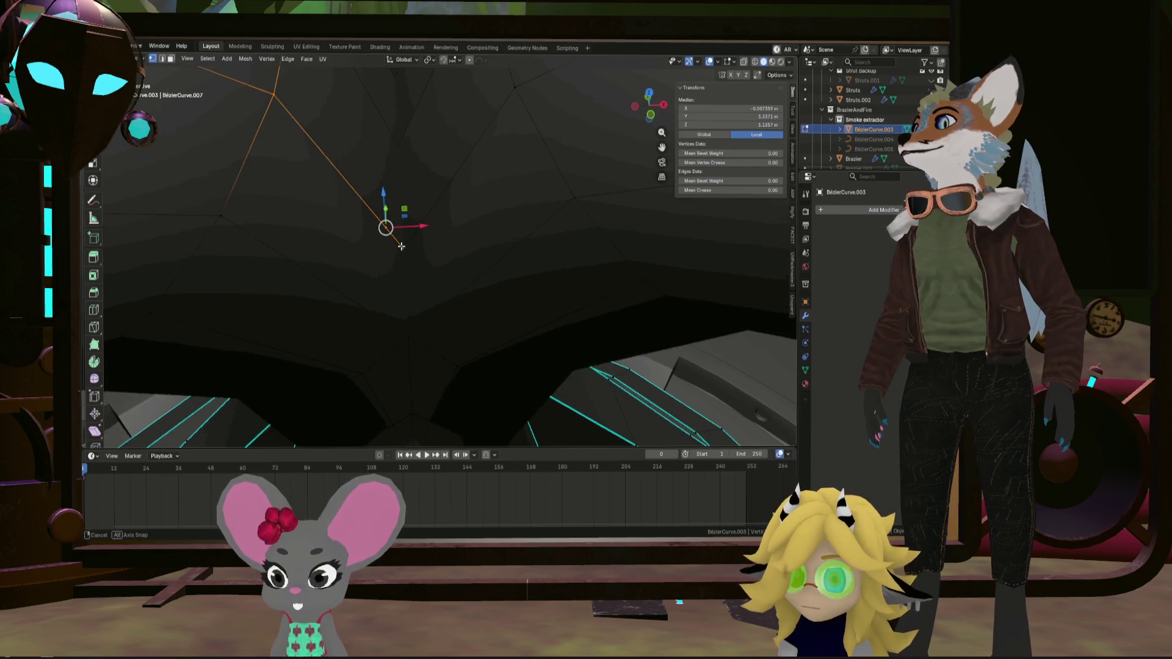
pyautogui.moveTo(440, 183)
pyautogui.mouseDown(button='middle')
pyautogui.moveTo(350, 205)
pyautogui.moveTo(452, 251)
pyautogui.moveTo(524, 251)
pyautogui.mouseUp(button='middle')
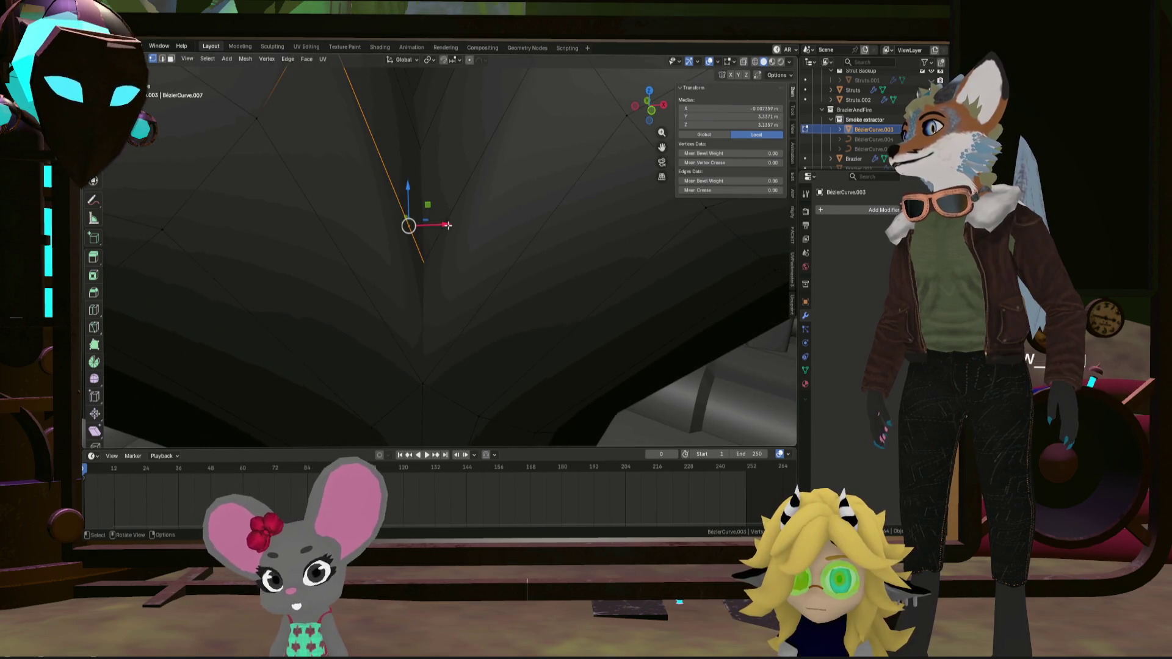
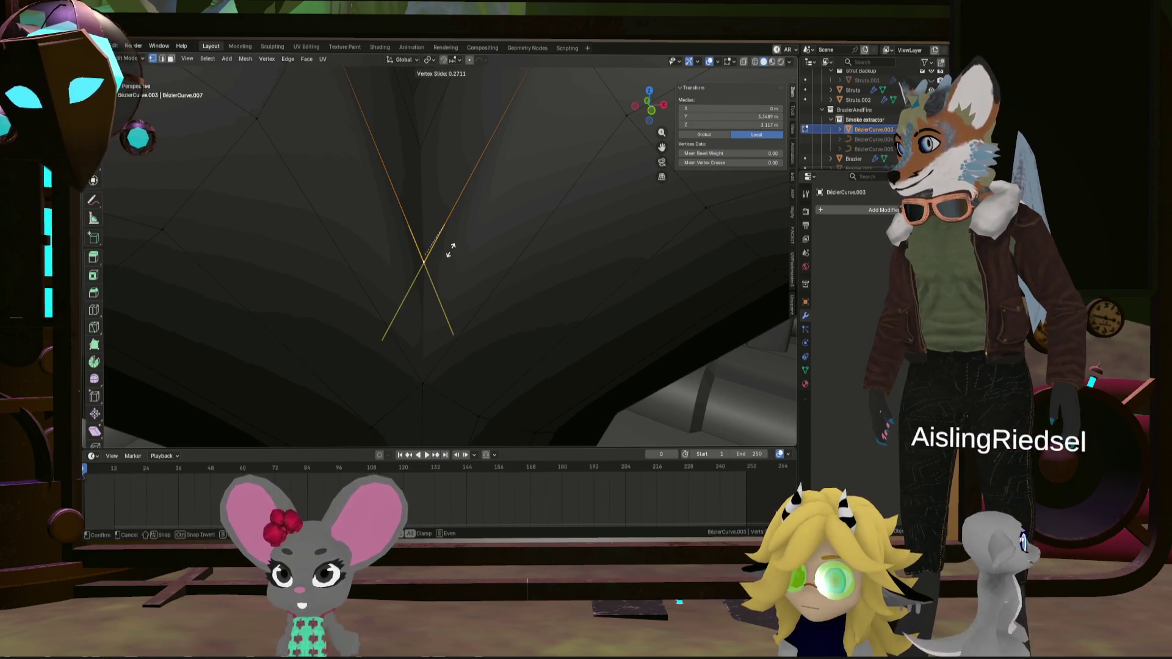
# Confirm the vertex slide on the junction vertices (factor about 0.27–0.34) and inspect the seam
pyautogui.click(451, 250)
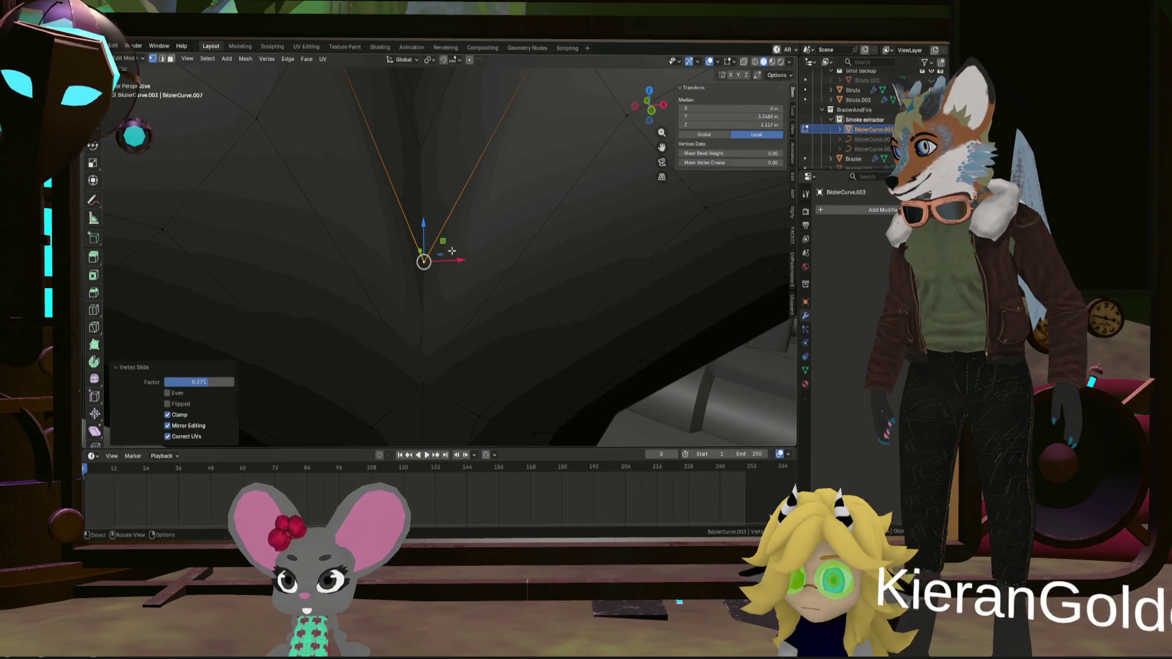
pyautogui.moveTo(417, 145)
pyautogui.mouseDown(button='middle')
pyautogui.moveTo(437, 228)
pyautogui.moveTo(371, 249)
pyautogui.moveTo(452, 242)
pyautogui.moveTo(445, 232)
pyautogui.moveTo(460, 249)
pyautogui.moveTo(420, 243)
pyautogui.mouseUp(button='middle')
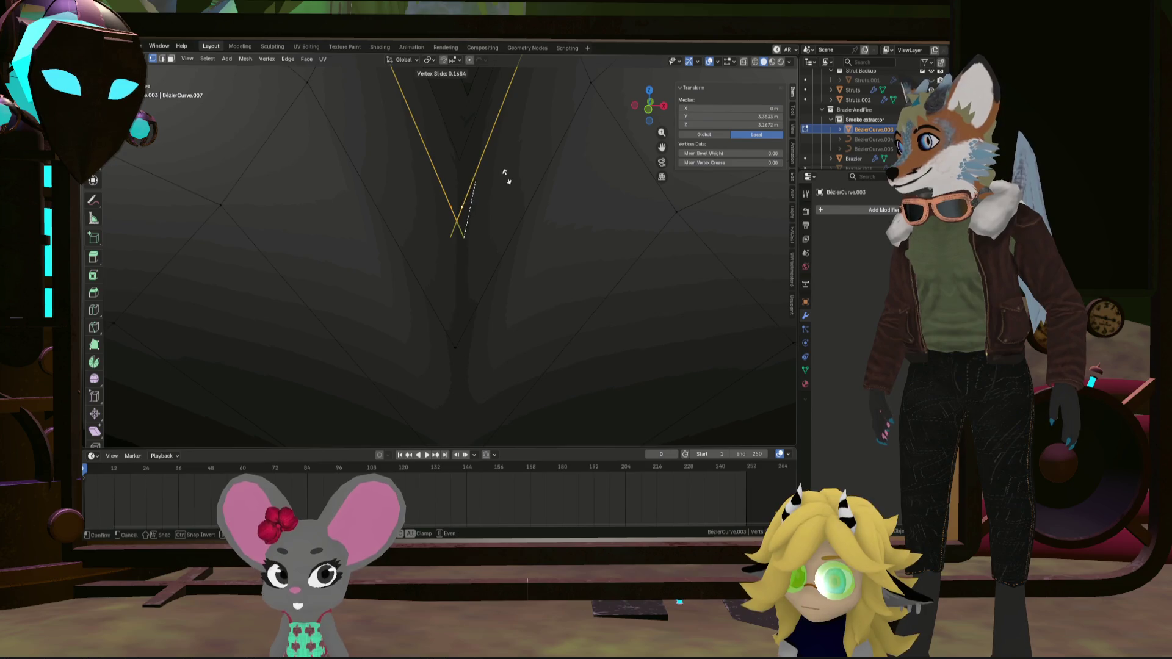
pyautogui.moveTo(498, 188)
pyautogui.mouseDown(button='middle')
pyautogui.moveTo(347, 173)
pyautogui.moveTo(538, 186)
pyautogui.moveTo(531, 208)
pyautogui.mouseUp(button='middle')
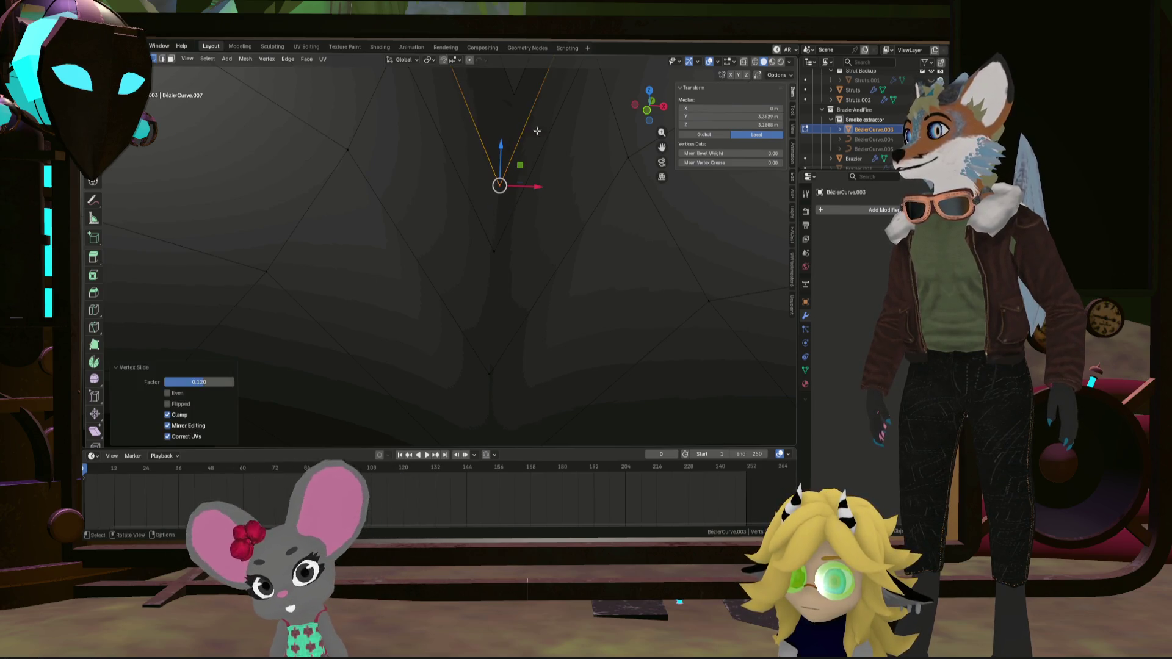
pyautogui.moveTo(537, 130)
pyautogui.mouseDown(button='middle')
pyautogui.moveTo(513, 230)
pyautogui.moveTo(515, 209)
pyautogui.mouseUp(button='middle')
# Merge by distance across the whole tube mesh, removing 5 duplicate vertices
pyautogui.press('a')
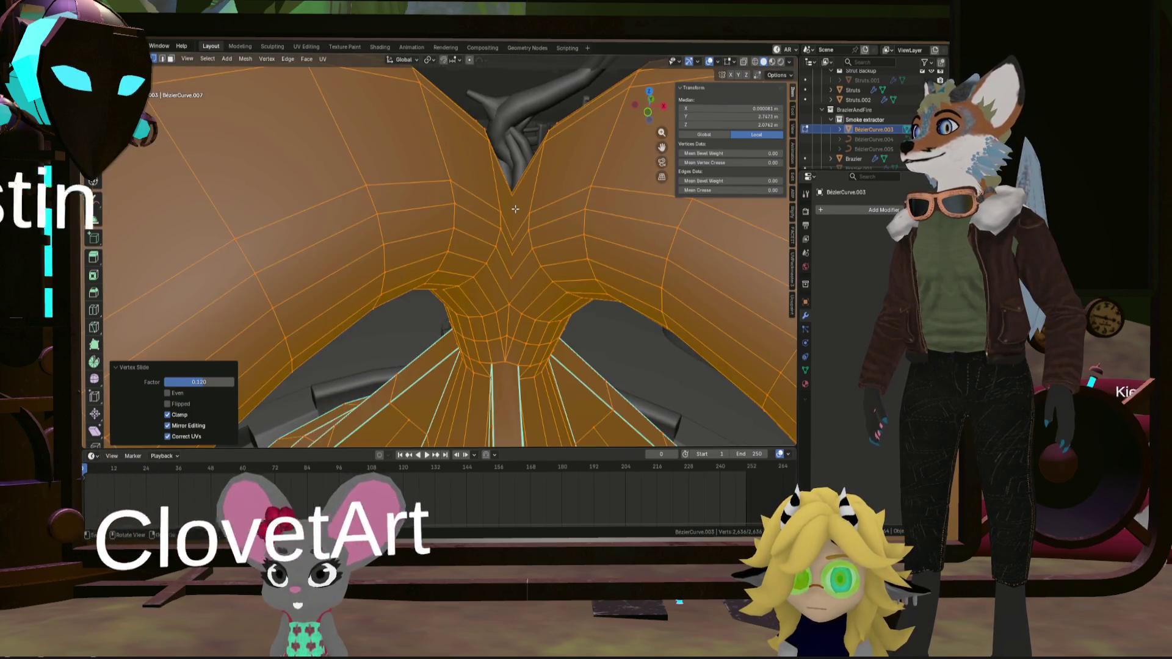
pyautogui.press('m')
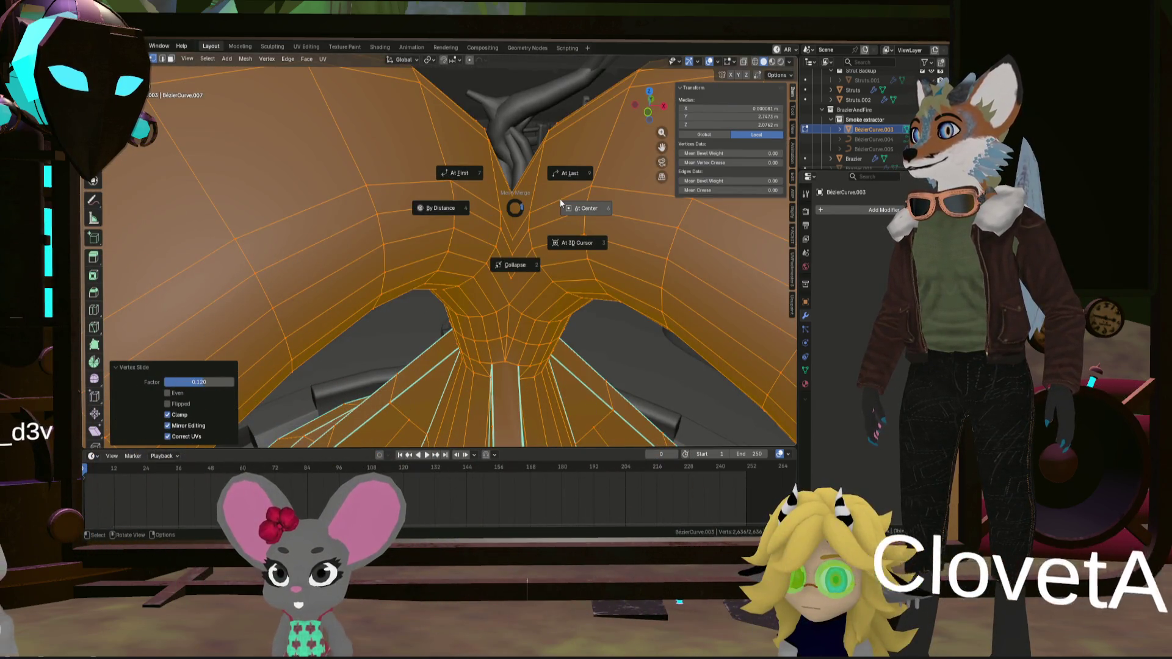
pyautogui.click(453, 209)
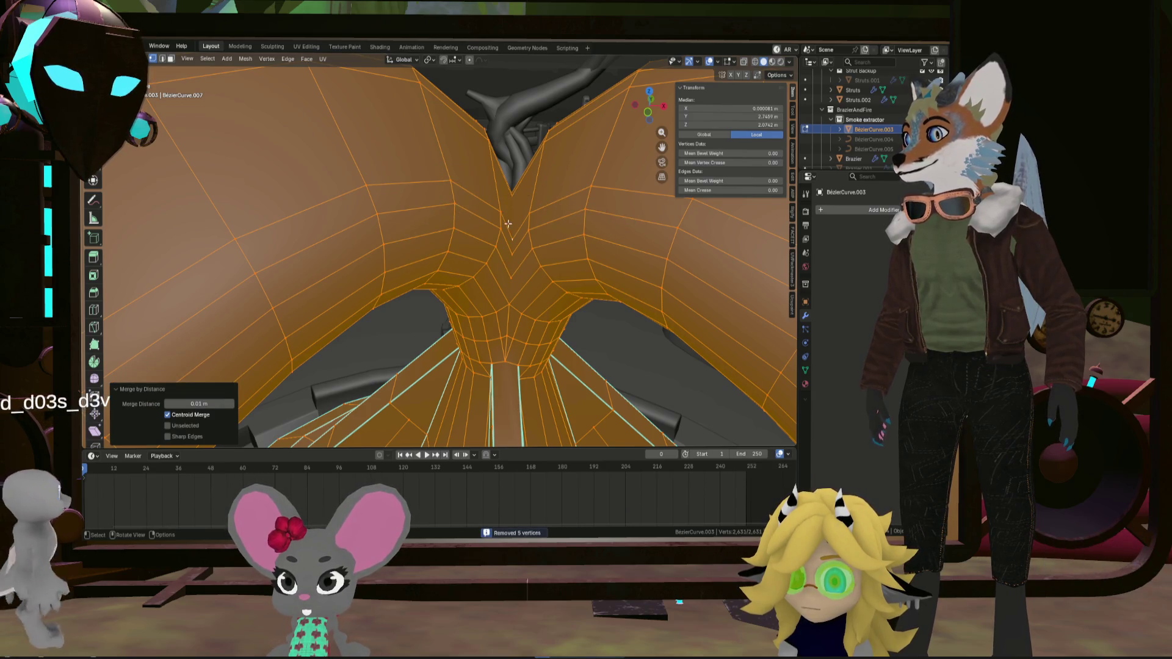
# Select a single vertex at the tube junction and start moving it
pyautogui.scroll(8, 507, 223)
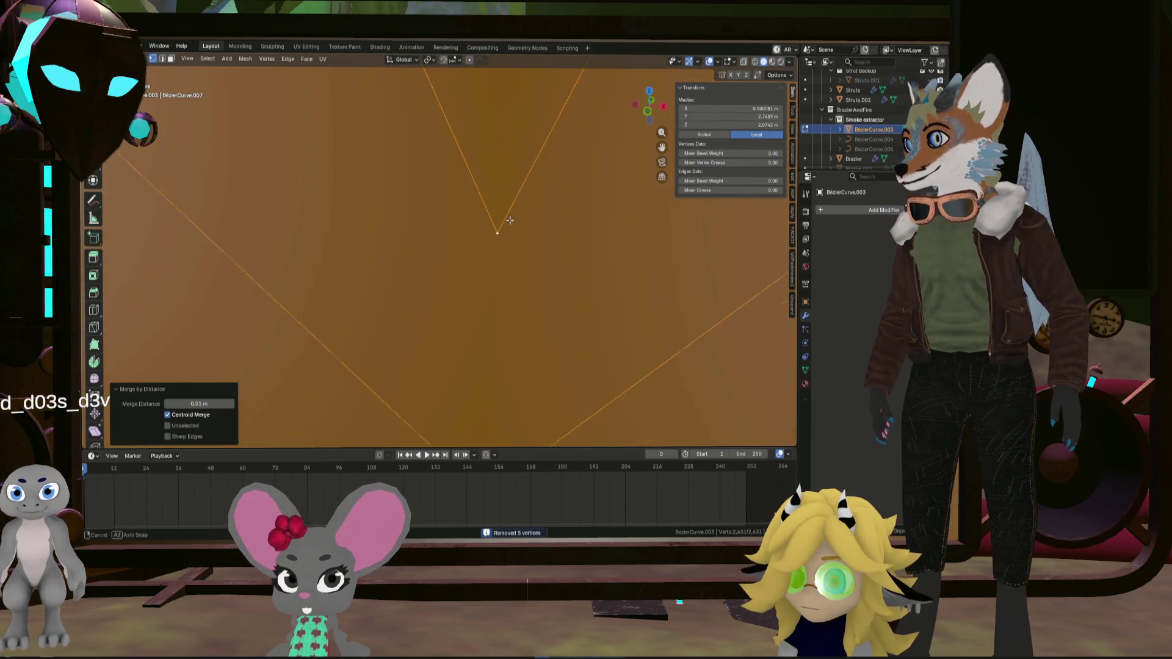
pyautogui.moveTo(510, 220)
pyautogui.mouseDown(button='middle')
pyautogui.moveTo(475, 255)
pyautogui.moveTo(523, 269)
pyautogui.moveTo(538, 242)
pyautogui.moveTo(482, 194)
pyautogui.moveTo(396, 250)
pyautogui.moveTo(317, 280)
pyautogui.moveTo(342, 236)
pyautogui.moveTo(413, 261)
pyautogui.moveTo(467, 257)
pyautogui.moveTo(420, 256)
pyautogui.moveTo(476, 214)
pyautogui.mouseUp(button='middle')
pyautogui.click(475, 254)
pyautogui.press('g')
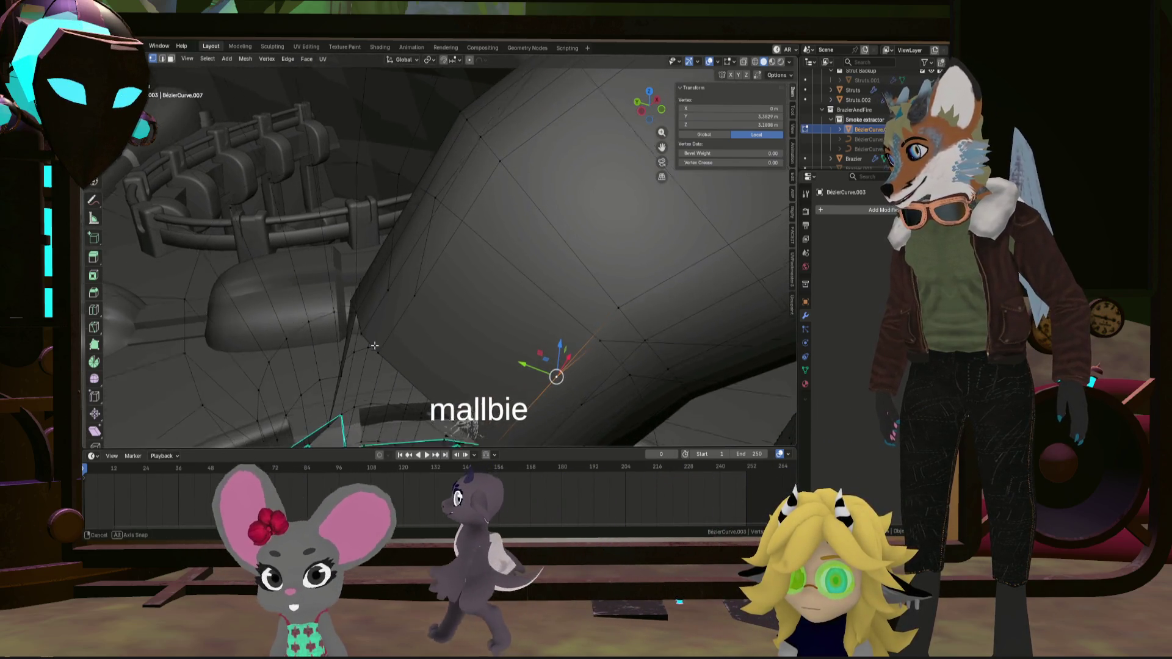
# Add the leftover junction vertices near the dome to the selection and delete them
pyautogui.moveTo(379, 352)
pyautogui.keyDown('shift'); pyautogui.mouseDown(button='middle')
pyautogui.moveTo(397, 342)
pyautogui.moveTo(421, 371)
pyautogui.mouseUp(button='middle'); pyautogui.keyUp('shift')
pyautogui.keyDown('shift'); pyautogui.click(421, 371); pyautogui.keyUp('shift')
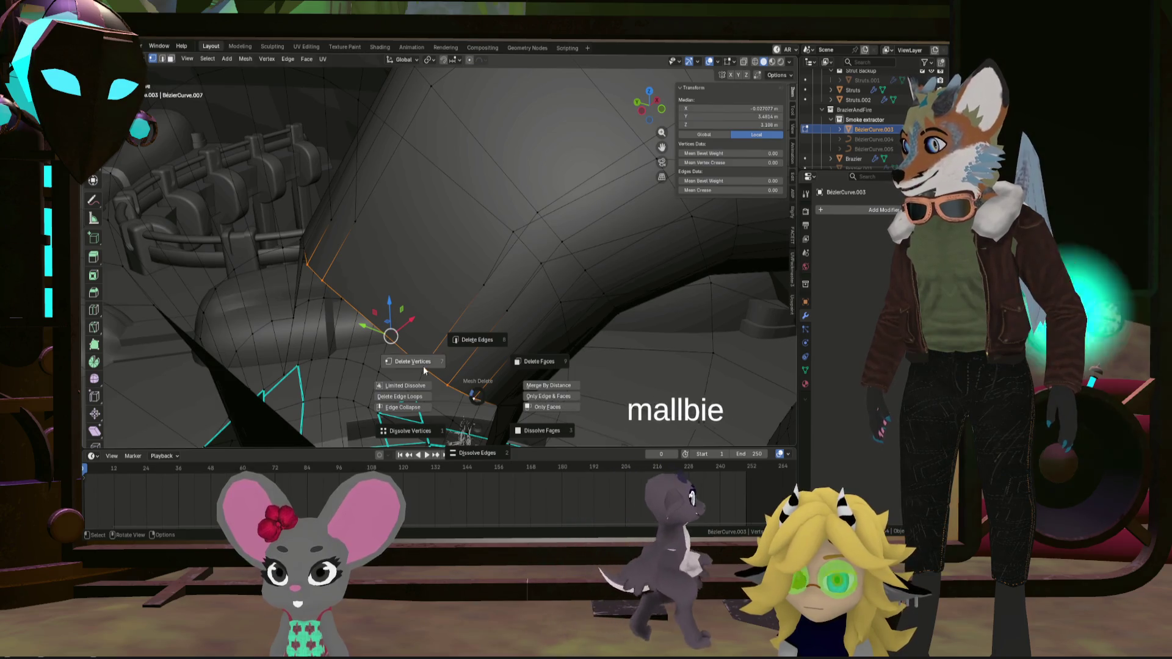
pyautogui.click(424, 371)
# Select two vertices where the two tubes meet
pyautogui.moveTo(448, 353)
pyautogui.mouseDown(button='middle')
pyautogui.moveTo(335, 357)
pyautogui.moveTo(379, 299)
pyautogui.moveTo(413, 300)
pyautogui.moveTo(293, 298)
pyautogui.moveTo(354, 324)
pyautogui.moveTo(358, 303)
pyautogui.moveTo(378, 312)
pyautogui.mouseUp(button='middle')
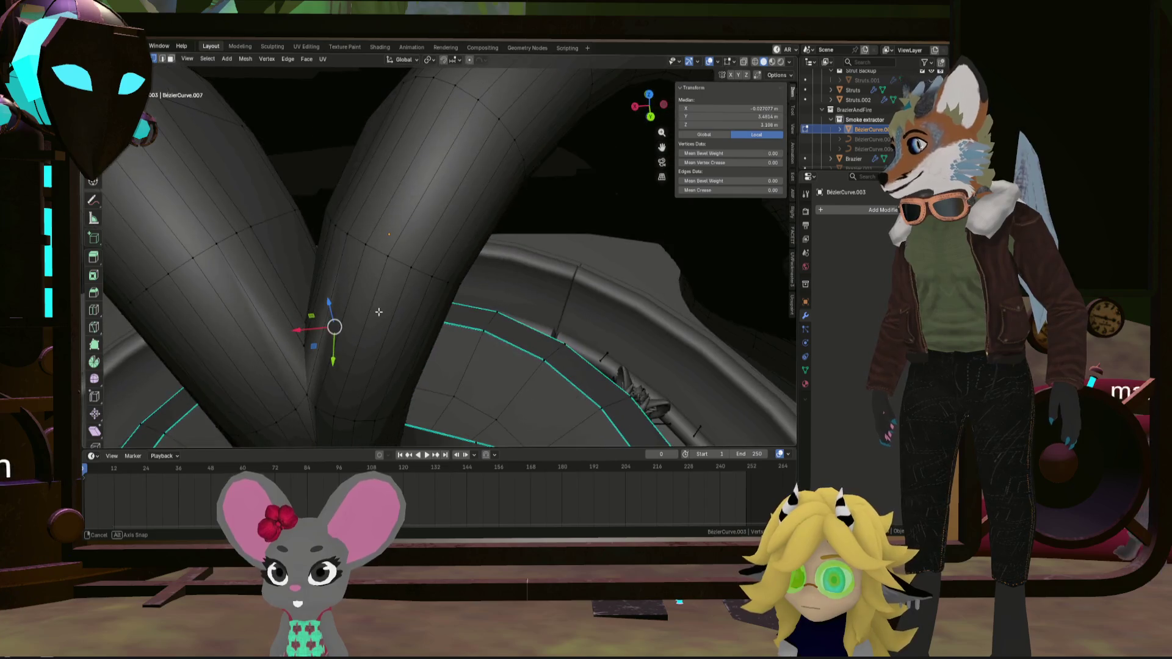
pyautogui.scroll(2, 302, 400)
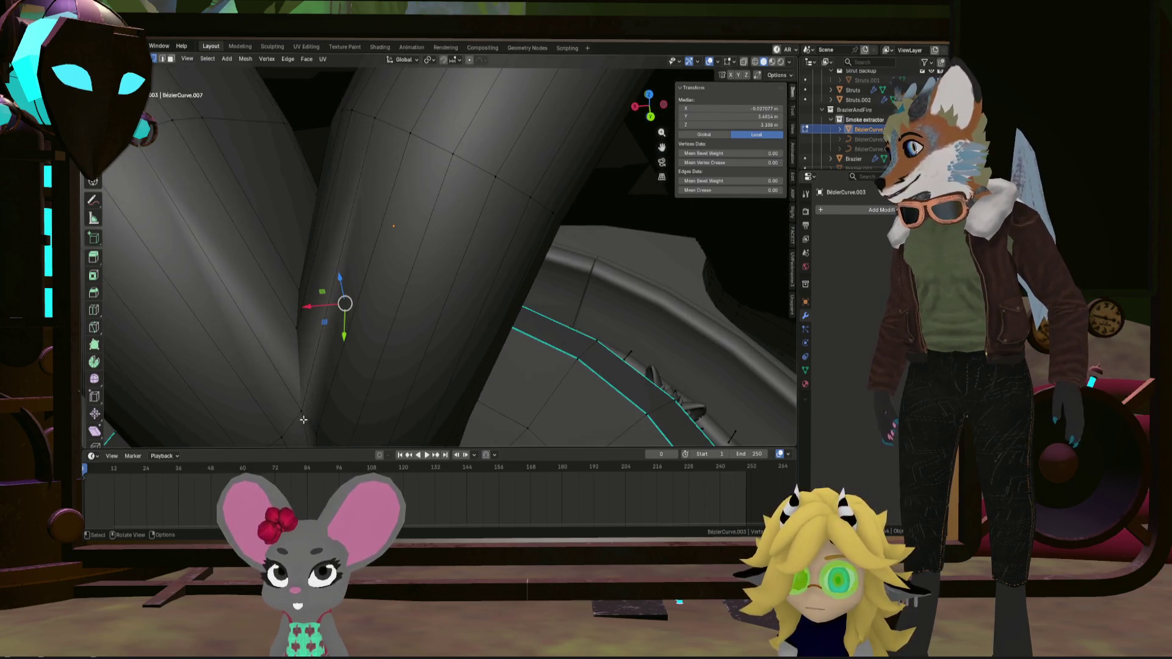
pyautogui.scroll(3, 303, 415)
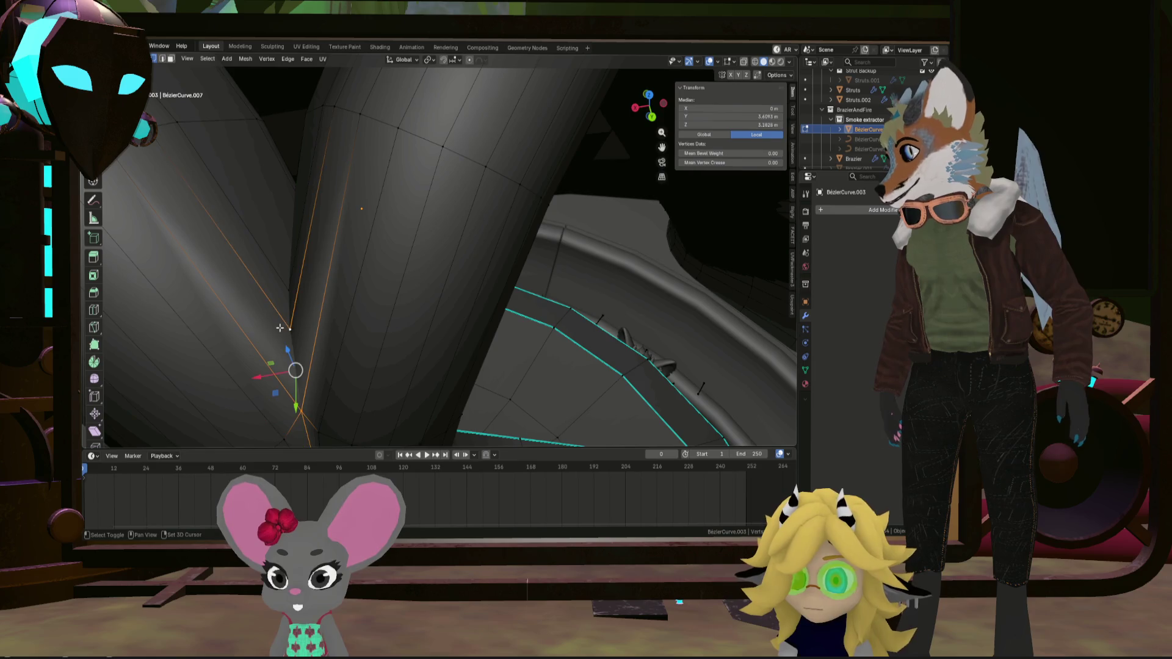
pyautogui.moveTo(291, 333); pyautogui.dragTo(290, 337, button='middle')
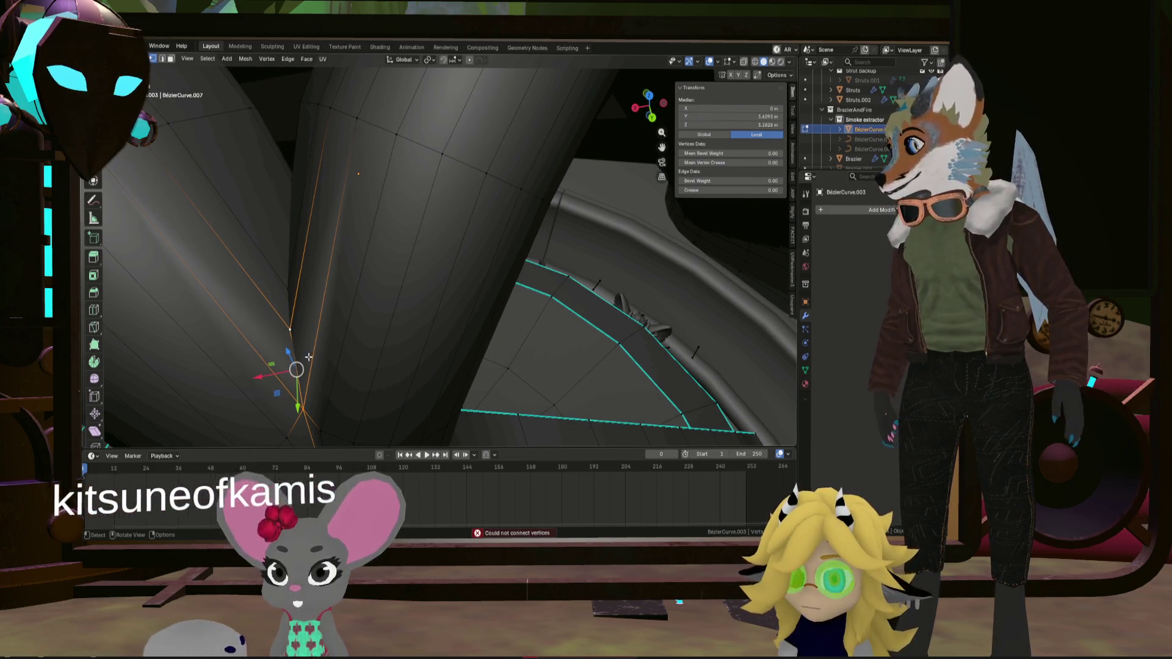
pyautogui.moveTo(309, 361); pyautogui.dragTo(311, 352, button='middle')
pyautogui.click(311, 353)
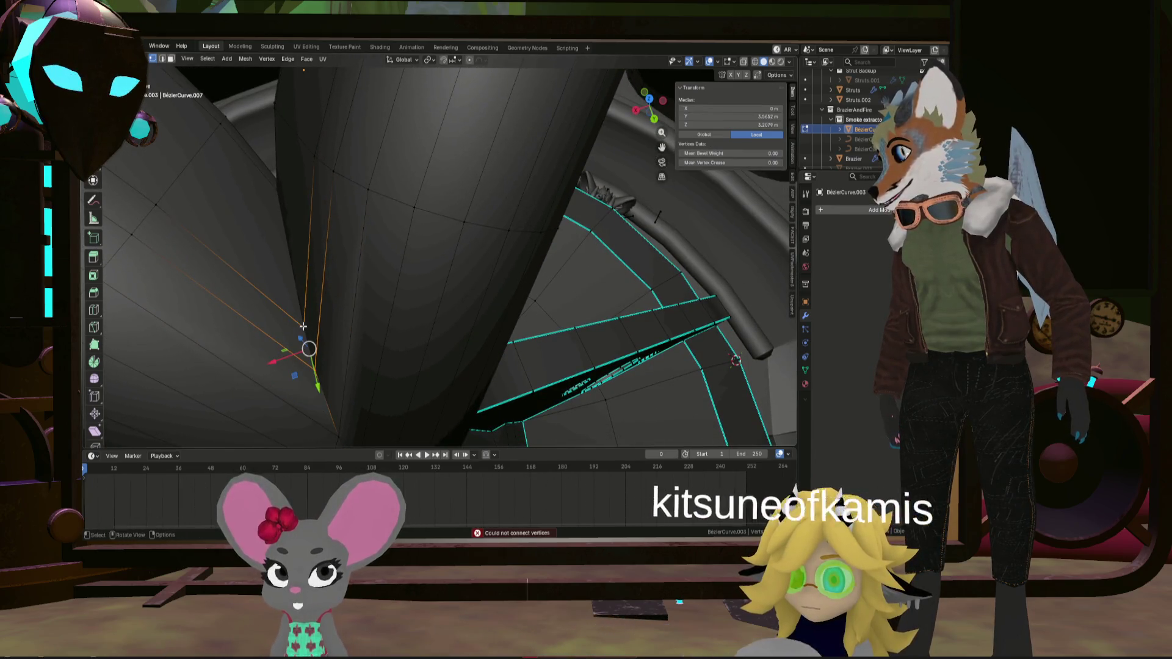
pyautogui.keyDown('shift'); pyautogui.moveTo(300, 288); pyautogui.dragTo(354, 377, button='middle'); pyautogui.keyUp('shift')
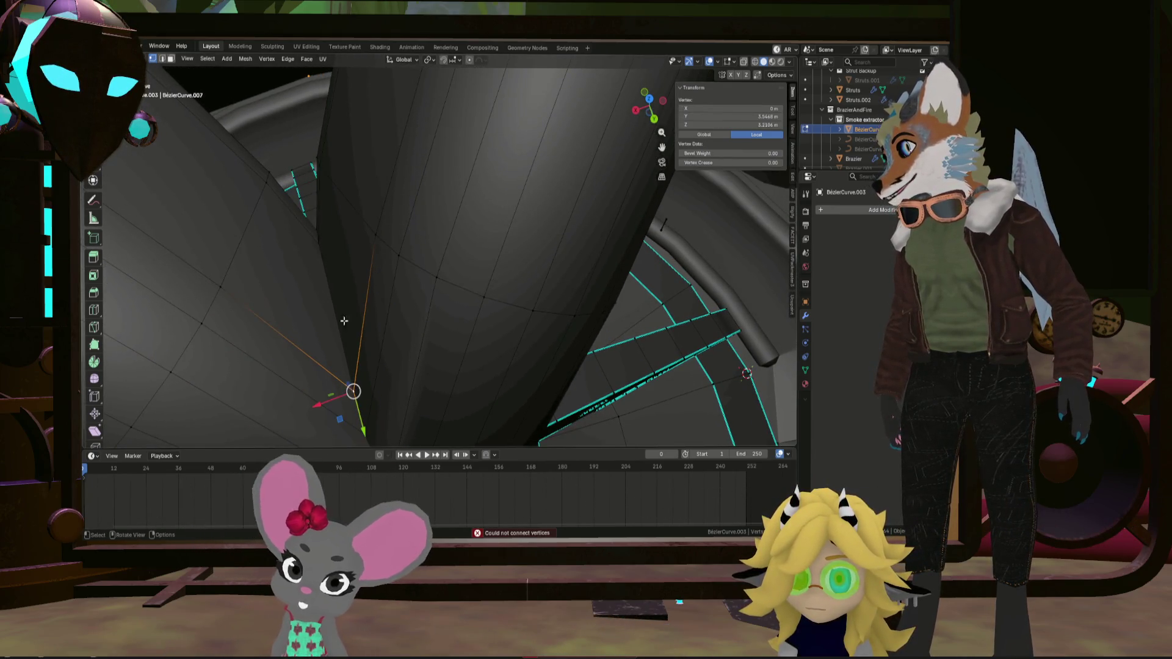
pyautogui.moveTo(344, 320); pyautogui.dragTo(384, 315, button='middle')
pyautogui.keyDown('shift'); pyautogui.click(357, 309); pyautogui.keyUp('shift')
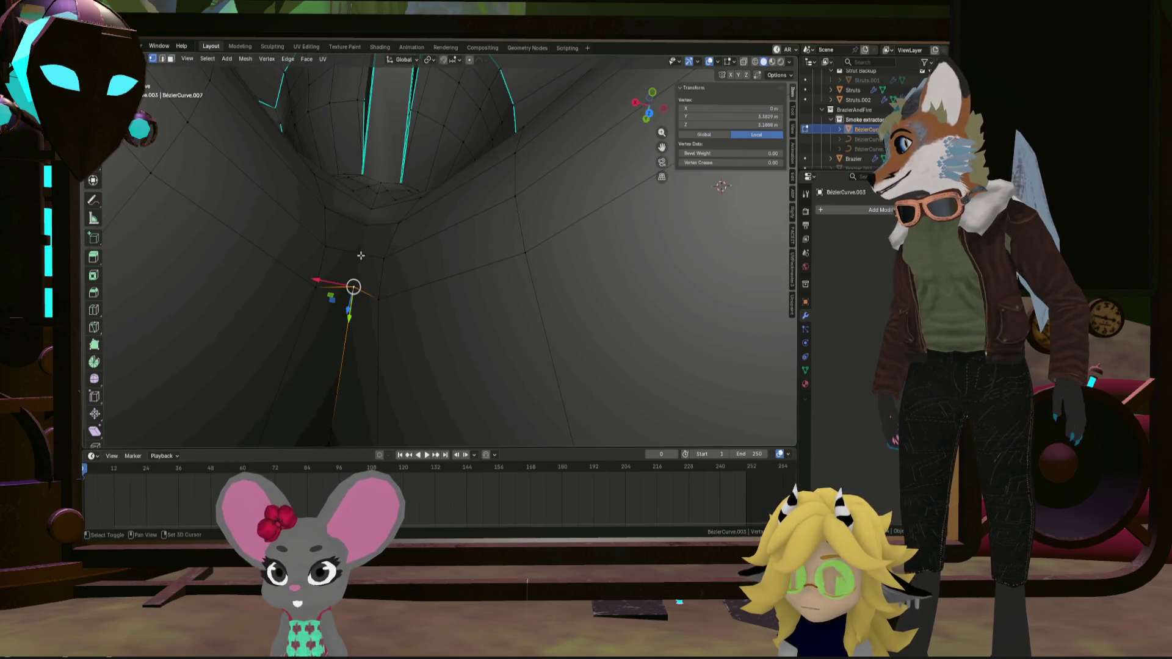
# Select the stray vertex run along the tube's top edge and delete those vertices
pyautogui.moveTo(368, 225); pyautogui.dragTo(365, 221, button='middle')
pyautogui.click(365, 219)
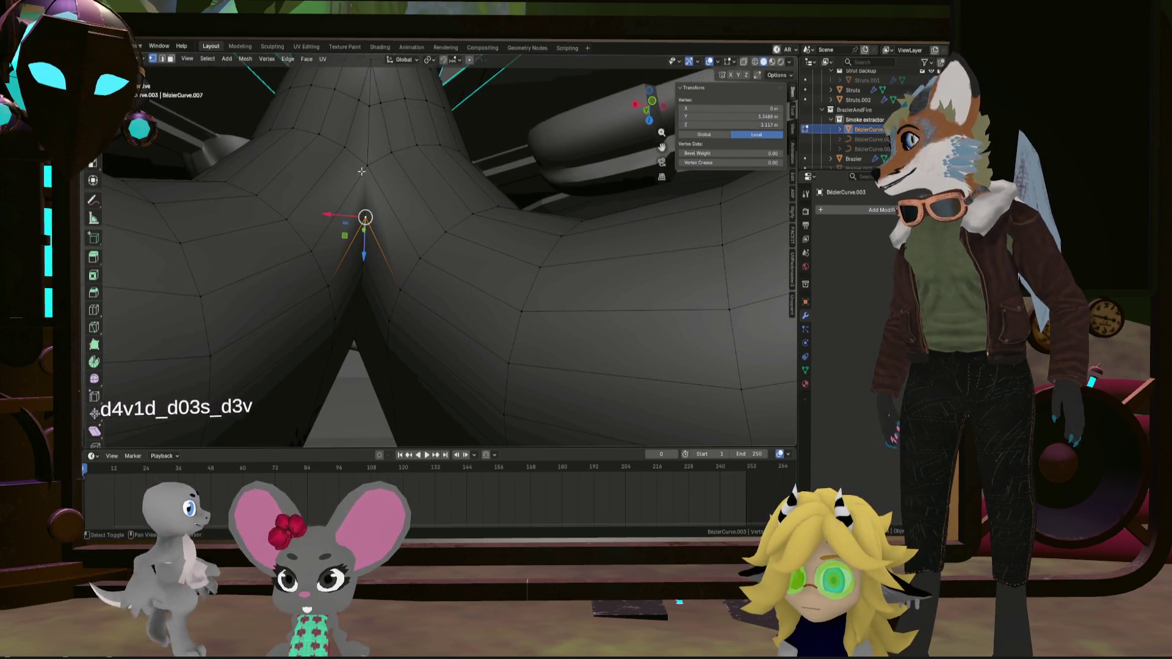
pyautogui.keyDown('shift'); pyautogui.click(361, 166); pyautogui.keyUp('shift')
pyautogui.moveTo(362, 166)
pyautogui.mouseDown(button='middle')
pyautogui.moveTo(280, 231)
pyautogui.moveTo(367, 195)
pyautogui.mouseUp(button='middle')
pyautogui.click(403, 177)
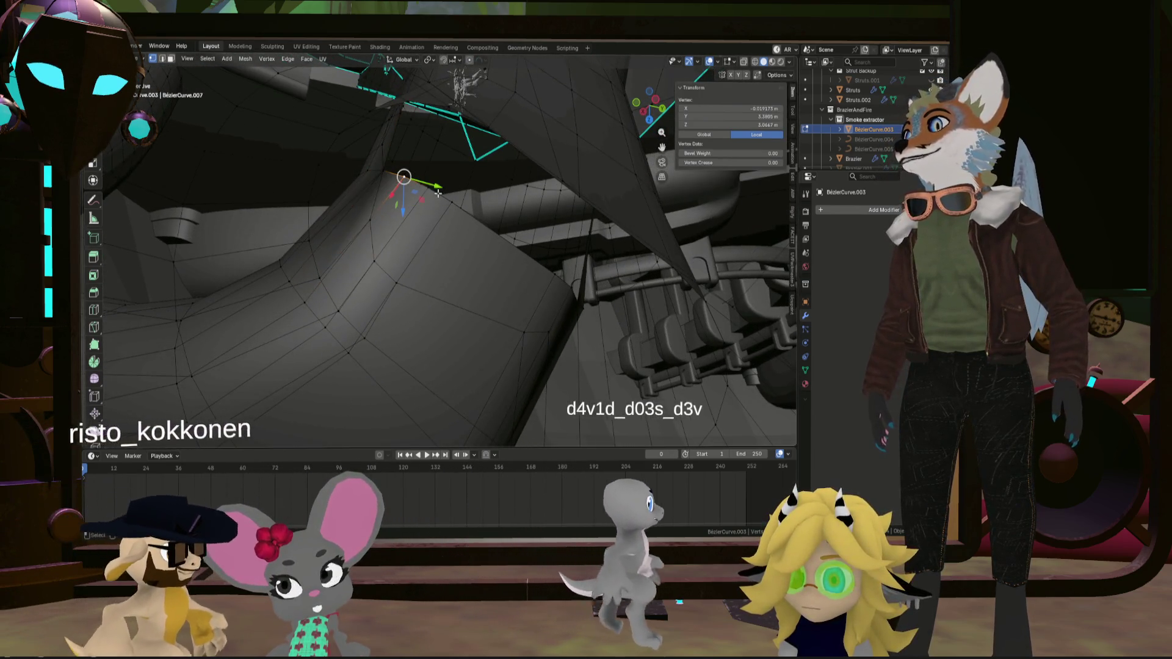
pyautogui.keyDown('shift'); pyautogui.click(427, 188); pyautogui.keyUp('shift')
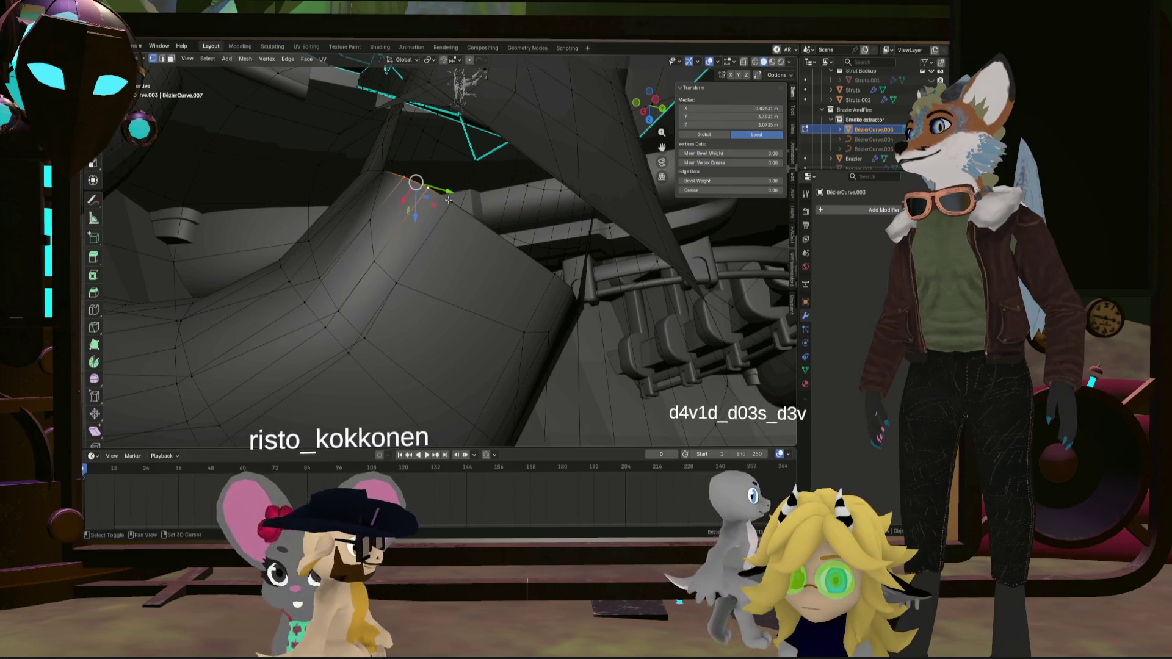
pyautogui.keyDown('ctrl'); pyautogui.click(568, 288); pyautogui.keyUp('ctrl')
pyautogui.press('x')
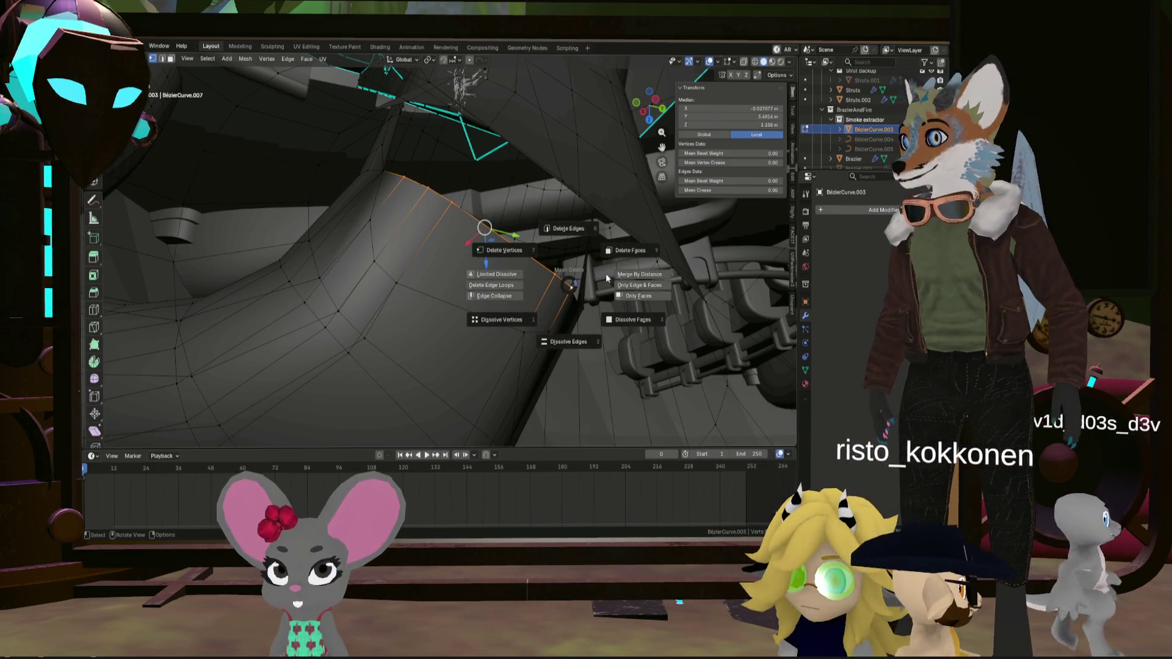
pyautogui.click(625, 256)
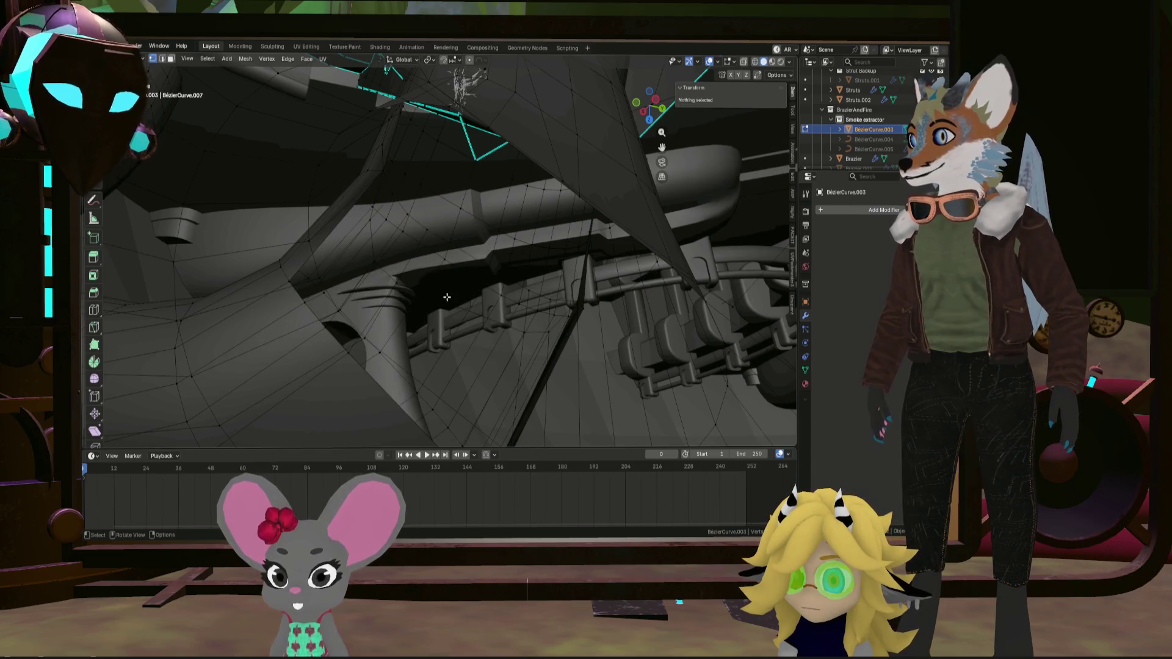
pyautogui.moveTo(446, 297)
pyautogui.mouseDown(button='middle')
pyautogui.moveTo(665, 345)
pyautogui.moveTo(383, 315)
pyautogui.moveTo(545, 377)
pyautogui.moveTo(434, 258)
pyautogui.mouseUp(button='middle')
# Delete the stray edge path between the crossing tubes, undo, then reselect and delete it again
pyautogui.scroll(5, 665, 345)
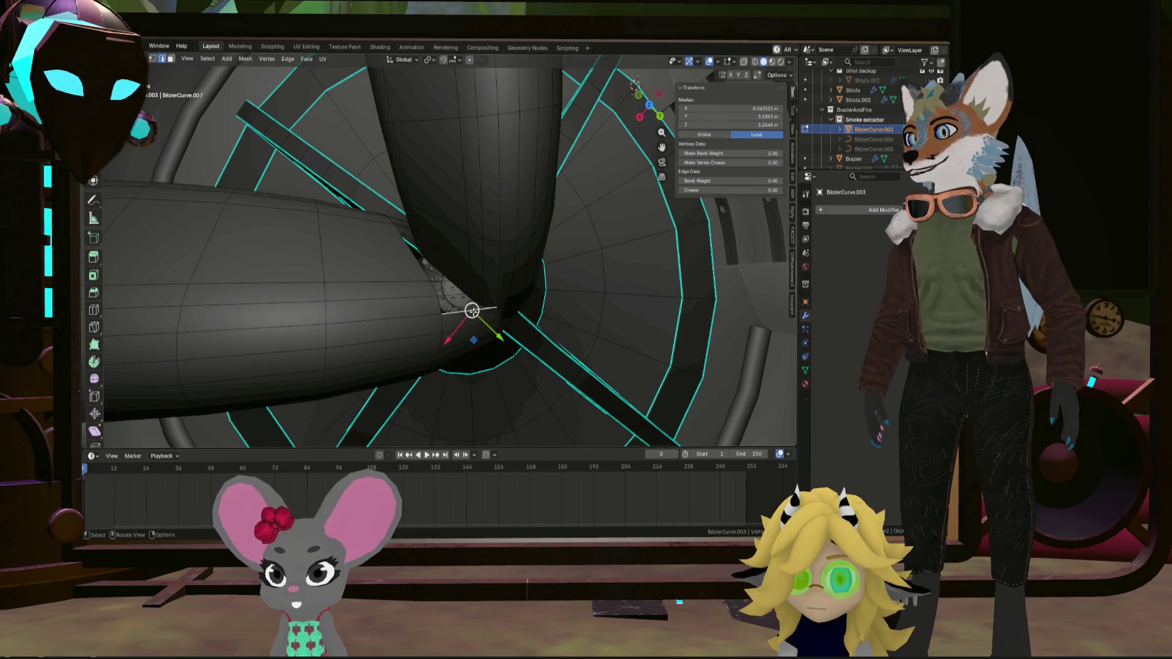
pyautogui.moveTo(442, 249); pyautogui.dragTo(461, 259, button='middle')
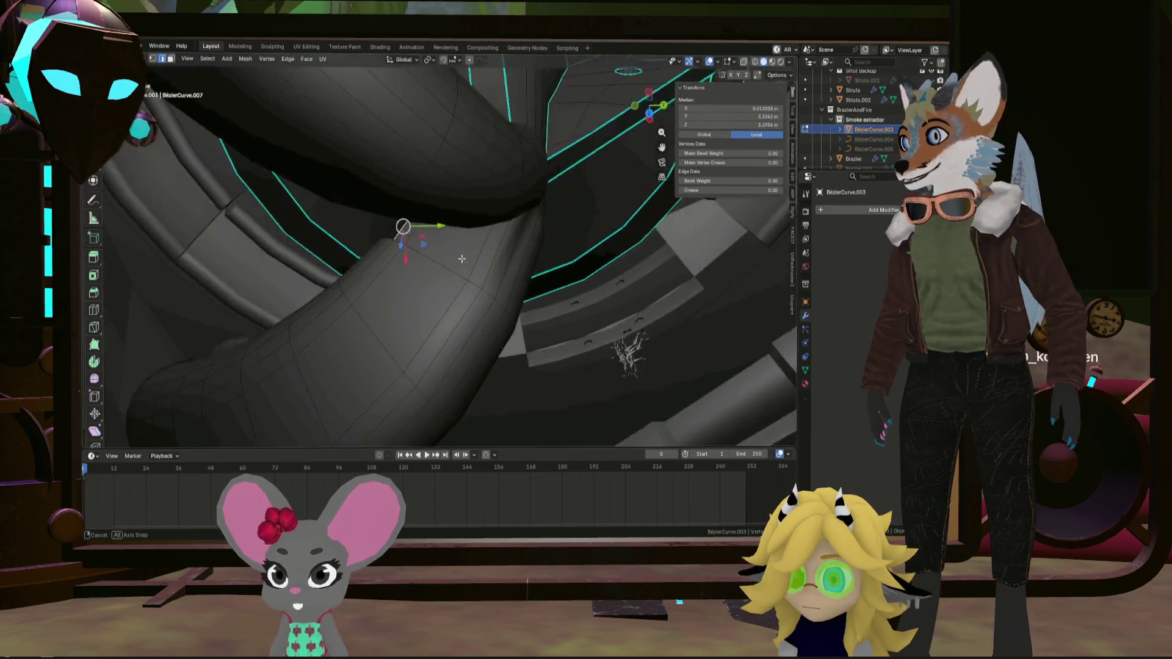
pyautogui.moveTo(355, 275)
pyautogui.mouseDown(button='middle')
pyautogui.moveTo(477, 124)
pyautogui.moveTo(390, 307)
pyautogui.moveTo(345, 301)
pyautogui.moveTo(325, 324)
pyautogui.moveTo(400, 306)
pyautogui.moveTo(390, 319)
pyautogui.mouseUp(button='middle')
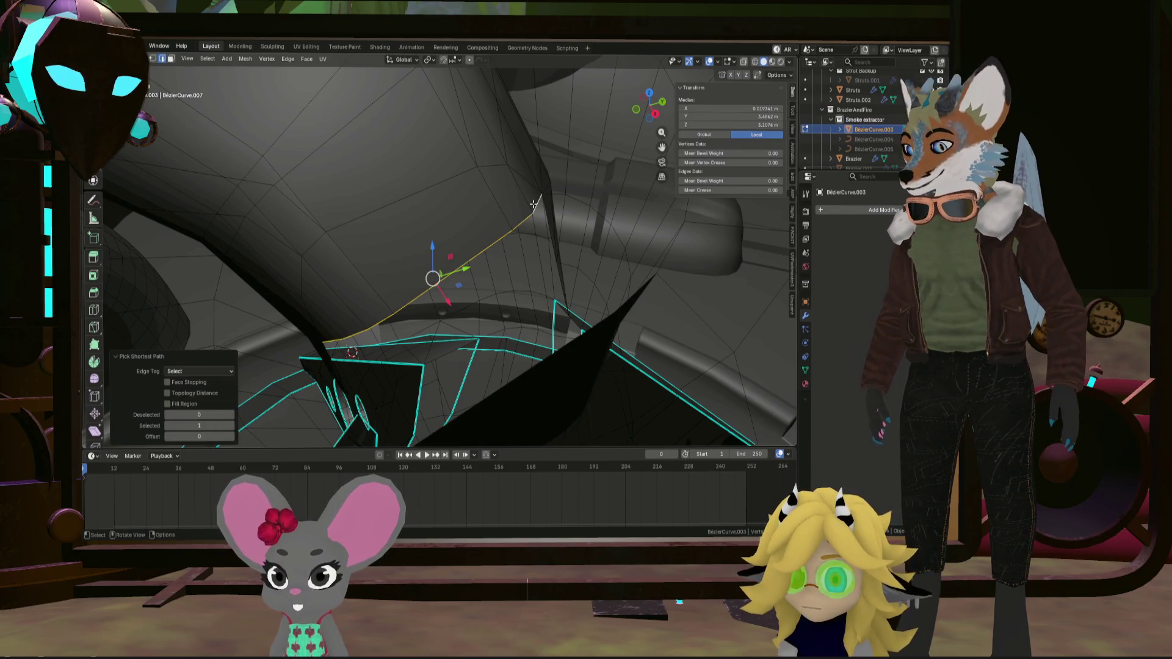
pyautogui.click(485, 173)
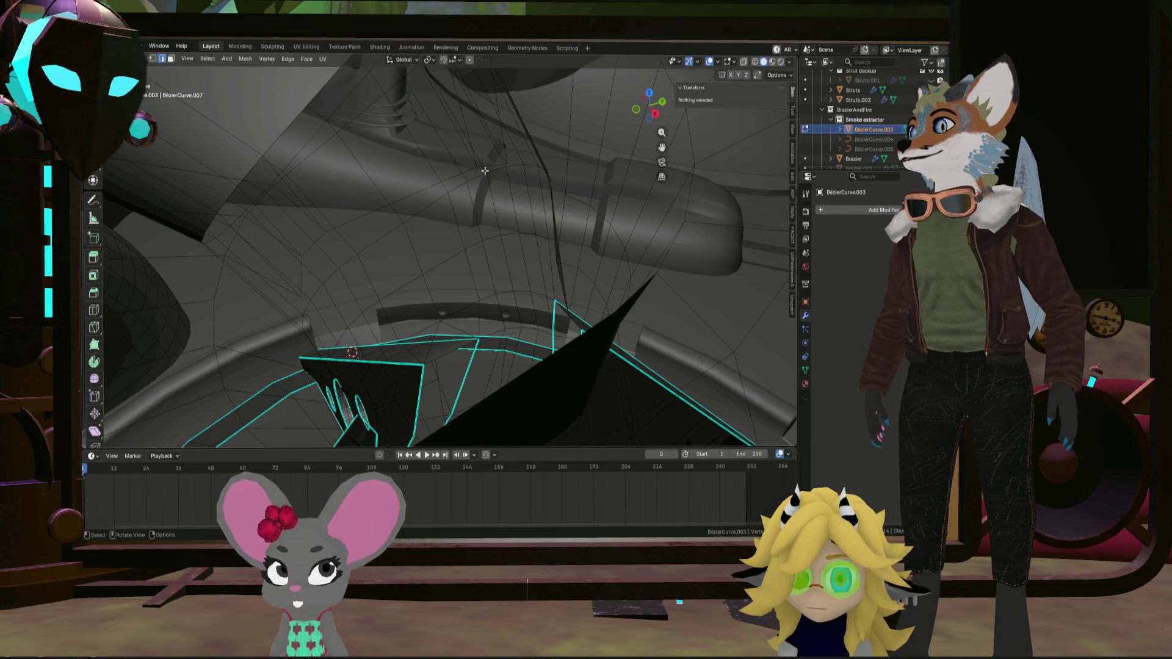
pyautogui.hotkey('ctrl', 'z')
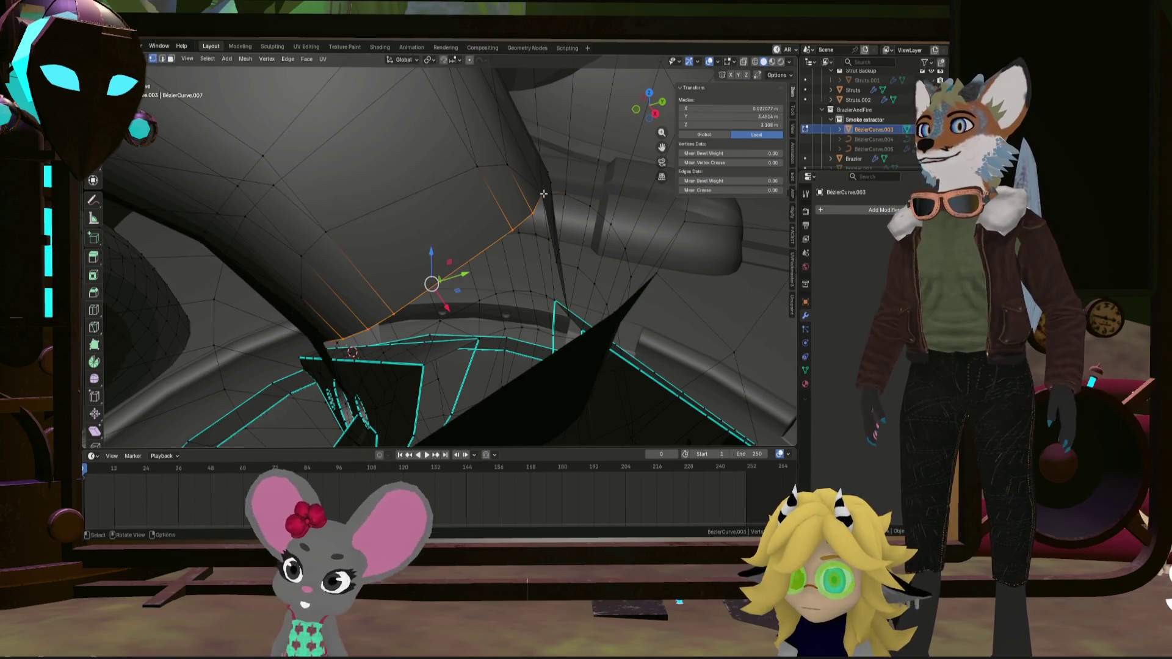
pyautogui.click(504, 161)
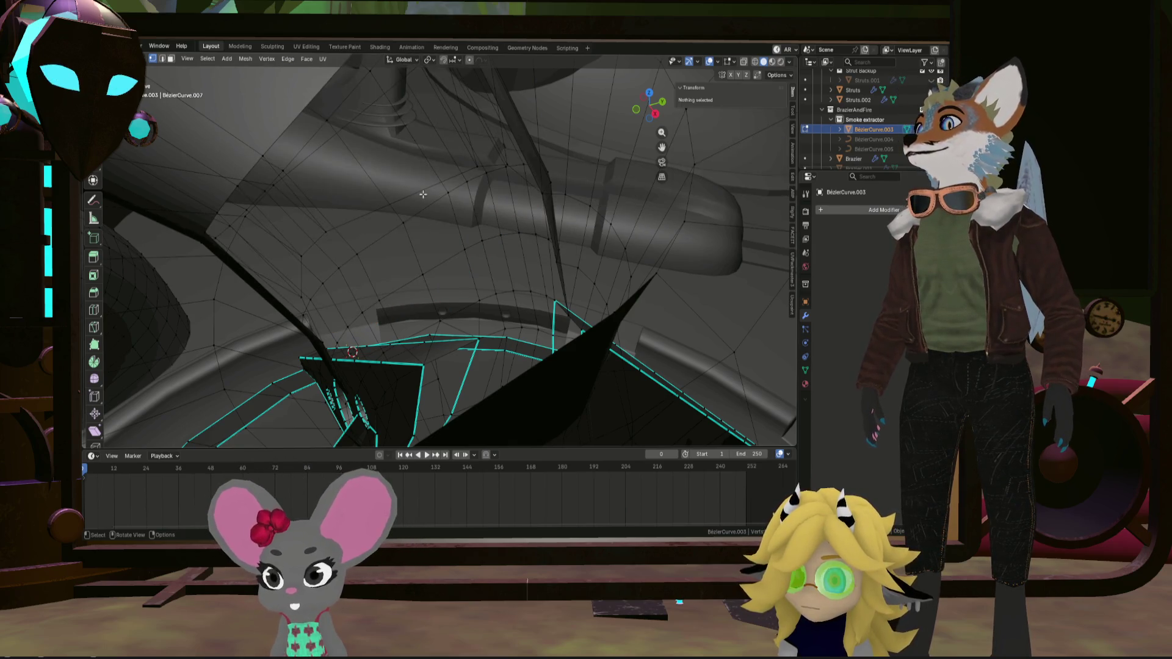
# Check the cleaned pipes and ring from new angles, then return to Object Mode
pyautogui.click(328, 354)
pyautogui.moveTo(328, 355); pyautogui.dragTo(379, 302, button='middle')
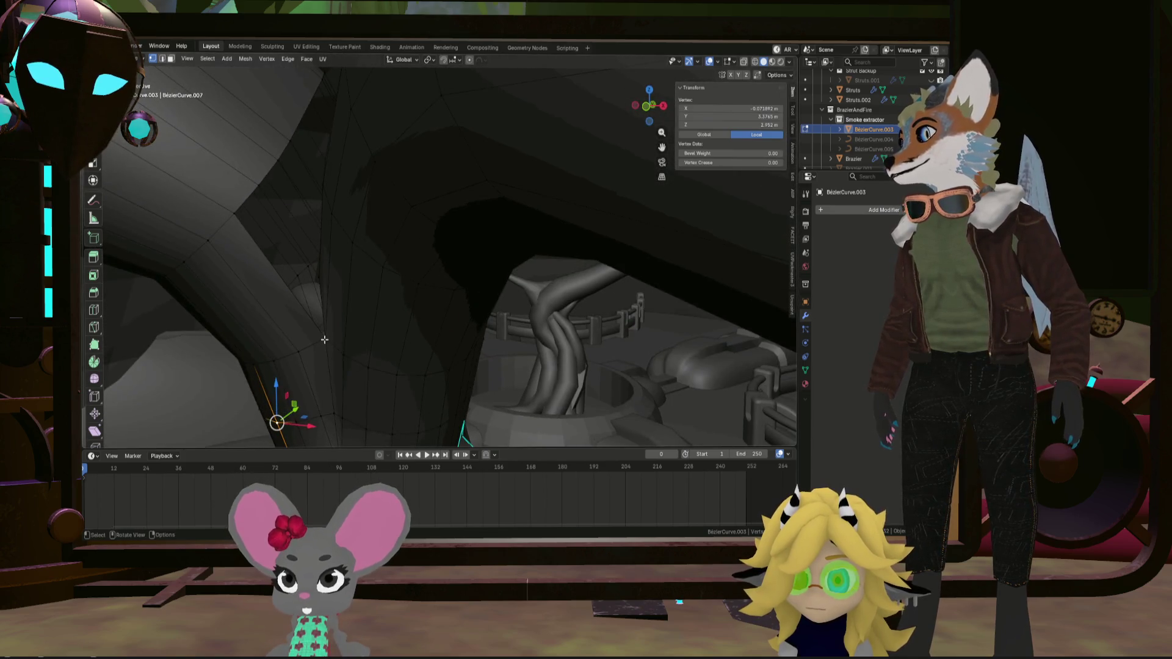
pyautogui.scroll(-6, 254, 220)
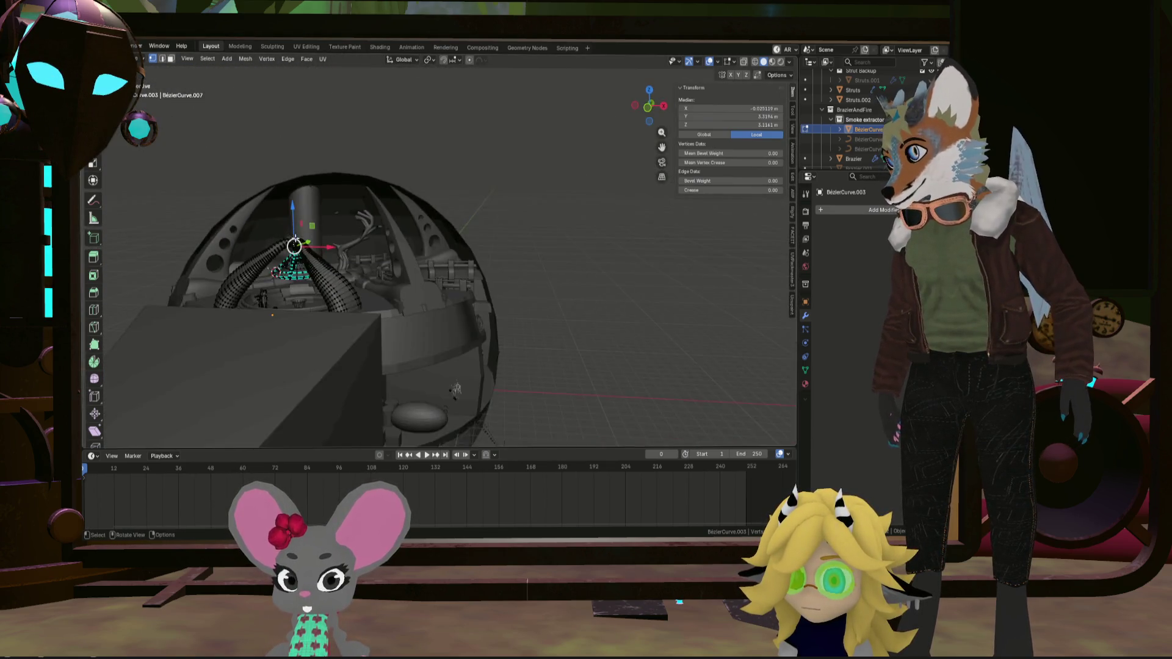
pyautogui.scroll(6, 294, 223)
pyautogui.scroll(3, 314, 262)
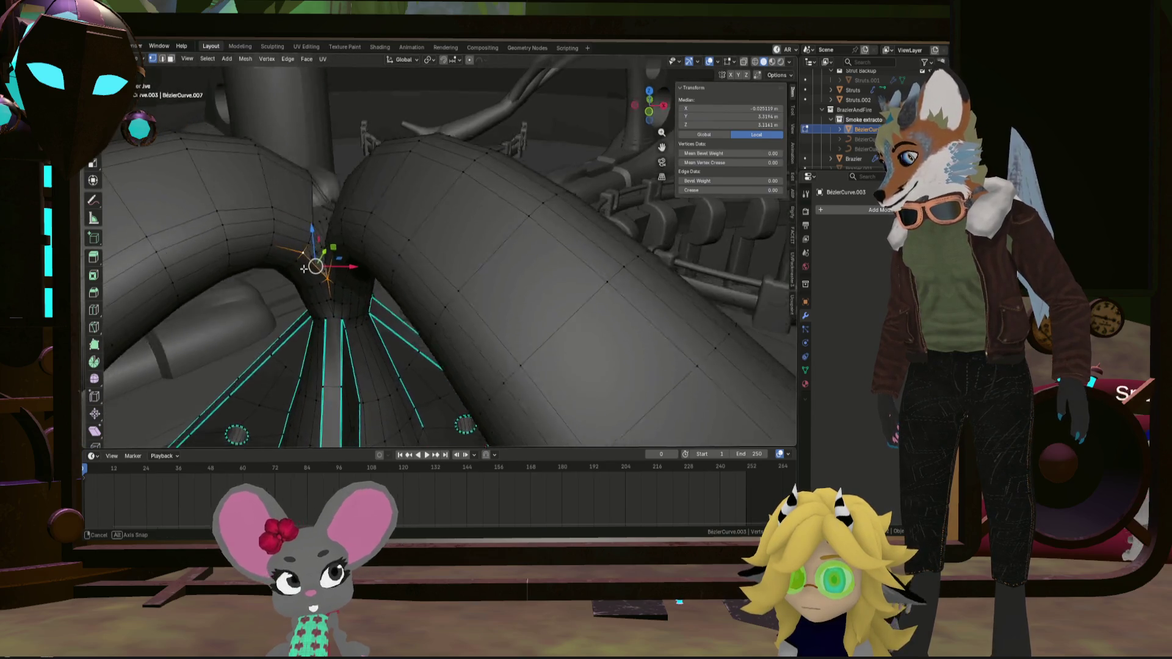
pyautogui.scroll(-6, 314, 256)
pyautogui.scroll(8, 319, 262)
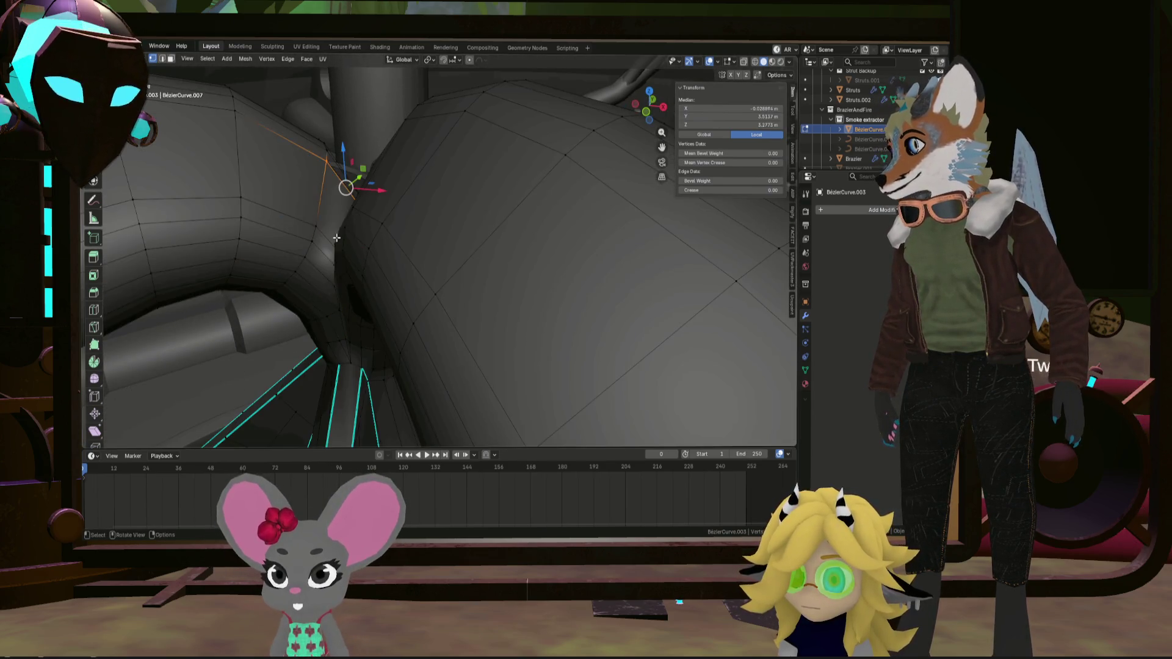
pyautogui.moveTo(336, 237); pyautogui.dragTo(393, 266, button='middle')
pyautogui.press('Tab')
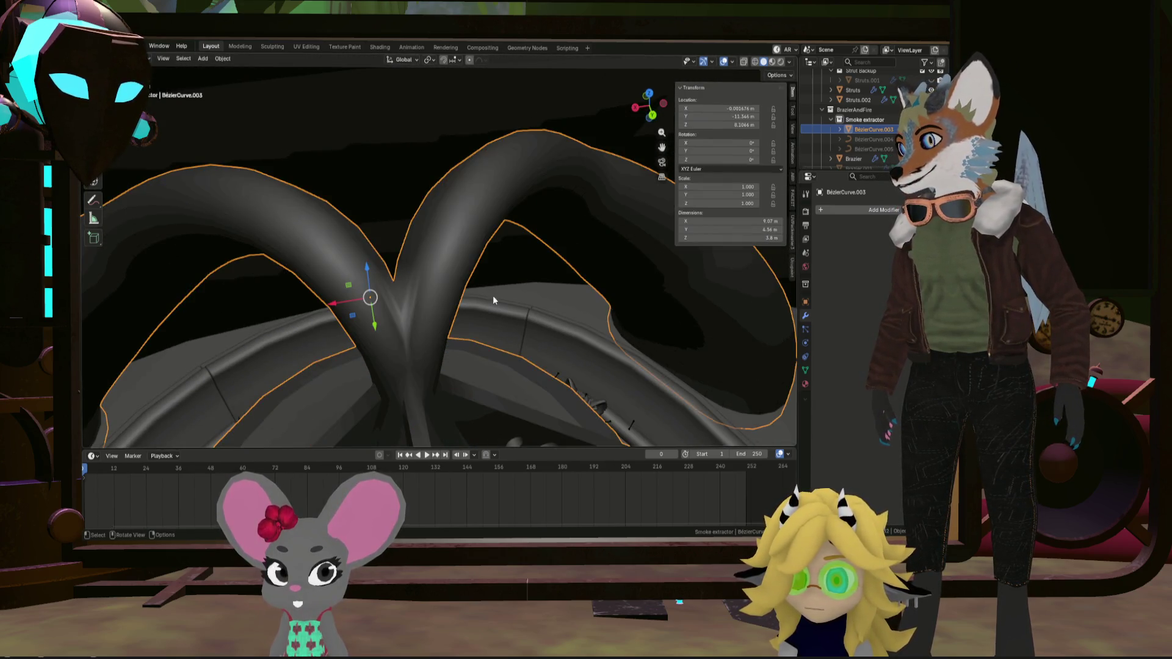
# Select the joined pipes object and enter Edit Mode
pyautogui.click(492, 288)
pyautogui.scroll(-5, 488, 284)
pyautogui.moveTo(437, 264)
pyautogui.mouseDown(button='middle')
pyautogui.moveTo(404, 265)
pyautogui.moveTo(387, 226)
pyautogui.moveTo(426, 236)
pyautogui.moveTo(397, 267)
pyautogui.mouseUp(button='middle')
pyautogui.scroll(5, 424, 241)
pyautogui.press('Tab')
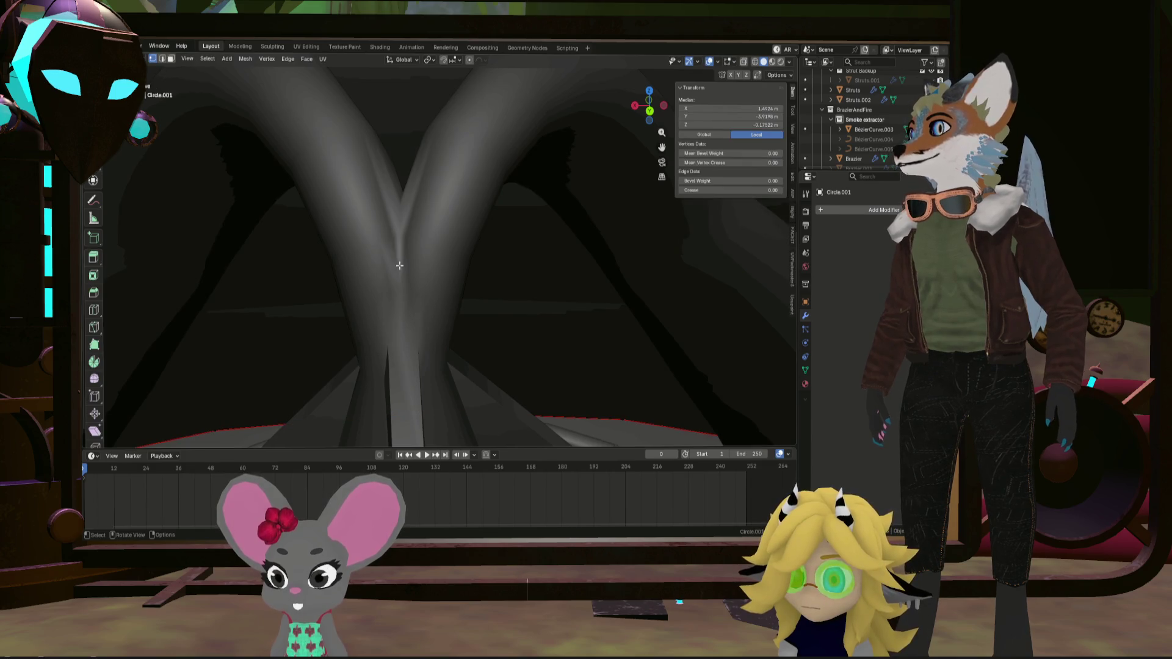
# Shortest-path select the edges along the junction crease and bring up the vertex context menu
pyautogui.moveTo(418, 263); pyautogui.dragTo(398, 271, button='middle')
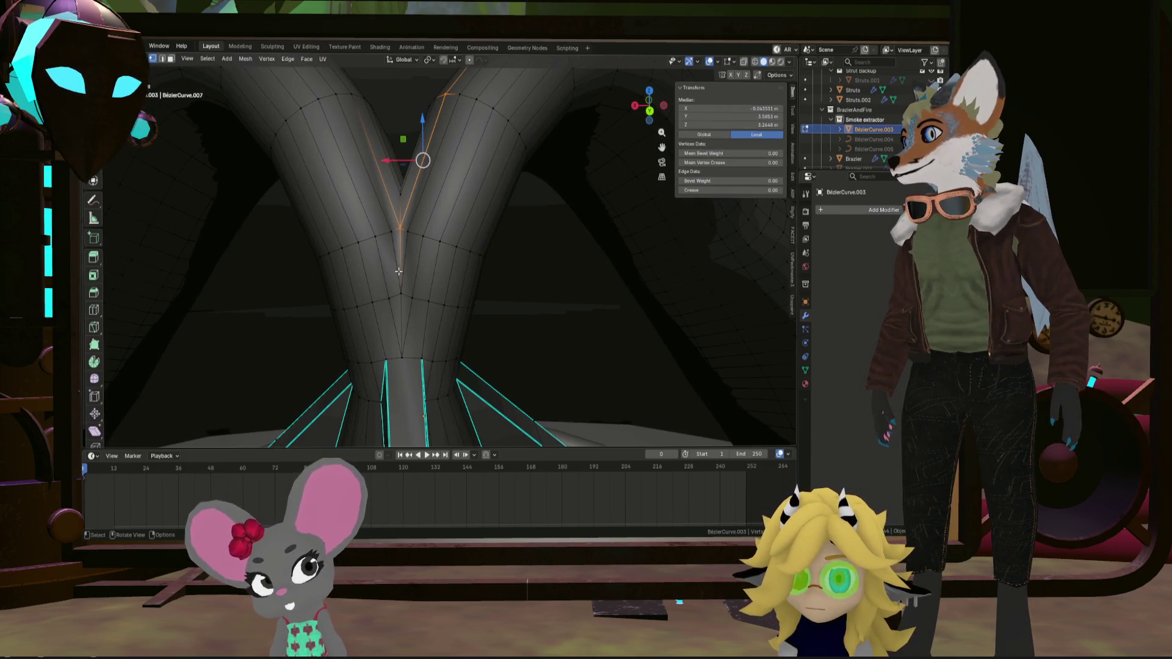
pyautogui.moveTo(399, 231)
pyautogui.mouseDown(button='middle')
pyautogui.moveTo(425, 228)
pyautogui.moveTo(425, 266)
pyautogui.mouseUp(button='middle')
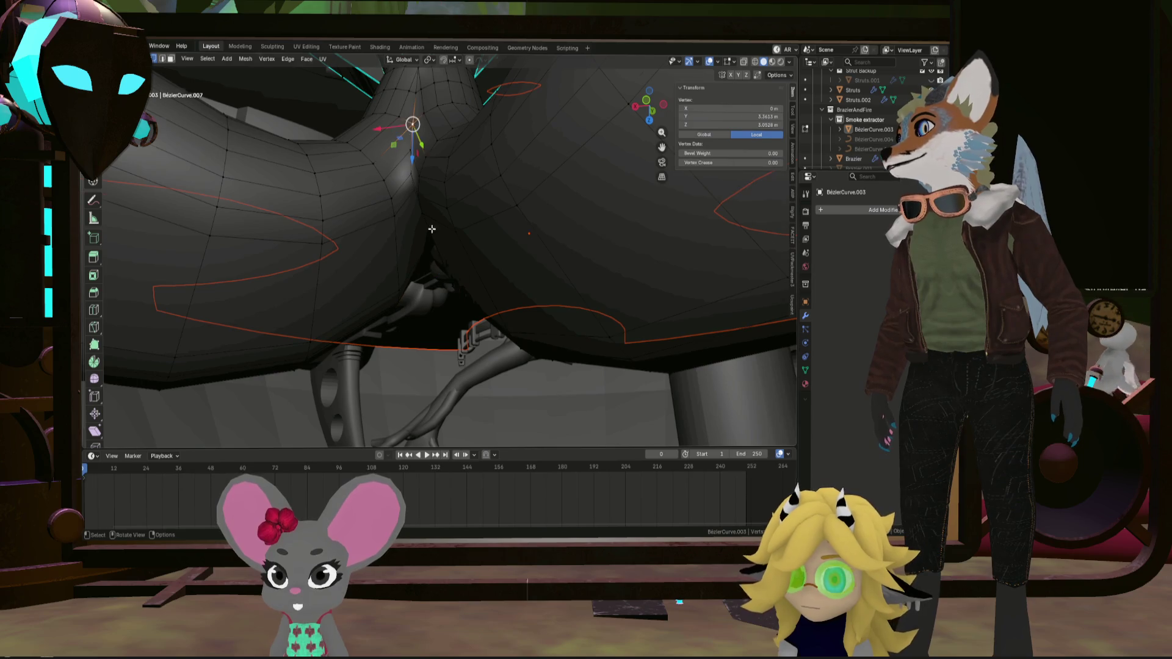
pyautogui.moveTo(432, 229)
pyautogui.mouseDown(button='middle')
pyautogui.moveTo(421, 262)
pyautogui.moveTo(446, 329)
pyautogui.moveTo(436, 375)
pyautogui.moveTo(408, 170)
pyautogui.mouseUp(button='middle')
pyautogui.keyDown('ctrl'); pyautogui.click(441, 338); pyautogui.keyUp('ctrl')
pyautogui.scroll(6, 413, 267)
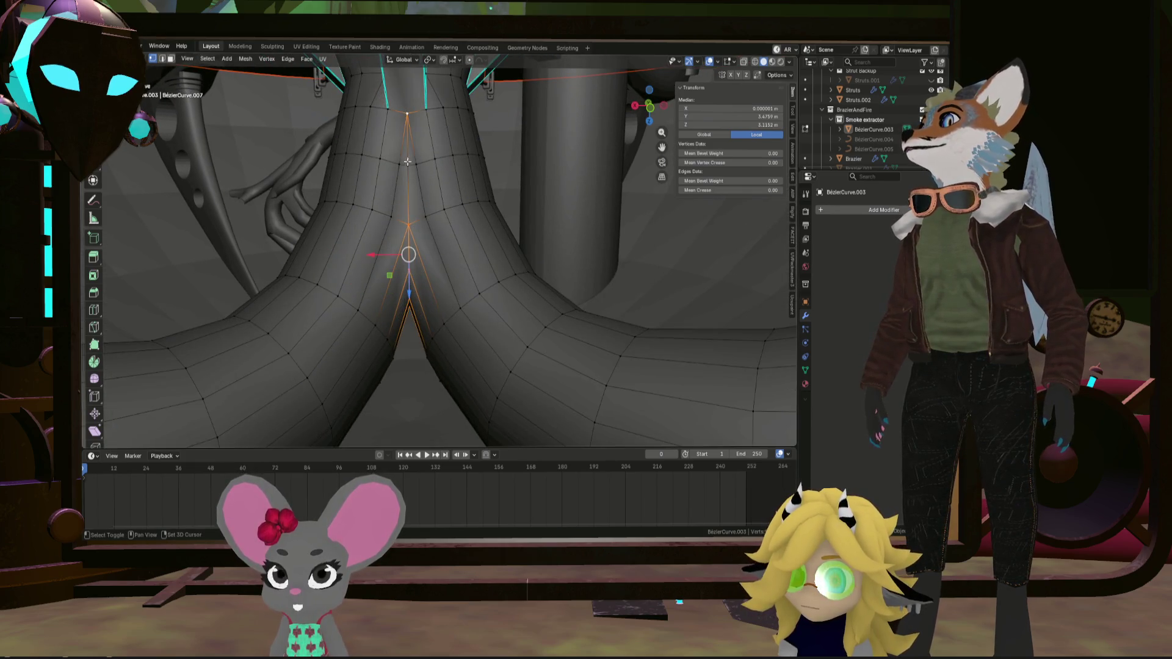
pyautogui.rightClick(405, 165)
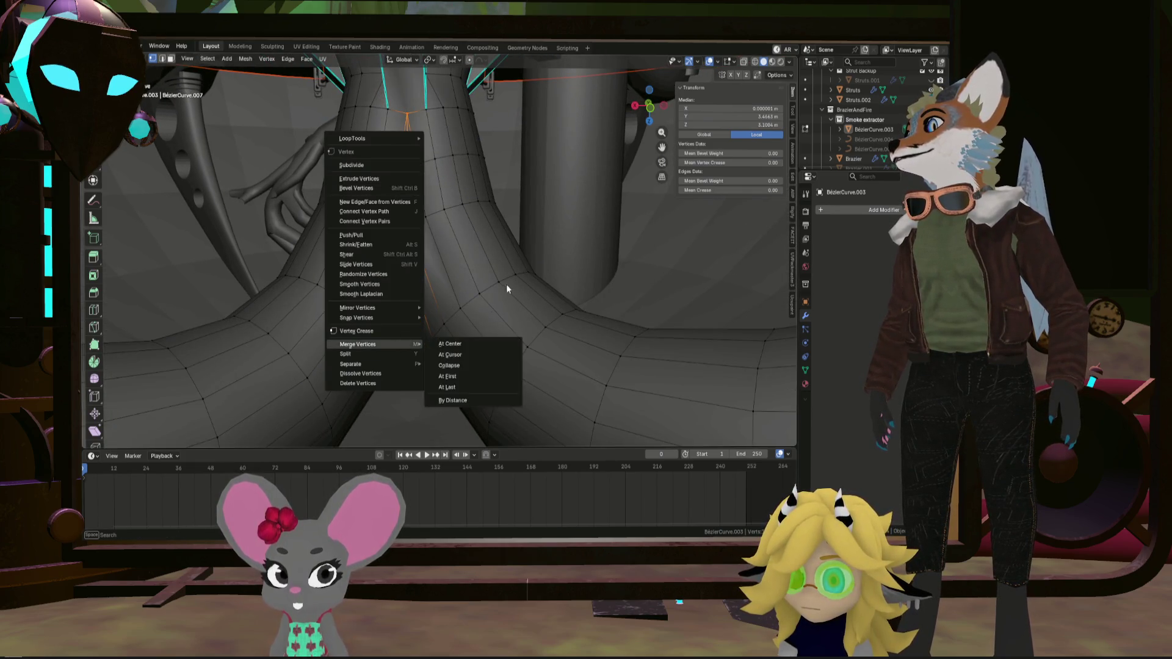
# Mark the upper junction crease edges sharp and check the shading in Object Mode
pyautogui.press('Escape')
pyautogui.rightClick(467, 249)
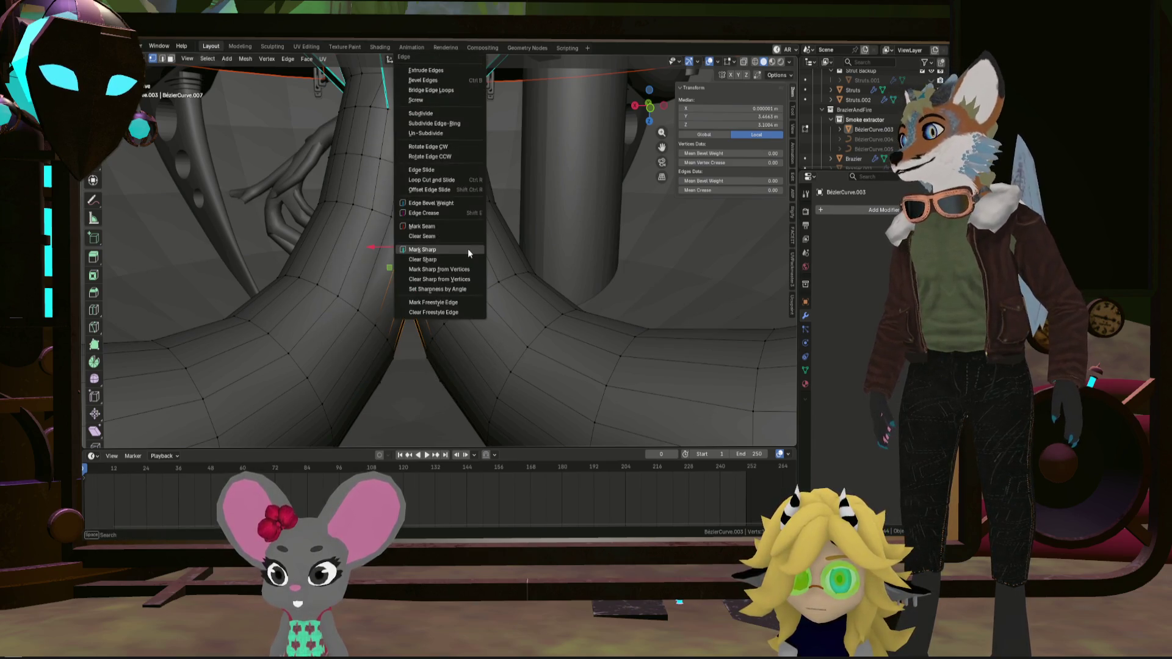
pyautogui.click(469, 249)
pyautogui.moveTo(470, 248)
pyautogui.mouseDown(button='middle')
pyautogui.moveTo(400, 134)
pyautogui.moveTo(358, 131)
pyautogui.moveTo(417, 151)
pyautogui.moveTo(413, 243)
pyautogui.mouseUp(button='middle')
pyautogui.press('Tab')
pyautogui.scroll(5, 421, 218)
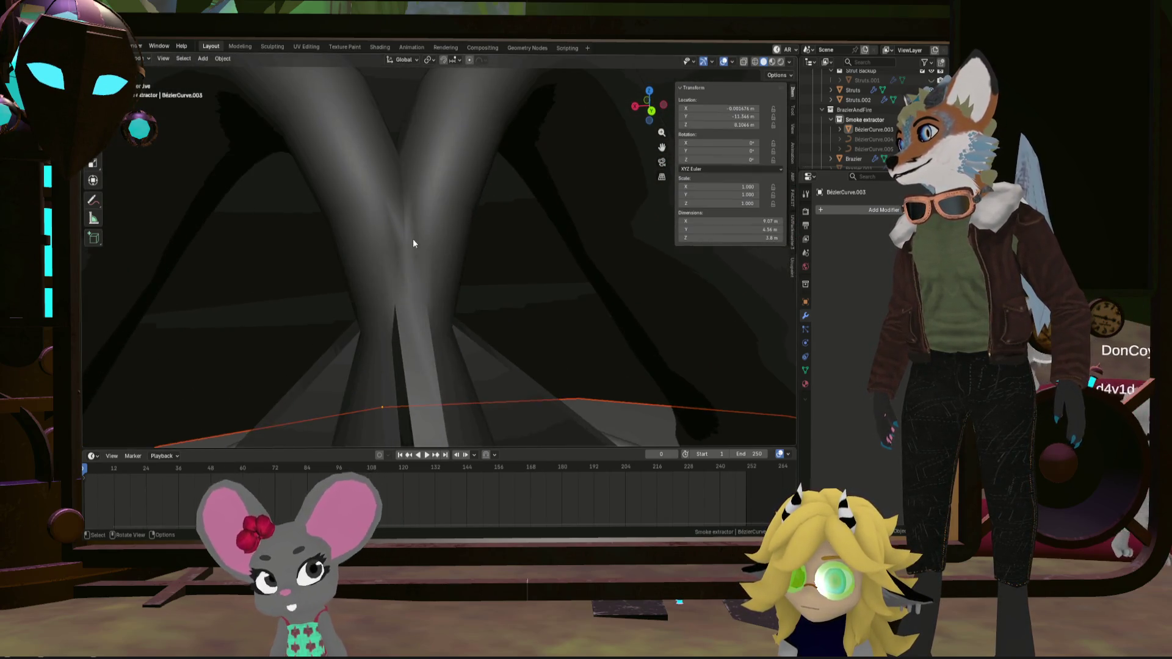
# Mark the lower junction crease edges sharp and inspect the shading around the tubes
pyautogui.press('Tab')
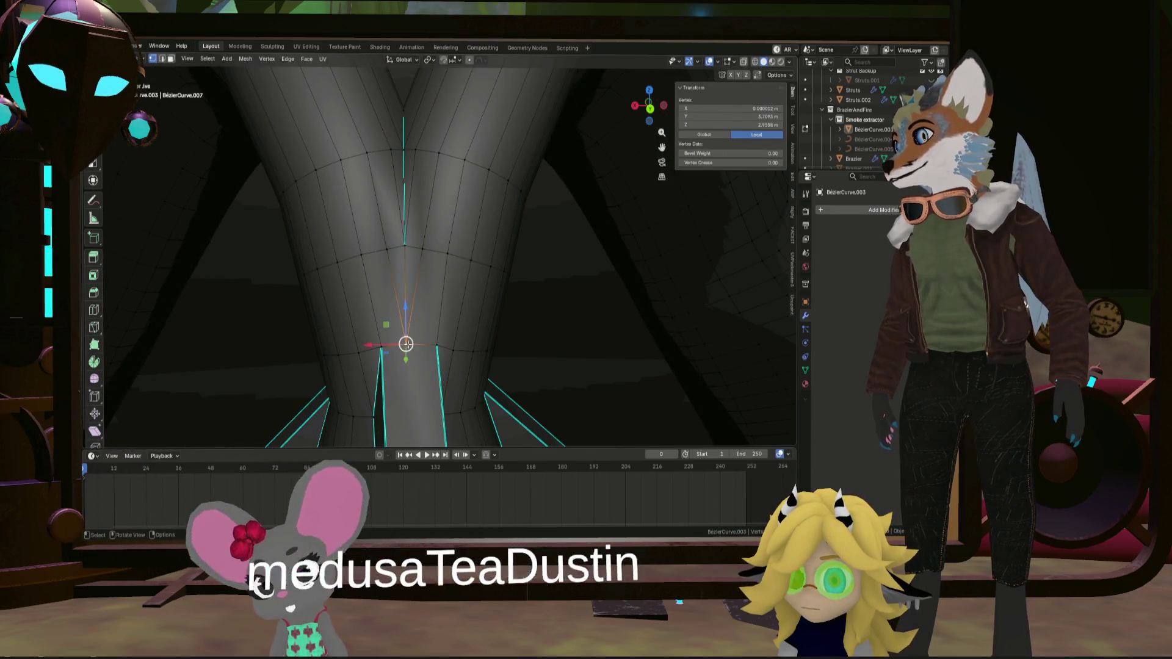
pyautogui.rightClick(403, 238)
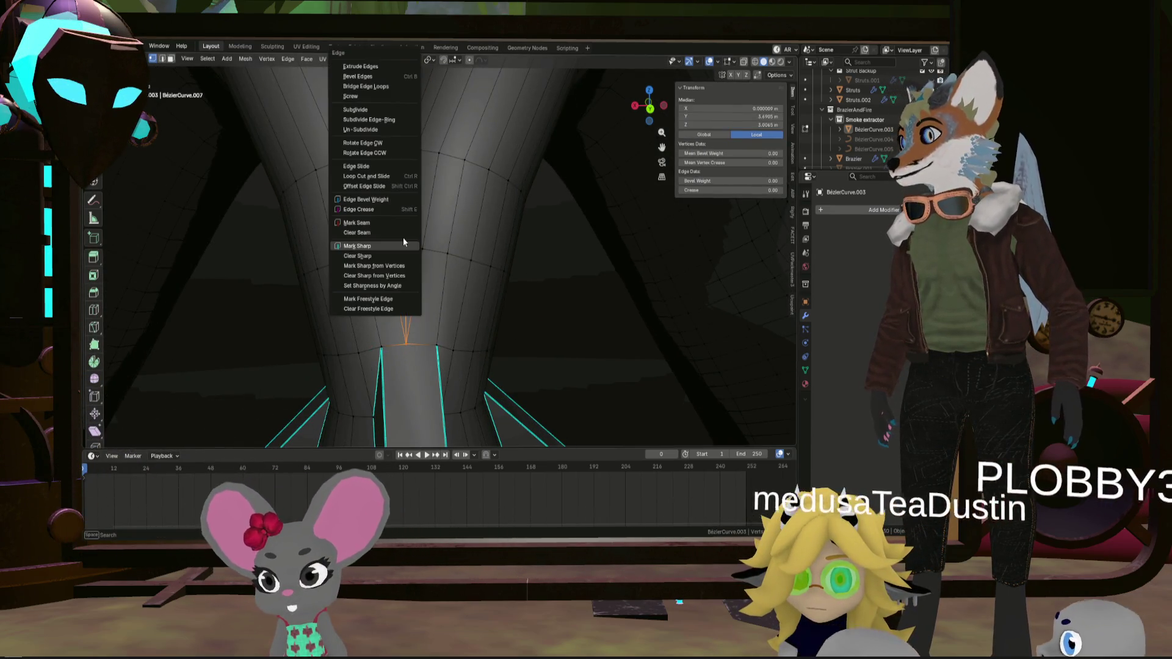
pyautogui.click(405, 243)
pyautogui.press('Tab')
pyautogui.moveTo(442, 248)
pyautogui.mouseDown(button='middle')
pyautogui.moveTo(390, 229)
pyautogui.moveTo(427, 216)
pyautogui.moveTo(471, 225)
pyautogui.moveTo(440, 272)
pyautogui.moveTo(390, 264)
pyautogui.moveTo(385, 311)
pyautogui.moveTo(445, 298)
pyautogui.moveTo(401, 233)
pyautogui.moveTo(403, 244)
pyautogui.moveTo(357, 246)
pyautogui.moveTo(392, 241)
pyautogui.moveTo(426, 290)
pyautogui.moveTo(404, 287)
pyautogui.mouseUp(button='middle')
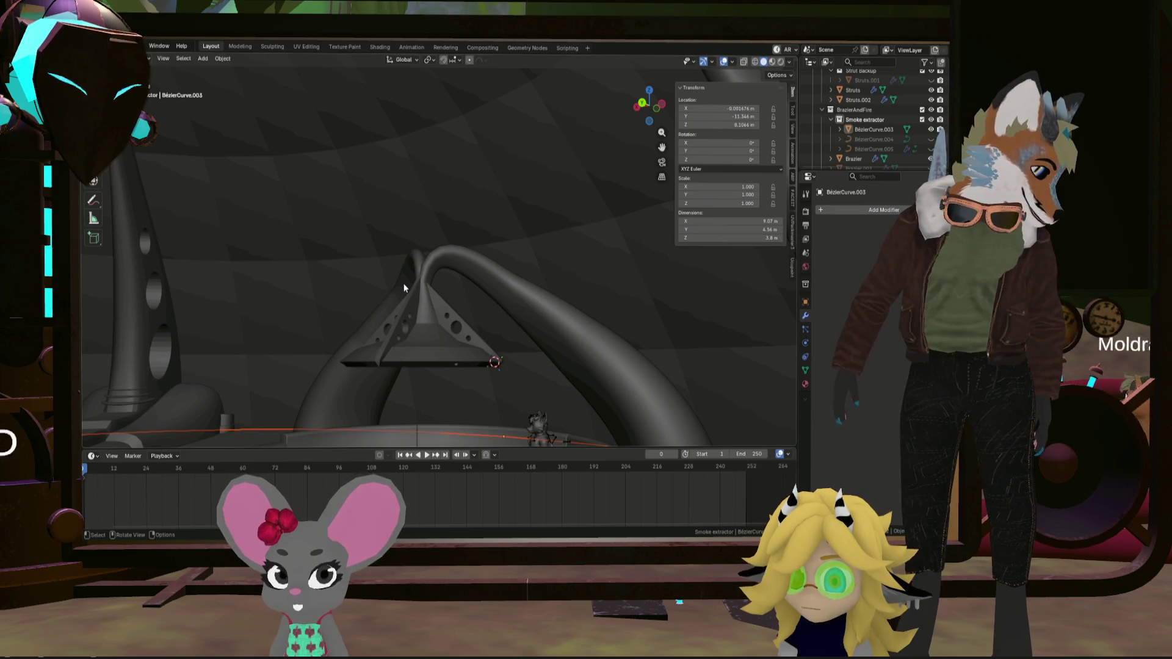
# Select the funnel, isolate it in Local View with Numpad /, and enter Edit Mode
pyautogui.moveTo(450, 353)
pyautogui.mouseDown(button='middle')
pyautogui.moveTo(446, 374)
pyautogui.moveTo(456, 251)
pyautogui.moveTo(500, 277)
pyautogui.moveTo(423, 254)
pyautogui.moveTo(280, 256)
pyautogui.moveTo(398, 333)
pyautogui.moveTo(433, 334)
pyautogui.moveTo(353, 344)
pyautogui.moveTo(316, 329)
pyautogui.moveTo(466, 312)
pyautogui.moveTo(493, 321)
pyautogui.moveTo(365, 277)
pyautogui.mouseUp(button='middle')
pyautogui.click(451, 354)
pyautogui.press('KP_Divide')
pyautogui.scroll(5, 424, 254)
pyautogui.press('Tab')
pyautogui.scroll(-2, 479, 320)
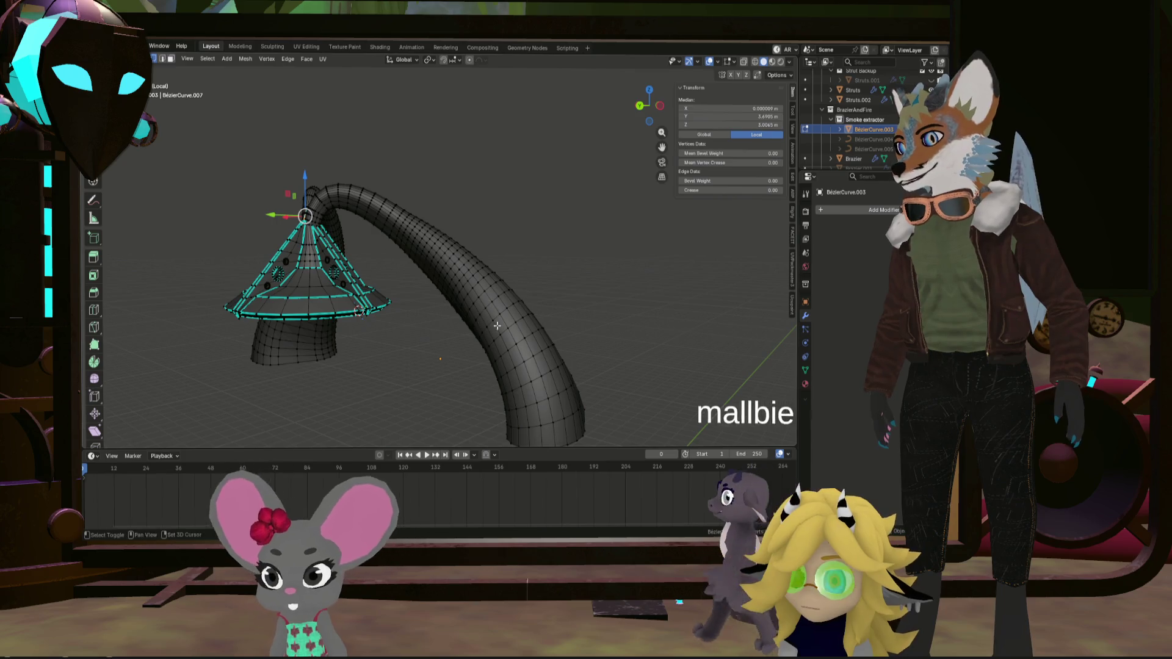
# Select two neighbouring edge loops along the tube and grow them into a wider band
pyautogui.keyDown('alt'); pyautogui.click(504, 343); pyautogui.keyUp('alt')
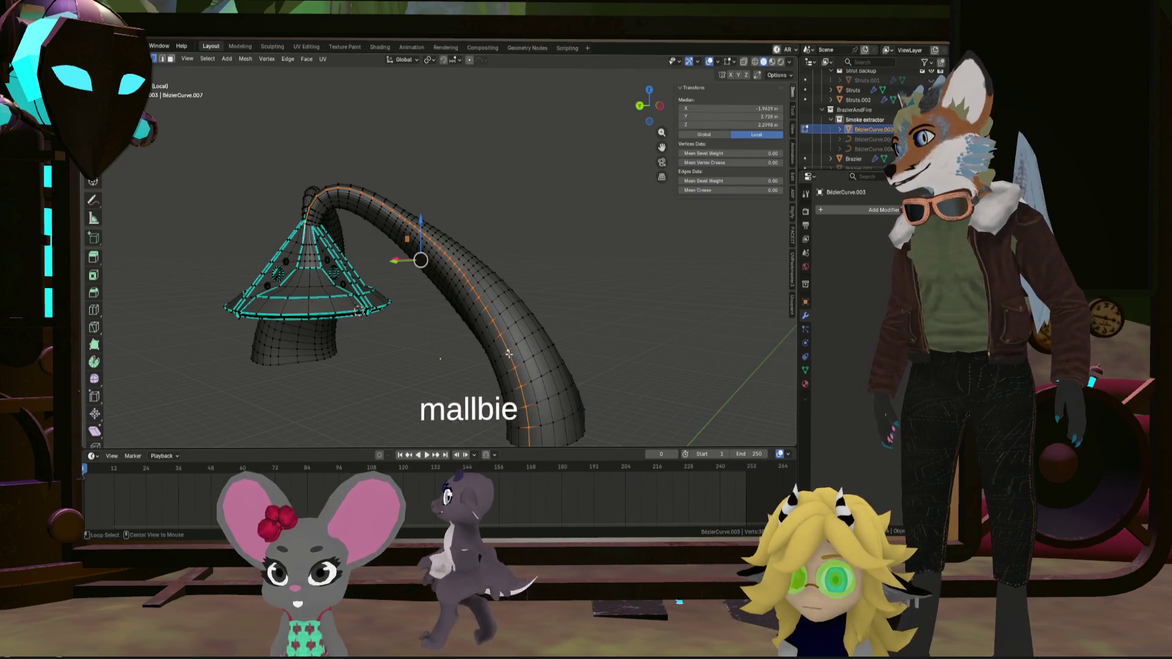
pyautogui.scroll(6, 406, 302)
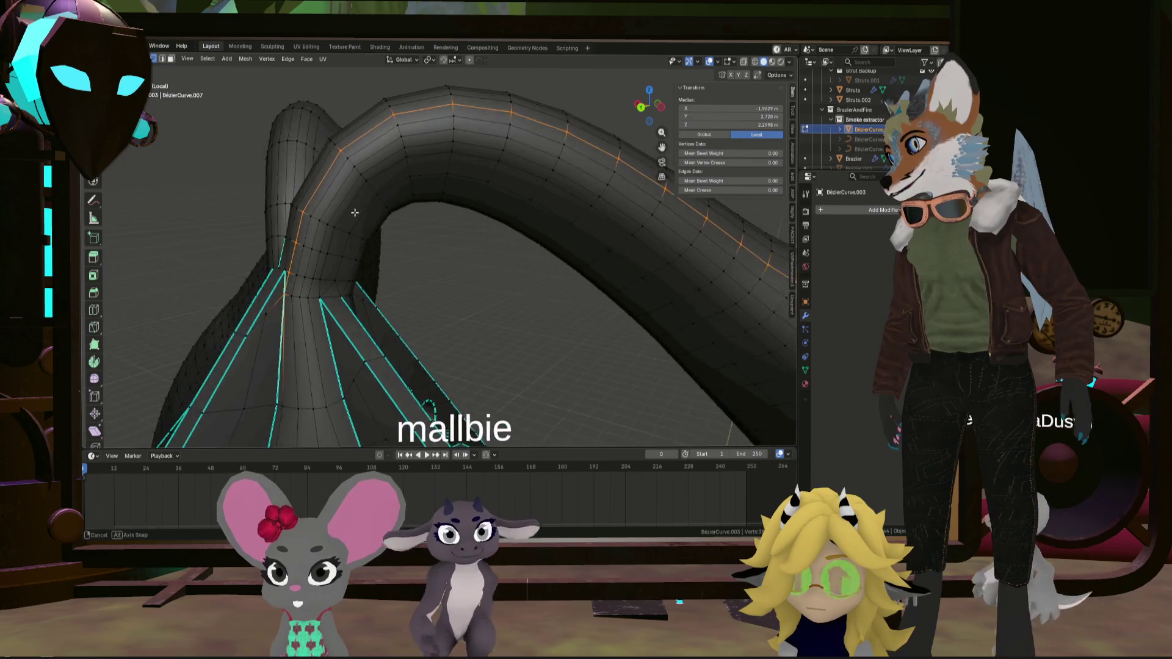
pyautogui.keyDown('alt'); pyautogui.keyDown('shift'); pyautogui.click(307, 232); pyautogui.keyUp('shift'); pyautogui.keyUp('alt')
pyautogui.press('ctrl+KP_Add')
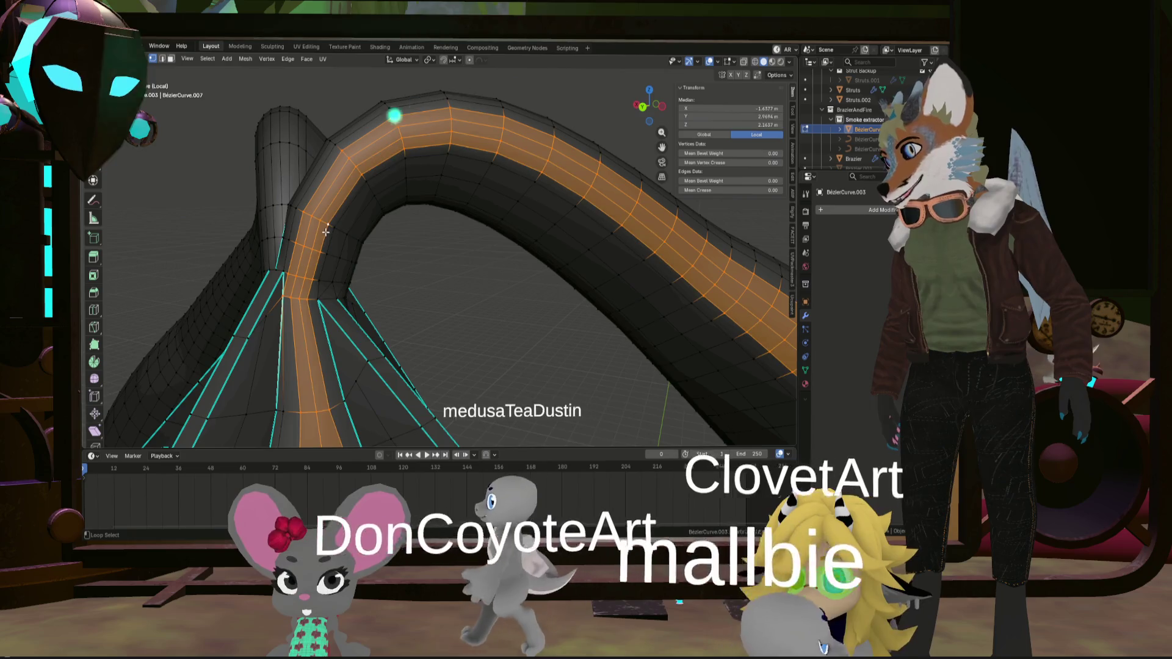
pyautogui.scroll(-3, 345, 254)
pyautogui.scroll(-3, 345, 254)
pyautogui.scroll(4, 345, 262)
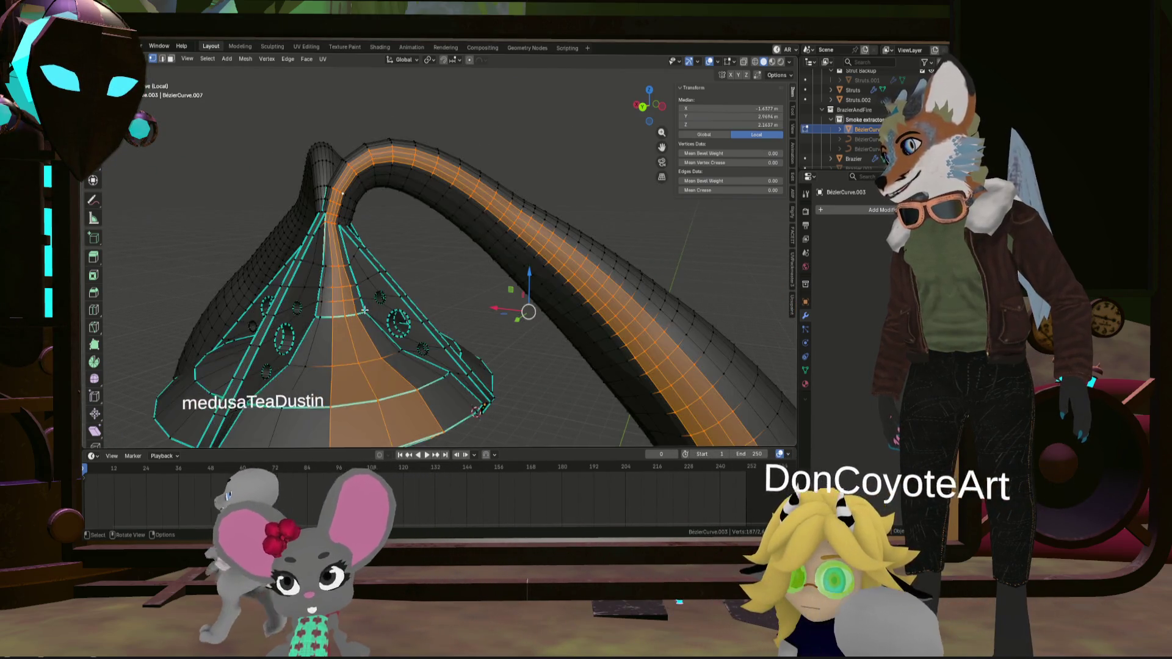
pyautogui.moveTo(345, 287)
pyautogui.mouseDown(button='middle')
pyautogui.moveTo(348, 308)
pyautogui.moveTo(332, 256)
pyautogui.mouseUp(button='middle')
pyautogui.scroll(5, 321, 202)
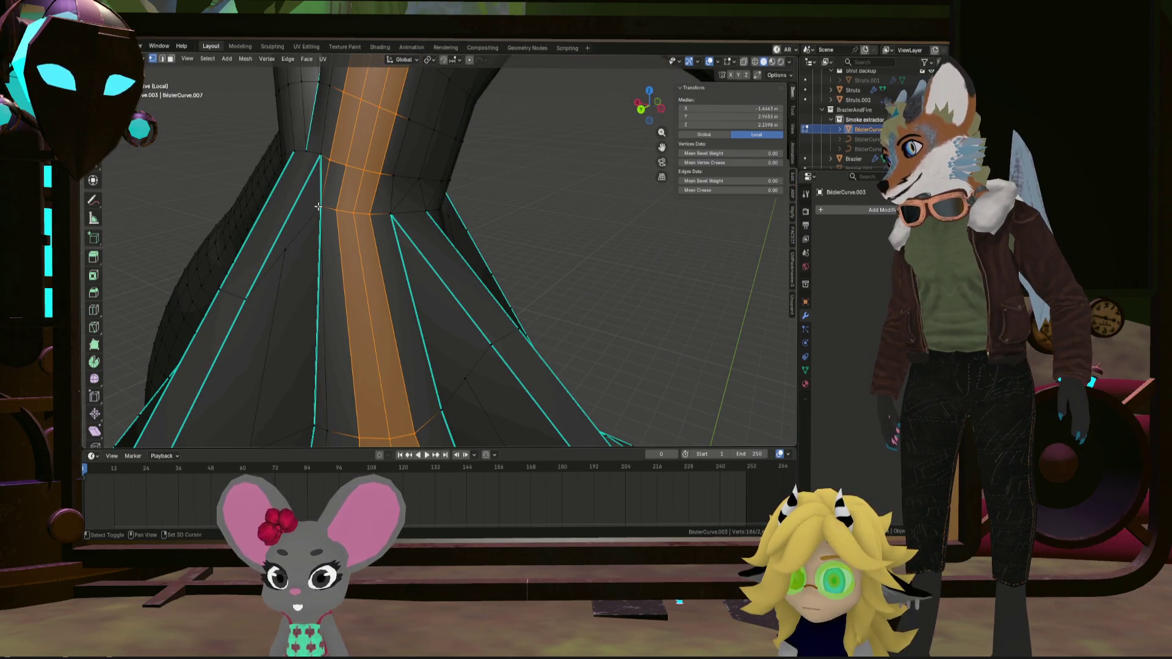
pyautogui.scroll(-5, 320, 207)
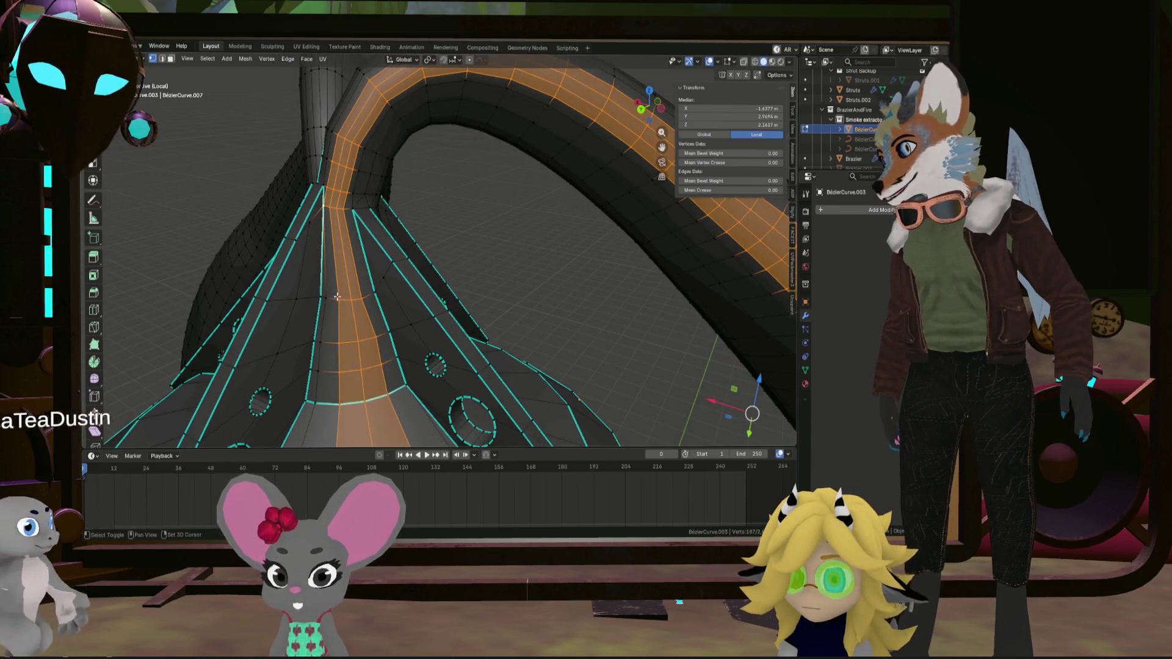
pyautogui.keyDown('shift'); pyautogui.scroll(-3, 360, 299); pyautogui.keyUp('shift')
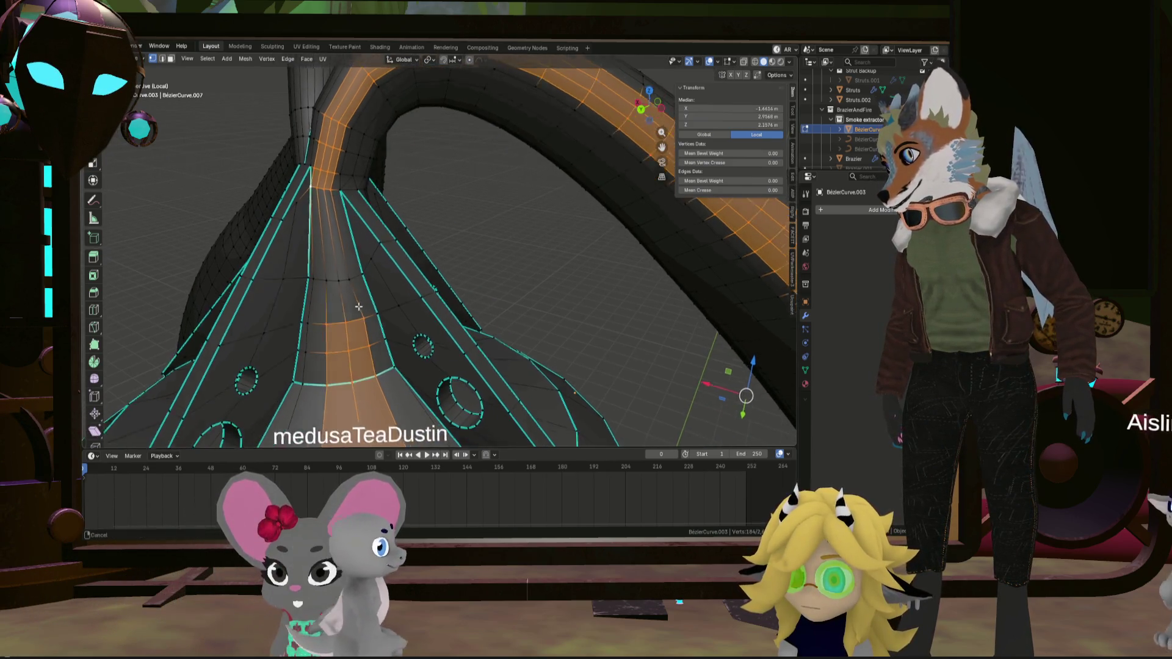
# Deselect the funnel's vertices and middle faces so only the tube band stays selected
pyautogui.keyDown('shift'); pyautogui.click(324, 322); pyautogui.keyUp('shift')
pyautogui.scroll(-4, 368, 348)
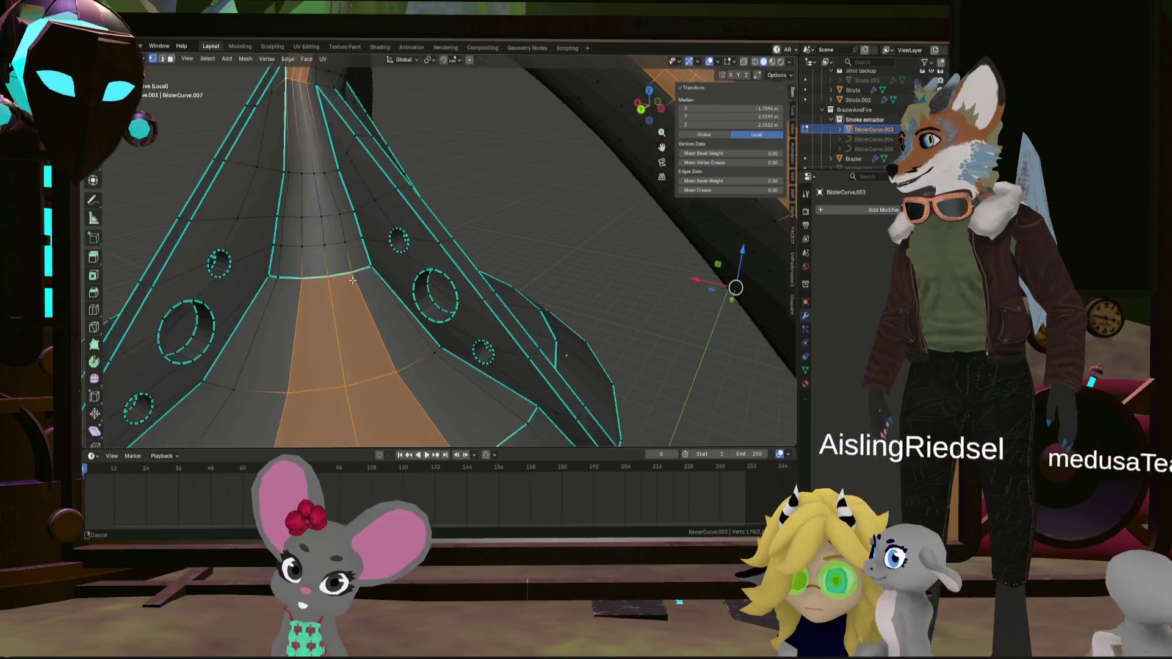
pyautogui.keyDown('shift'); pyautogui.click(330, 290); pyautogui.keyUp('shift')
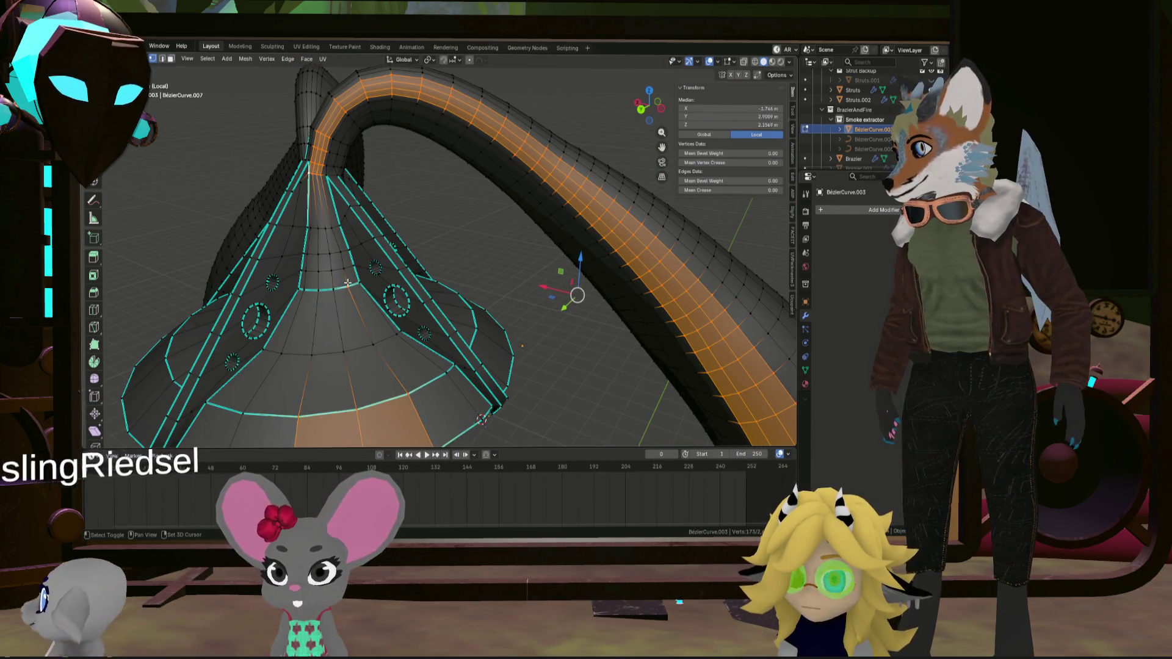
pyautogui.keyDown('shift'); pyautogui.scroll(-5, 312, 299); pyautogui.keyUp('shift')
pyautogui.keyDown('shift'); pyautogui.click(287, 303); pyautogui.keyUp('shift')
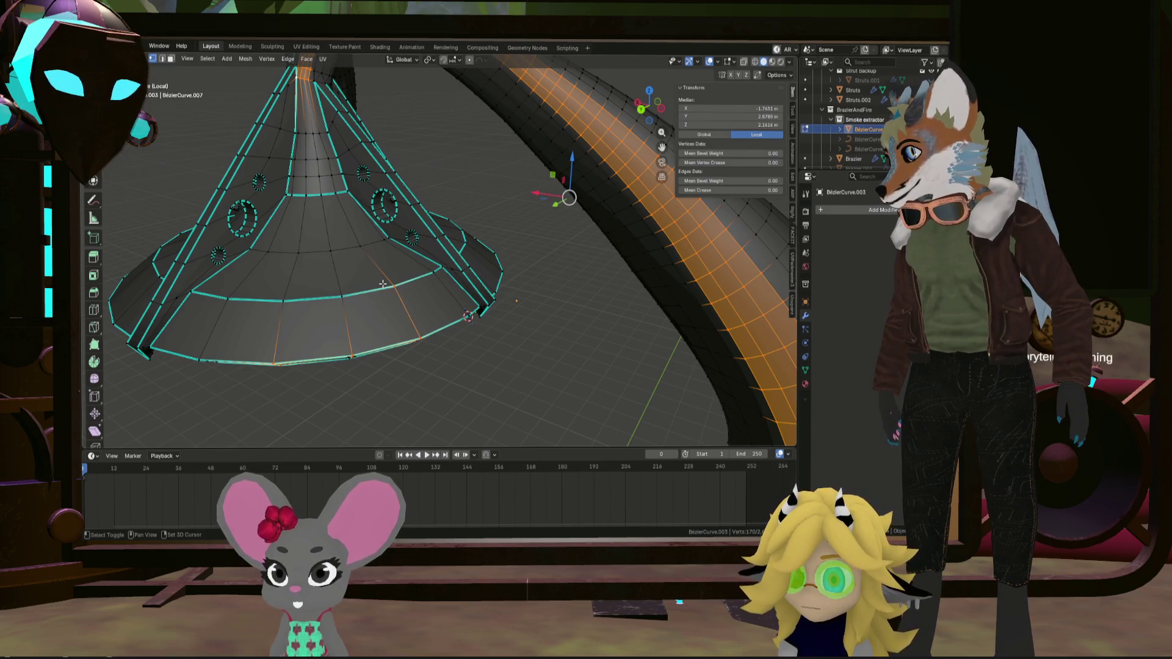
pyautogui.moveTo(408, 332); pyautogui.dragTo(382, 251, button='middle')
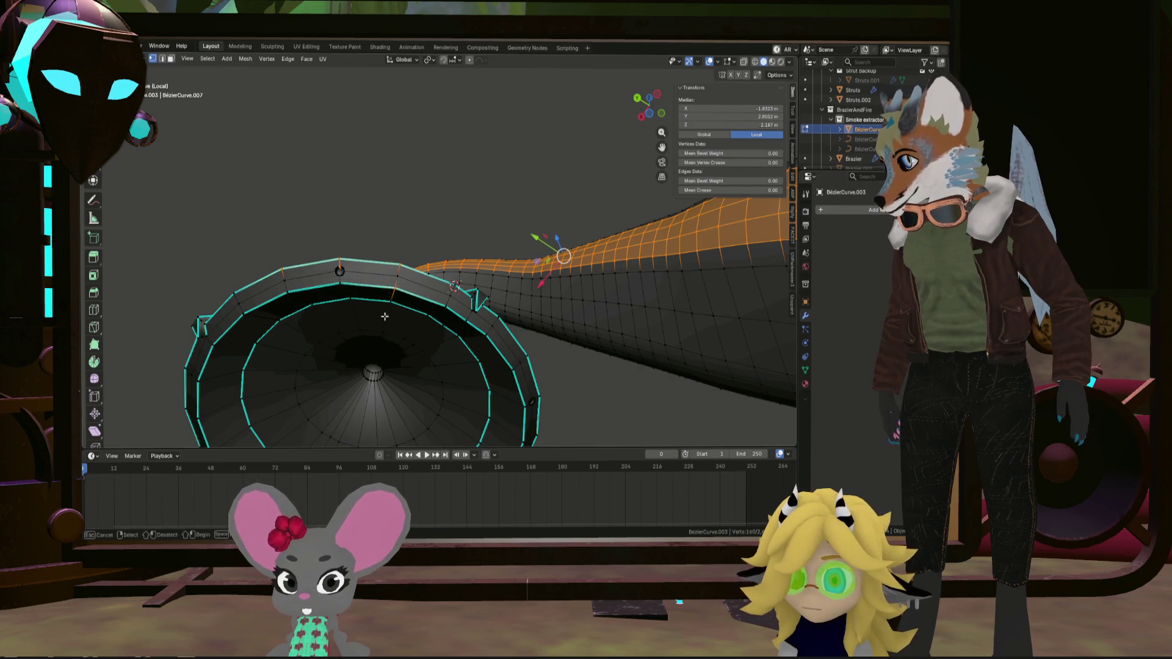
pyautogui.moveTo(393, 277); pyautogui.dragTo(300, 295, button='middle')
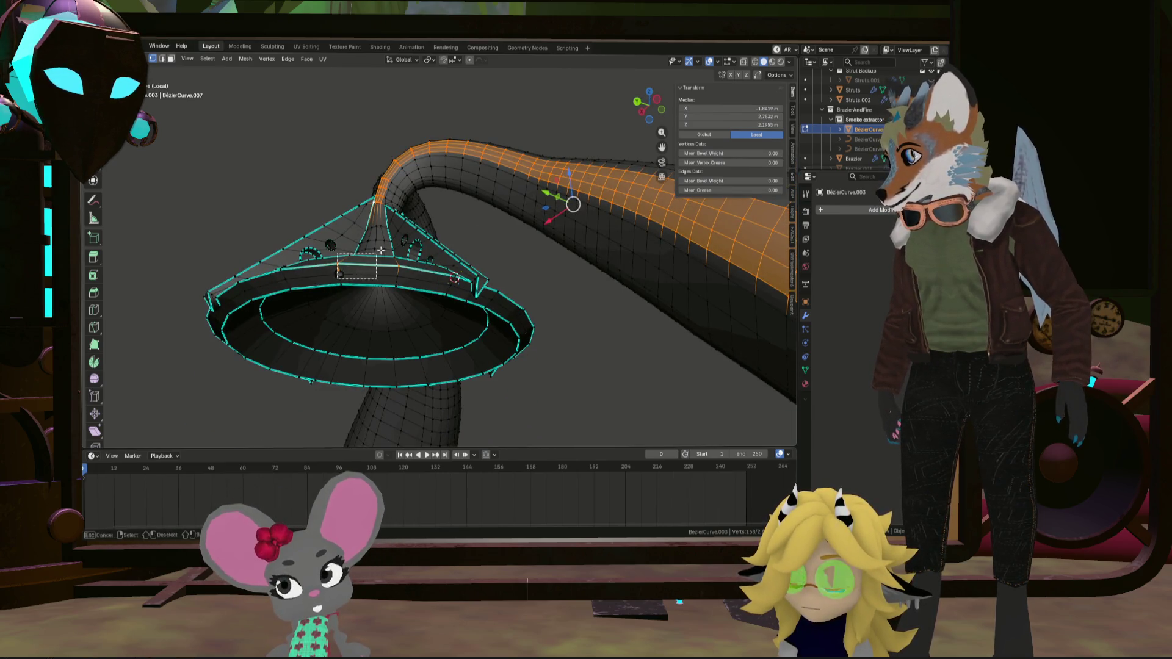
pyautogui.moveTo(418, 250); pyautogui.dragTo(365, 240, button='middle')
pyautogui.keyDown('shift'); pyautogui.moveTo(369, 162); pyautogui.dragTo(372, 324, button='middle'); pyautogui.keyUp('shift')
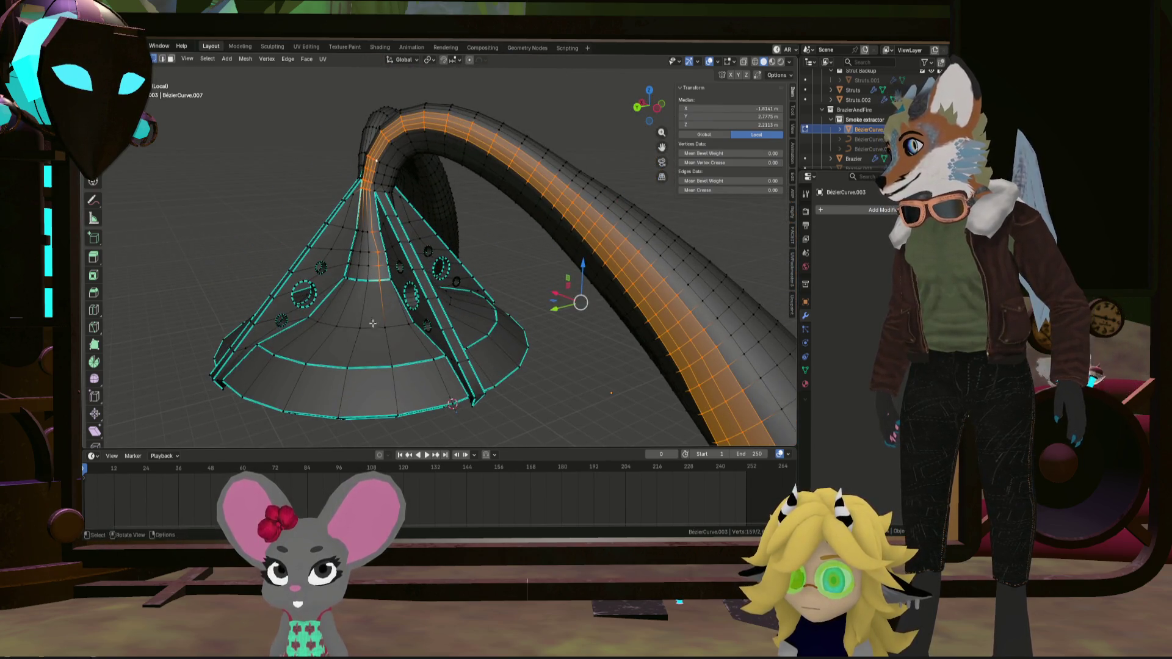
pyautogui.moveTo(369, 230); pyautogui.dragTo(417, 245, button='middle')
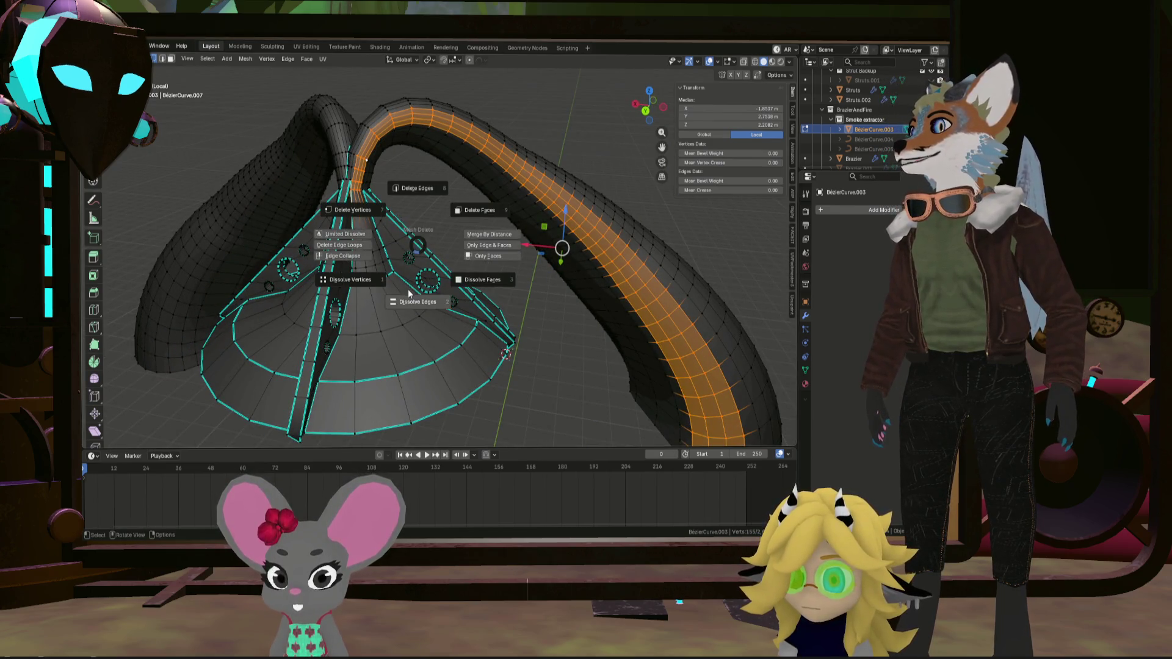
# Dissolve the selected edges, then select an edge loop along the arch
pyautogui.click(409, 294)
pyautogui.moveTo(409, 293)
pyautogui.mouseDown(button='middle')
pyautogui.moveTo(462, 221)
pyautogui.moveTo(506, 284)
pyautogui.moveTo(452, 290)
pyautogui.moveTo(464, 263)
pyautogui.moveTo(514, 234)
pyautogui.mouseUp(button='middle')
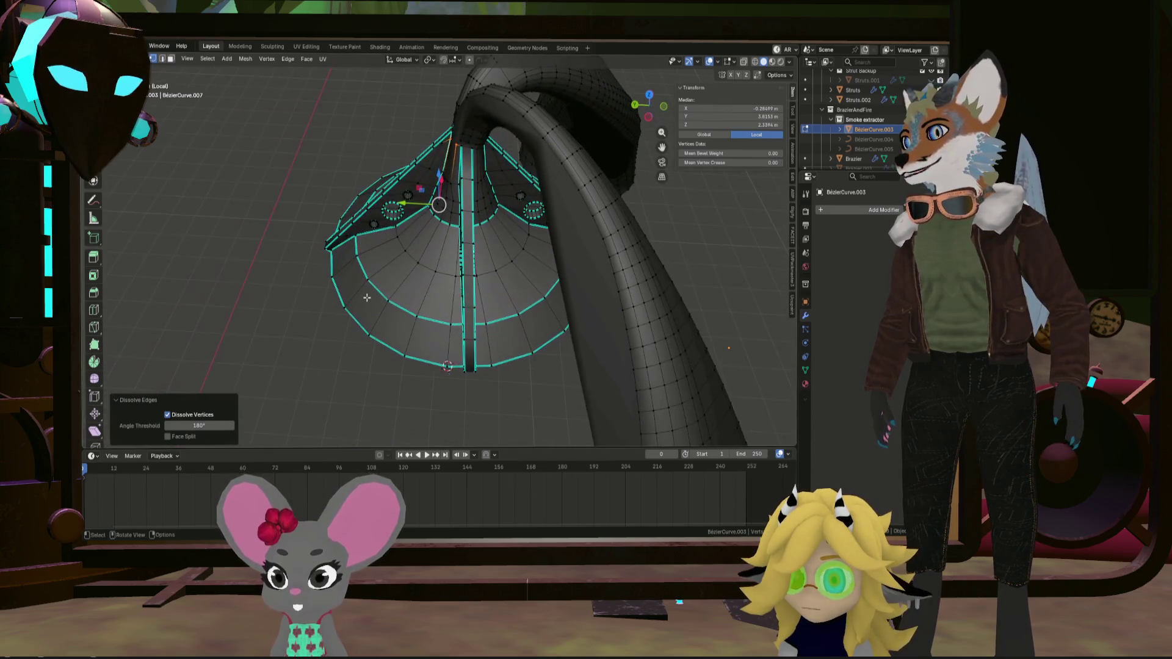
pyautogui.keyDown('alt'); pyautogui.click(506, 284); pyautogui.keyUp('alt')
pyautogui.scroll(-3, 505, 284)
pyautogui.scroll(5, 427, 293)
pyautogui.rightClick(514, 233)
pyautogui.moveTo(518, 209)
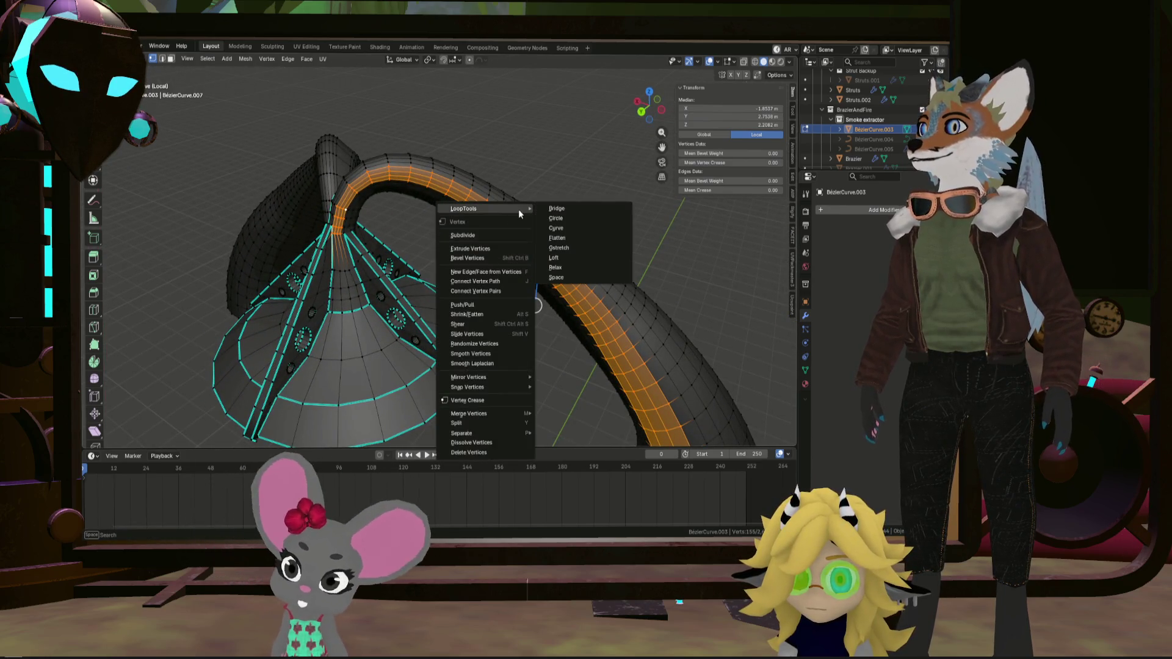
pyautogui.press('Escape')
# Try Dissolve Faces and Dissolve Edges on the tube strip, undoing back to the intact strip
pyautogui.press('x')
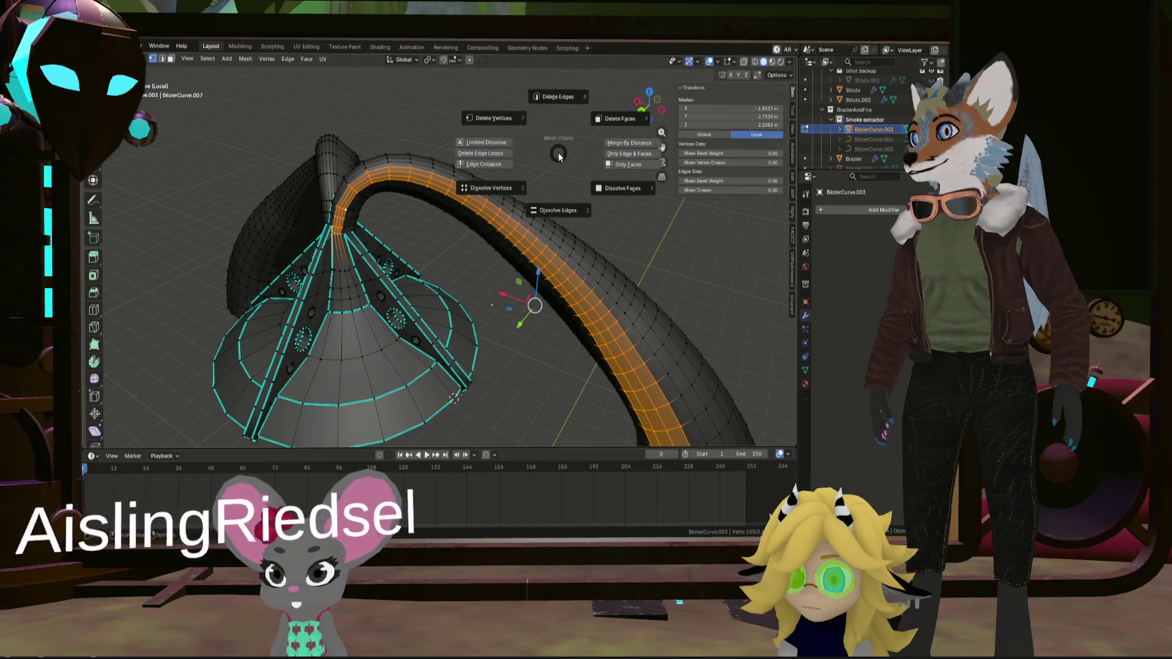
pyautogui.click(593, 182)
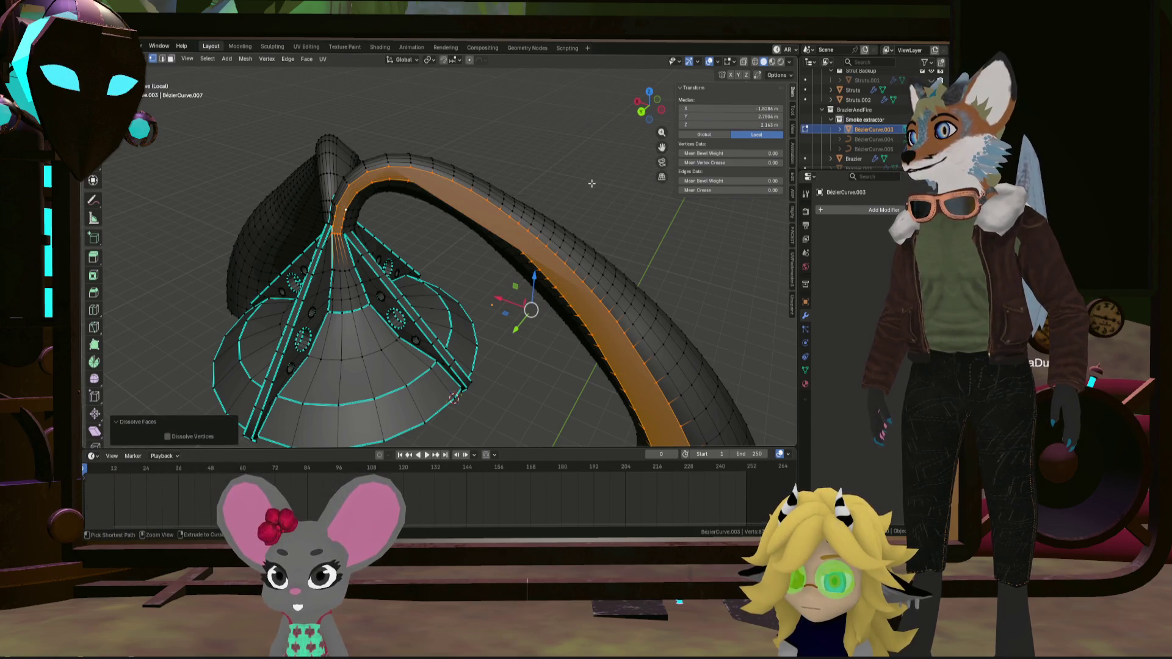
pyautogui.press('ctrl+KP_Add')
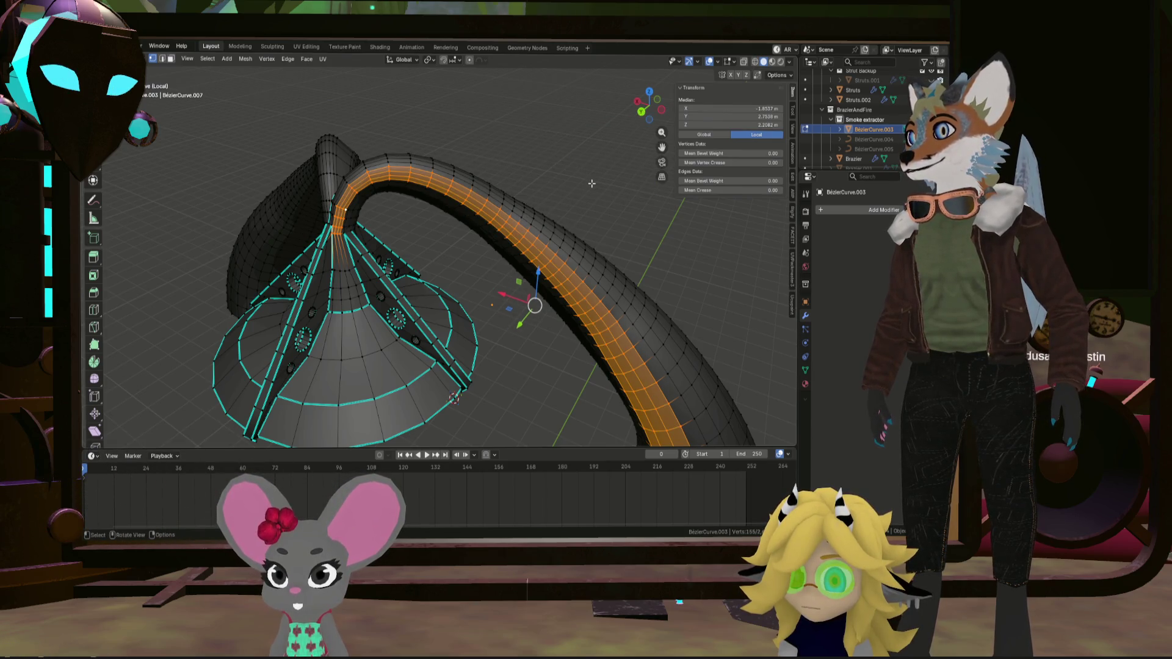
pyautogui.press('x')
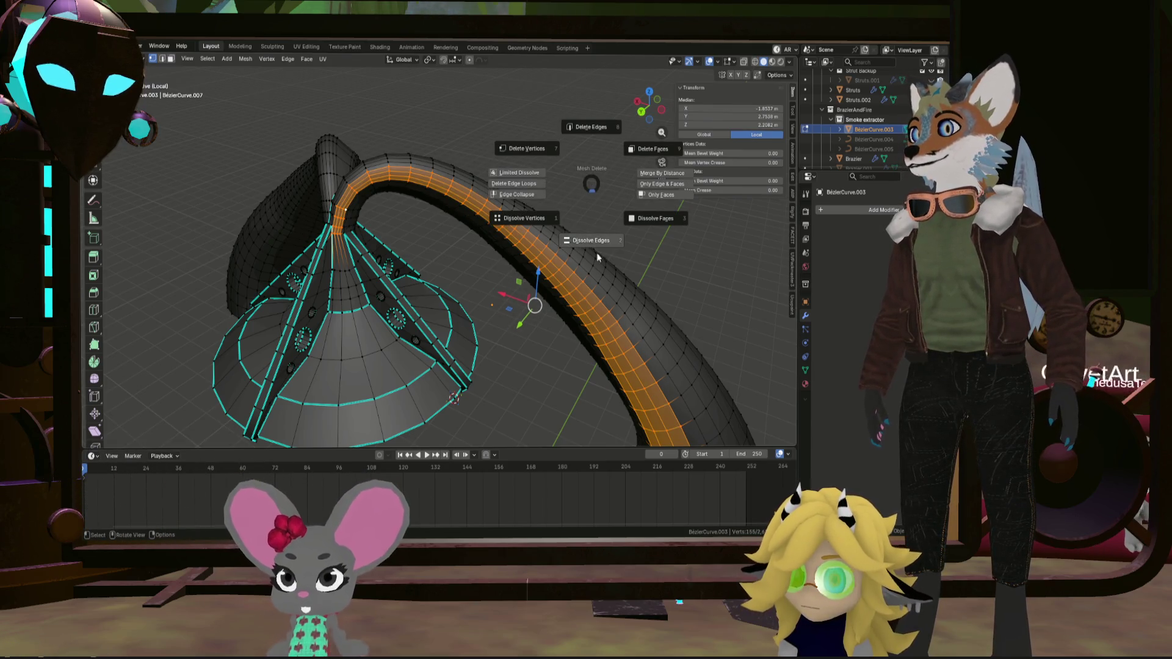
pyautogui.click(597, 257)
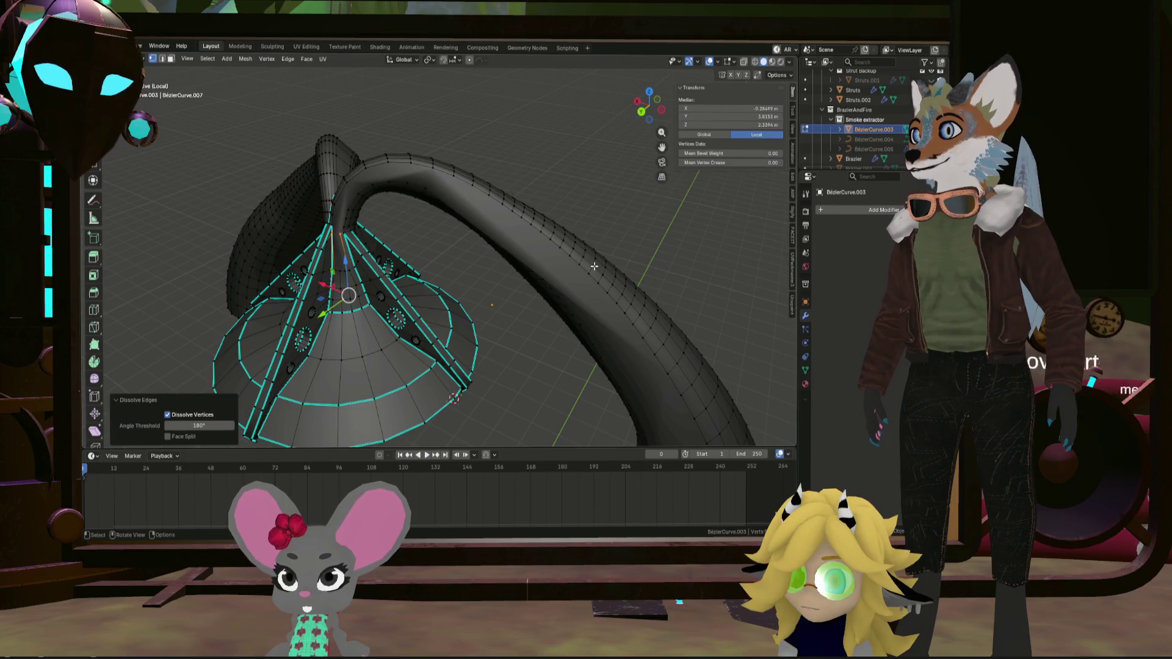
pyautogui.hotkey('ctrl', 'z')
pyautogui.moveTo(570, 253); pyautogui.dragTo(409, 218, button='middle')
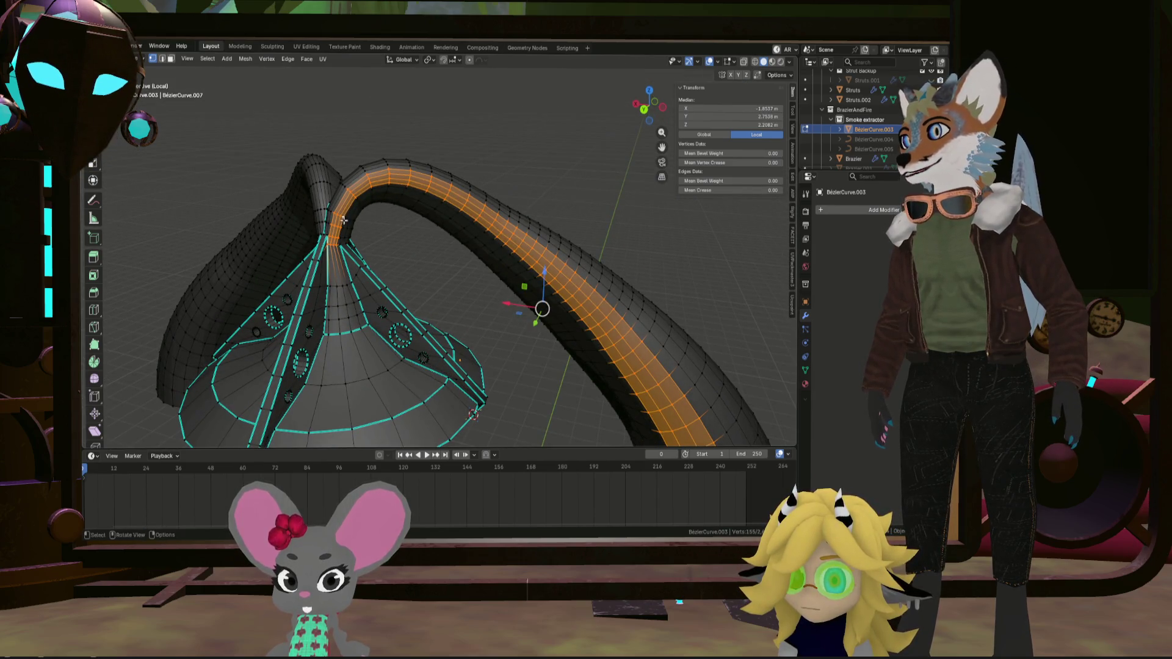
pyautogui.moveTo(553, 249); pyautogui.dragTo(475, 216, button='middle')
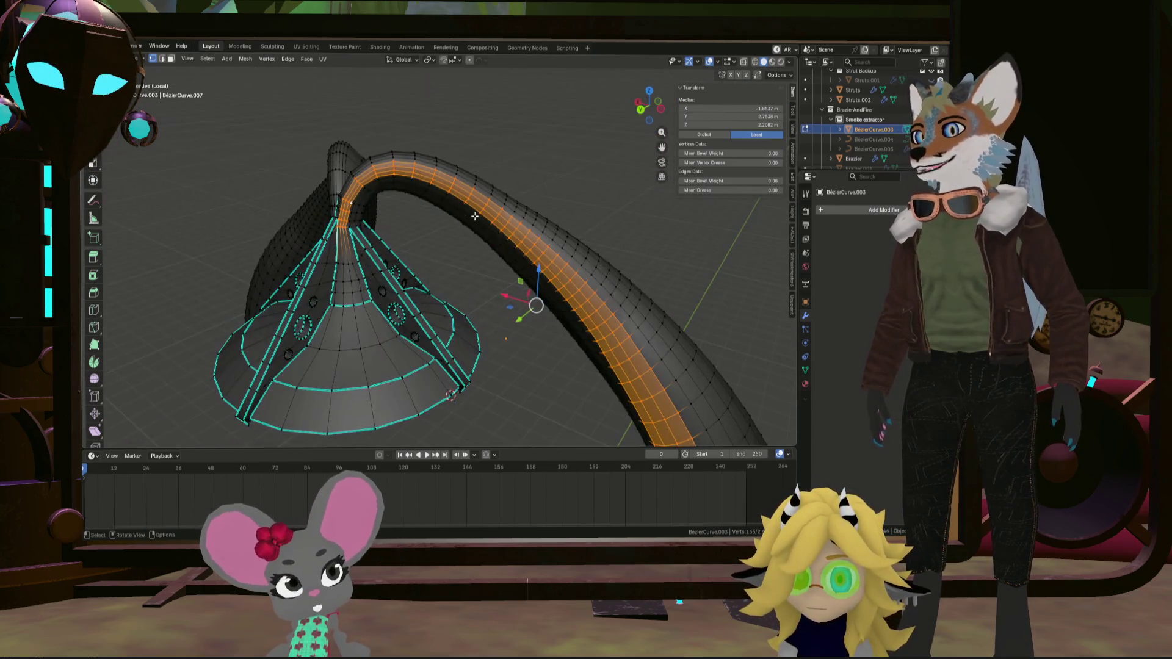
pyautogui.moveTo(592, 307)
pyautogui.mouseDown(button='middle')
pyautogui.moveTo(488, 314)
pyautogui.moveTo(345, 277)
pyautogui.moveTo(378, 294)
pyautogui.moveTo(386, 222)
pyautogui.moveTo(330, 293)
pyautogui.moveTo(269, 281)
pyautogui.moveTo(339, 298)
pyautogui.mouseUp(button='middle')
pyautogui.click(479, 322)
# Pick a vertex near the tube's open end and shortest-path select the full edge ring around it
pyautogui.scroll(-5, 354, 281)
pyautogui.scroll(2, 339, 298)
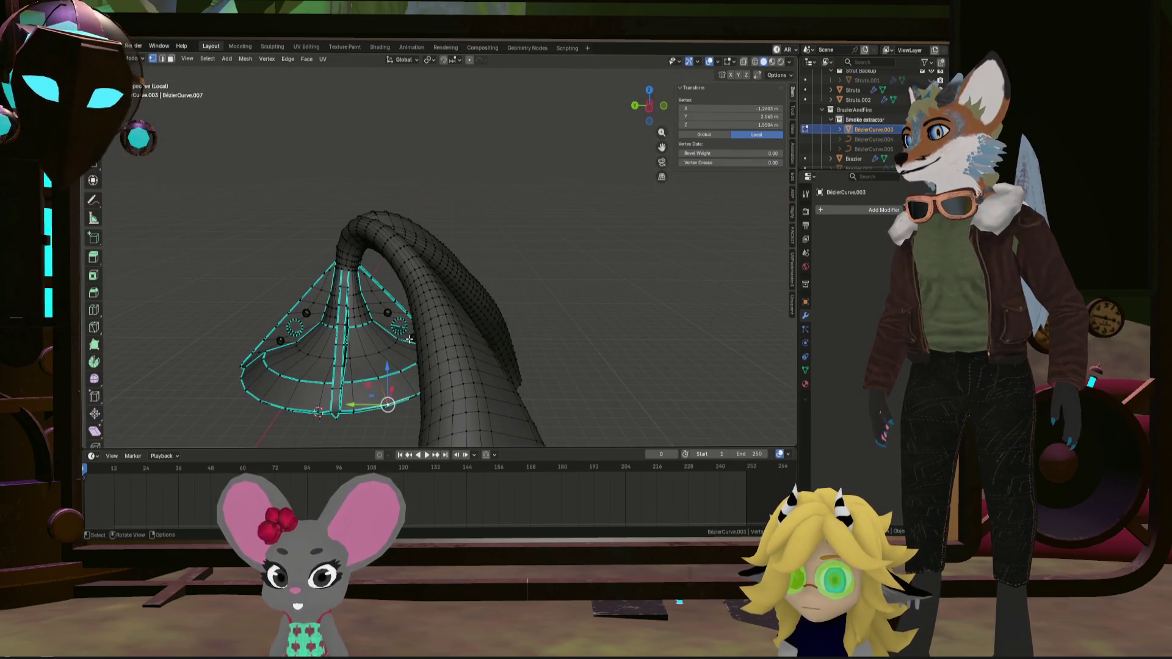
pyautogui.moveTo(487, 330)
pyautogui.mouseDown(button='middle')
pyautogui.moveTo(463, 273)
pyautogui.moveTo(474, 256)
pyautogui.mouseUp(button='middle')
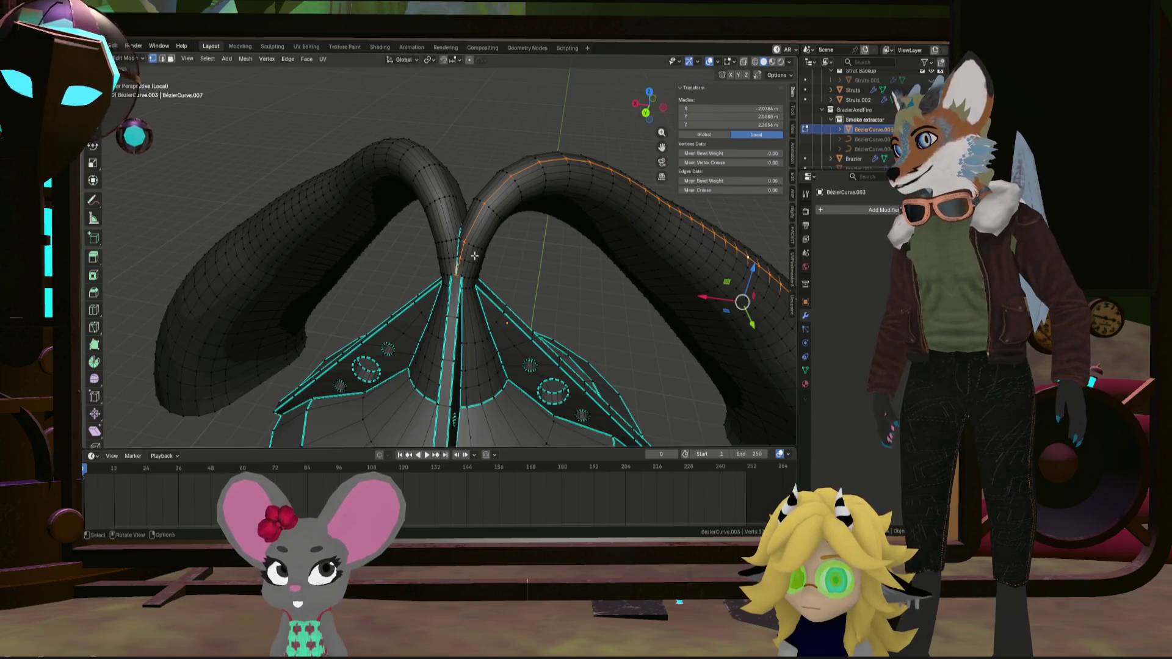
pyautogui.scroll(5, 484, 344)
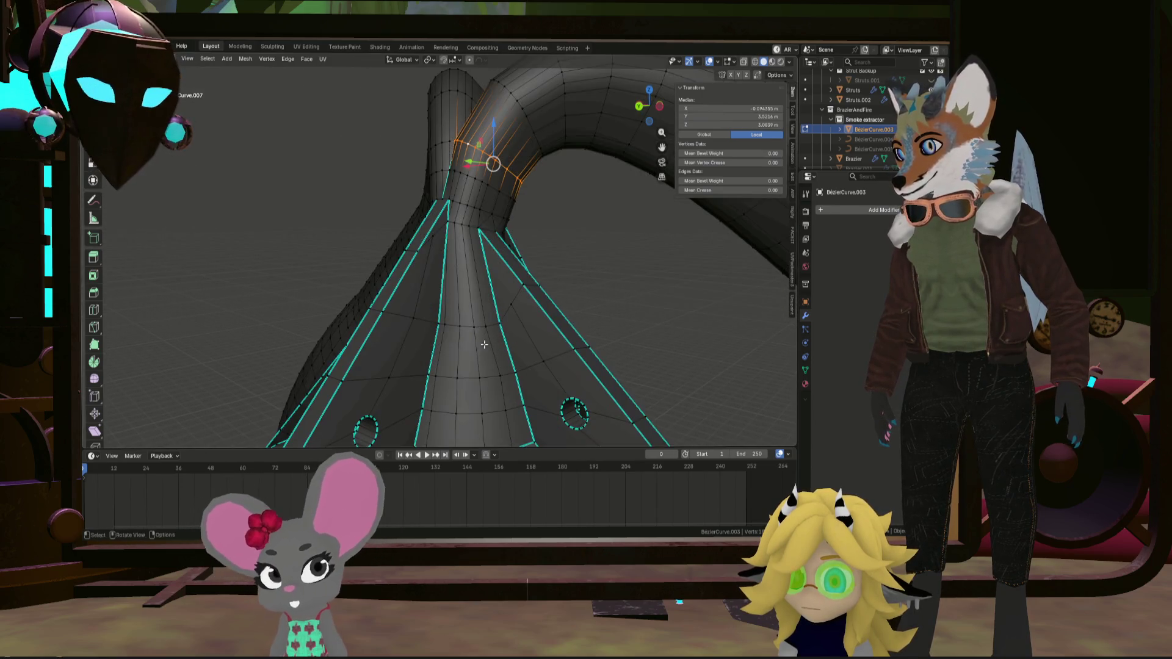
pyautogui.scroll(-5, 475, 349)
pyautogui.moveTo(475, 349)
pyautogui.mouseDown(button='middle')
pyautogui.moveTo(470, 277)
pyautogui.moveTo(508, 389)
pyautogui.moveTo(549, 326)
pyautogui.moveTo(537, 319)
pyautogui.mouseUp(button='middle')
pyautogui.click(541, 323)
pyautogui.scroll(4, 586, 358)
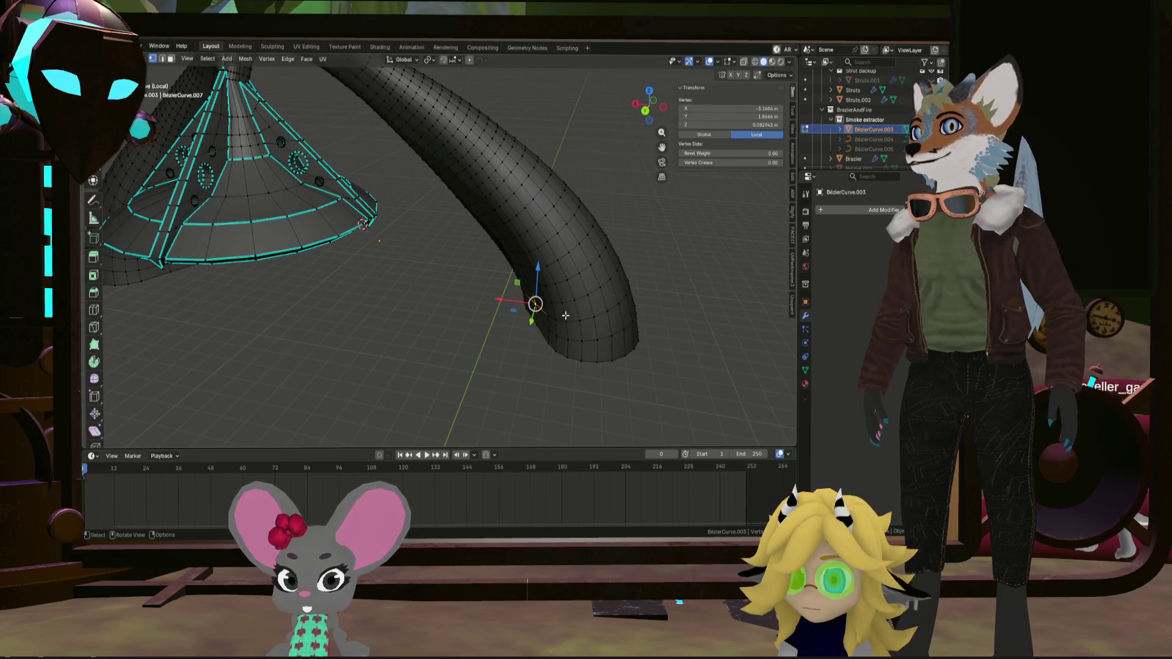
pyautogui.scroll(2, 565, 316)
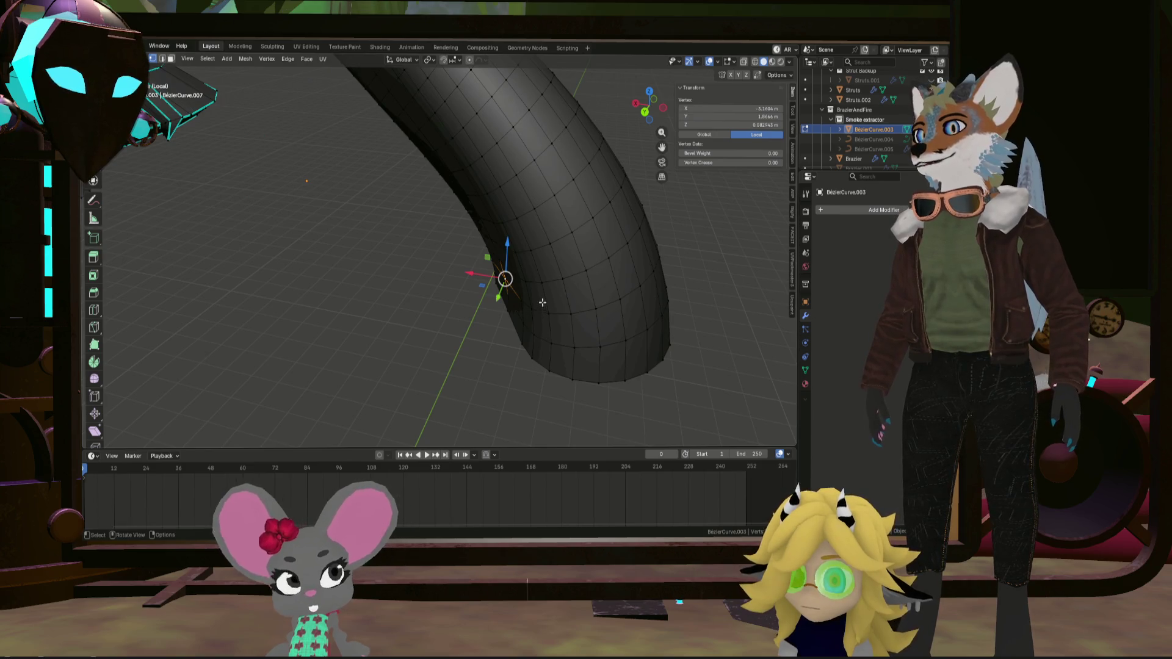
pyautogui.click(527, 282)
pyautogui.moveTo(527, 282)
pyautogui.mouseDown(button='middle')
pyautogui.moveTo(607, 257)
pyautogui.moveTo(620, 281)
pyautogui.mouseUp(button='middle')
pyautogui.keyDown('ctrl'); pyautogui.click(610, 255); pyautogui.keyUp('ctrl')
# Bevel the tube's edge ring into a 2-segment band
pyautogui.hotkey('ctrl', 'b')
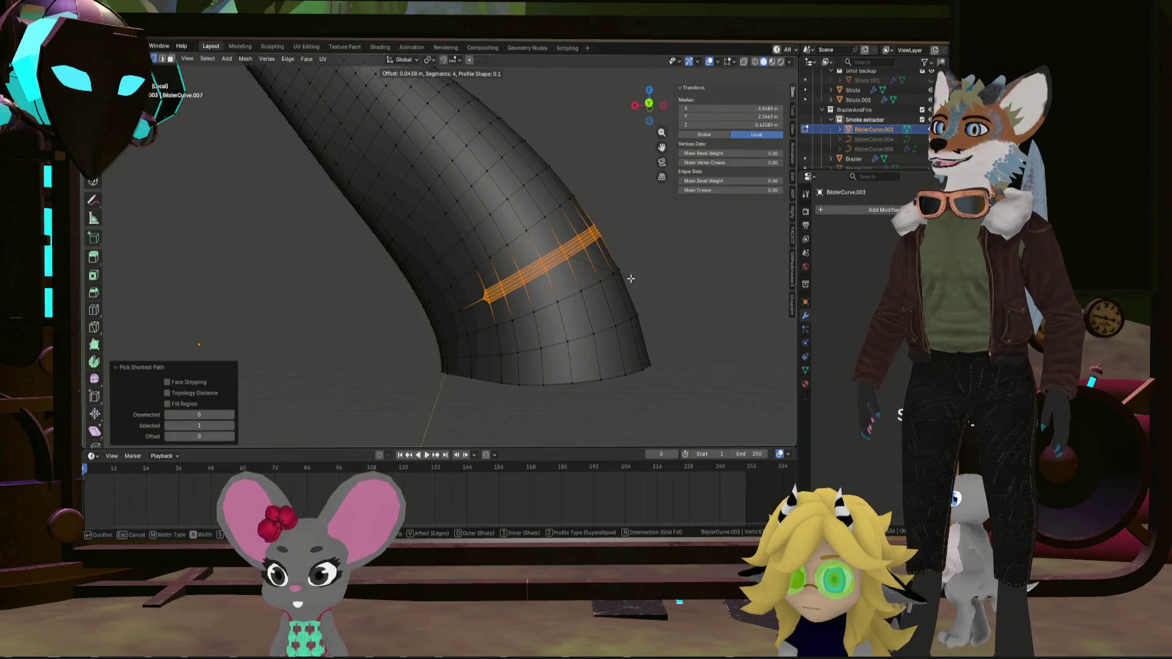
pyautogui.click(630, 278)
pyautogui.keyDown('ctrl'); pyautogui.scroll(-2, 198, 297); pyautogui.keyUp('ctrl')
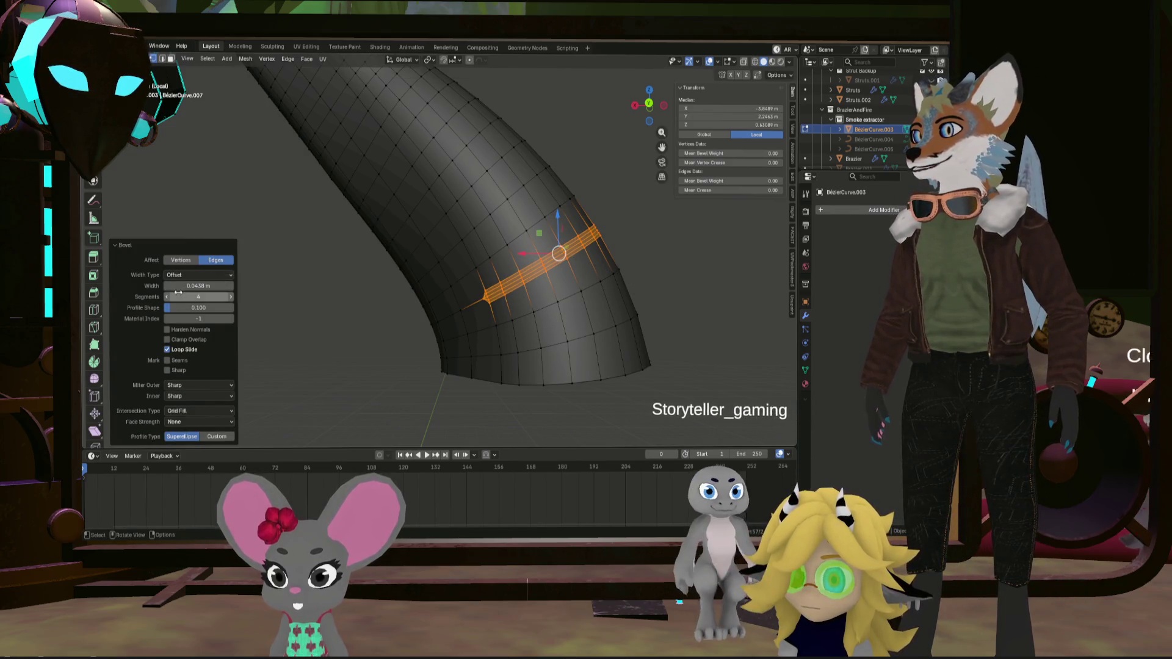
pyautogui.scroll(2, 368, 279)
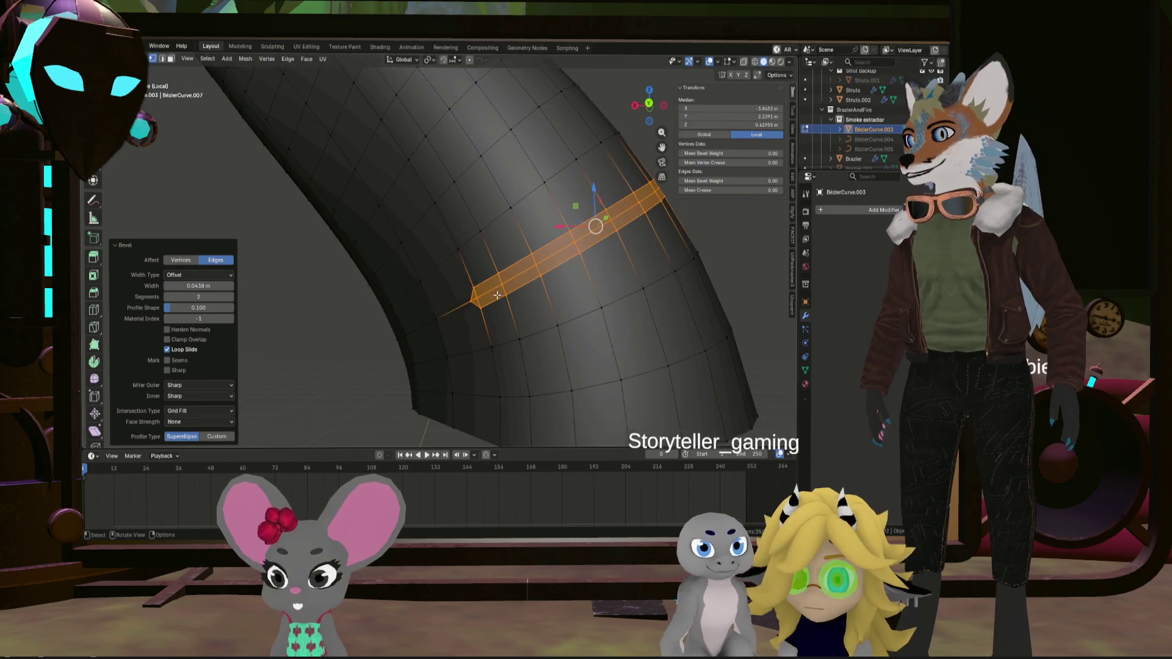
# Select an edge loop of the band and move it along Y
pyautogui.click(476, 293)
pyautogui.scroll(3, 612, 270)
pyautogui.scroll(-3, 613, 270)
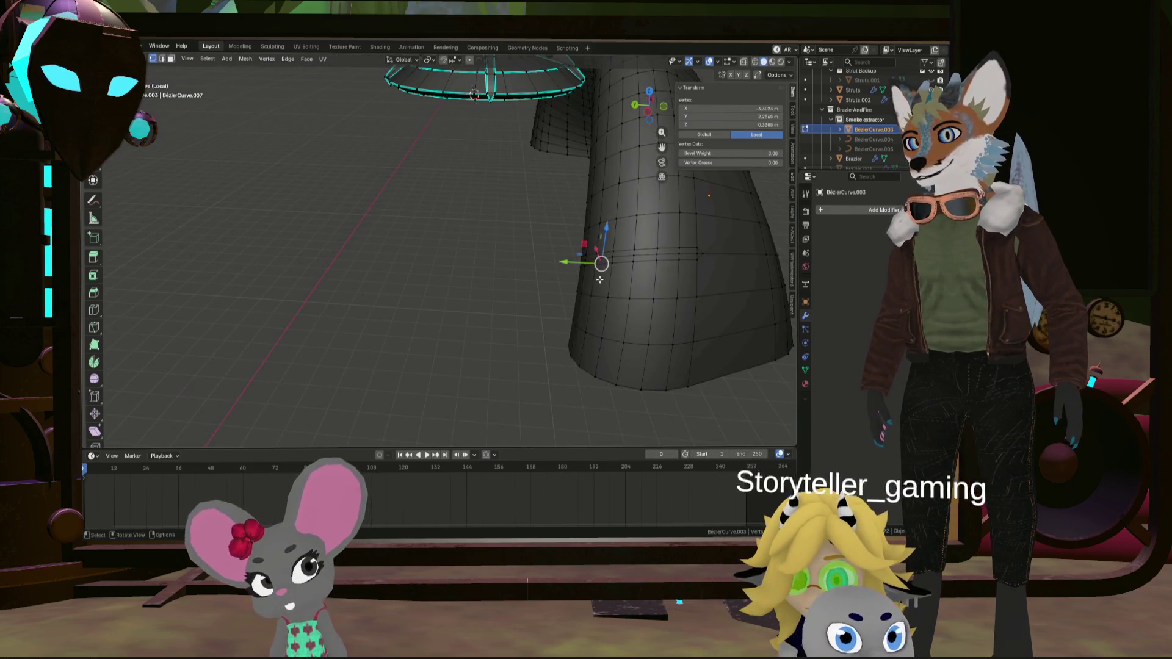
pyautogui.keyDown('ctrl'); pyautogui.click(695, 253); pyautogui.keyUp('ctrl')
pyautogui.moveTo(695, 253)
pyautogui.mouseDown(button='middle')
pyautogui.moveTo(623, 269)
pyautogui.moveTo(690, 226)
pyautogui.moveTo(758, 207)
pyautogui.mouseUp(button='middle')
pyautogui.press('g')
pyautogui.press('y')
pyautogui.click(600, 233)
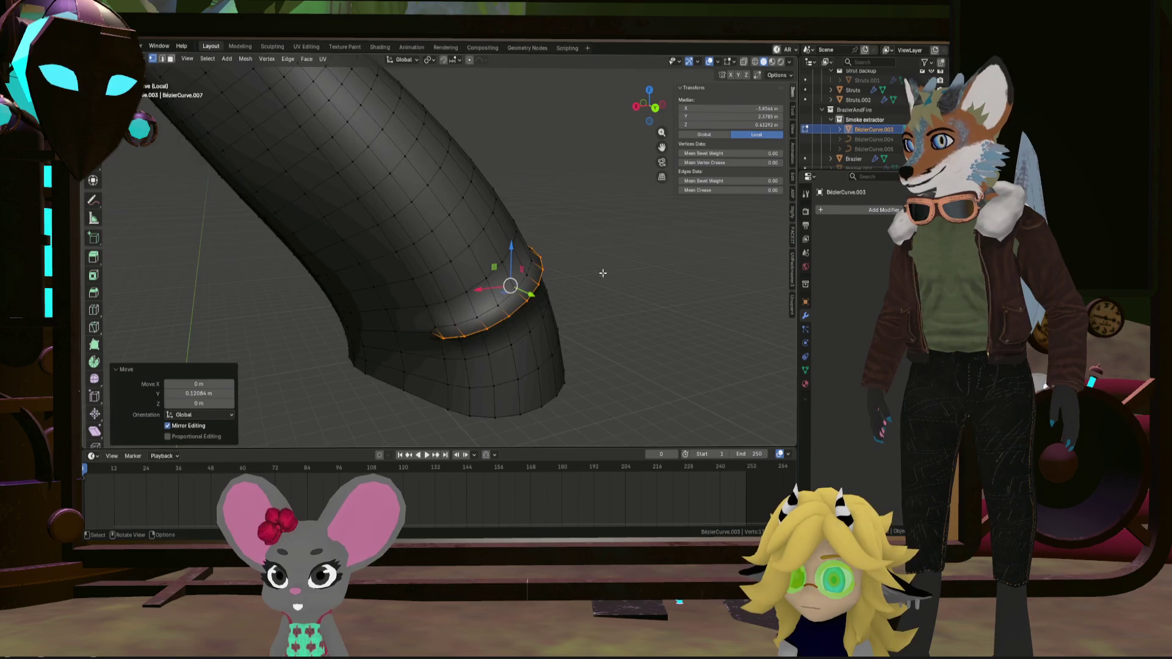
# Slide the edge loop further along Y toward the tube's open end
pyautogui.scroll(4, 599, 272)
pyautogui.moveTo(598, 272)
pyautogui.mouseDown(button='middle')
pyautogui.moveTo(500, 263)
pyautogui.moveTo(366, 304)
pyautogui.mouseUp(button='middle')
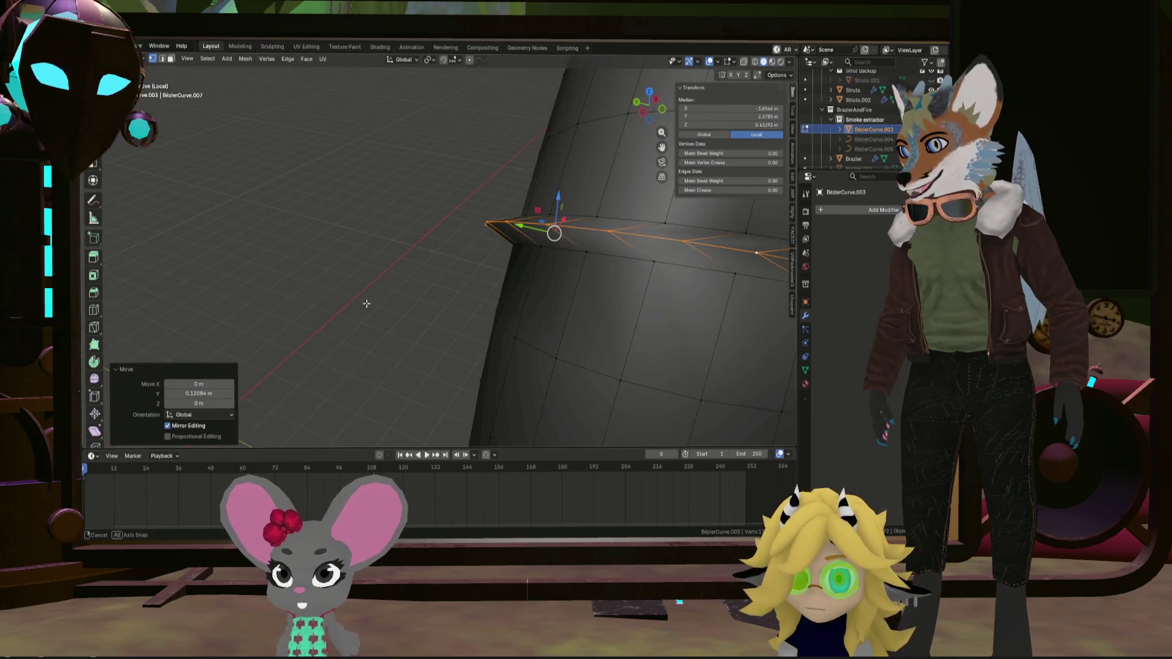
pyautogui.press('g')
pyautogui.press('y')
pyautogui.click(514, 227)
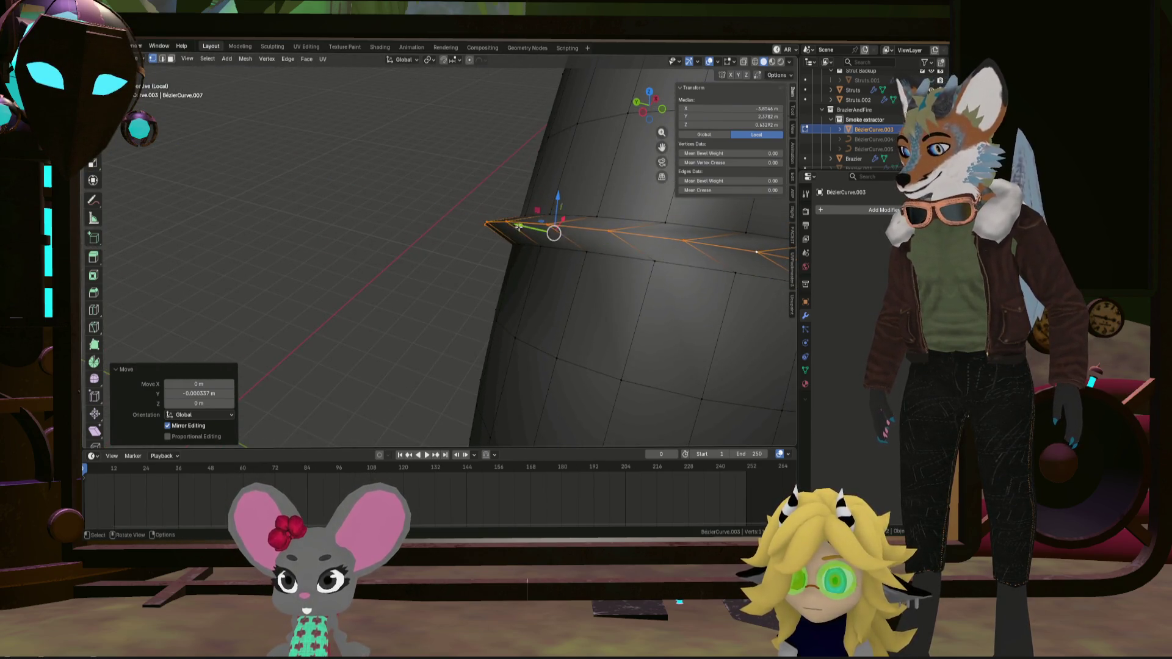
# Scale the loop outward to flare it into a raised collar lip
pyautogui.moveTo(515, 227)
pyautogui.mouseDown(button='middle')
pyautogui.moveTo(580, 241)
pyautogui.moveTo(549, 256)
pyautogui.moveTo(598, 263)
pyautogui.moveTo(586, 256)
pyautogui.mouseUp(button='middle')
pyautogui.press('s')
pyautogui.click(614, 271)
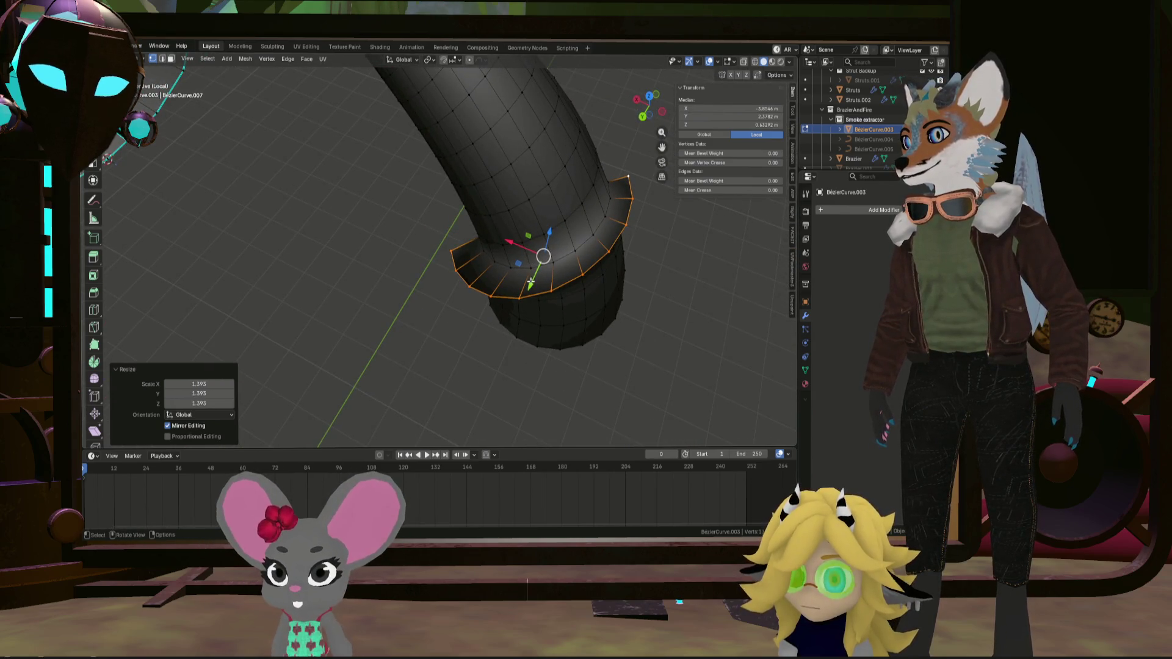
pyautogui.moveTo(530, 282); pyautogui.dragTo(535, 267)
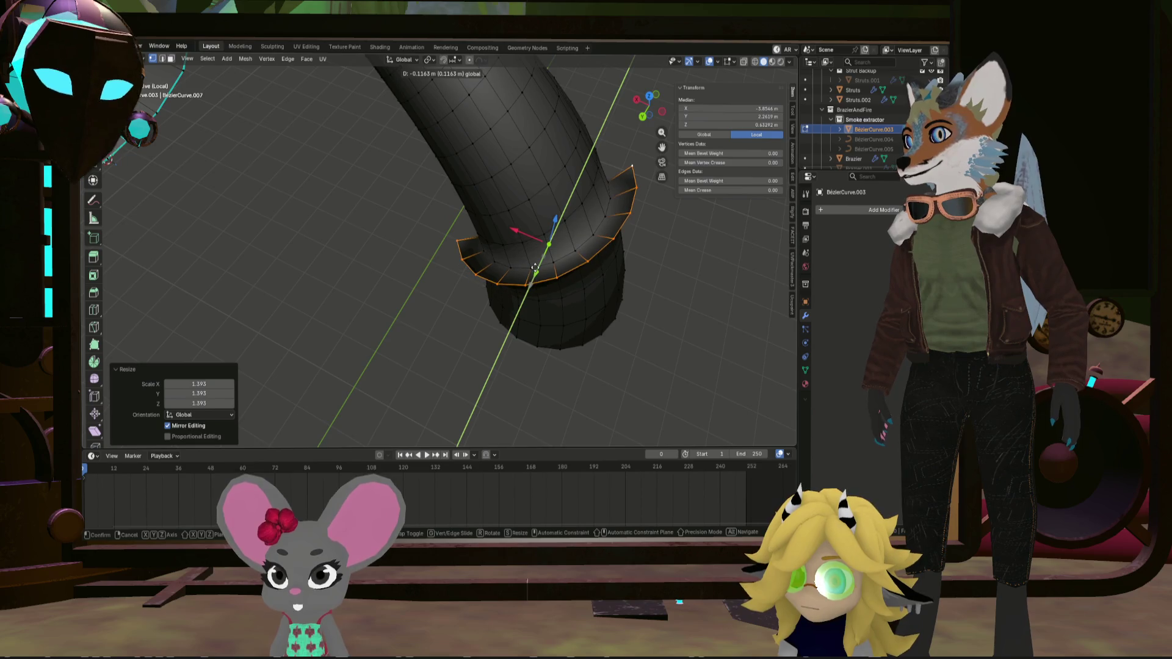
pyautogui.click(630, 171)
pyautogui.moveTo(474, 243); pyautogui.dragTo(623, 212, button='middle')
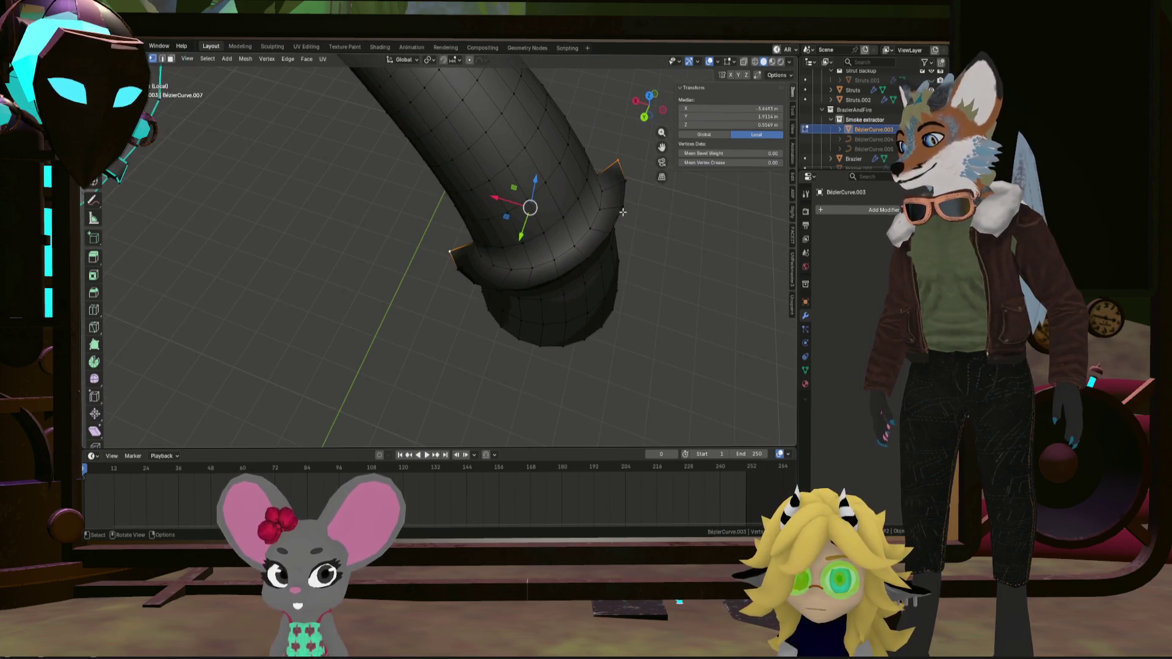
pyautogui.click(601, 216)
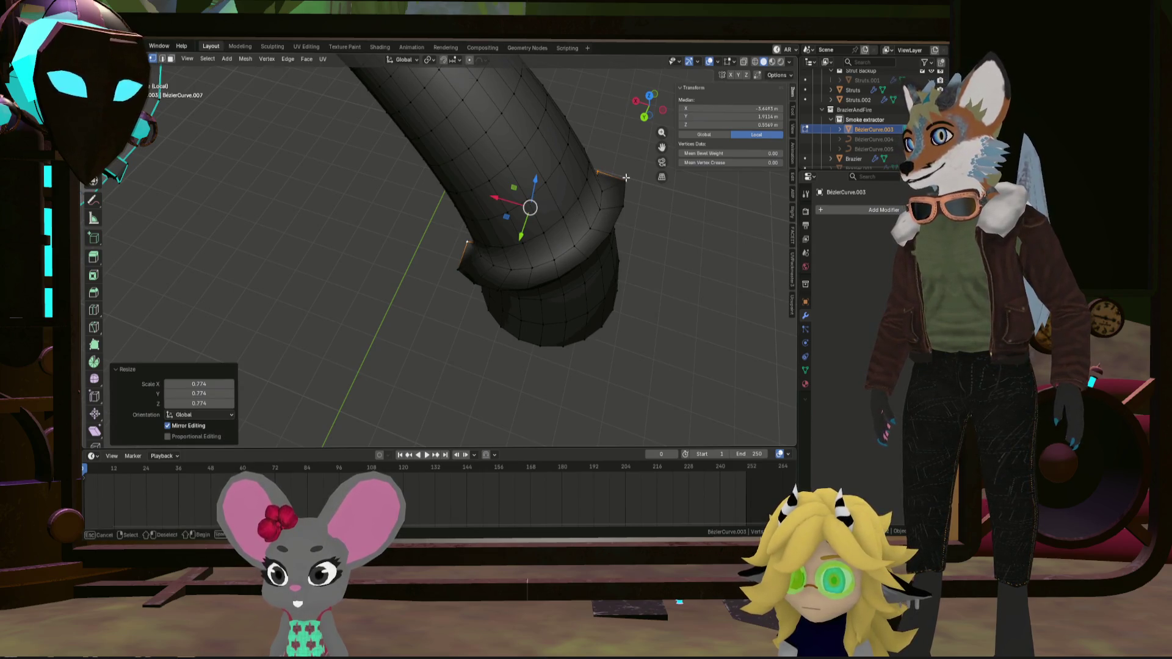
# Undo the last resize and shrink the collar rim slightly
pyautogui.hotkey('ctrl', 'z')
pyautogui.press('s')
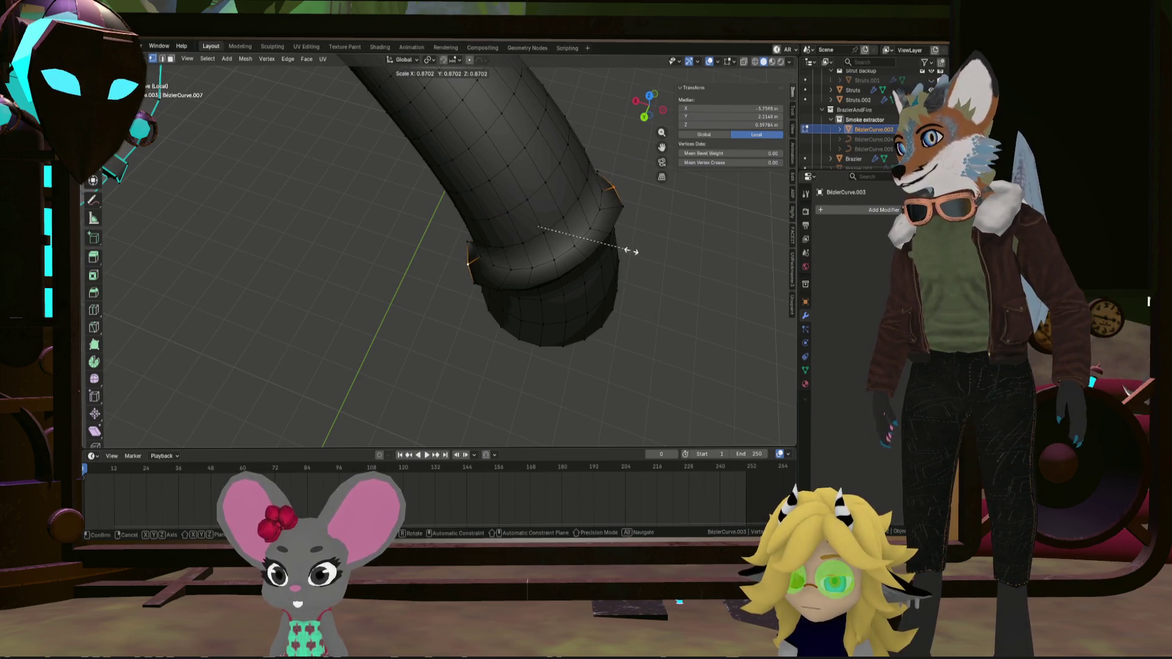
pyautogui.click(631, 251)
pyautogui.moveTo(631, 251)
pyautogui.mouseDown(button='middle')
pyautogui.moveTo(669, 185)
pyautogui.moveTo(484, 259)
pyautogui.moveTo(433, 297)
pyautogui.moveTo(601, 250)
pyautogui.mouseUp(button='middle')
pyautogui.click(601, 250)
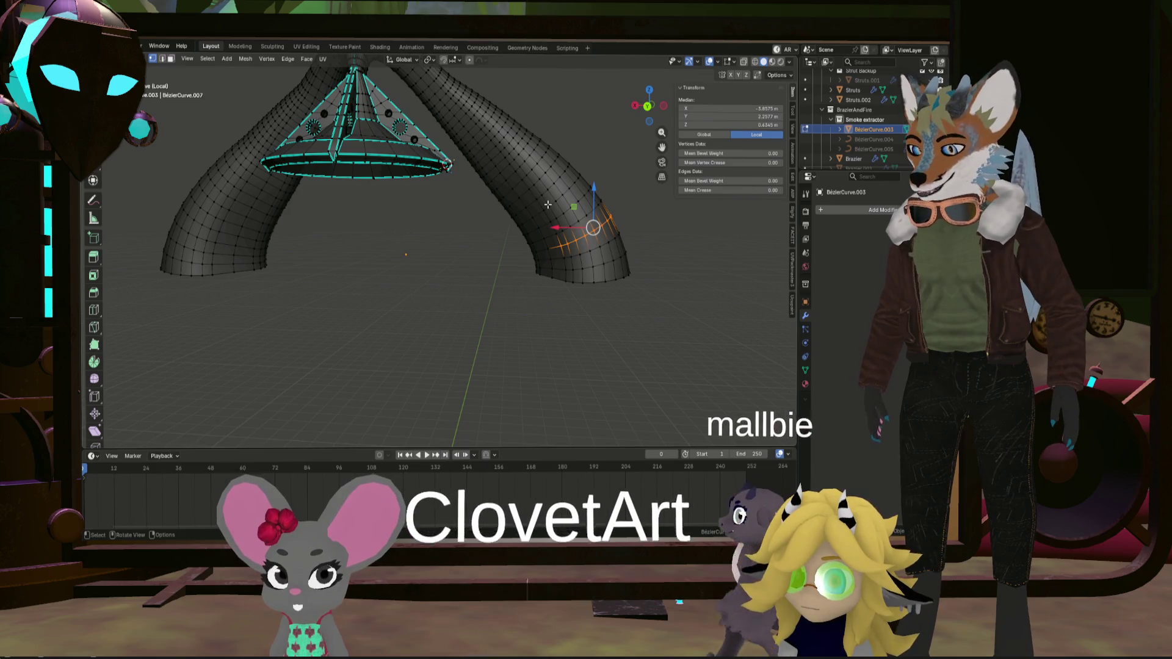
# Exit Local View to show the full scene and return the tube to Object Mode
pyautogui.press('KP_Divide')
pyautogui.moveTo(547, 204)
pyautogui.mouseDown(button='middle')
pyautogui.moveTo(561, 302)
pyautogui.moveTo(595, 325)
pyautogui.moveTo(563, 372)
pyautogui.moveTo(570, 392)
pyautogui.moveTo(531, 236)
pyautogui.moveTo(536, 298)
pyautogui.moveTo(492, 280)
pyautogui.moveTo(471, 295)
pyautogui.moveTo(489, 301)
pyautogui.mouseUp(button='middle')
pyautogui.press('Tab')
# Put the Struts column in Edit Mode and examine the edge rings at its base
pyautogui.click(511, 267)
pyautogui.press('Tab')
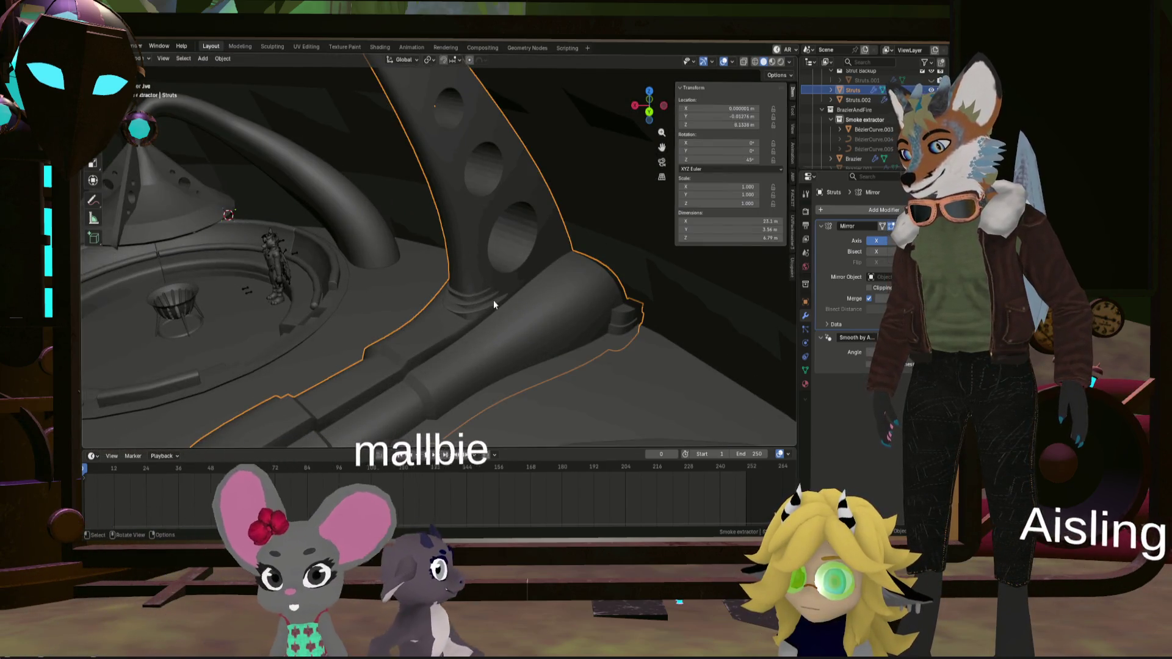
pyautogui.scroll(-5, 493, 299)
pyautogui.scroll(10, 493, 302)
pyautogui.moveTo(493, 302)
pyautogui.mouseDown(button='middle')
pyautogui.moveTo(403, 308)
pyautogui.moveTo(457, 329)
pyautogui.mouseUp(button='middle')
pyautogui.click(403, 308)
pyautogui.scroll(4, 490, 345)
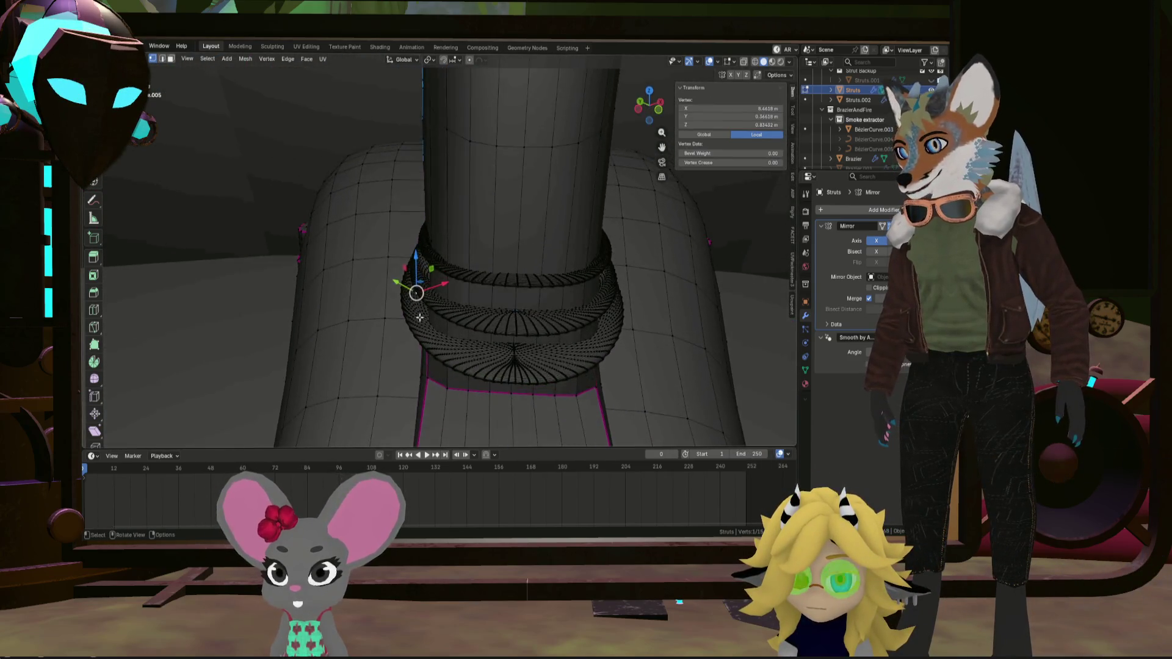
pyautogui.scroll(-4, 490, 344)
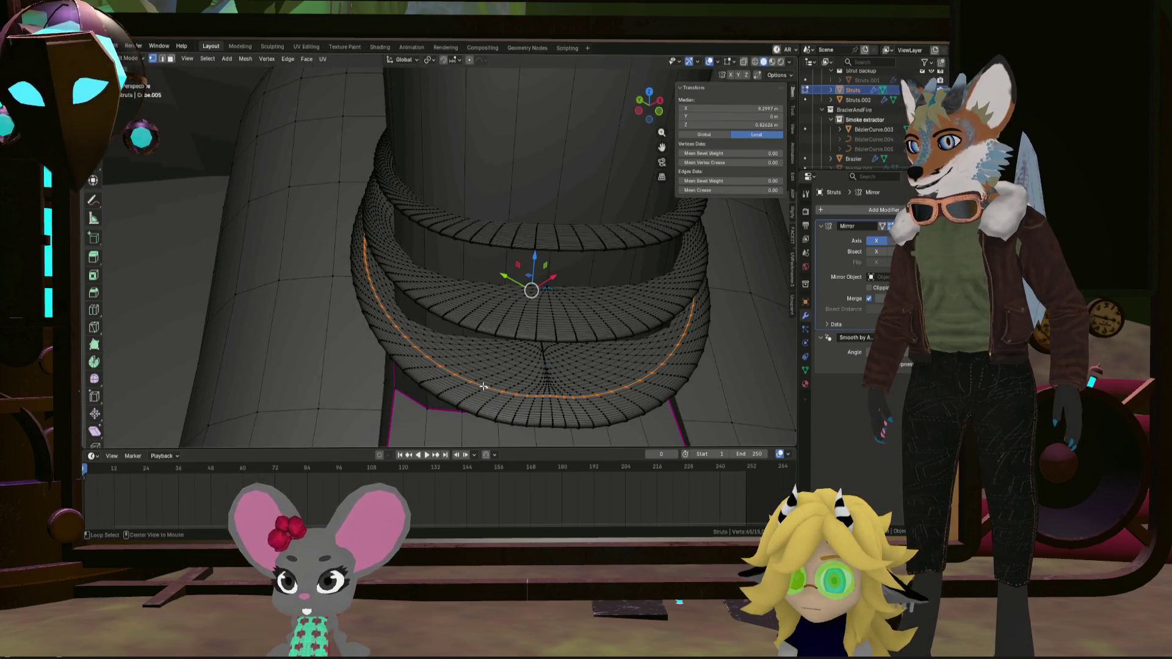
pyautogui.click(471, 374)
pyautogui.moveTo(471, 374)
pyautogui.mouseDown(button='middle')
pyautogui.moveTo(476, 347)
pyautogui.moveTo(518, 342)
pyautogui.moveTo(550, 354)
pyautogui.moveTo(439, 295)
pyautogui.moveTo(472, 289)
pyautogui.mouseUp(button='middle')
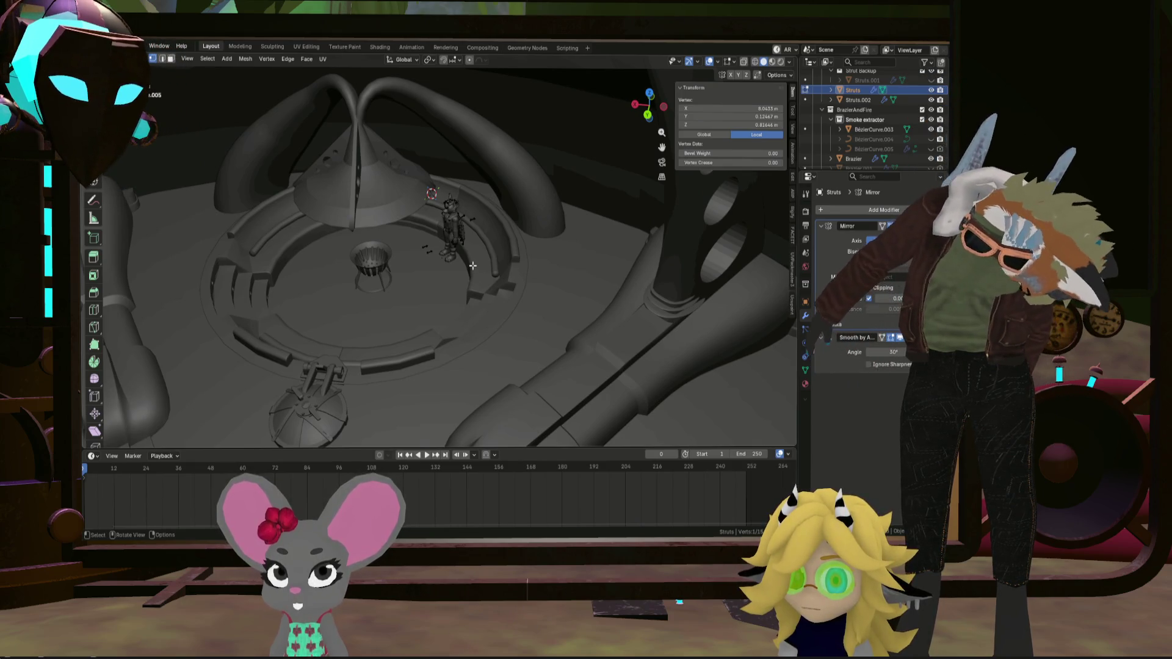
# Orbit around the hood and tubes to review them from every side
pyautogui.moveTo(378, 192); pyautogui.dragTo(440, 208, button='middle')
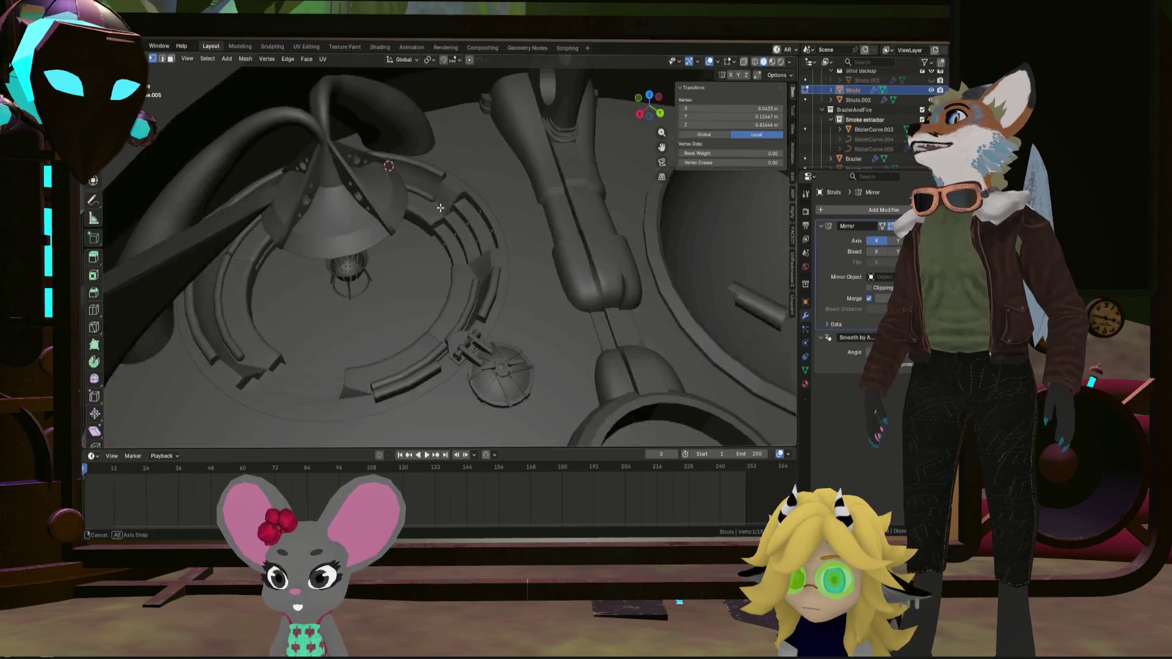
pyautogui.moveTo(358, 229); pyautogui.dragTo(437, 260, button='middle')
pyautogui.scroll(3, 437, 260)
pyautogui.scroll(-3, 445, 266)
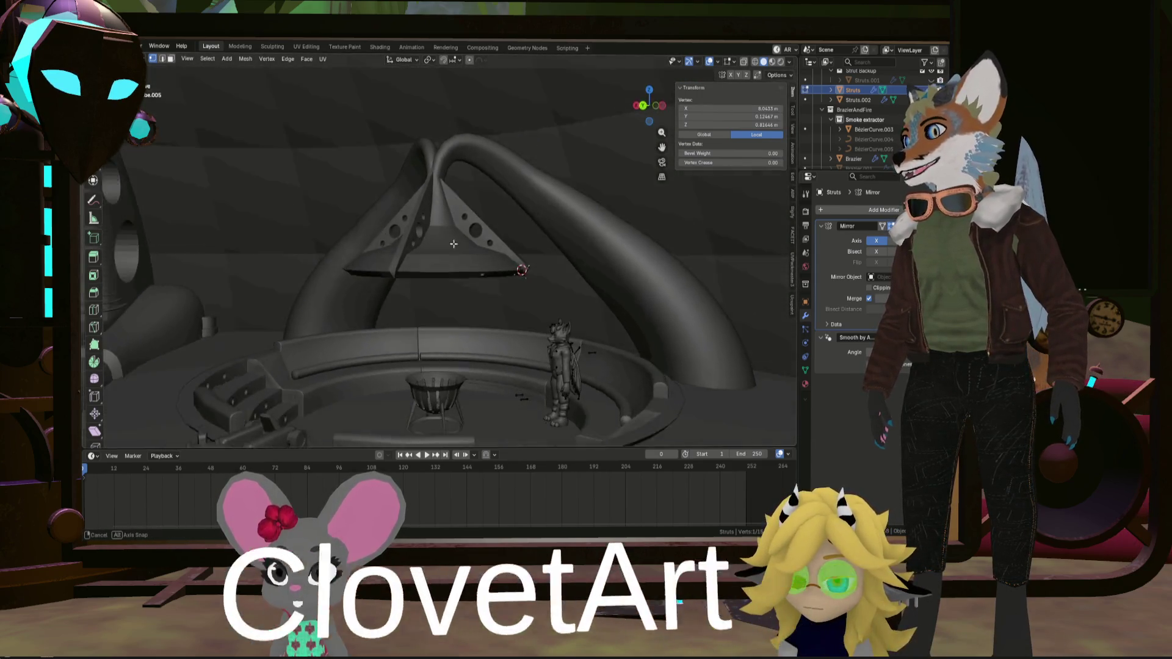
pyautogui.scroll(5, 462, 279)
pyautogui.scroll(-5, 462, 278)
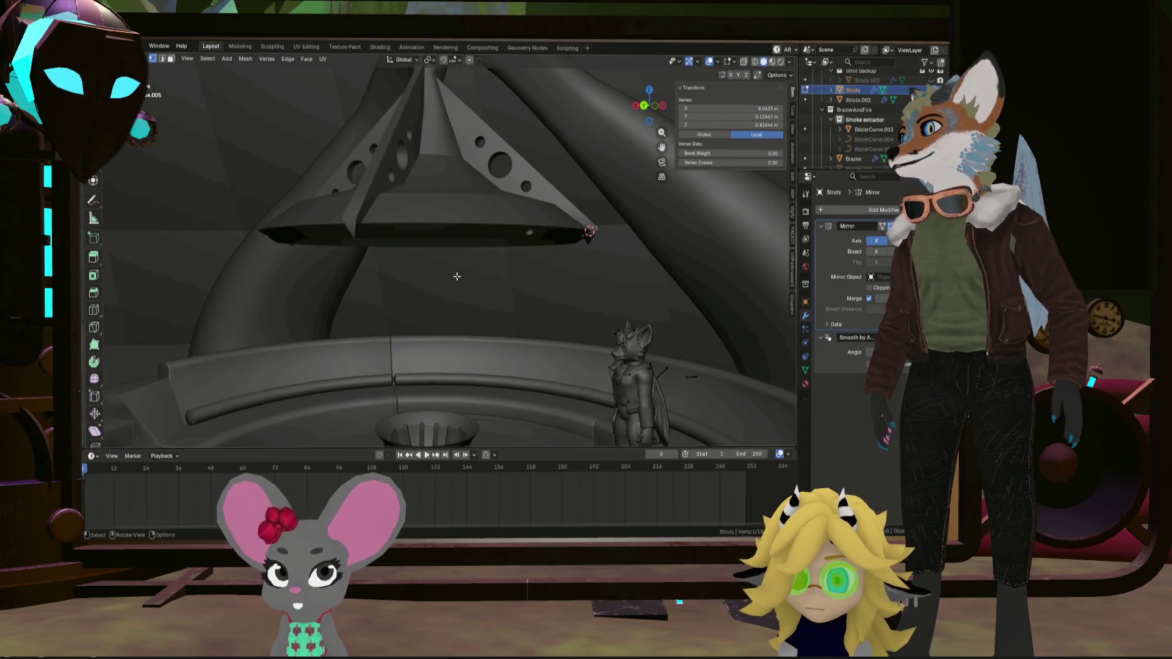
pyautogui.moveTo(419, 230); pyautogui.dragTo(438, 176, button='middle')
pyautogui.moveTo(603, 234)
pyautogui.mouseDown(button='middle')
pyautogui.moveTo(559, 254)
pyautogui.moveTo(459, 262)
pyautogui.moveTo(567, 256)
pyautogui.moveTo(520, 260)
pyautogui.mouseUp(button='middle')
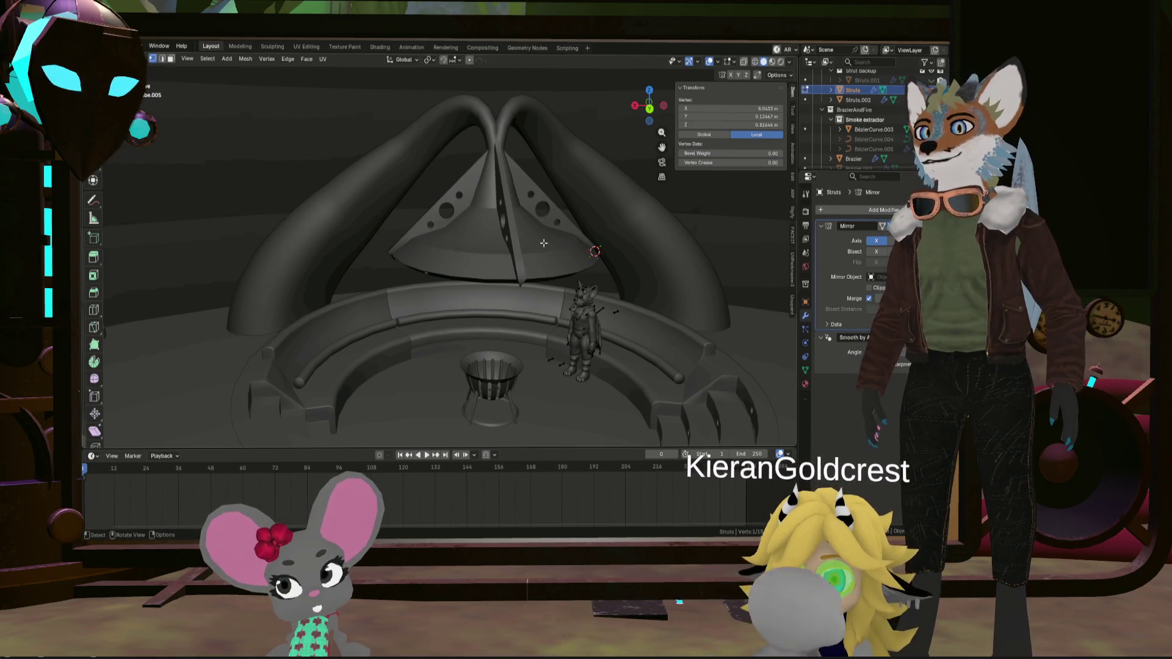
pyautogui.moveTo(543, 243)
pyautogui.mouseDown(button='middle')
pyautogui.moveTo(499, 245)
pyautogui.moveTo(501, 228)
pyautogui.moveTo(479, 226)
pyautogui.mouseUp(button='middle')
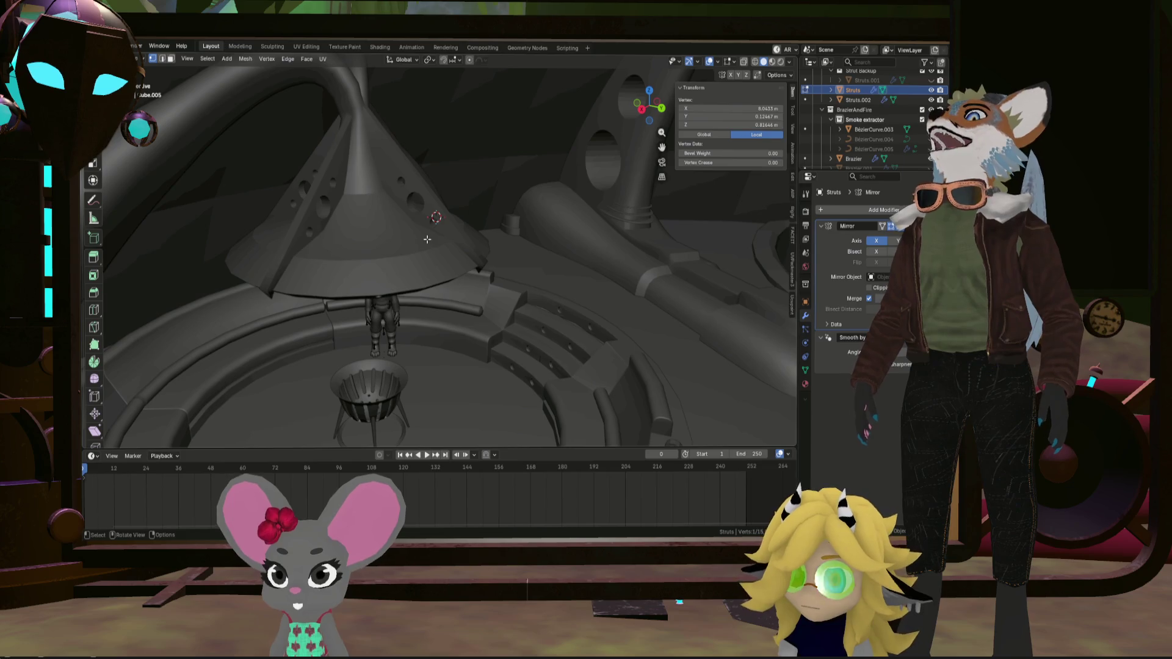
pyautogui.moveTo(427, 240)
pyautogui.mouseDown(button='middle')
pyautogui.moveTo(460, 225)
pyautogui.moveTo(468, 303)
pyautogui.moveTo(464, 272)
pyautogui.moveTo(312, 298)
pyautogui.moveTo(440, 305)
pyautogui.mouseUp(button='middle')
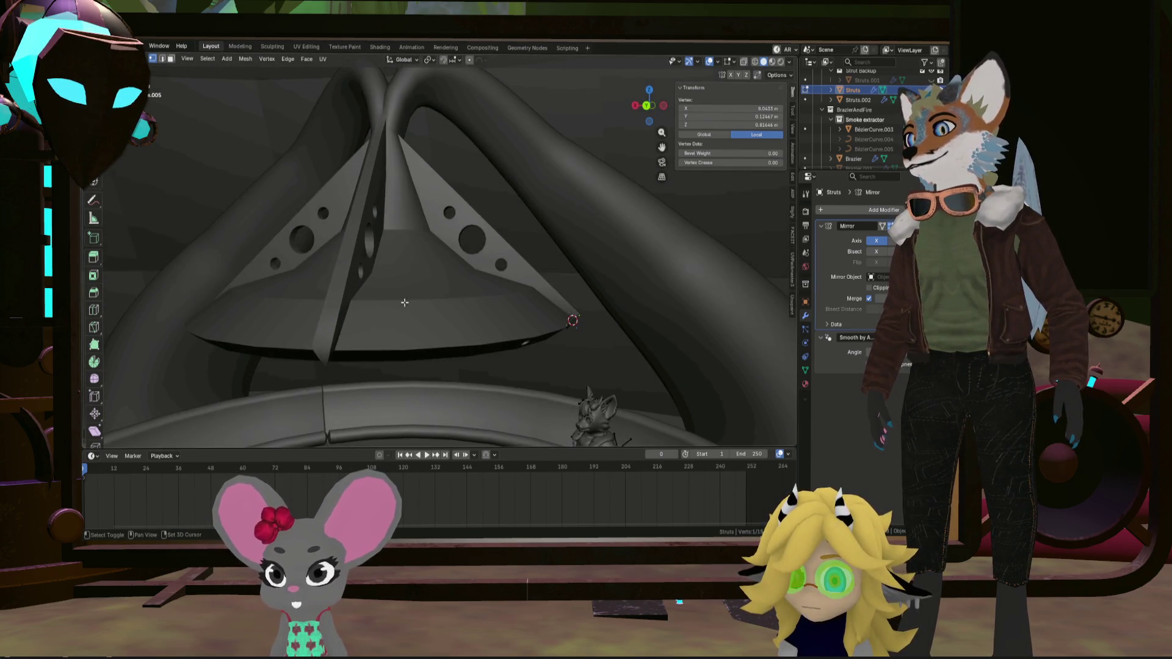
pyautogui.moveTo(492, 307); pyautogui.dragTo(553, 309, button='middle')
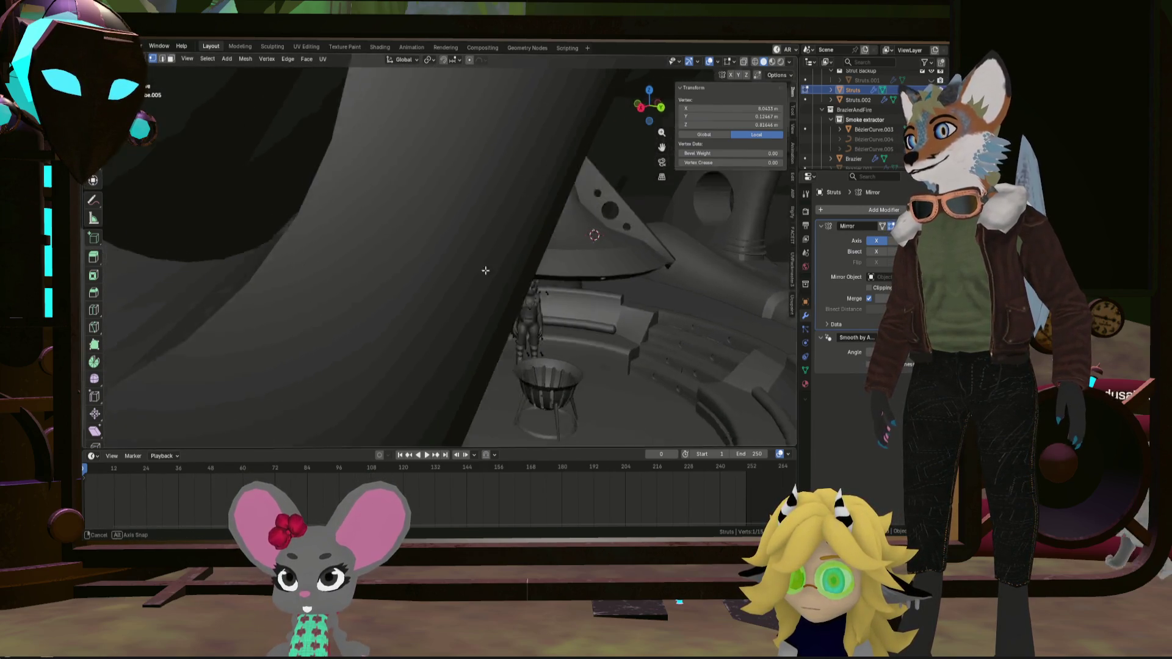
pyautogui.moveTo(485, 271)
pyautogui.mouseDown(button='middle')
pyautogui.moveTo(410, 272)
pyautogui.moveTo(434, 248)
pyautogui.moveTo(405, 302)
pyautogui.moveTo(434, 248)
pyautogui.moveTo(489, 259)
pyautogui.moveTo(437, 241)
pyautogui.mouseUp(button='middle')
# Deselect everything and return the Struts column to Object Mode
pyautogui.scroll(3, 402, 271)
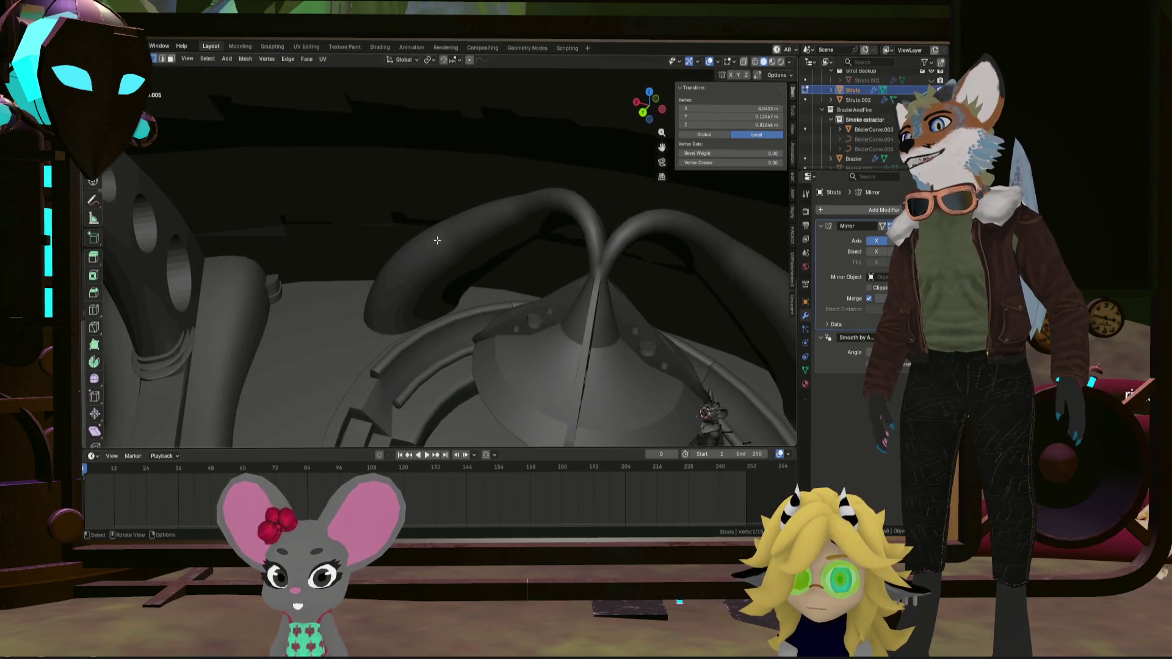
pyautogui.scroll(1, 430, 284)
pyautogui.click(429, 274)
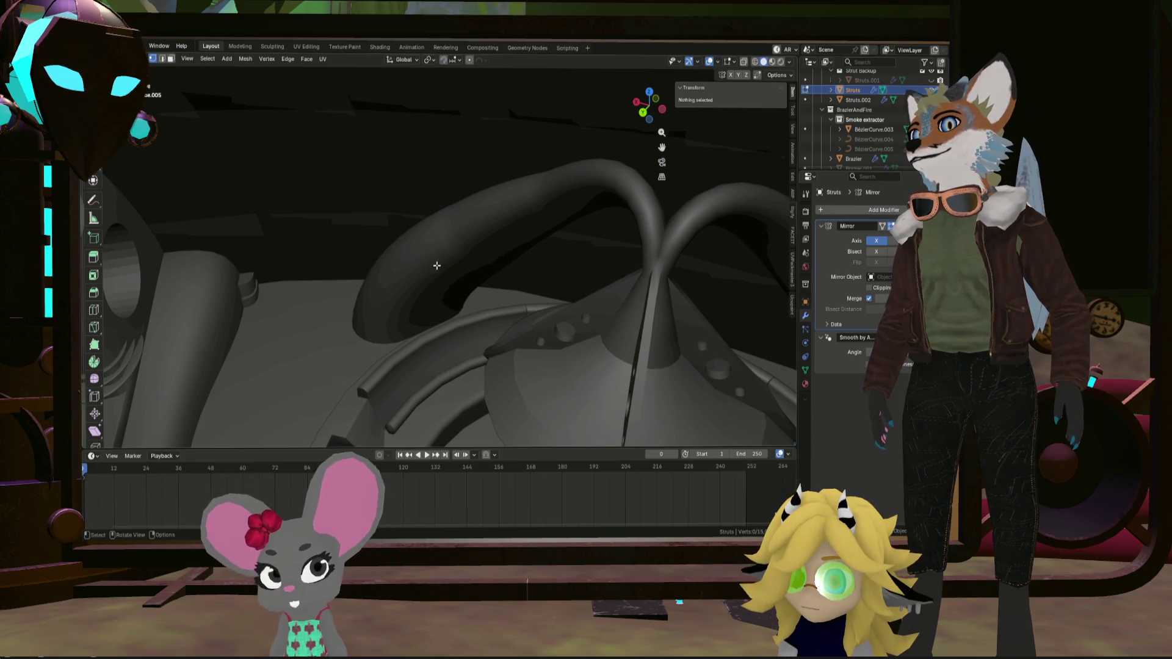
pyautogui.press('Tab')
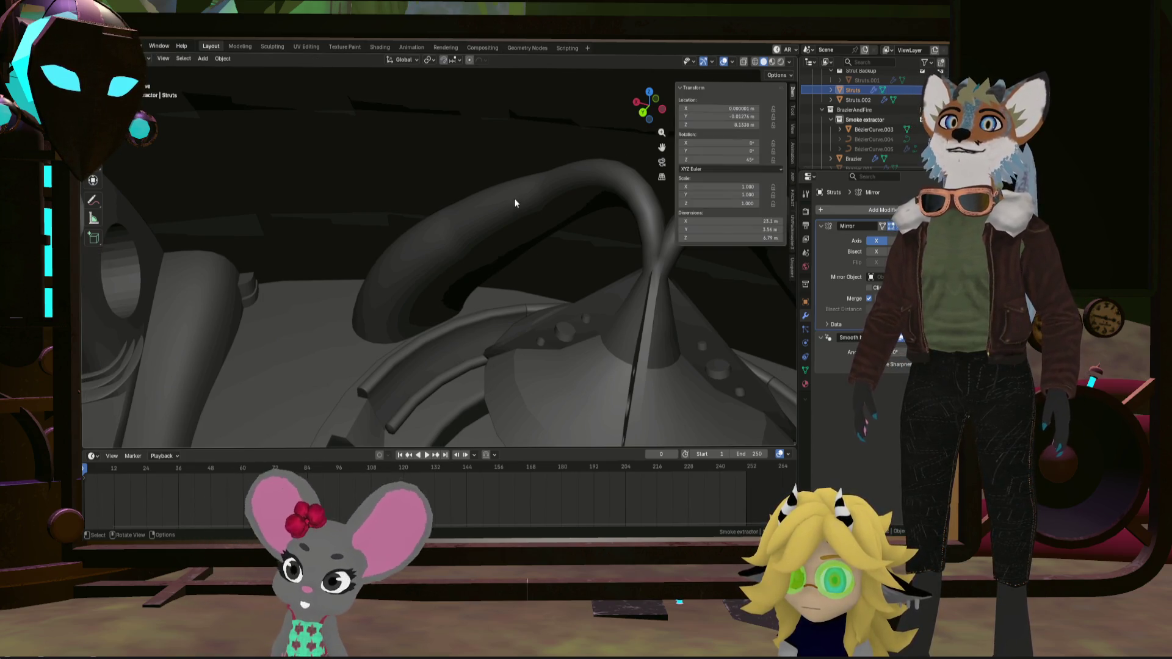
# Add a UV sphere to the Smoke extractor collection with fewer segments and 4 rings
pyautogui.click(461, 237)
pyautogui.hotkey('shift', 'a')
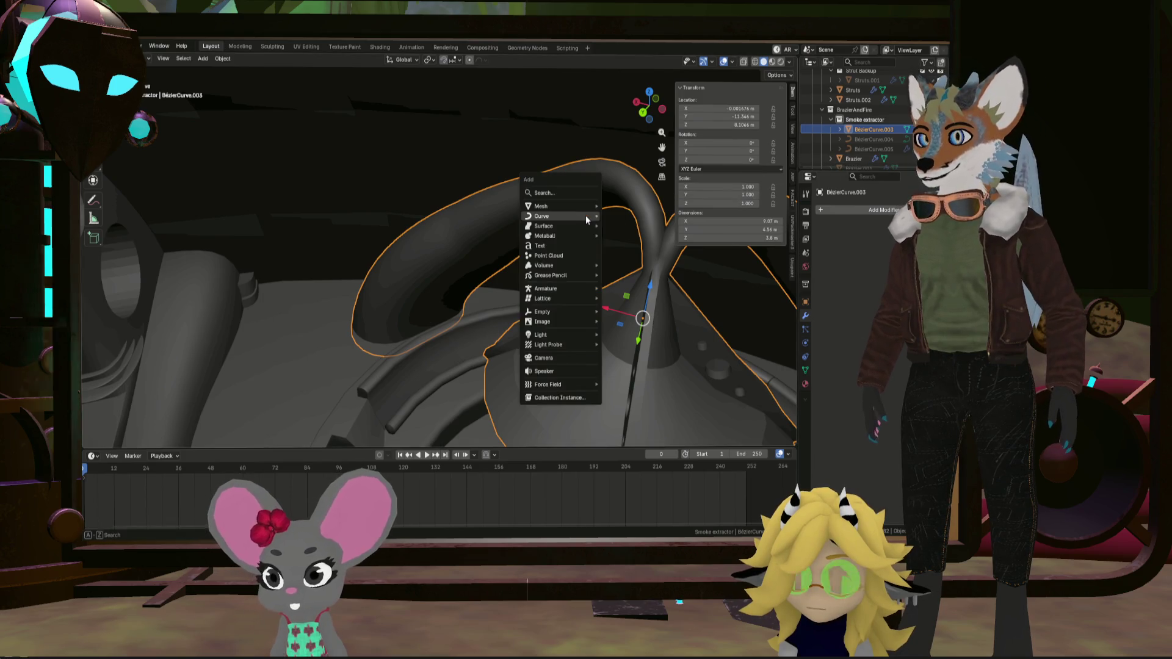
pyautogui.moveTo(585, 215)
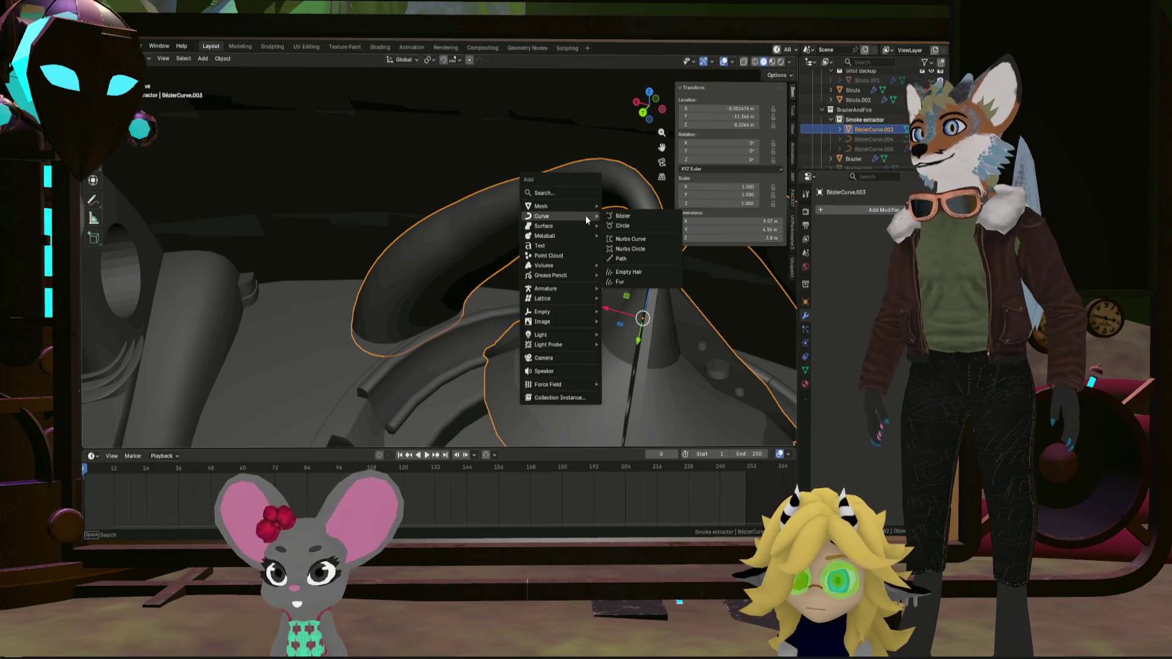
pyautogui.click(866, 121)
pyautogui.hotkey('shift', 'a')
pyautogui.moveTo(476, 178)
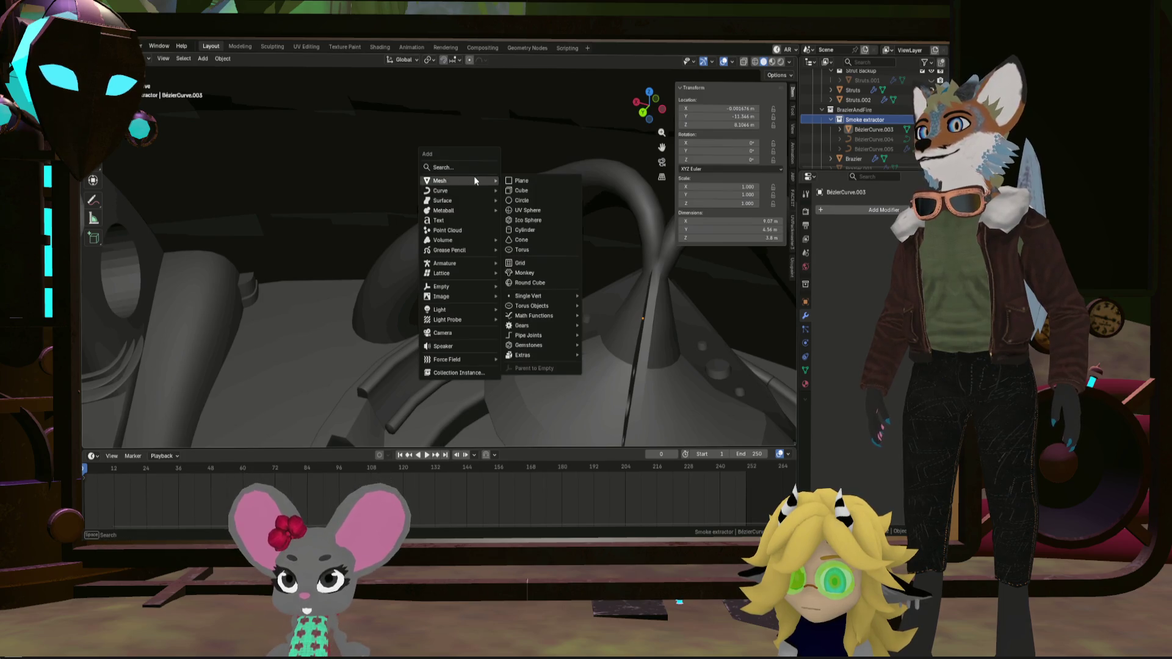
pyautogui.click(543, 210)
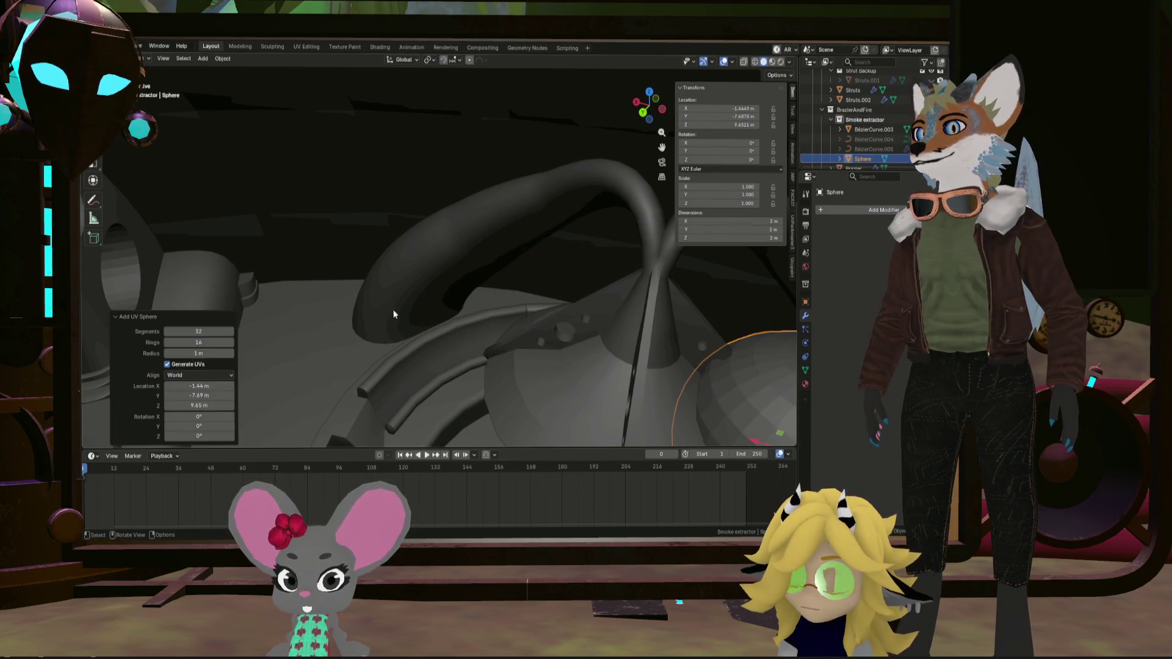
pyautogui.scroll(-2, 403, 321)
pyautogui.moveTo(402, 321)
pyautogui.mouseDown(button='middle')
pyautogui.moveTo(431, 258)
pyautogui.moveTo(353, 340)
pyautogui.mouseUp(button='middle')
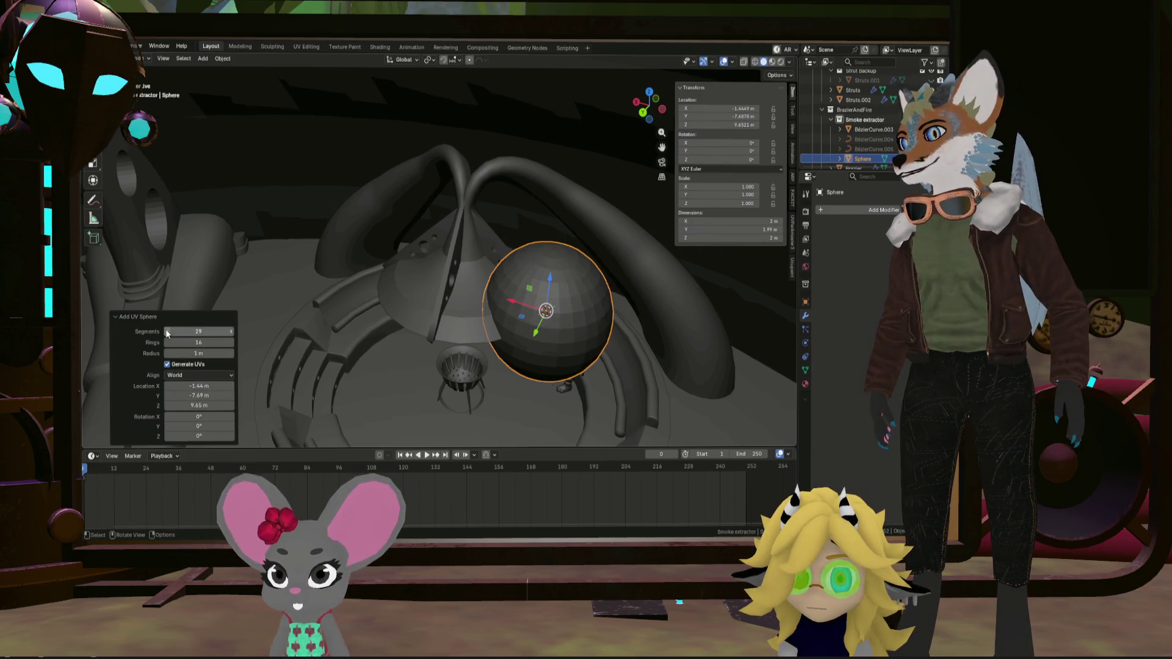
pyautogui.moveTo(166, 329); pyautogui.dragTo(166, 343)
pyautogui.click(166, 343)
pyautogui.click(166, 343)
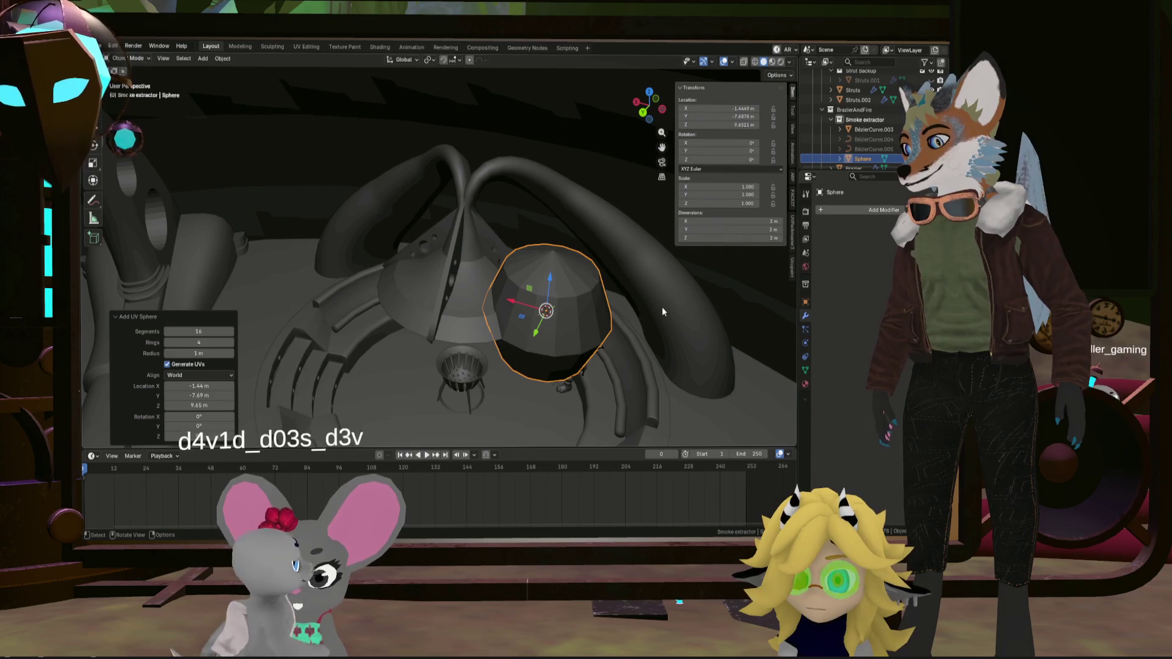
# Squash the sphere along Z into a thin disc about 1.81 m wide
pyautogui.press('s')
pyautogui.press('z')
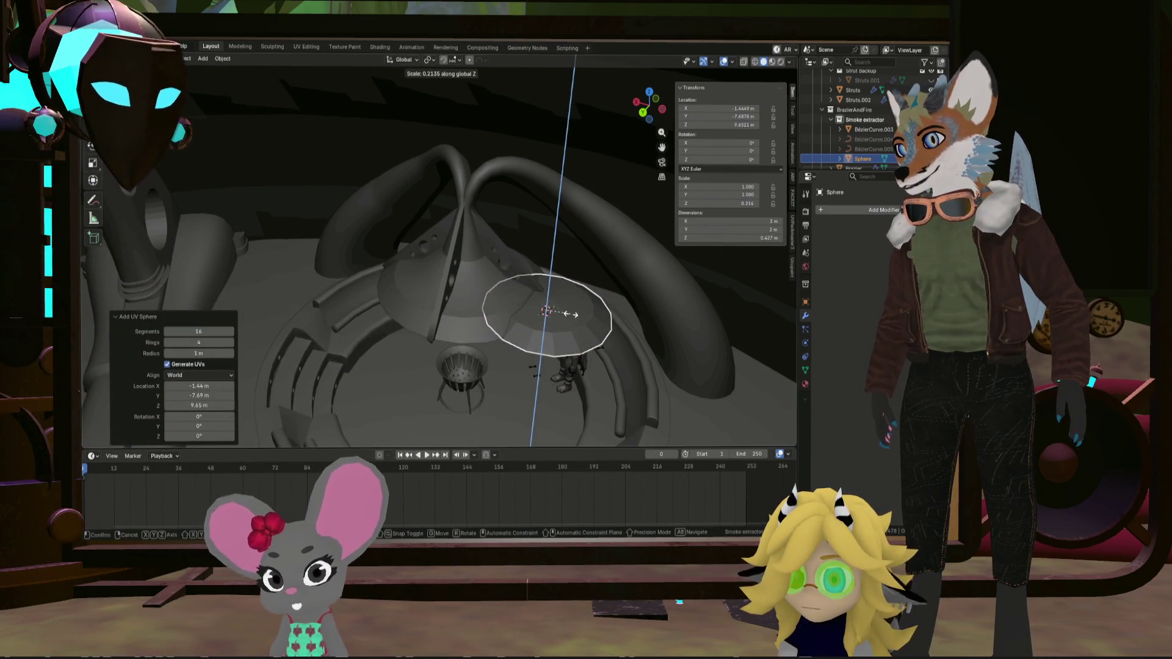
pyautogui.click(571, 314)
pyautogui.moveTo(571, 314)
pyautogui.mouseDown(button='middle')
pyautogui.moveTo(558, 348)
pyautogui.moveTo(503, 333)
pyautogui.moveTo(579, 300)
pyautogui.moveTo(555, 366)
pyautogui.moveTo(576, 361)
pyautogui.mouseUp(button='middle')
pyautogui.press('s')
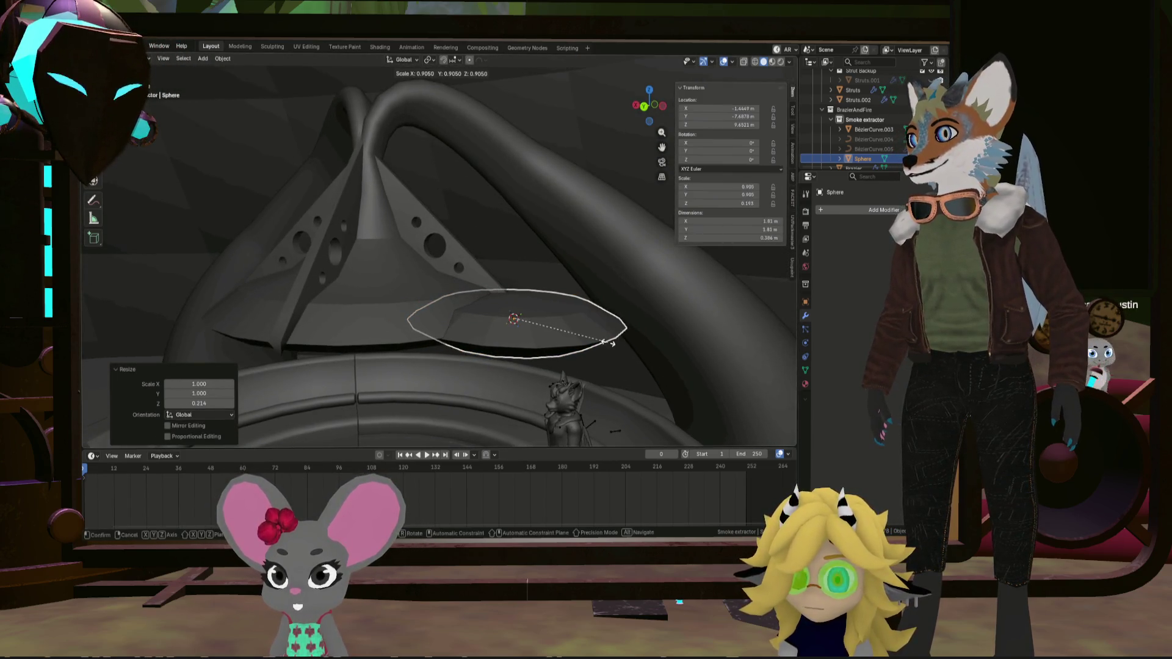
pyautogui.press('s')
pyautogui.press('z')
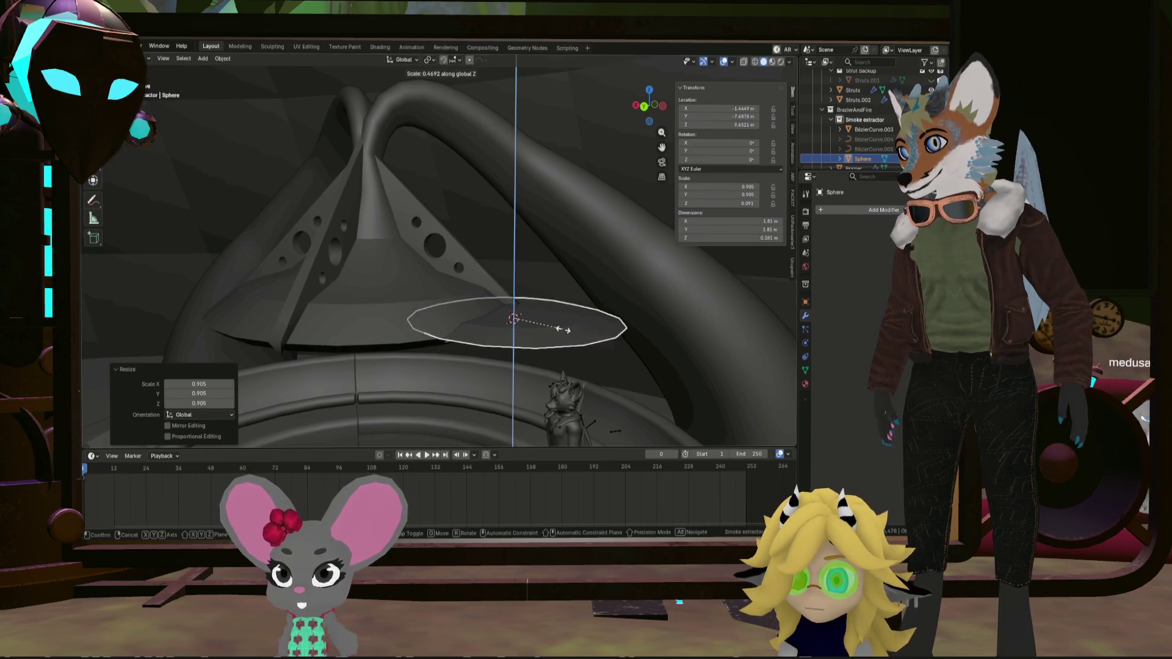
pyautogui.moveTo(562, 340)
pyautogui.mouseDown(button='middle')
pyautogui.moveTo(580, 398)
pyautogui.moveTo(563, 398)
pyautogui.moveTo(544, 356)
pyautogui.moveTo(562, 386)
pyautogui.moveTo(547, 360)
pyautogui.moveTo(490, 339)
pyautogui.mouseUp(button='middle')
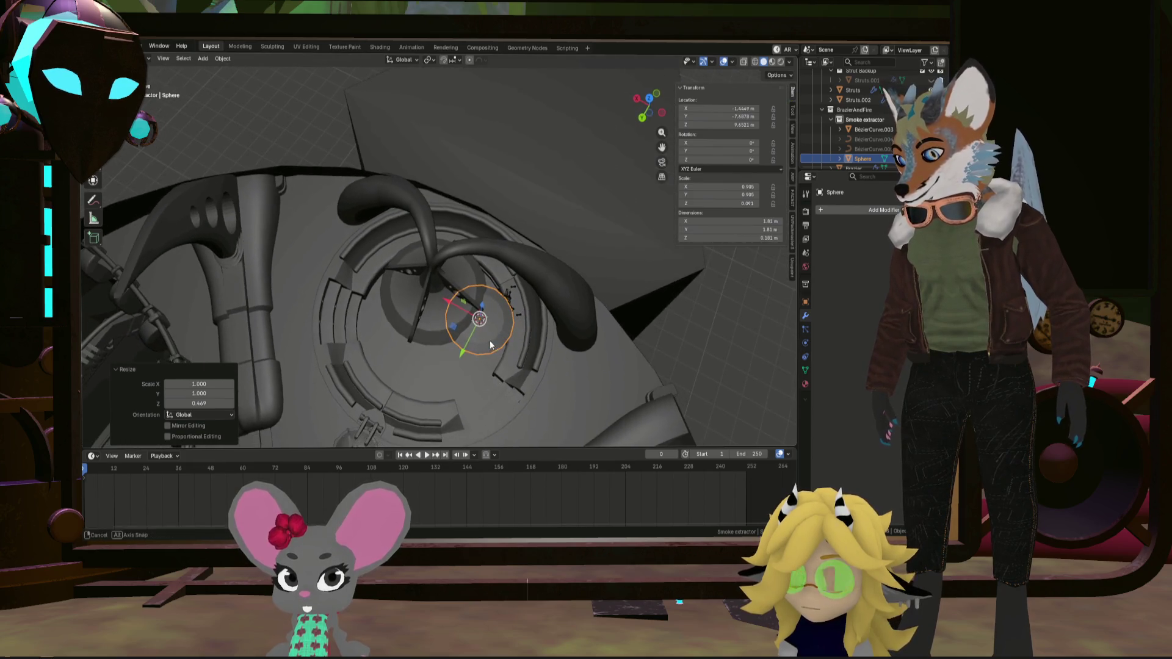
# Move the disc to the tube's end, lowering it on Z and shifting it along Y
pyautogui.press('g')
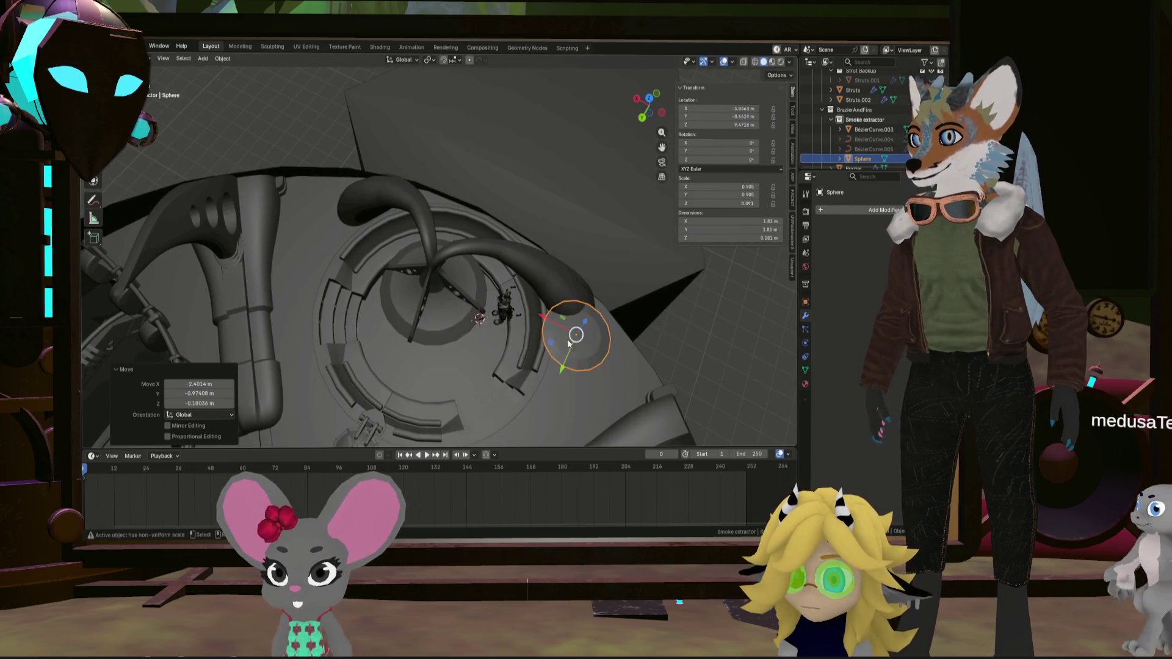
pyautogui.click(574, 338)
pyautogui.moveTo(574, 338)
pyautogui.mouseDown(button='middle')
pyautogui.moveTo(620, 305)
pyautogui.moveTo(582, 325)
pyautogui.mouseUp(button='middle')
pyautogui.press('g')
pyautogui.press('z')
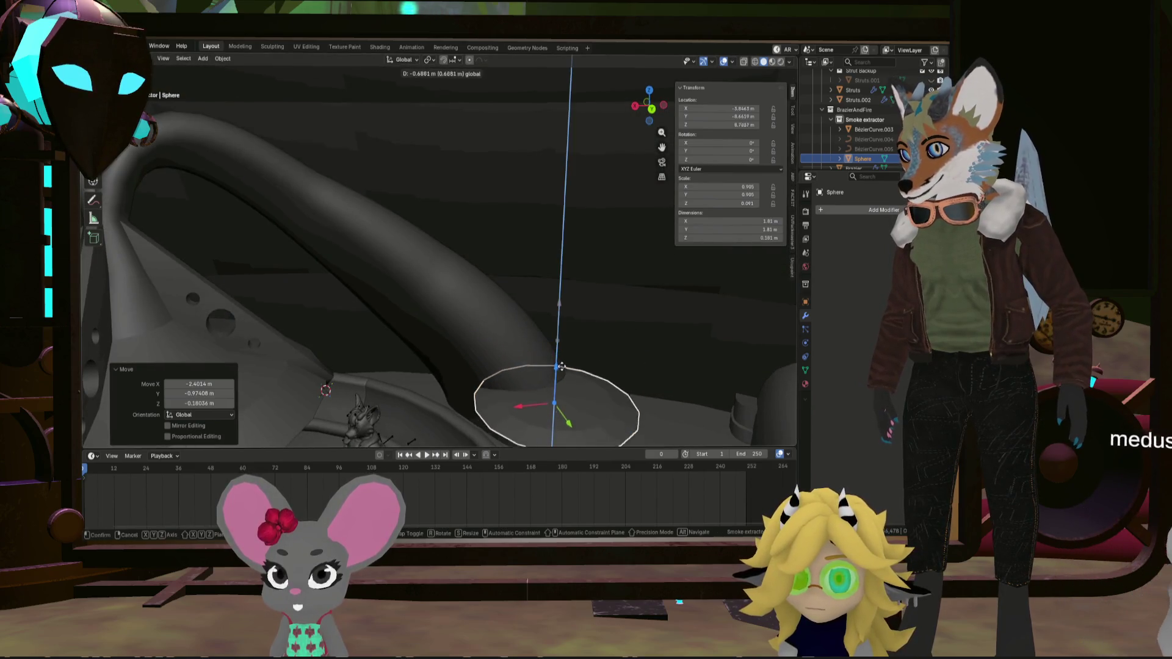
pyautogui.click(569, 414)
pyautogui.press('g')
pyautogui.press('y')
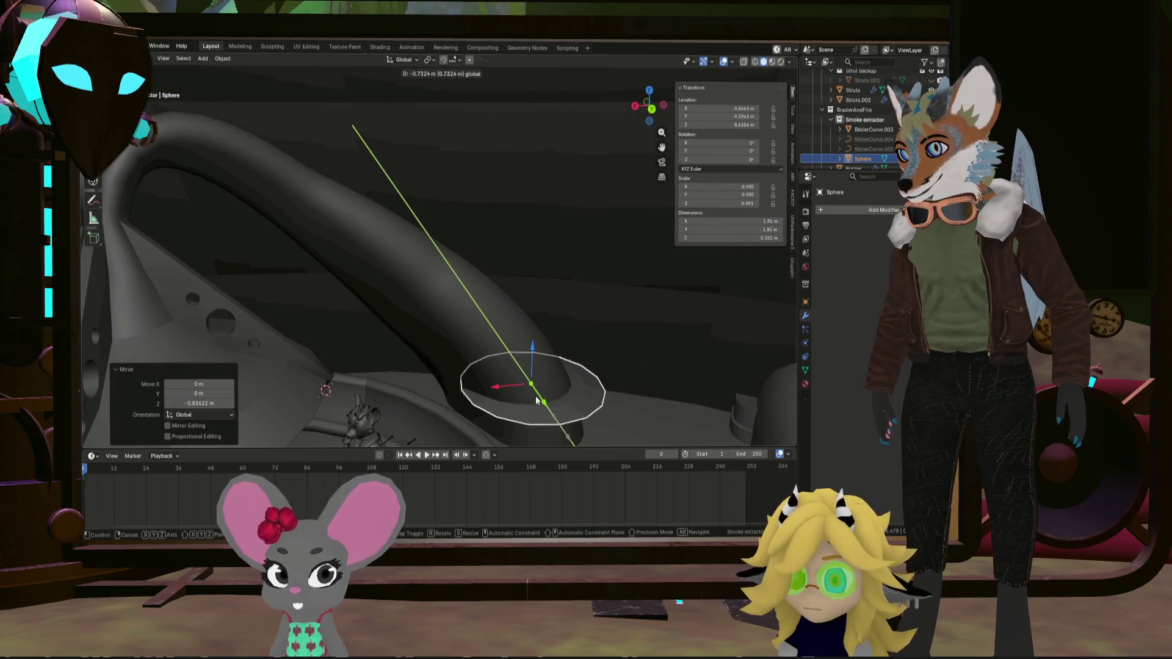
pyautogui.click(537, 400)
pyautogui.moveTo(536, 401); pyautogui.dragTo(510, 380, button='middle')
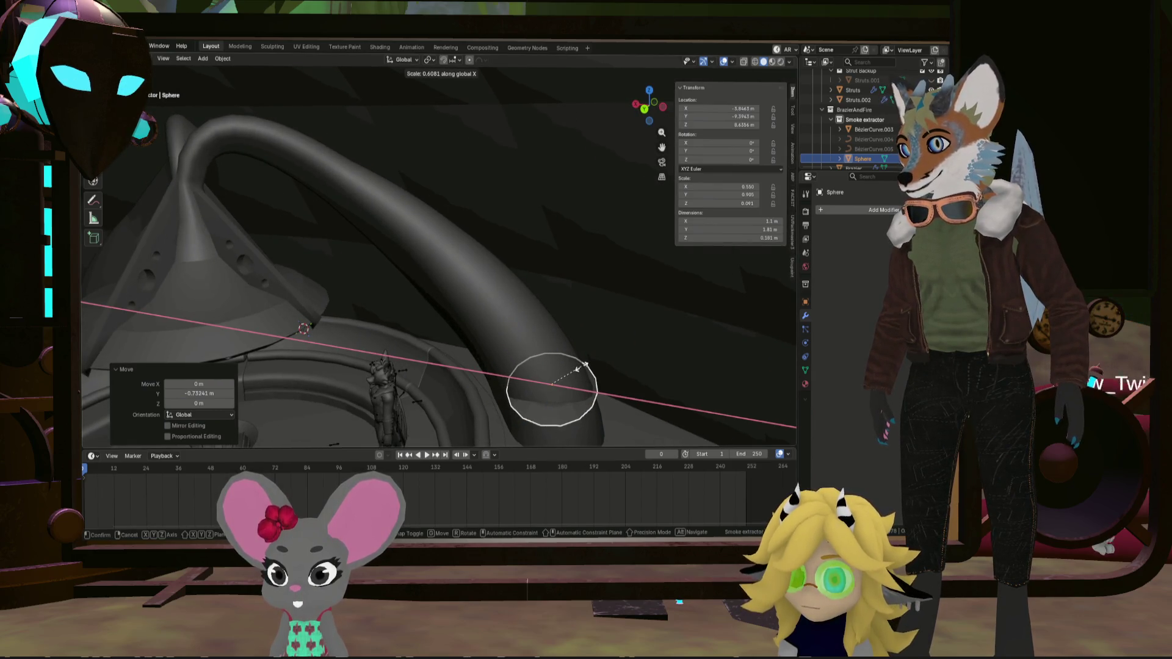
# Narrow the disc along X to 1.16 m, rotate it 32.5° about Z, and centre it on the tube end
pyautogui.click(586, 368)
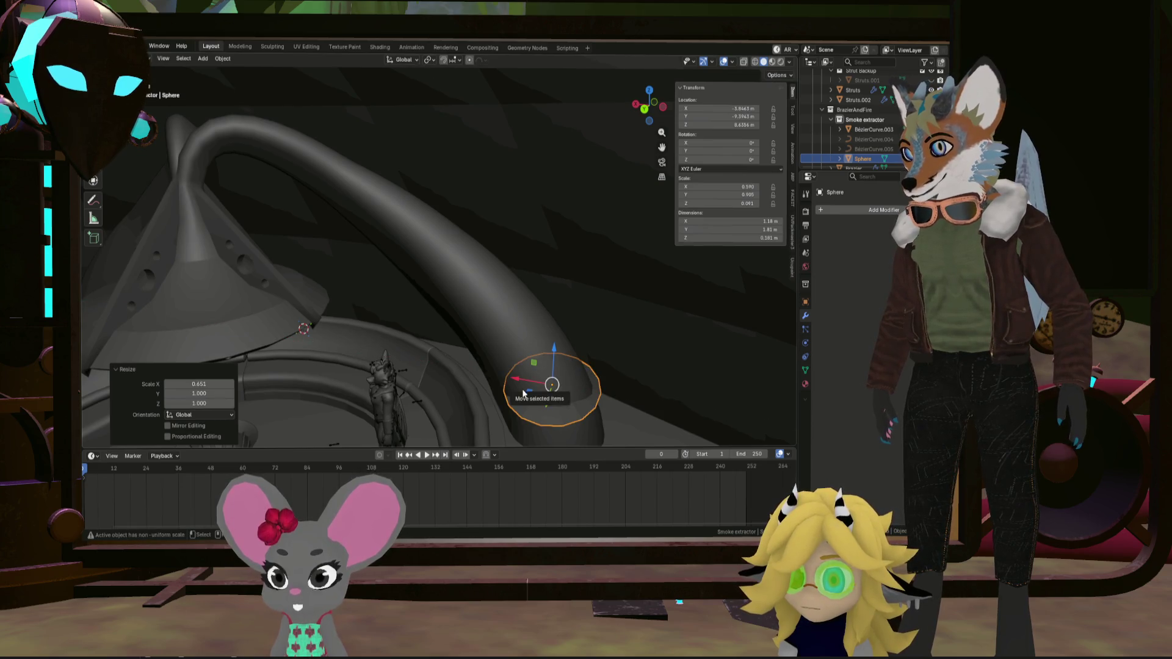
pyautogui.press('r')
pyautogui.press('z')
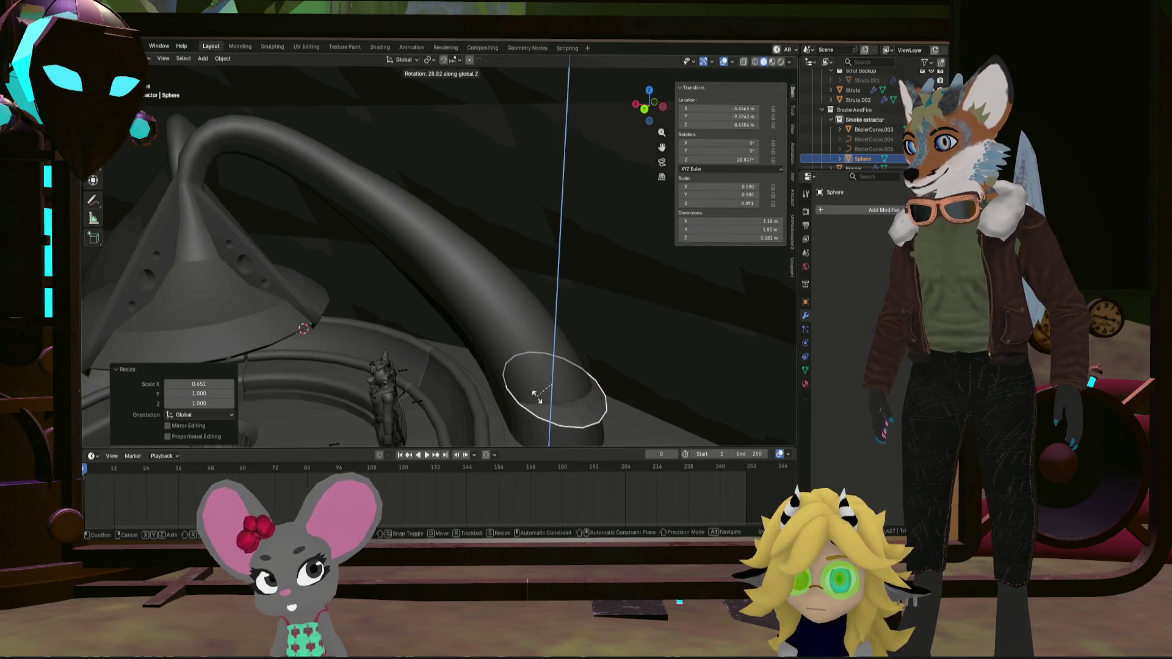
pyautogui.click(537, 394)
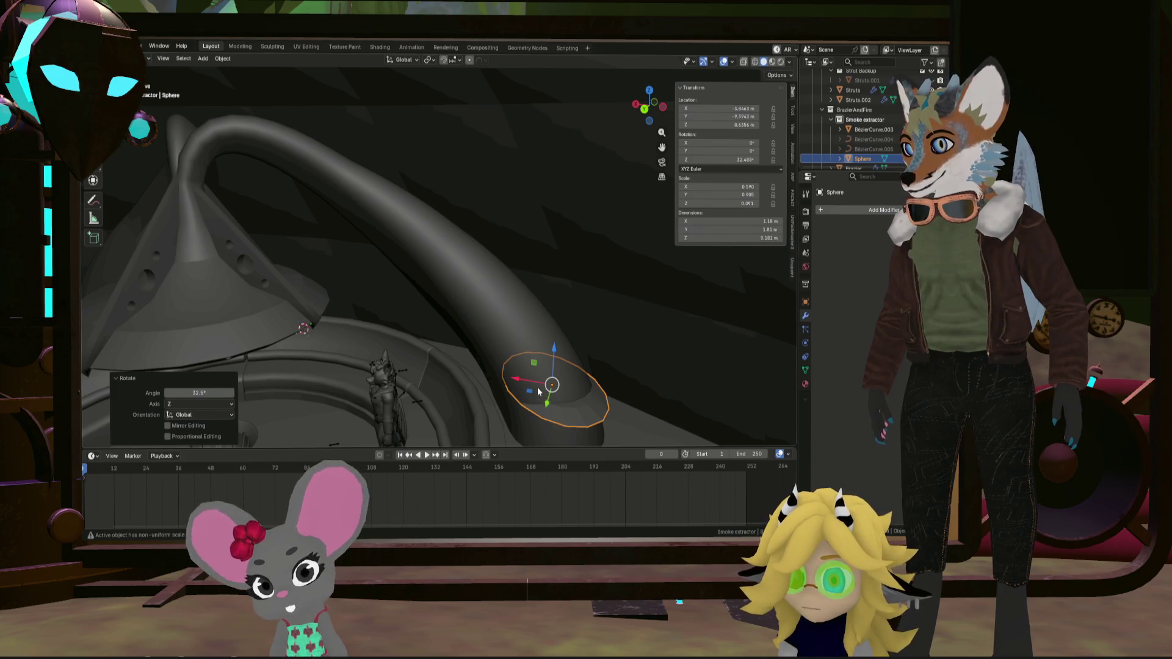
pyautogui.moveTo(529, 391); pyautogui.dragTo(528, 391)
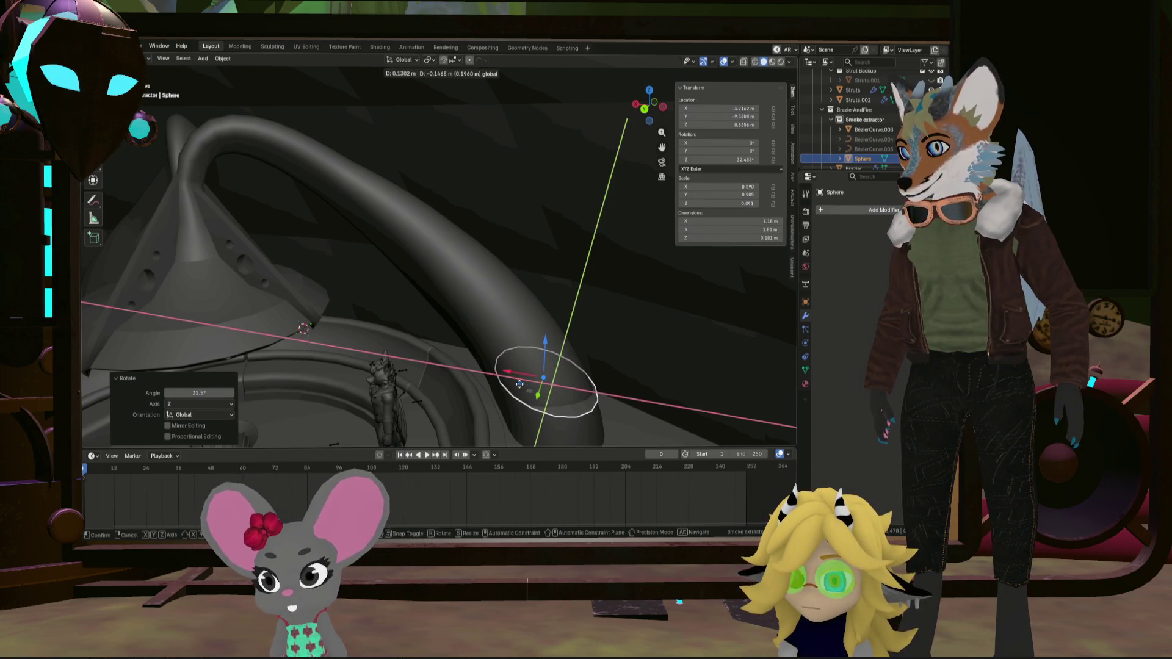
pyautogui.moveTo(519, 384); pyautogui.dragTo(520, 386)
pyautogui.moveTo(520, 385)
pyautogui.mouseDown(button='middle')
pyautogui.moveTo(572, 419)
pyautogui.moveTo(617, 379)
pyautogui.moveTo(563, 396)
pyautogui.moveTo(612, 410)
pyautogui.moveTo(537, 398)
pyautogui.moveTo(552, 391)
pyautogui.mouseUp(button='middle')
pyautogui.scroll(4, 580, 403)
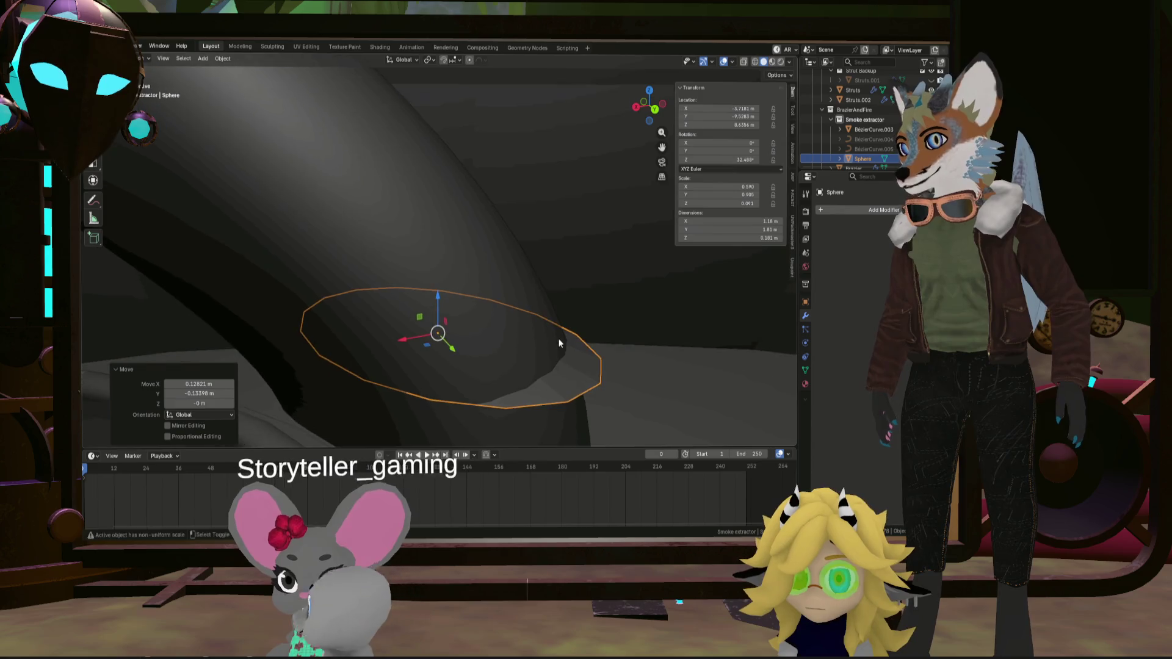
# Add a Boolean modifier targeting the Bézier tube and nudge the disc in the horizontal plane
pyautogui.click(873, 209)
pyautogui.moveTo(855, 222)
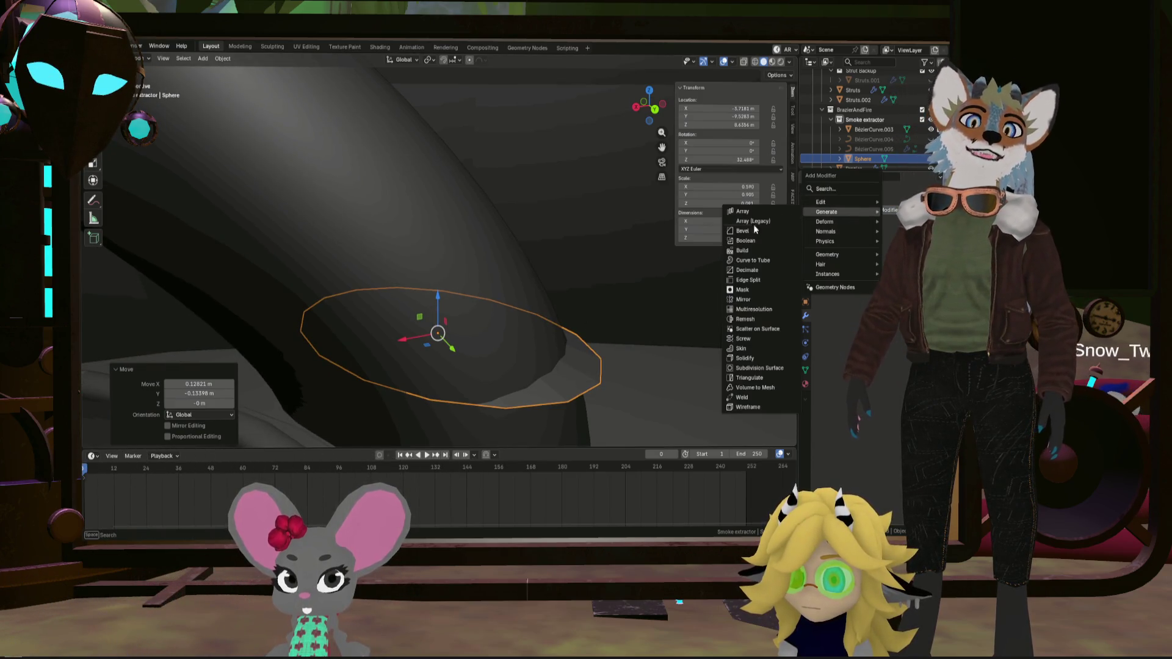
pyautogui.click(752, 239)
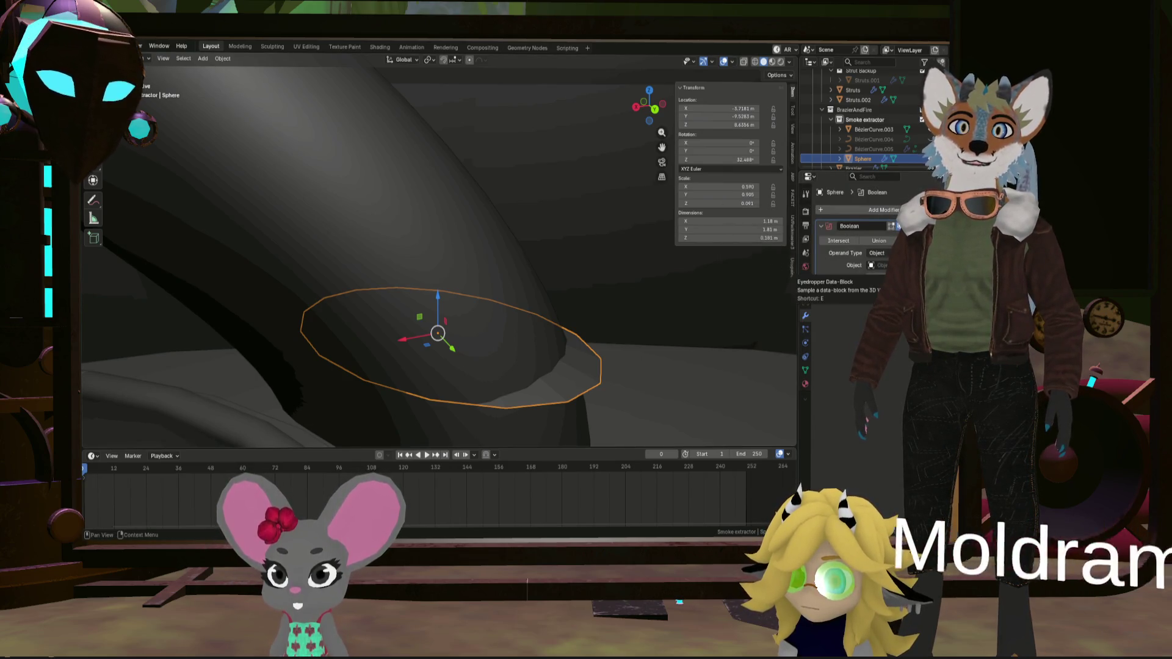
pyautogui.click(903, 265)
pyautogui.click(534, 247)
pyautogui.moveTo(648, 309)
pyautogui.mouseDown(button='middle')
pyautogui.moveTo(450, 335)
pyautogui.moveTo(405, 309)
pyautogui.moveTo(349, 324)
pyautogui.moveTo(415, 303)
pyautogui.mouseUp(button='middle')
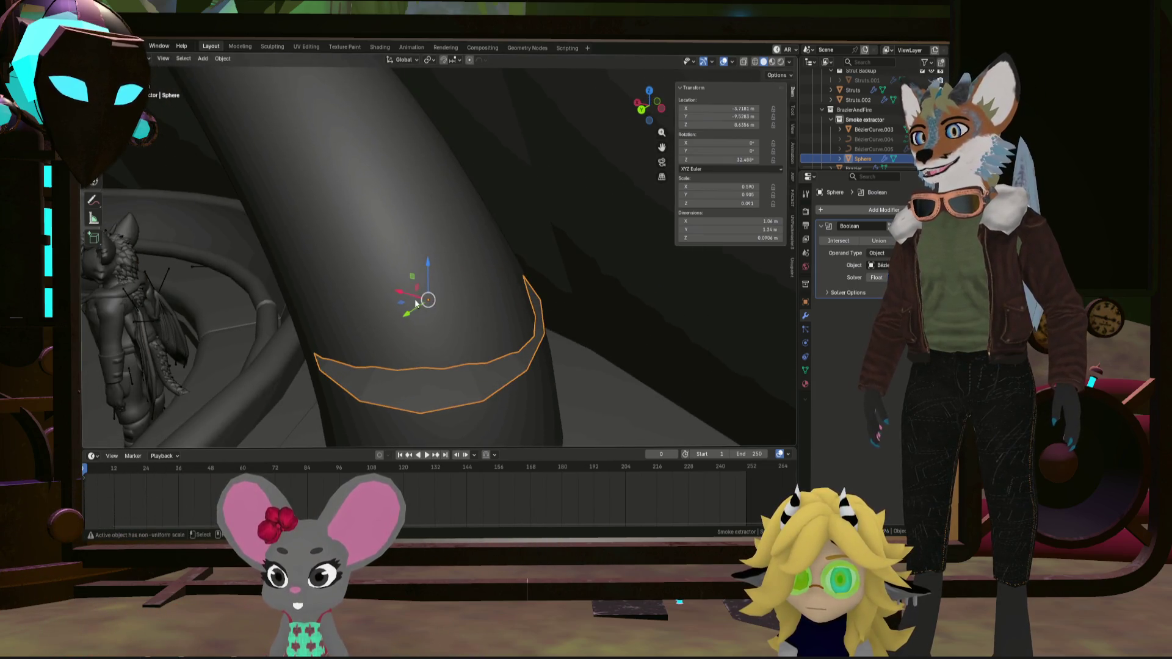
pyautogui.press('g')
pyautogui.hotkey('shift', 'z')
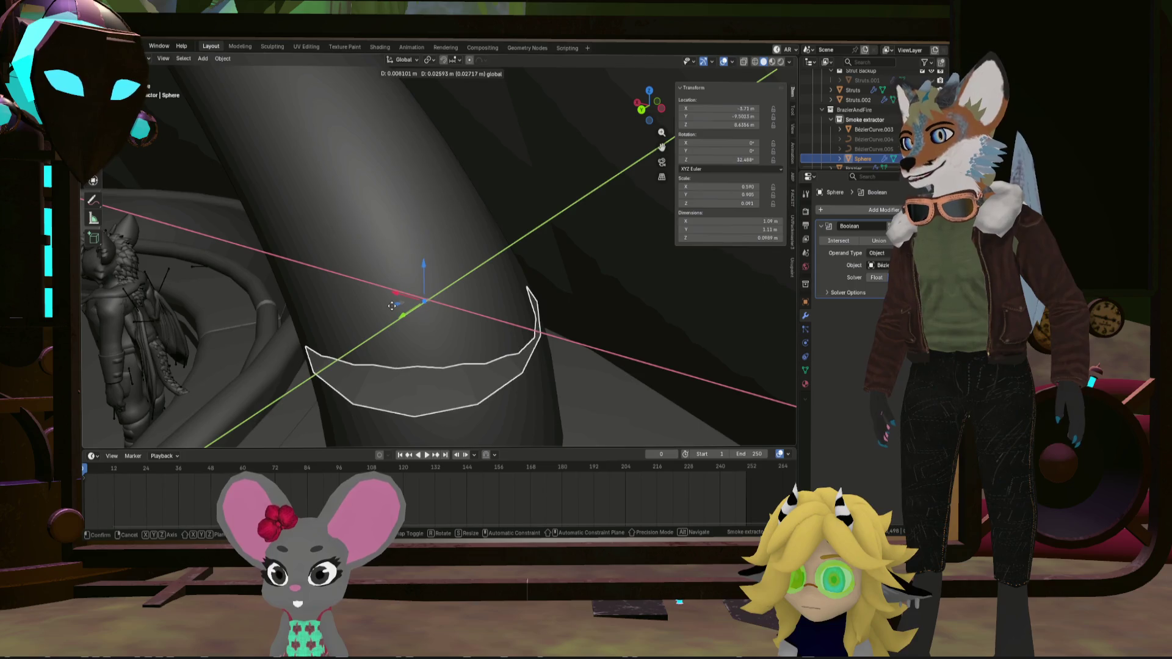
pyautogui.click(394, 308)
pyautogui.moveTo(393, 308)
pyautogui.mouseDown(button='middle')
pyautogui.moveTo(452, 312)
pyautogui.moveTo(524, 272)
pyautogui.moveTo(453, 290)
pyautogui.moveTo(466, 313)
pyautogui.moveTo(418, 287)
pyautogui.moveTo(575, 251)
pyautogui.mouseUp(button='middle')
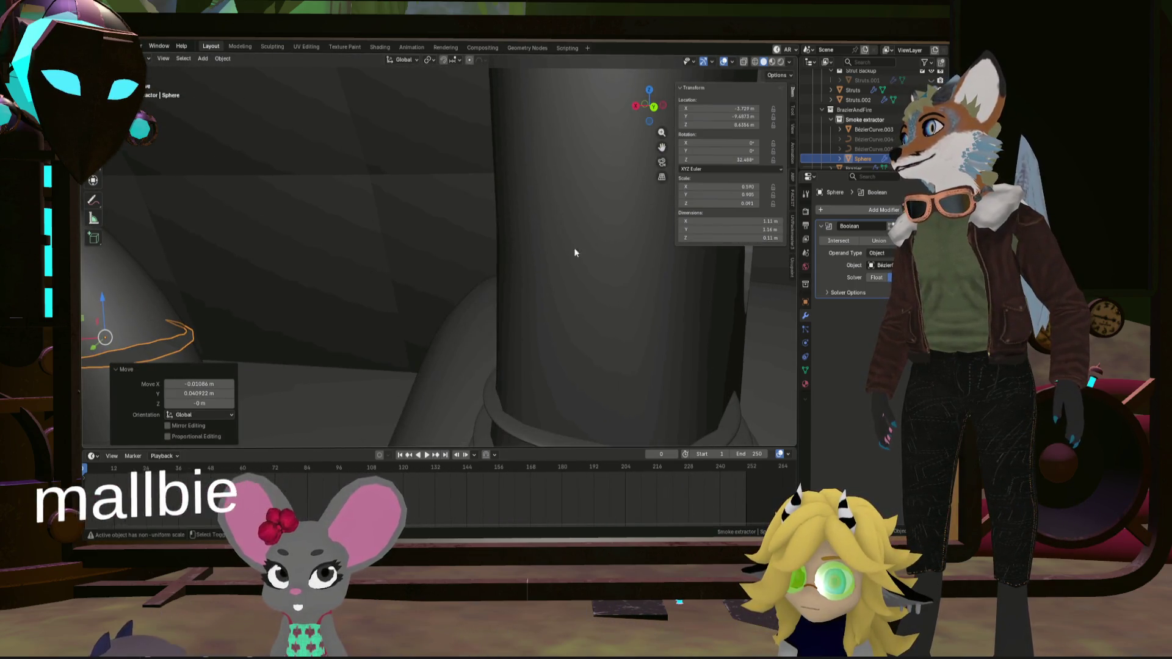
# Apply 30° Shade Auto Smooth to the collar and shift it snugly around the tube end
pyautogui.click(221, 59)
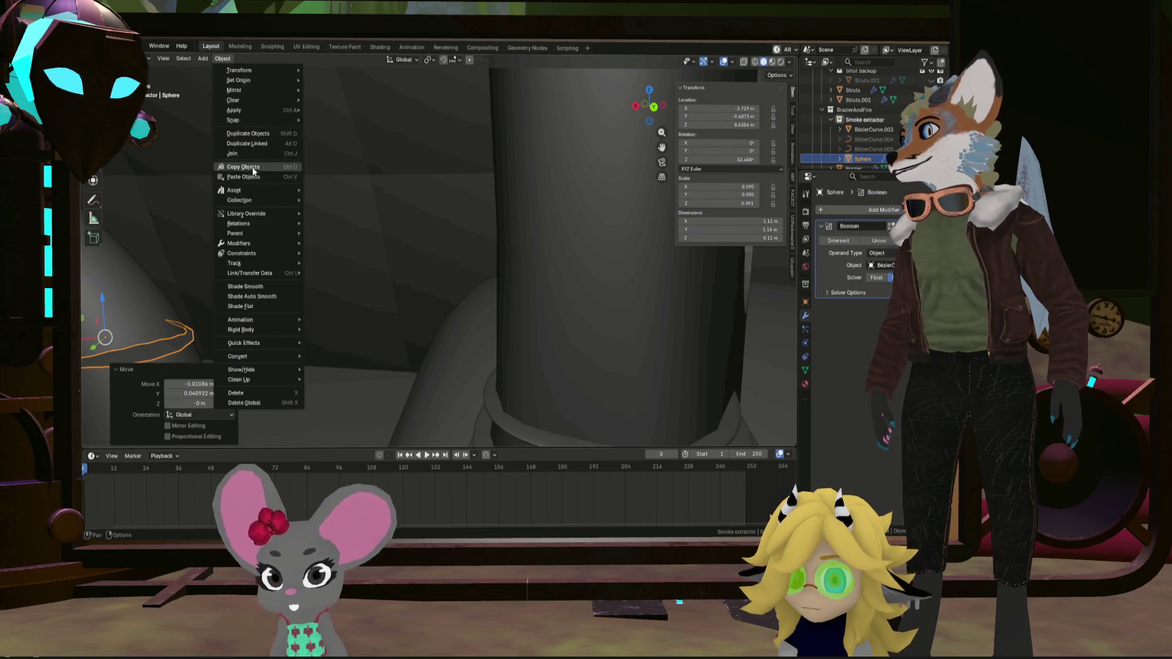
pyautogui.click(268, 296)
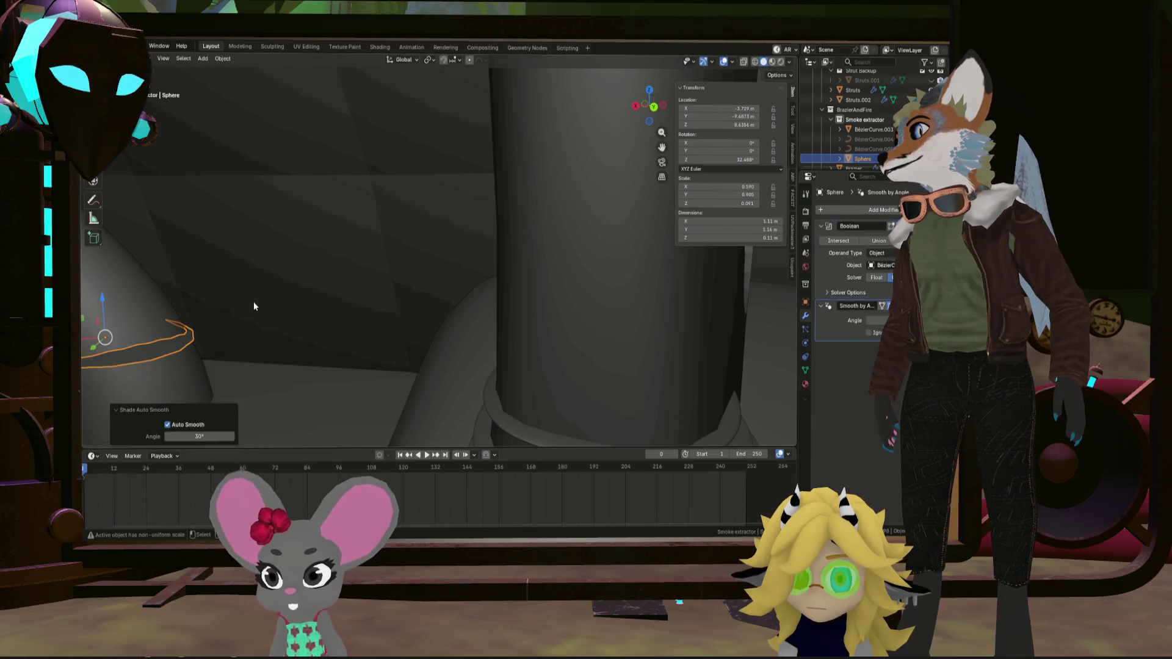
pyautogui.moveTo(254, 301)
pyautogui.mouseDown(button='middle')
pyautogui.moveTo(144, 320)
pyautogui.moveTo(361, 307)
pyautogui.moveTo(347, 332)
pyautogui.mouseUp(button='middle')
pyautogui.scroll(3, 347, 331)
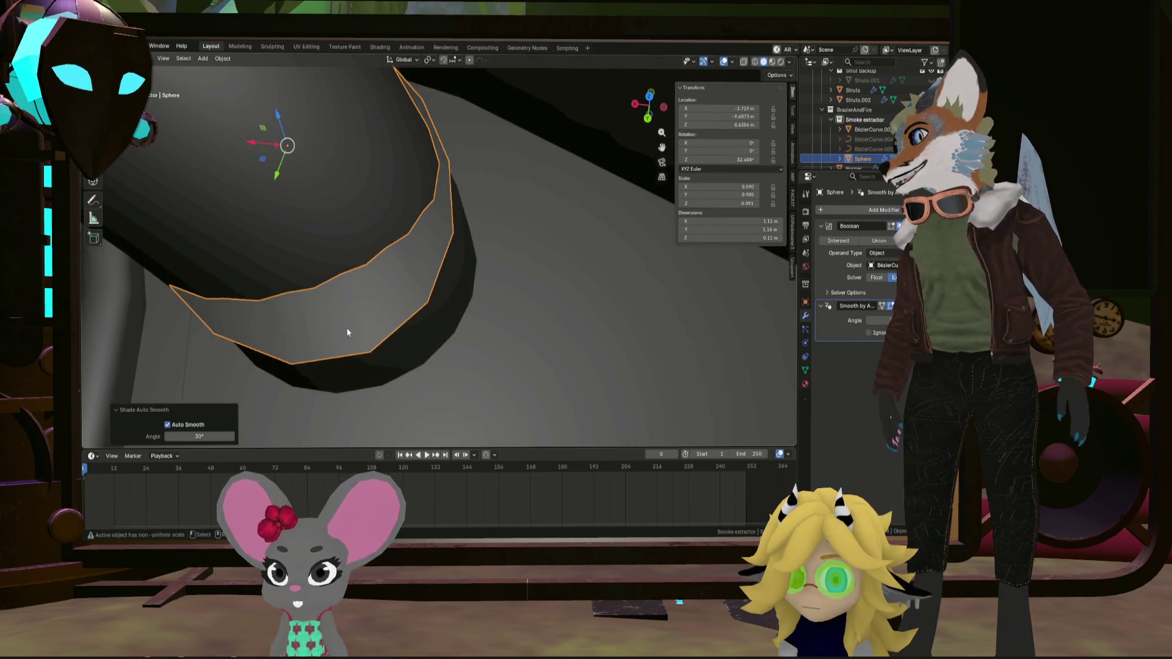
pyautogui.moveTo(417, 276)
pyautogui.mouseDown(button='middle')
pyautogui.moveTo(374, 213)
pyautogui.moveTo(375, 180)
pyautogui.moveTo(403, 151)
pyautogui.moveTo(327, 150)
pyautogui.moveTo(393, 204)
pyautogui.moveTo(409, 236)
pyautogui.moveTo(352, 268)
pyautogui.mouseUp(button='middle')
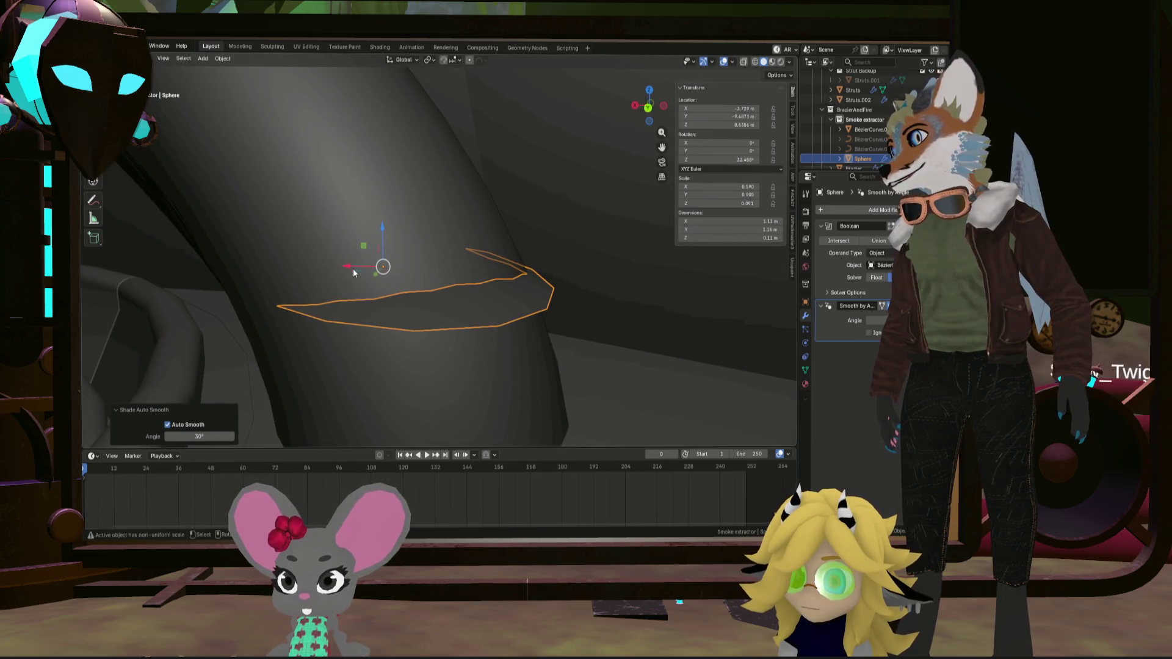
pyautogui.press('g')
pyautogui.hotkey('shift', 'z')
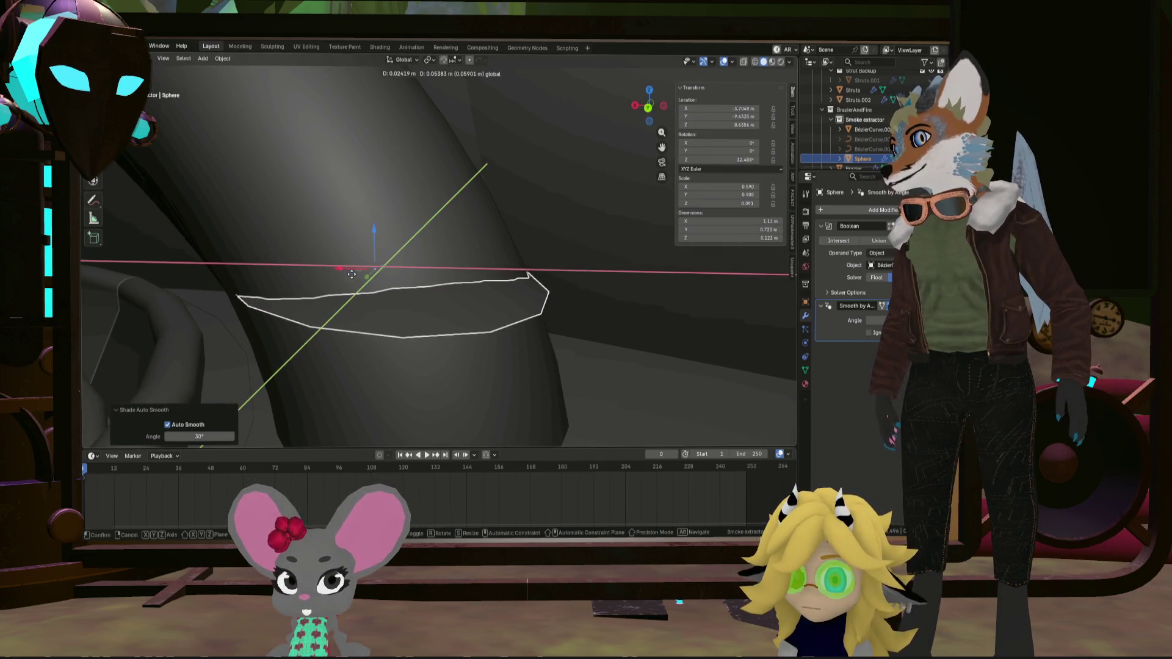
pyautogui.click(353, 274)
pyautogui.moveTo(353, 274)
pyautogui.mouseDown(button='middle')
pyautogui.moveTo(364, 330)
pyautogui.moveTo(378, 320)
pyautogui.moveTo(372, 194)
pyautogui.mouseUp(button='middle')
pyautogui.moveTo(373, 191); pyautogui.dragTo(373, 186)
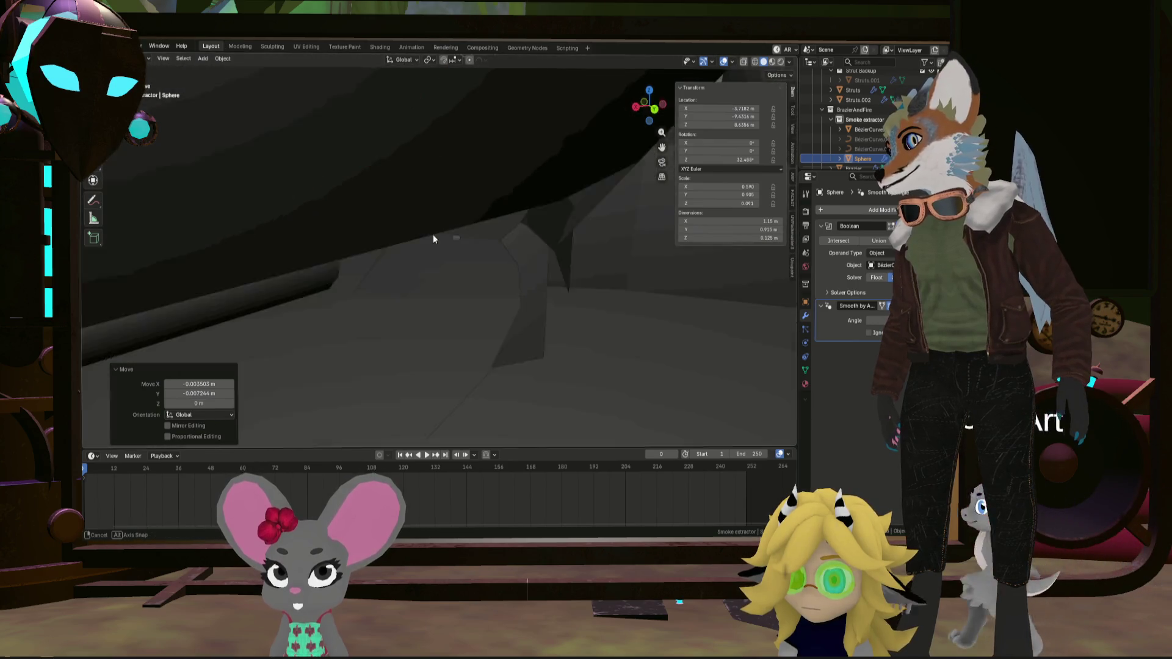